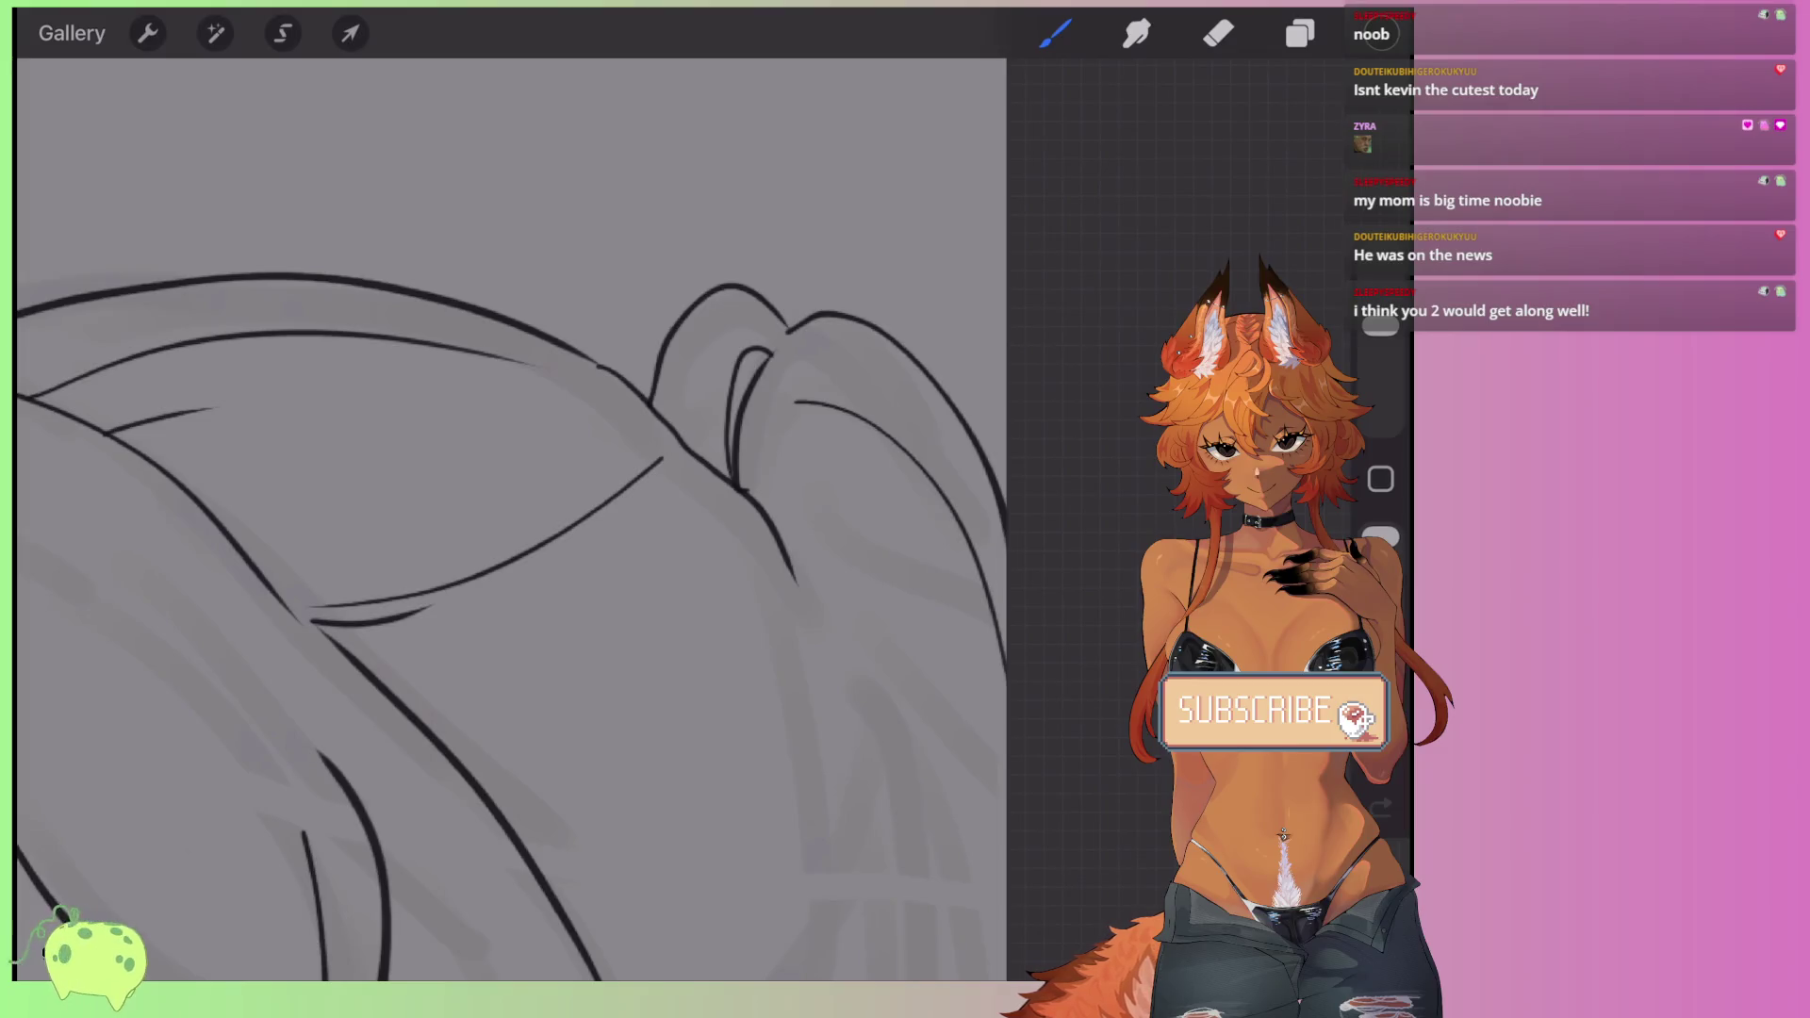
- Ink a long curved strand in the lower hair that sweeps down and curls back, replacing one discarded stroke
scroll(509, 518, down, 5)
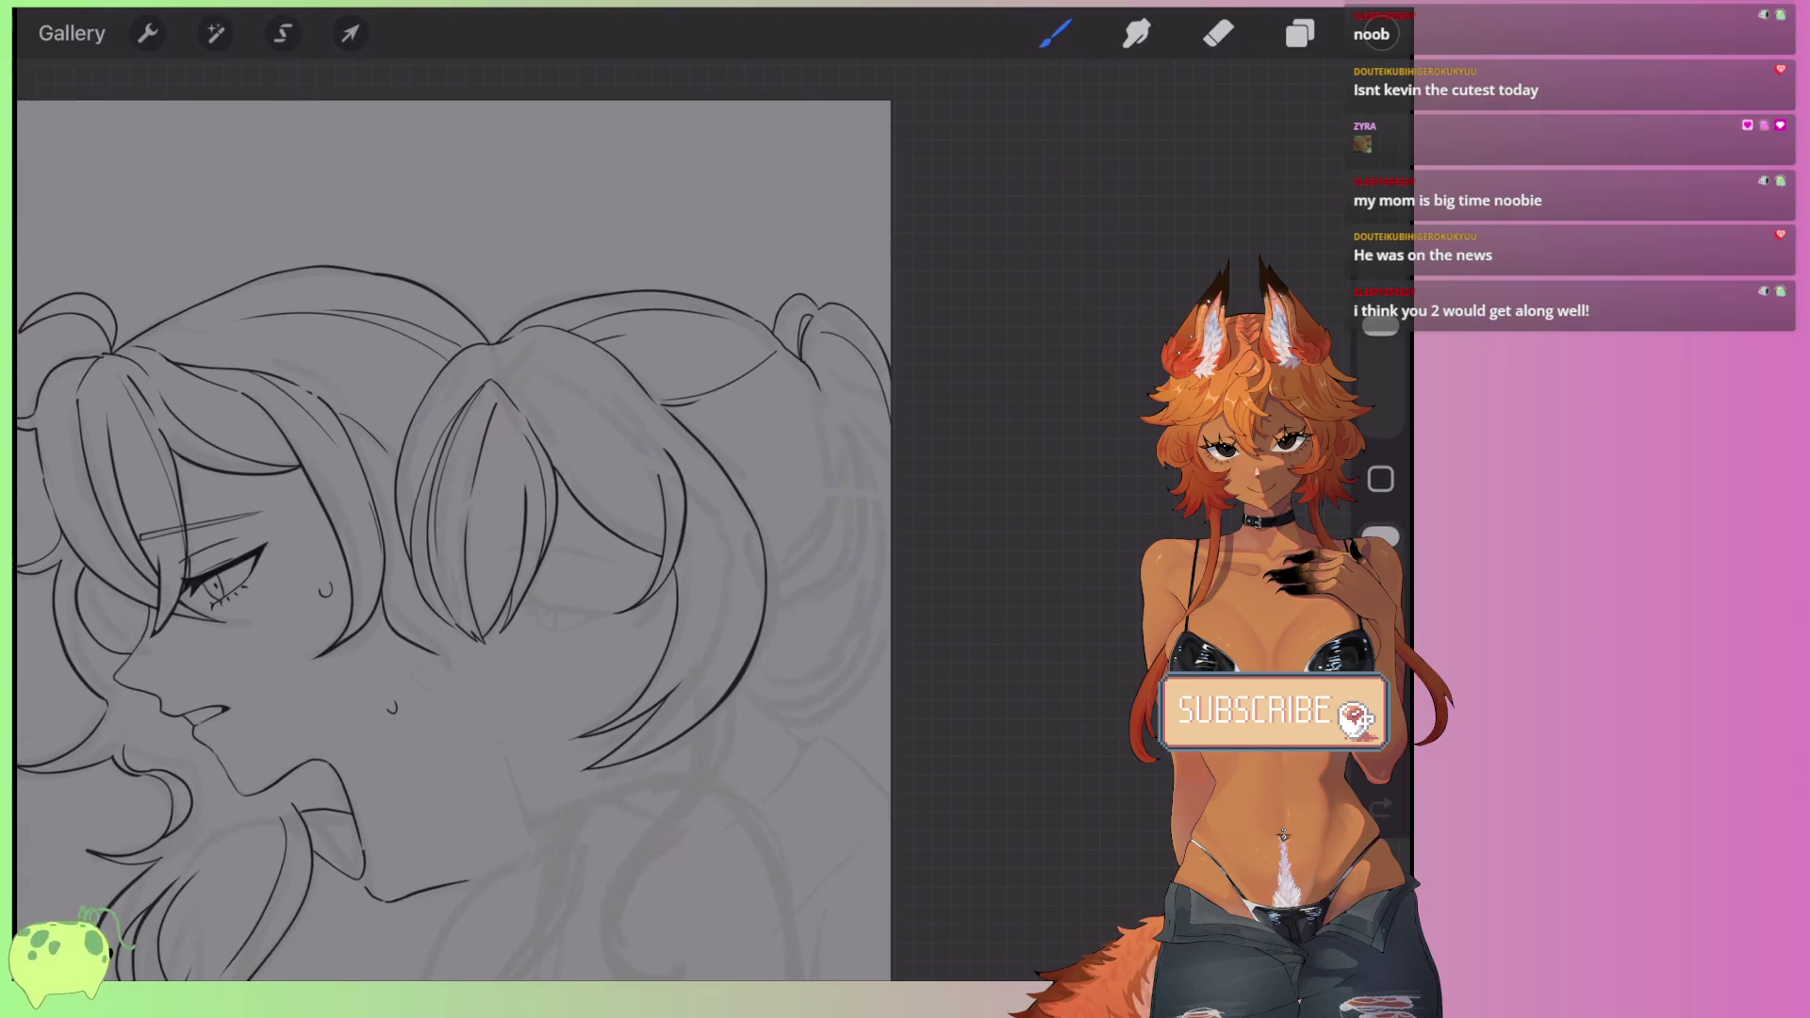
scroll(499, 519, up, 5)
scroll(509, 518, down, 3)
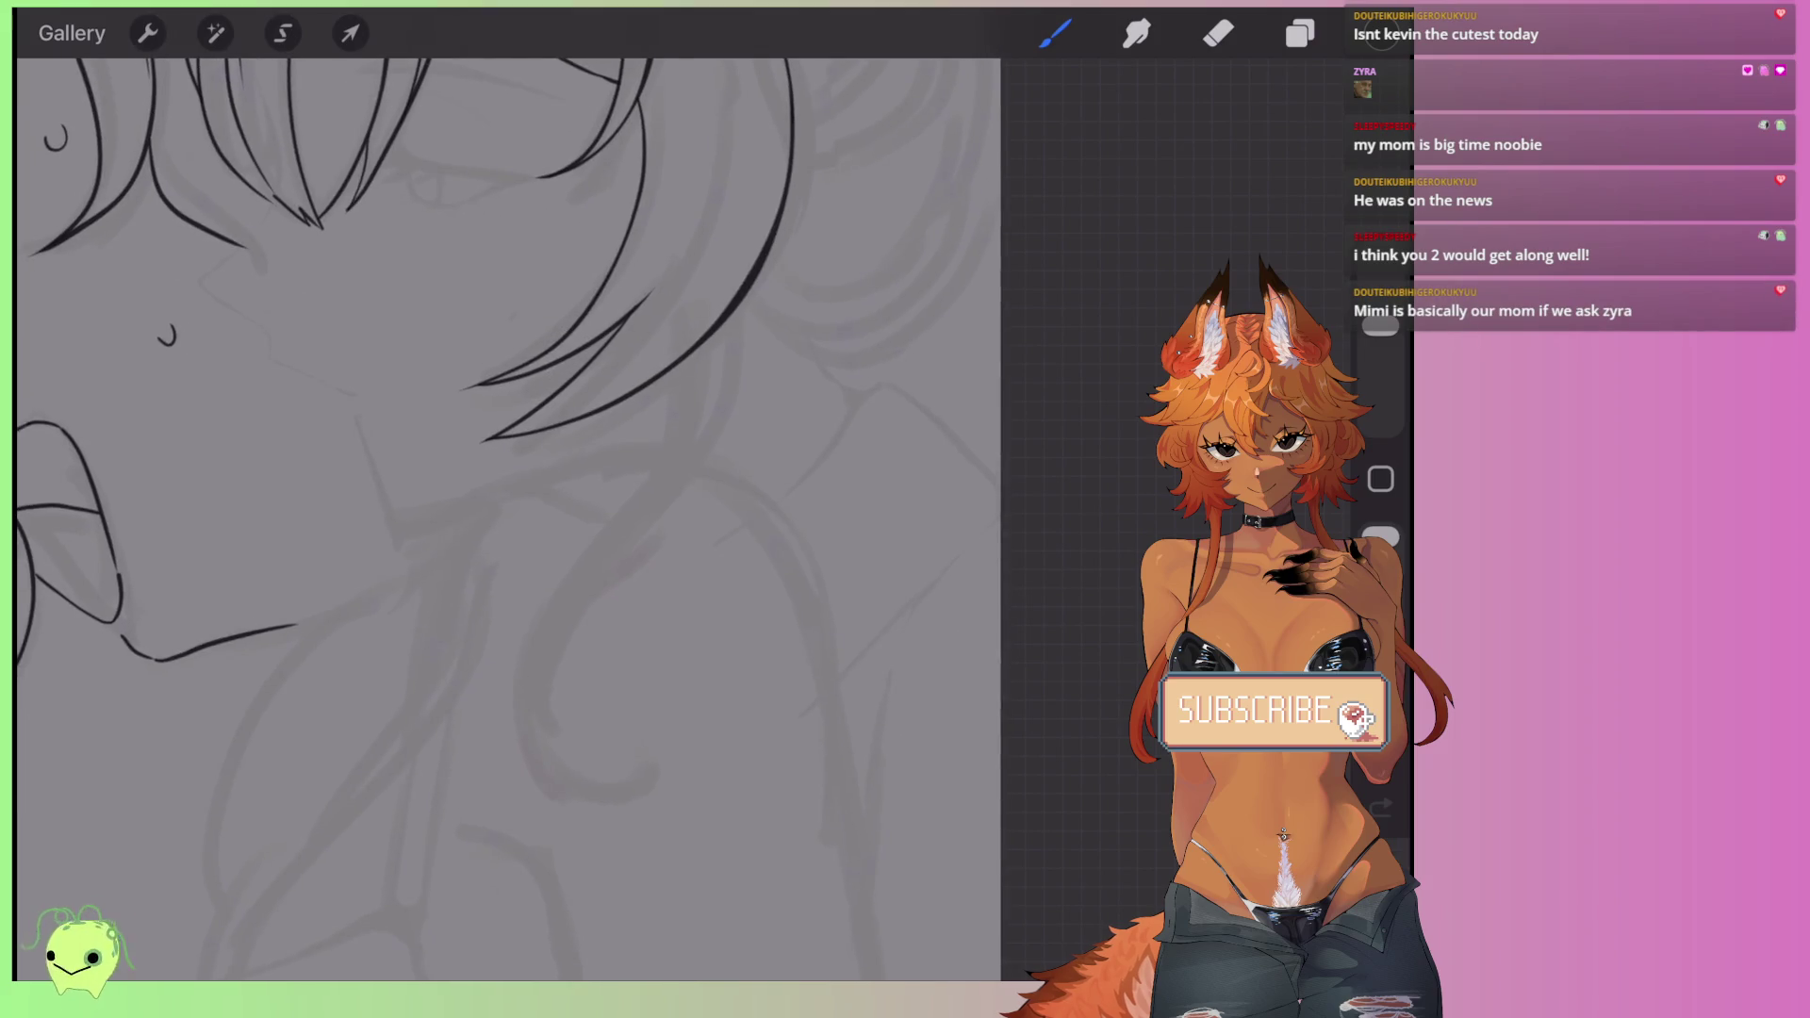
mouse_move(682, 441)
mouse_down()
mouse_move(647, 812)
mouse_move(782, 279)
mouse_up()
scroll(603, 518, up, 2)
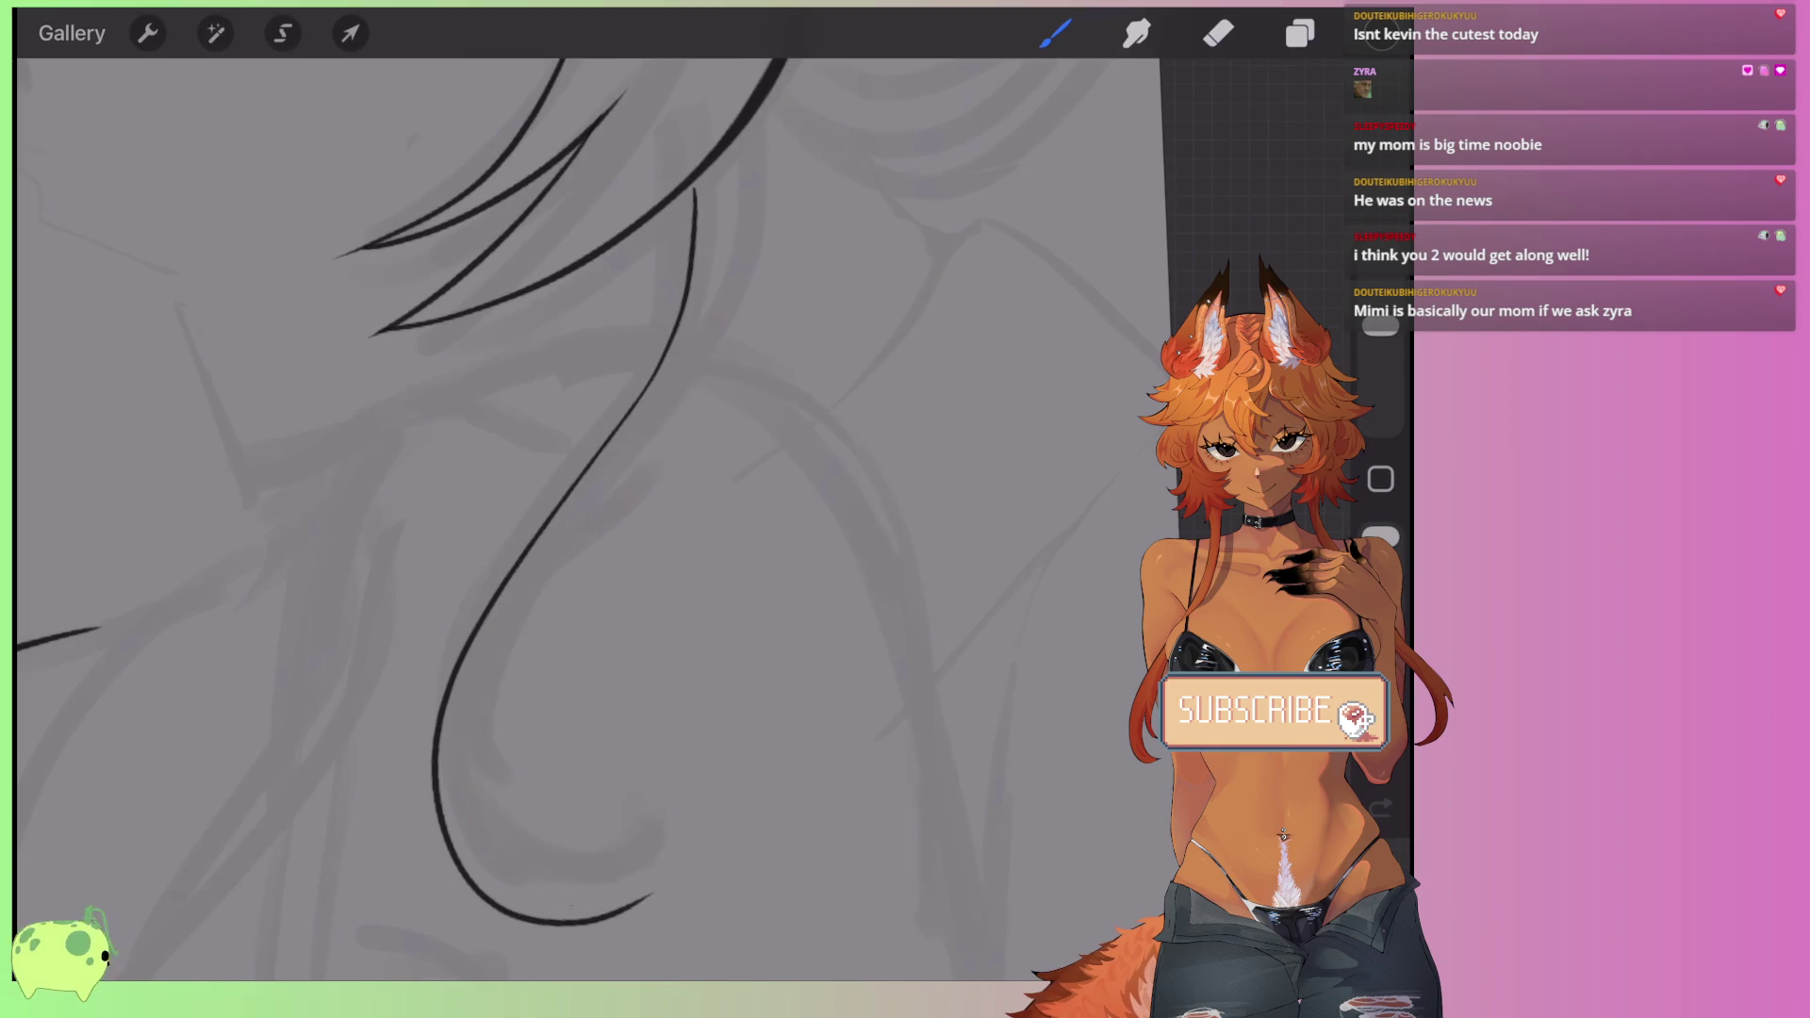
key(ctrl+z)
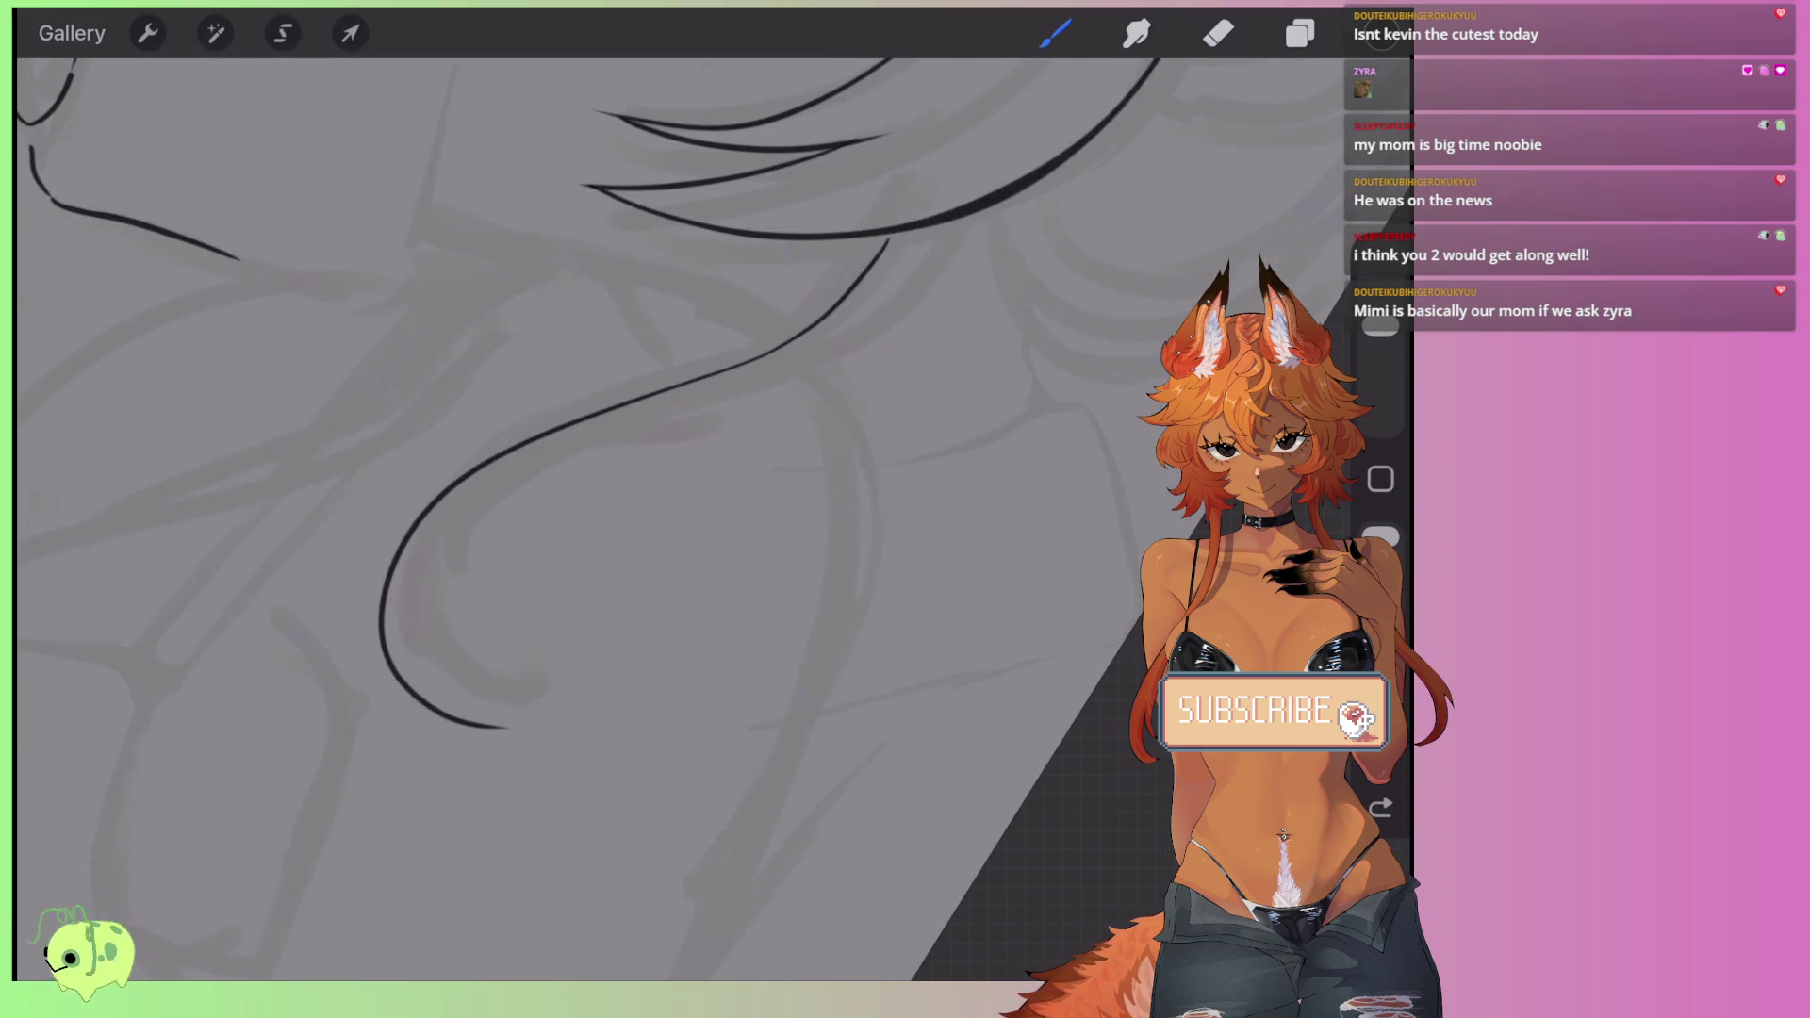
drag(1025, 189, 419, 547)
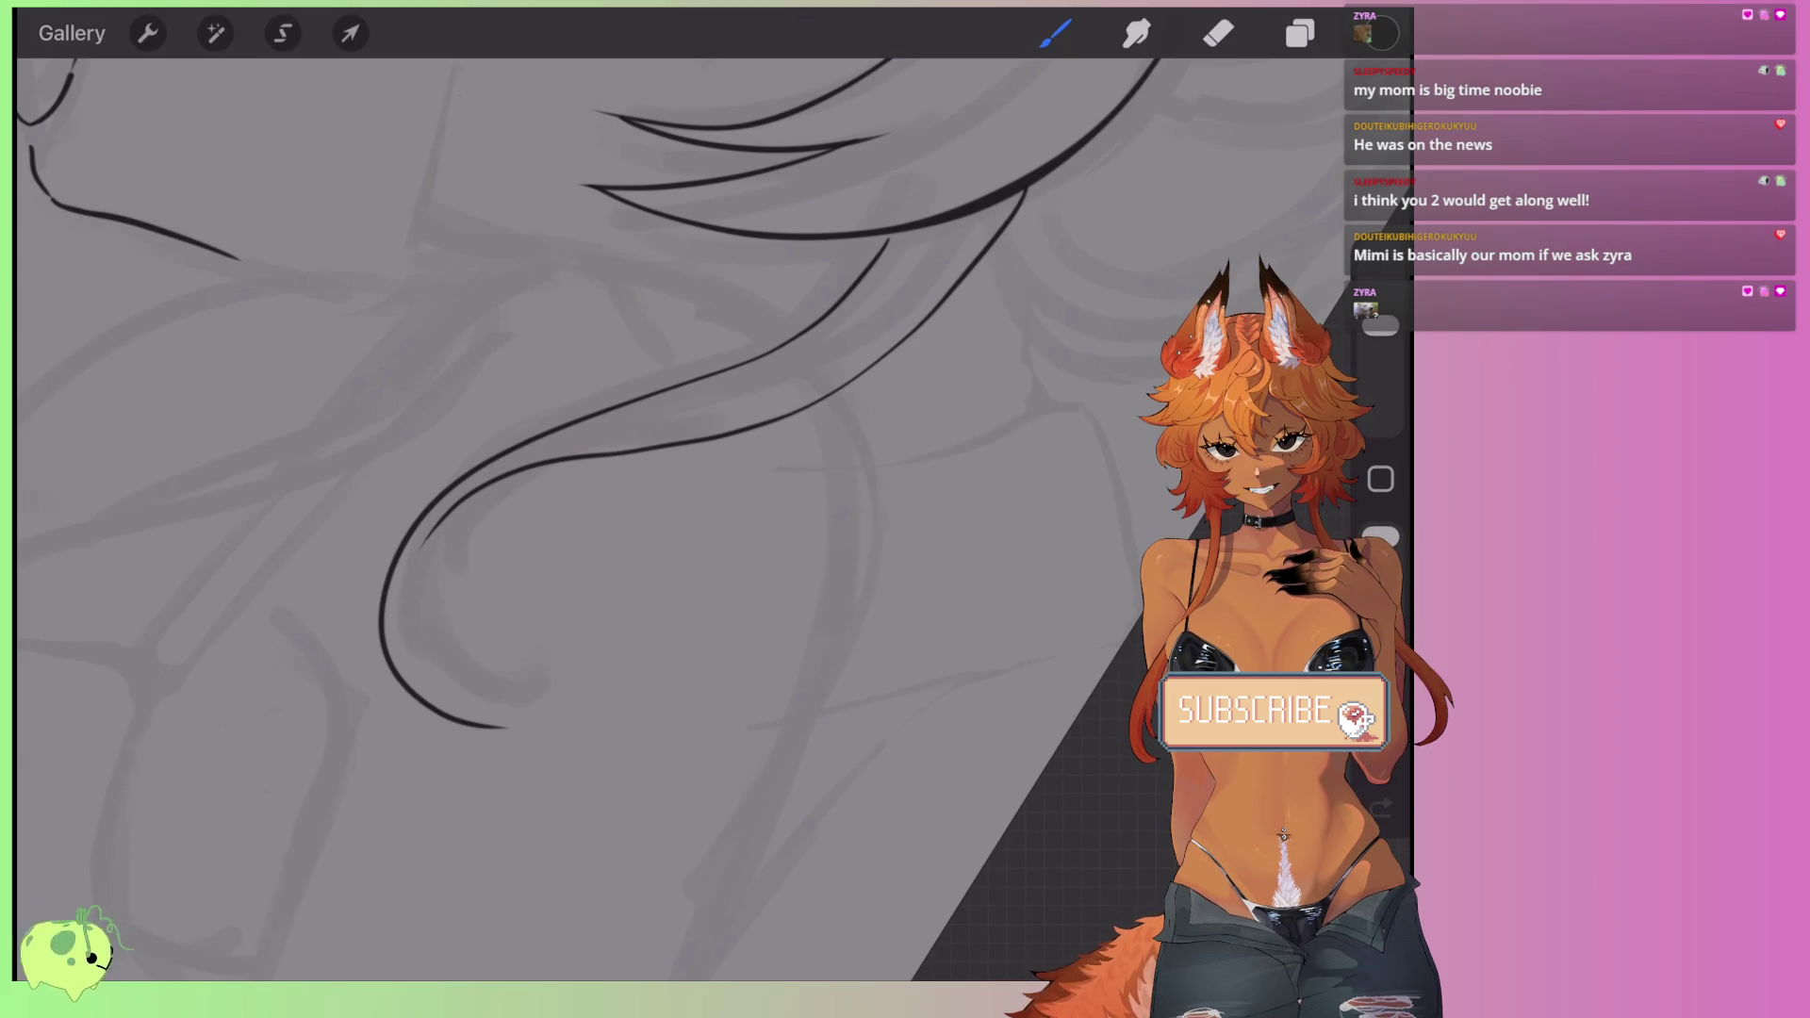
- Draw a thin inner line inside the hair curl, redoing it several times until it joins cleanly
scroll(659, 424, up, 3)
drag(528, 368, 478, 622)
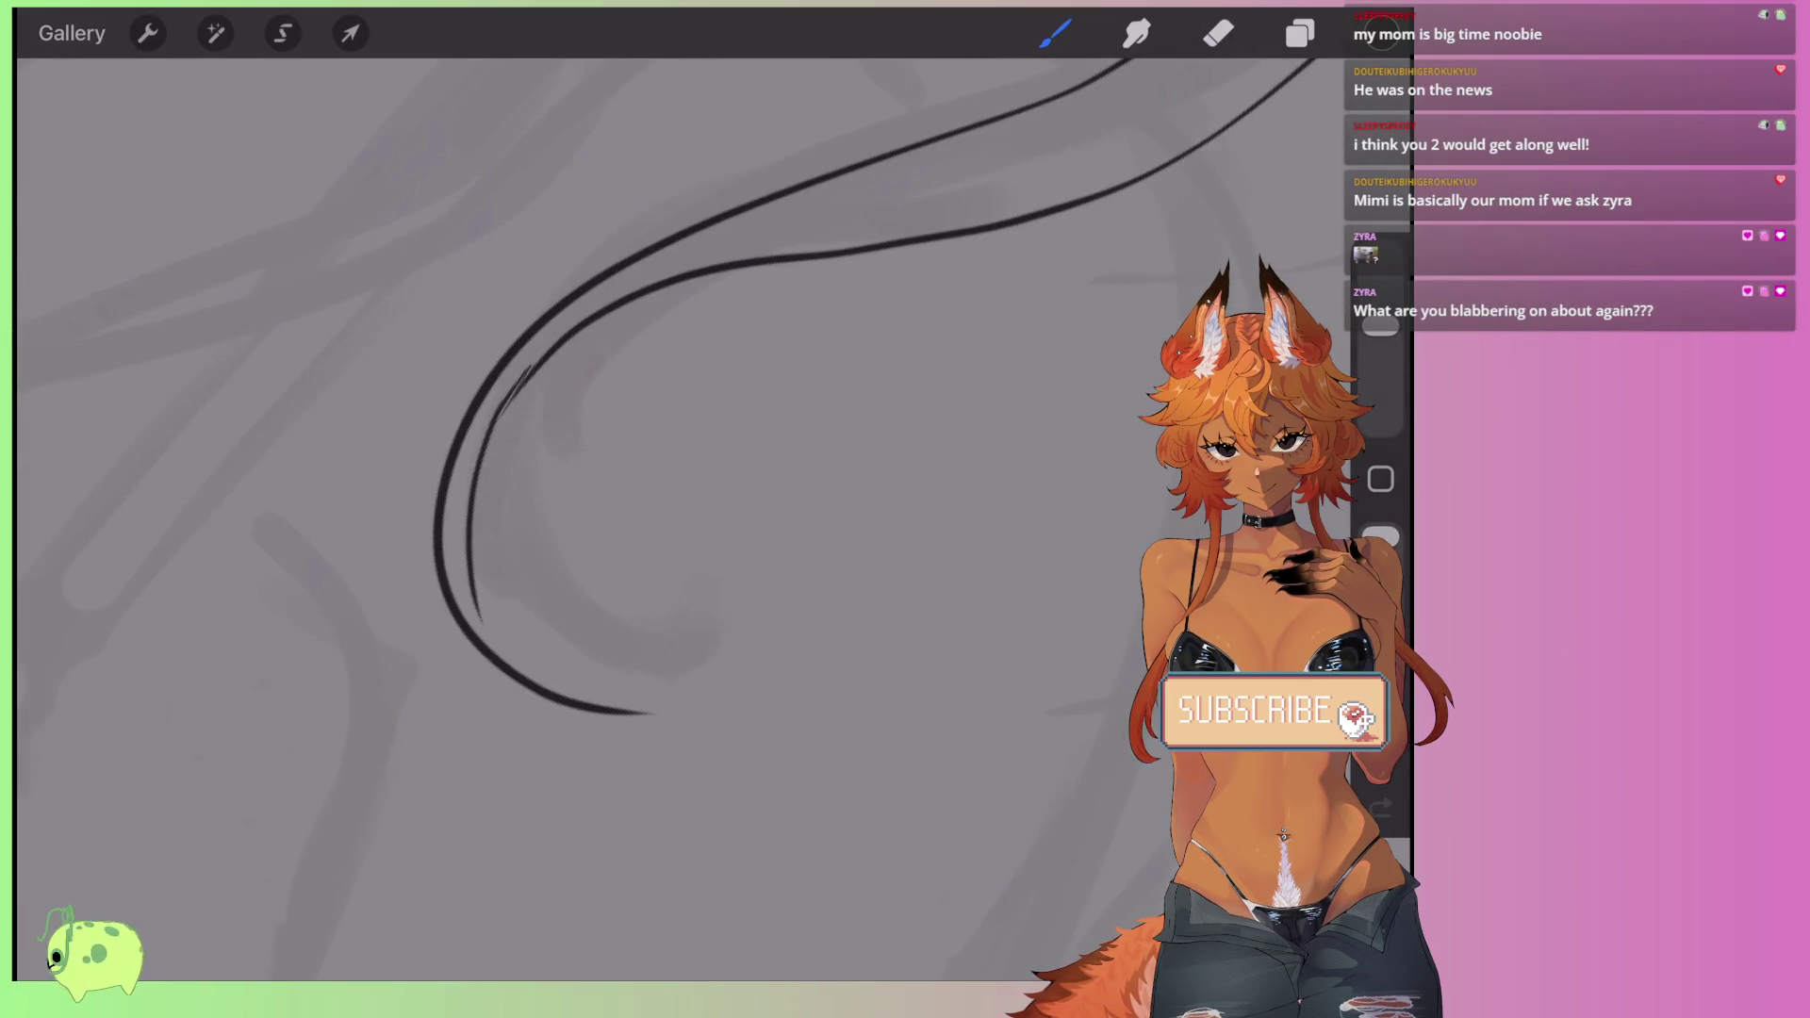
scroll(660, 424, up, 2)
key(ctrl+z)
drag(467, 716, 486, 387)
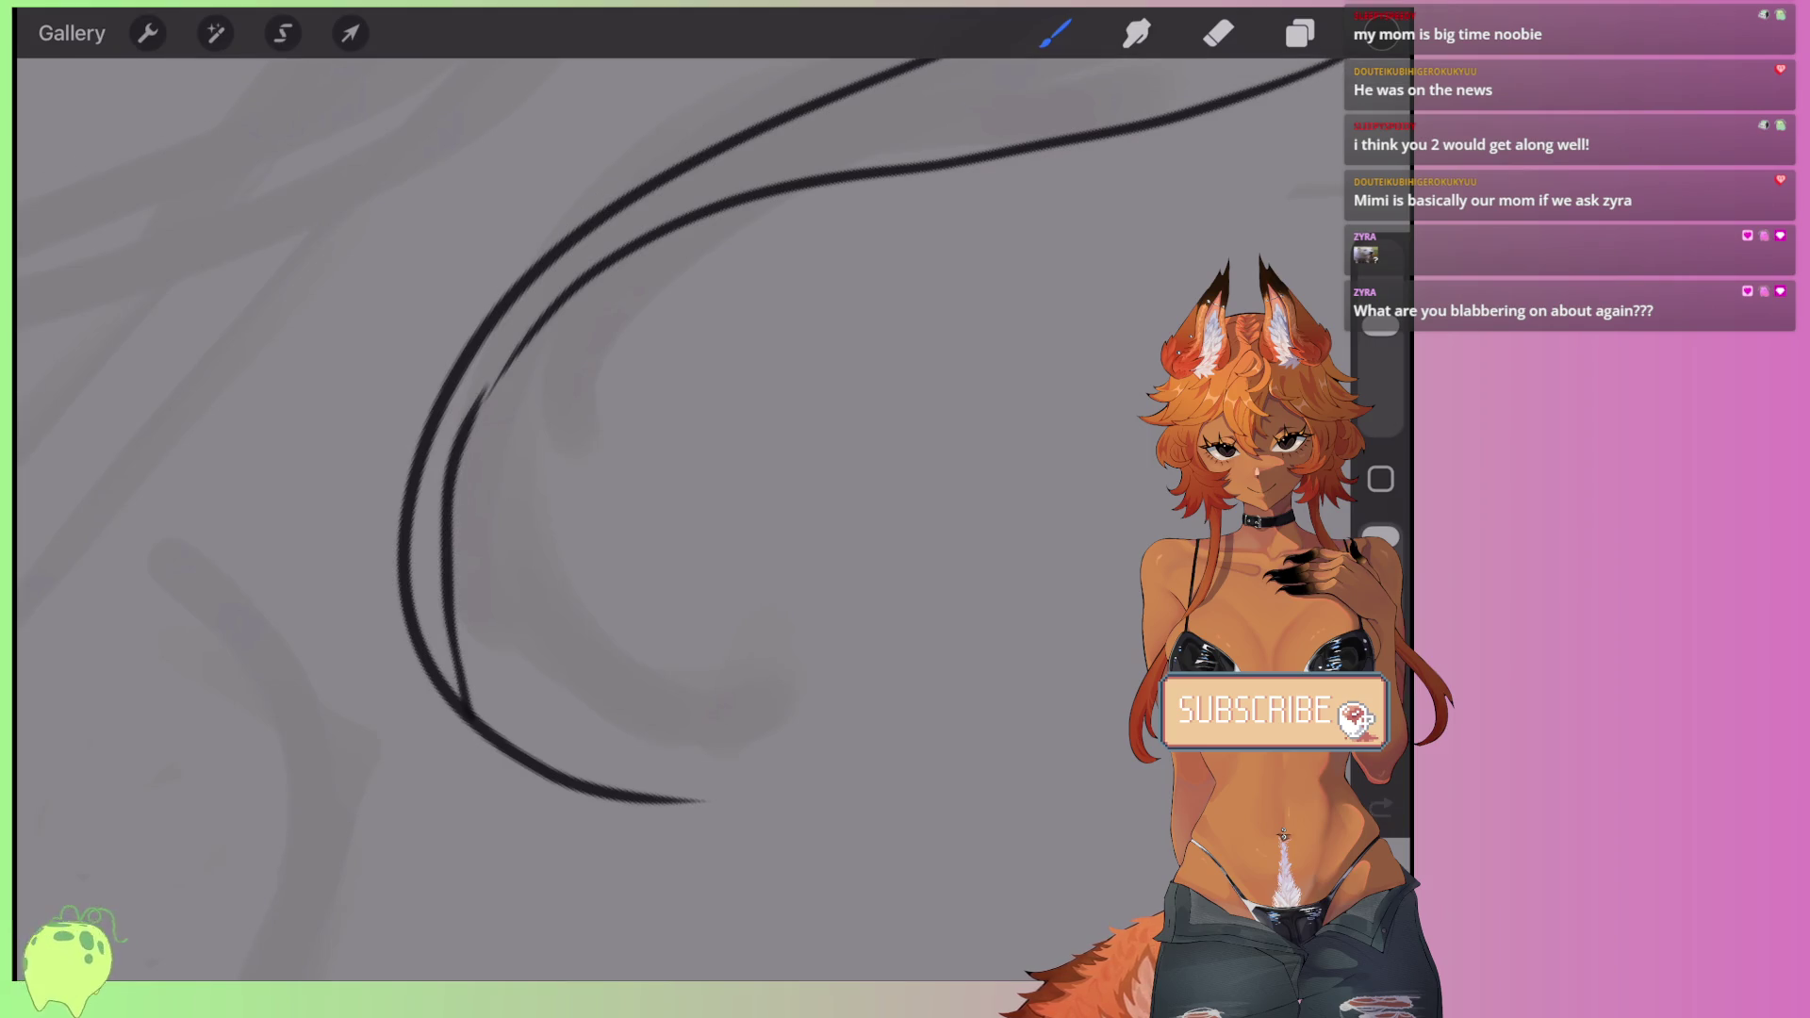
key(ctrl+z)
drag(471, 722, 485, 382)
key(ctrl+z)
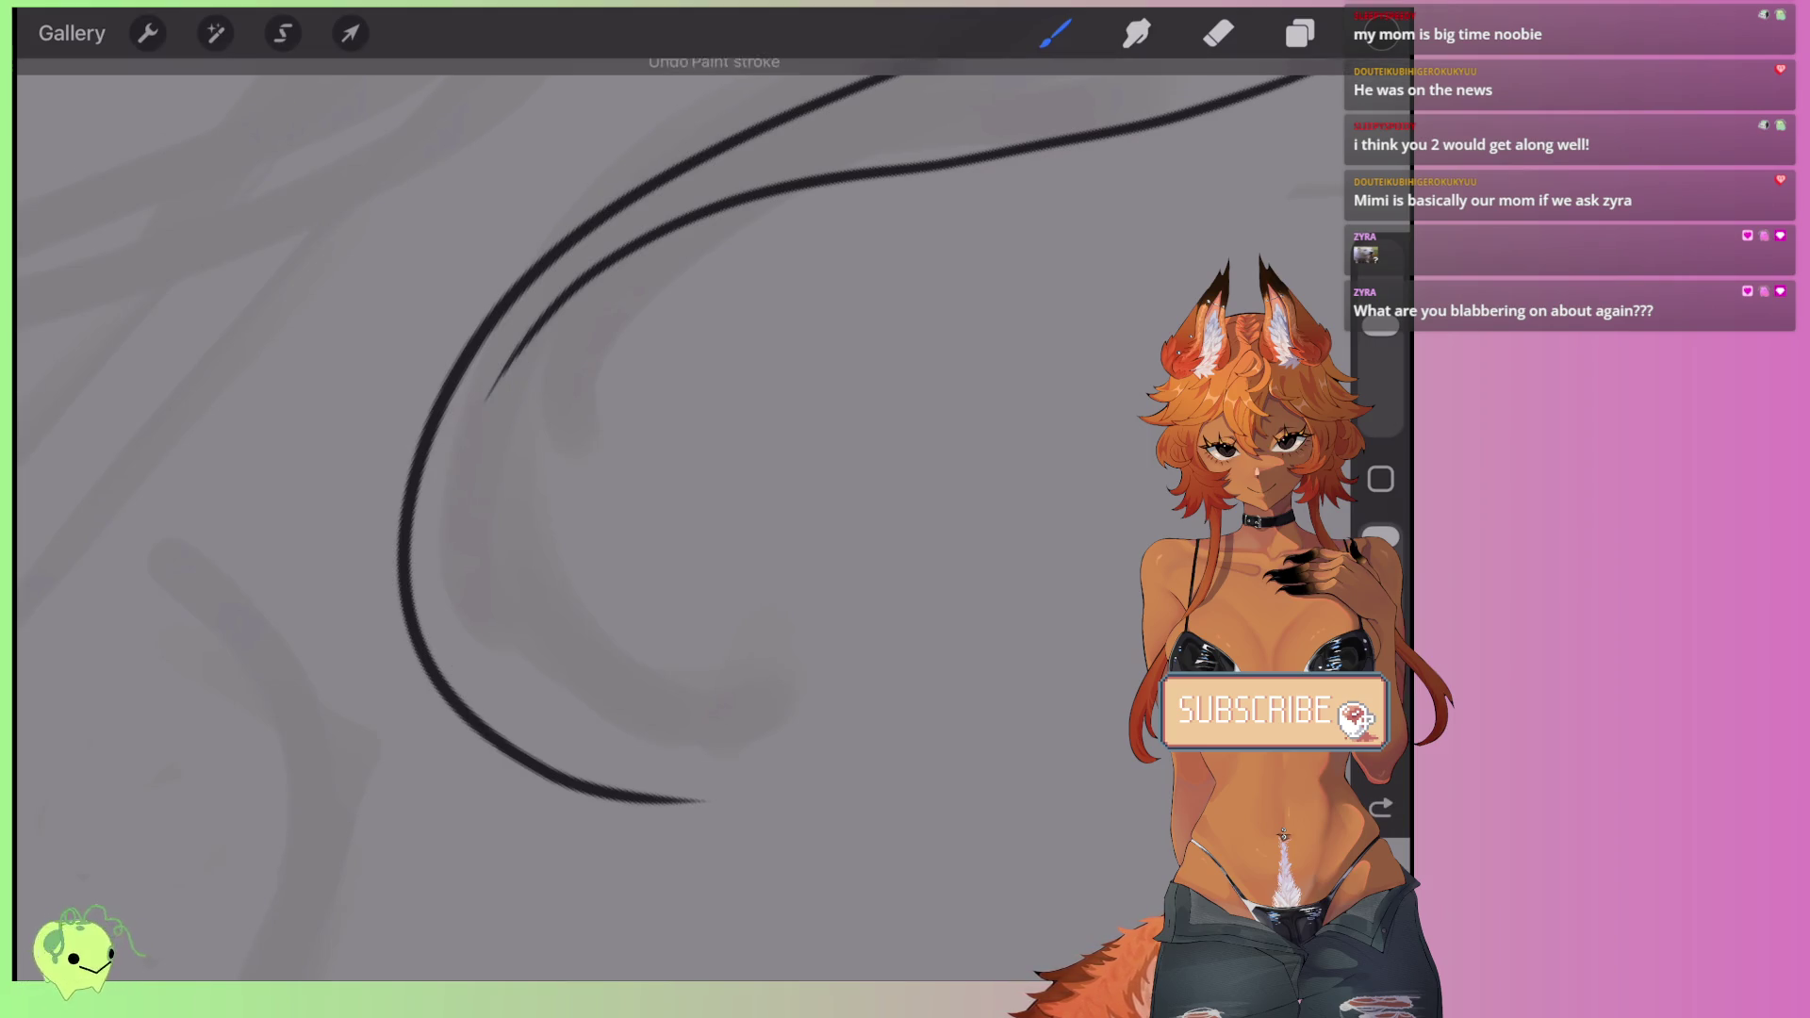
drag(472, 725, 514, 306)
key(ctrl+z)
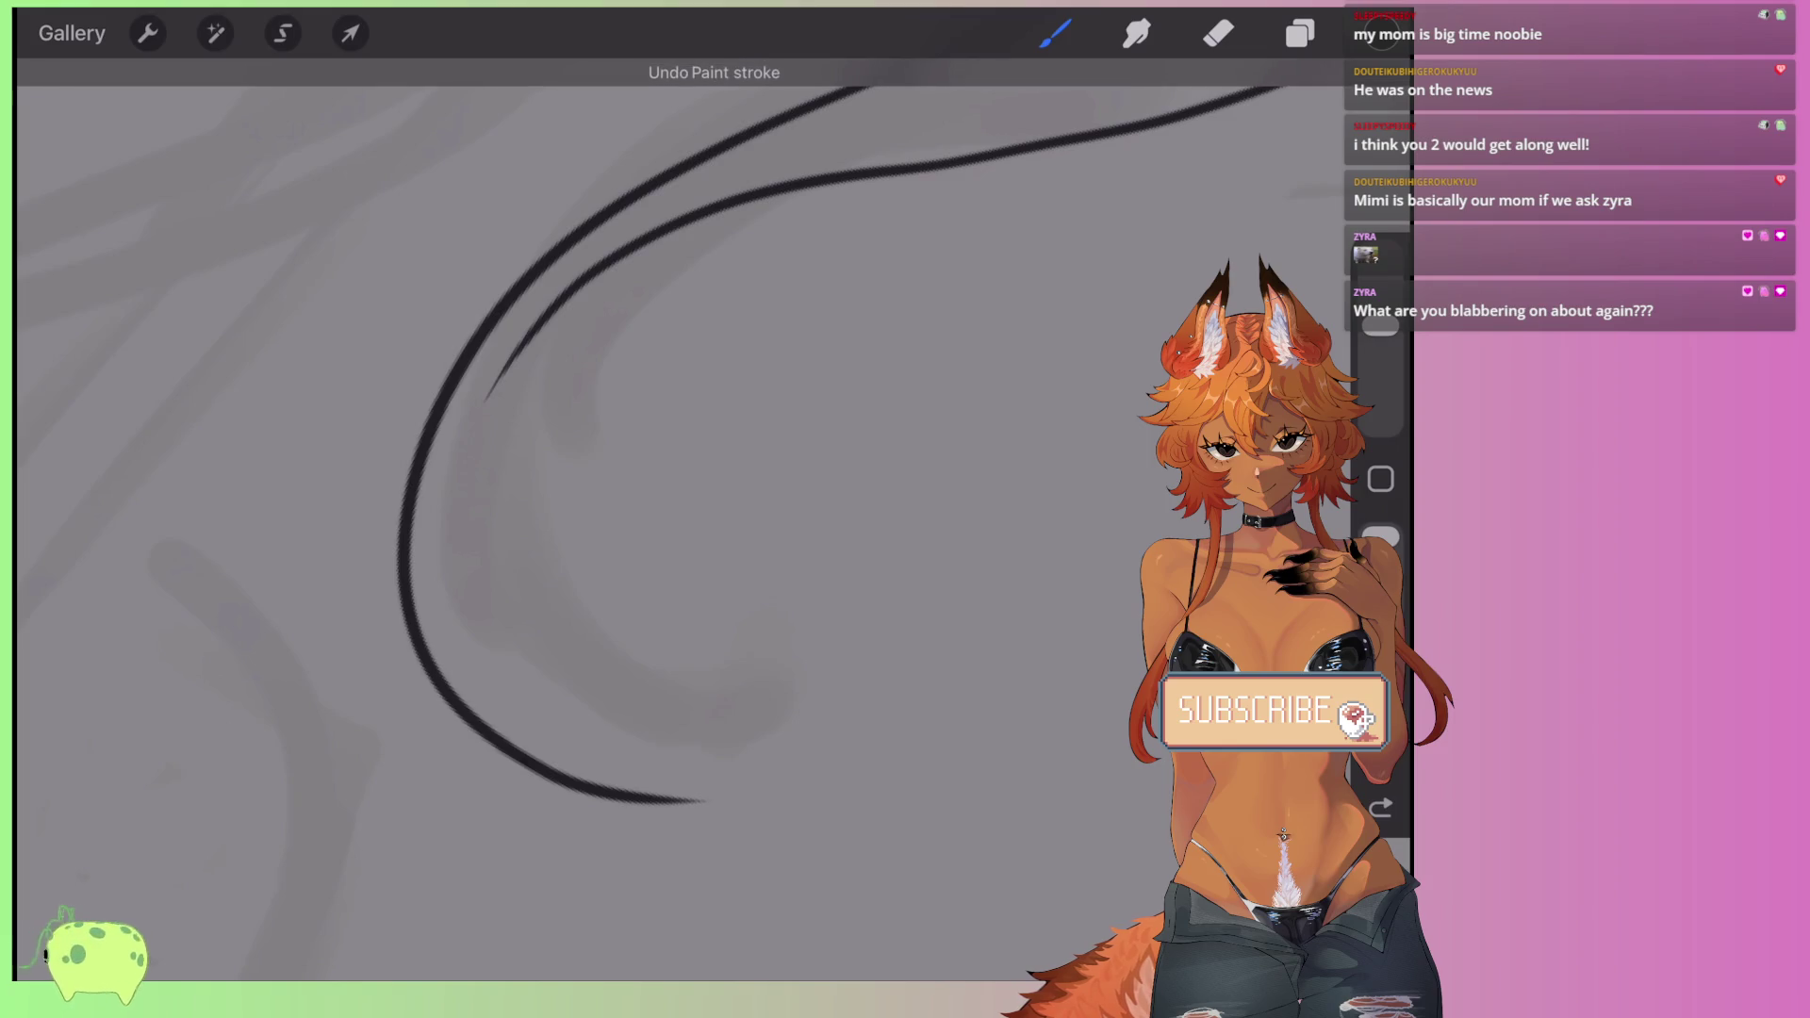
drag(514, 754, 487, 391)
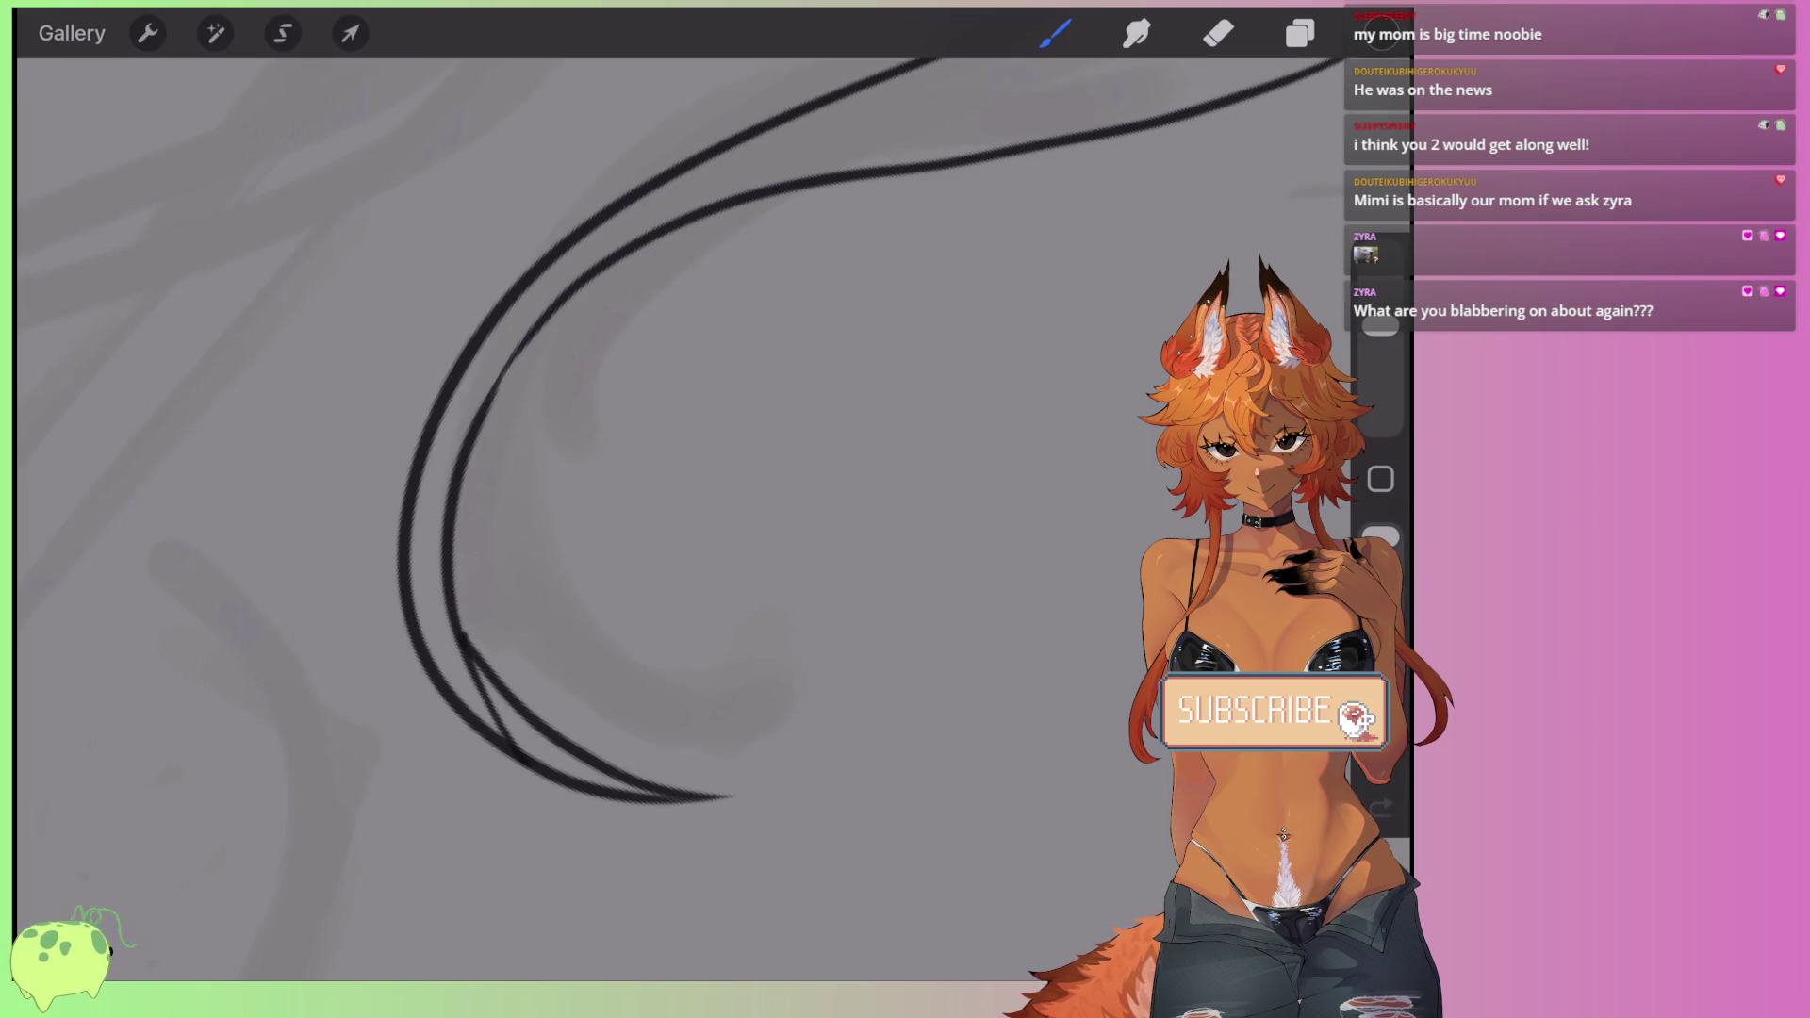
- Add short strand lines on the upper right hair, removing the misplaced strokes
scroll(603, 509, up, 5)
scroll(604, 509, right, 5)
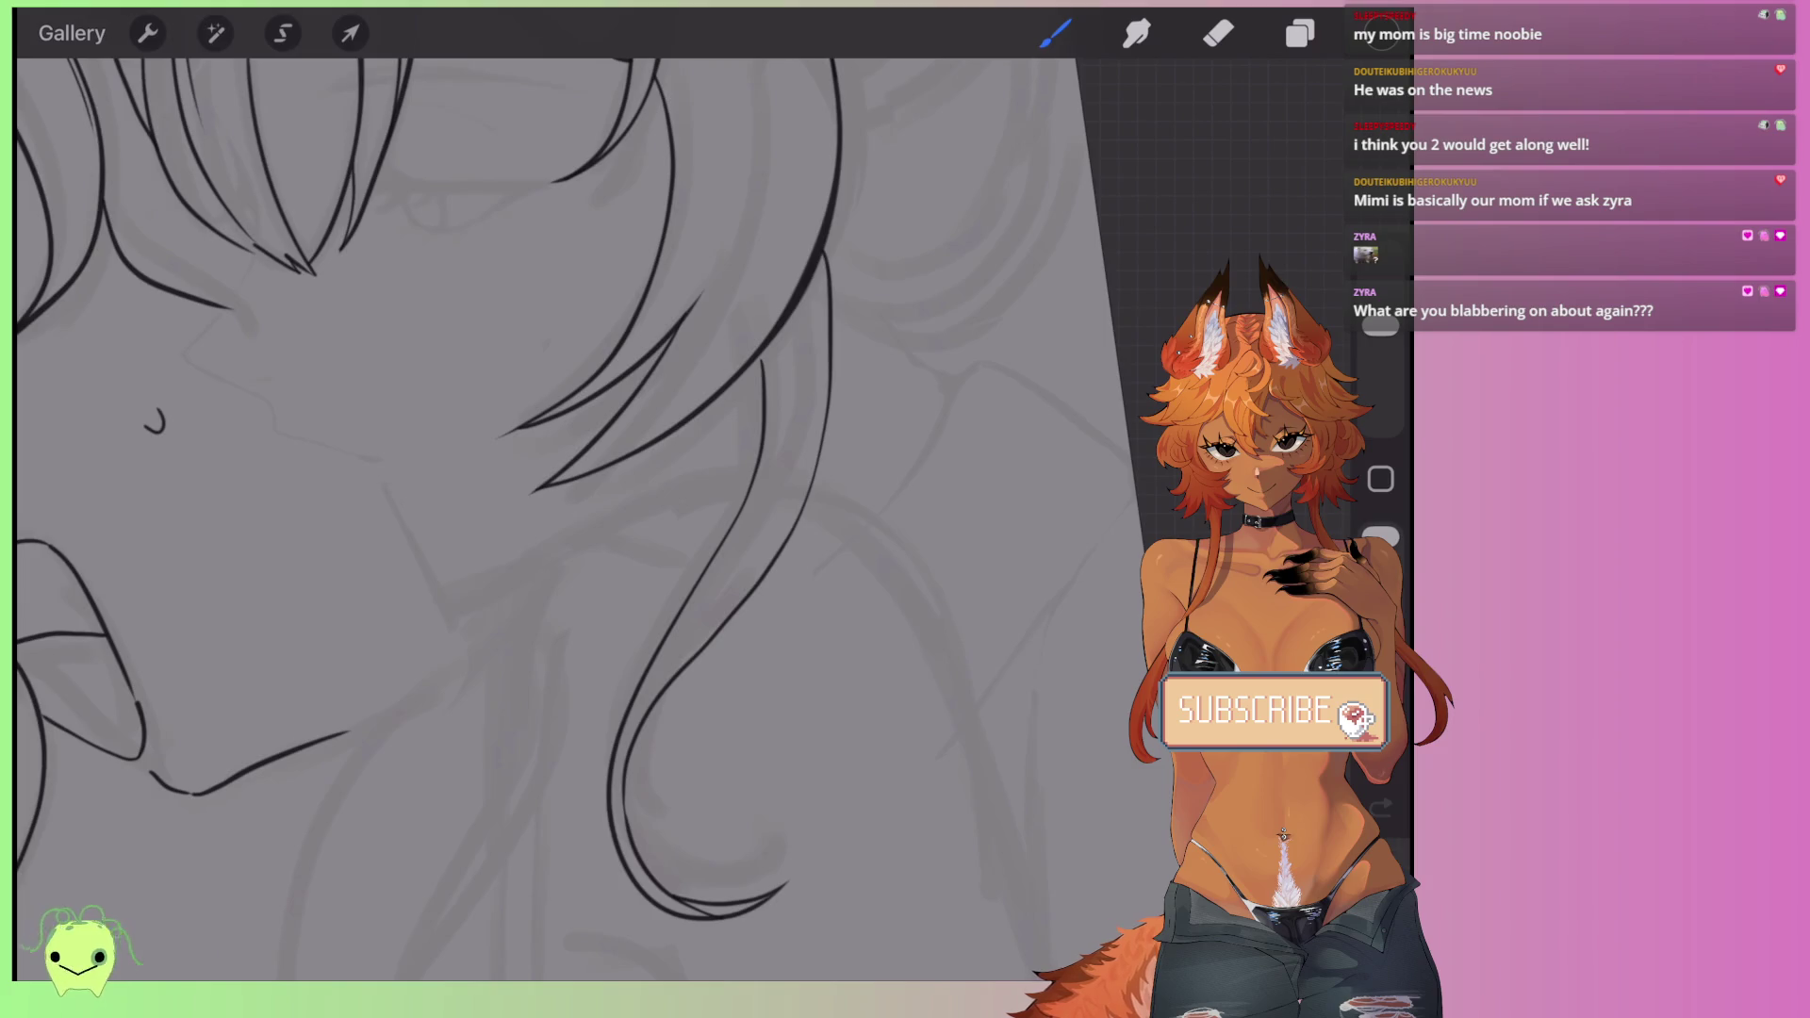
scroll(604, 509, up, 2)
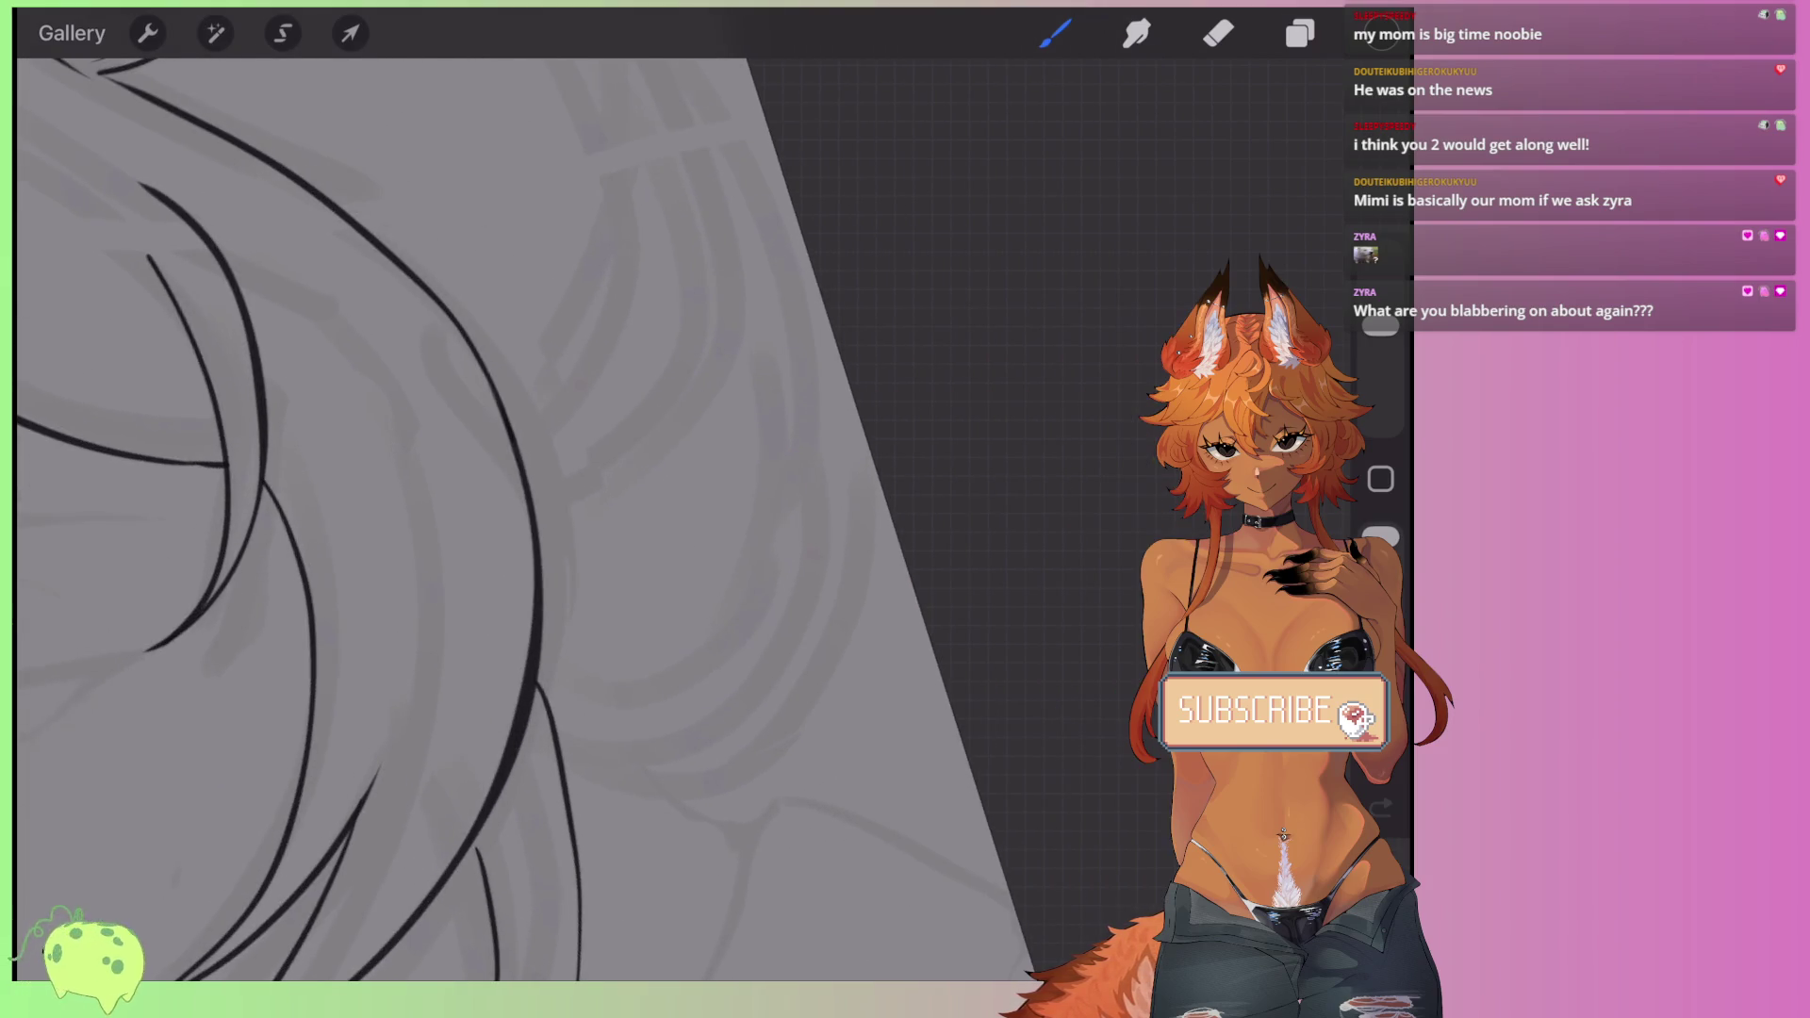
scroll(604, 509, down, 3)
scroll(603, 509, down, 2)
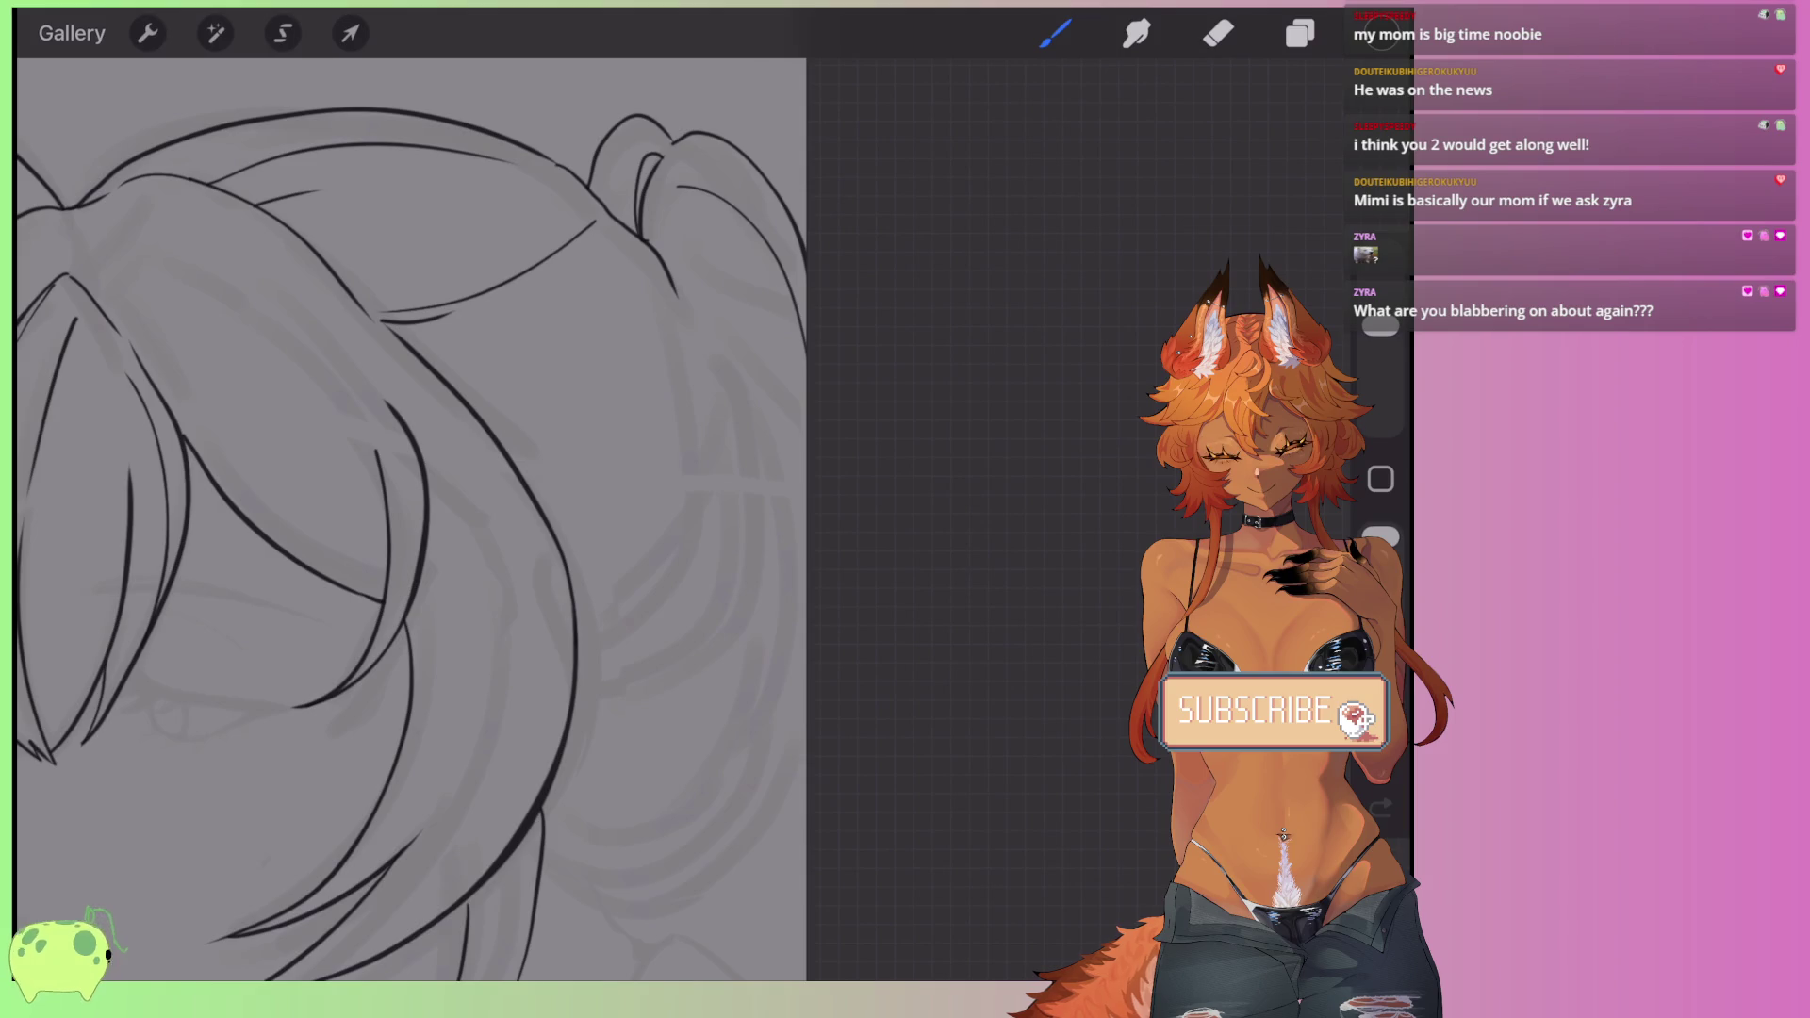
scroll(438, 518, up, 2)
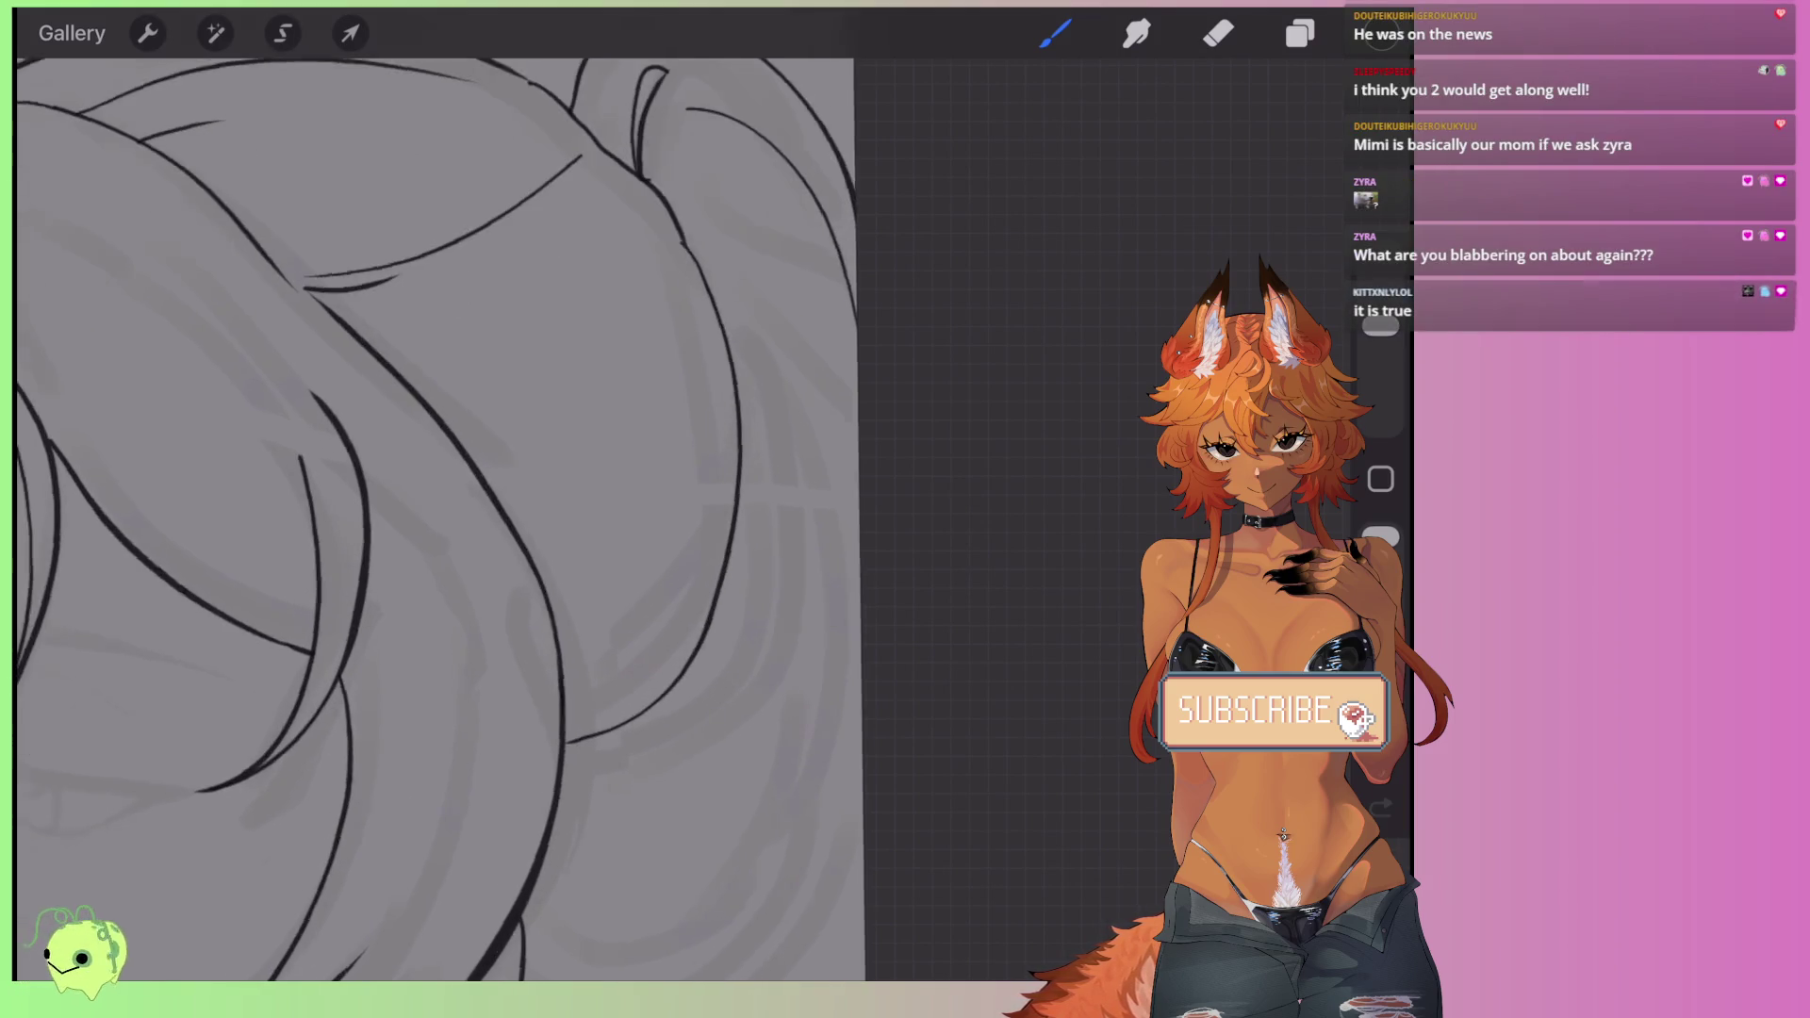
scroll(438, 519, up, 1)
drag(676, 198, 722, 242)
drag(757, 336, 773, 408)
key(ctrl+z)
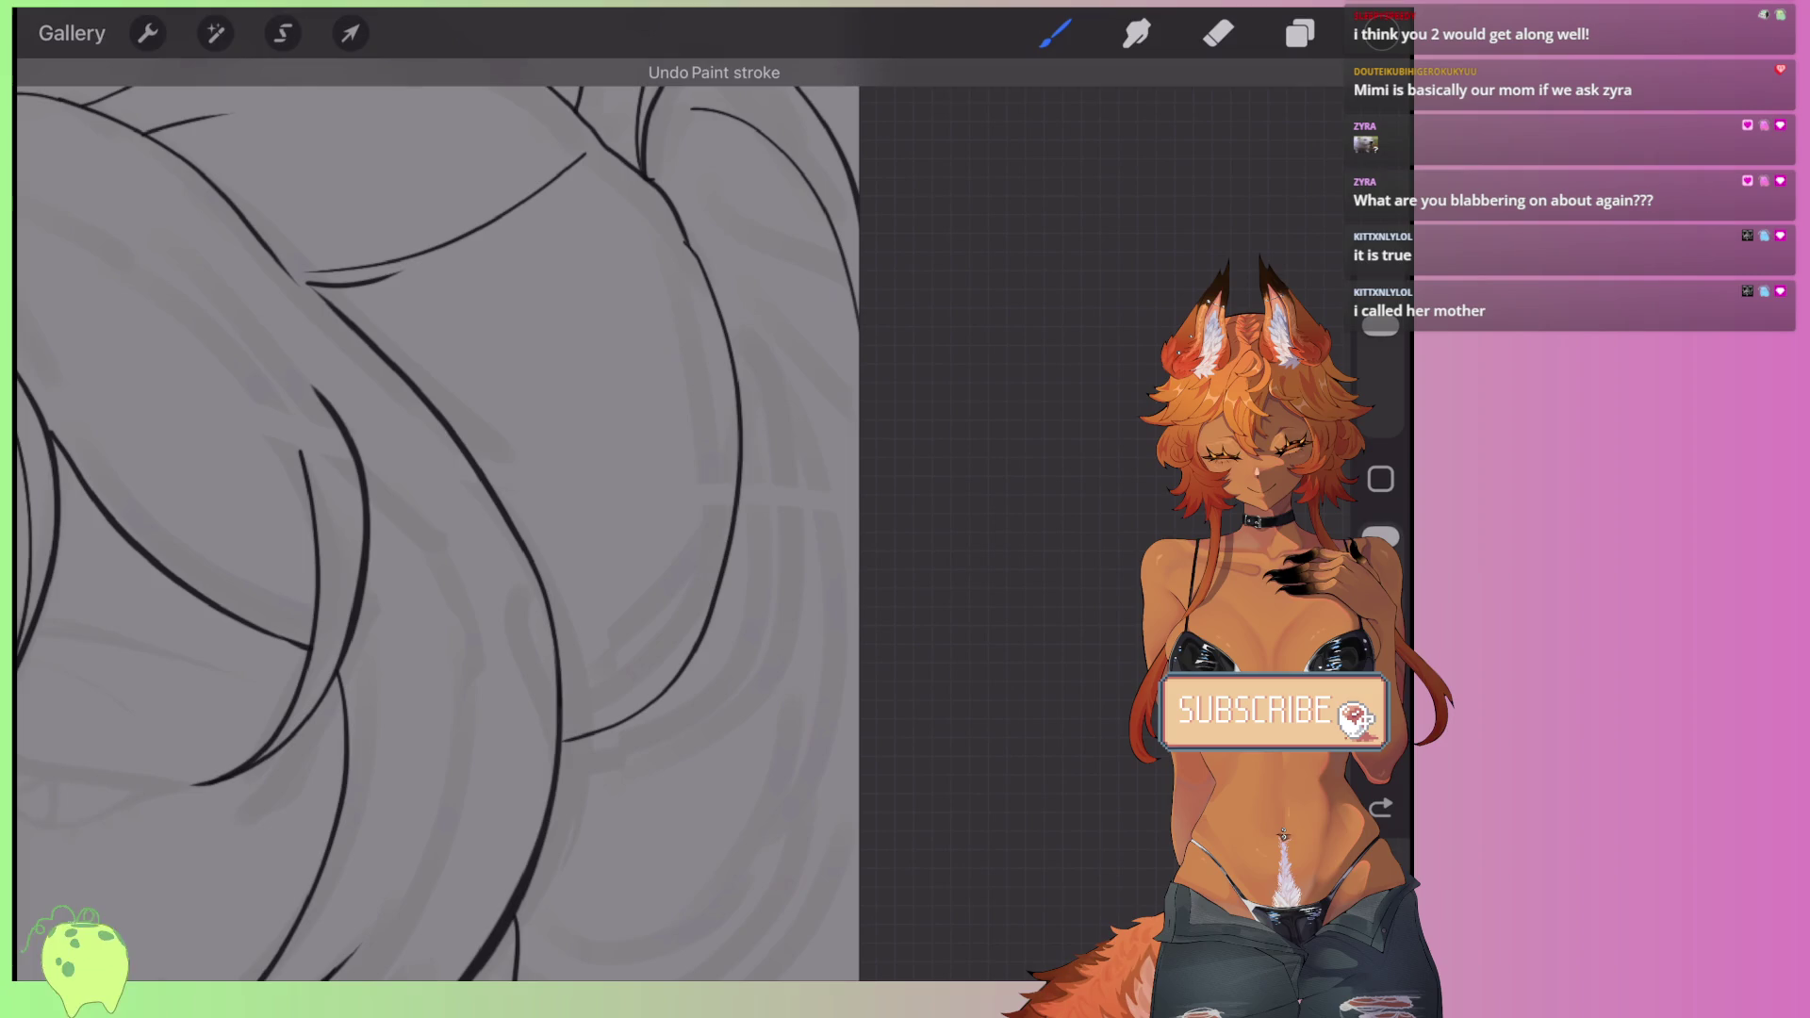
drag(717, 238, 768, 317)
scroll(452, 518, up, 2)
key(ctrl+z)
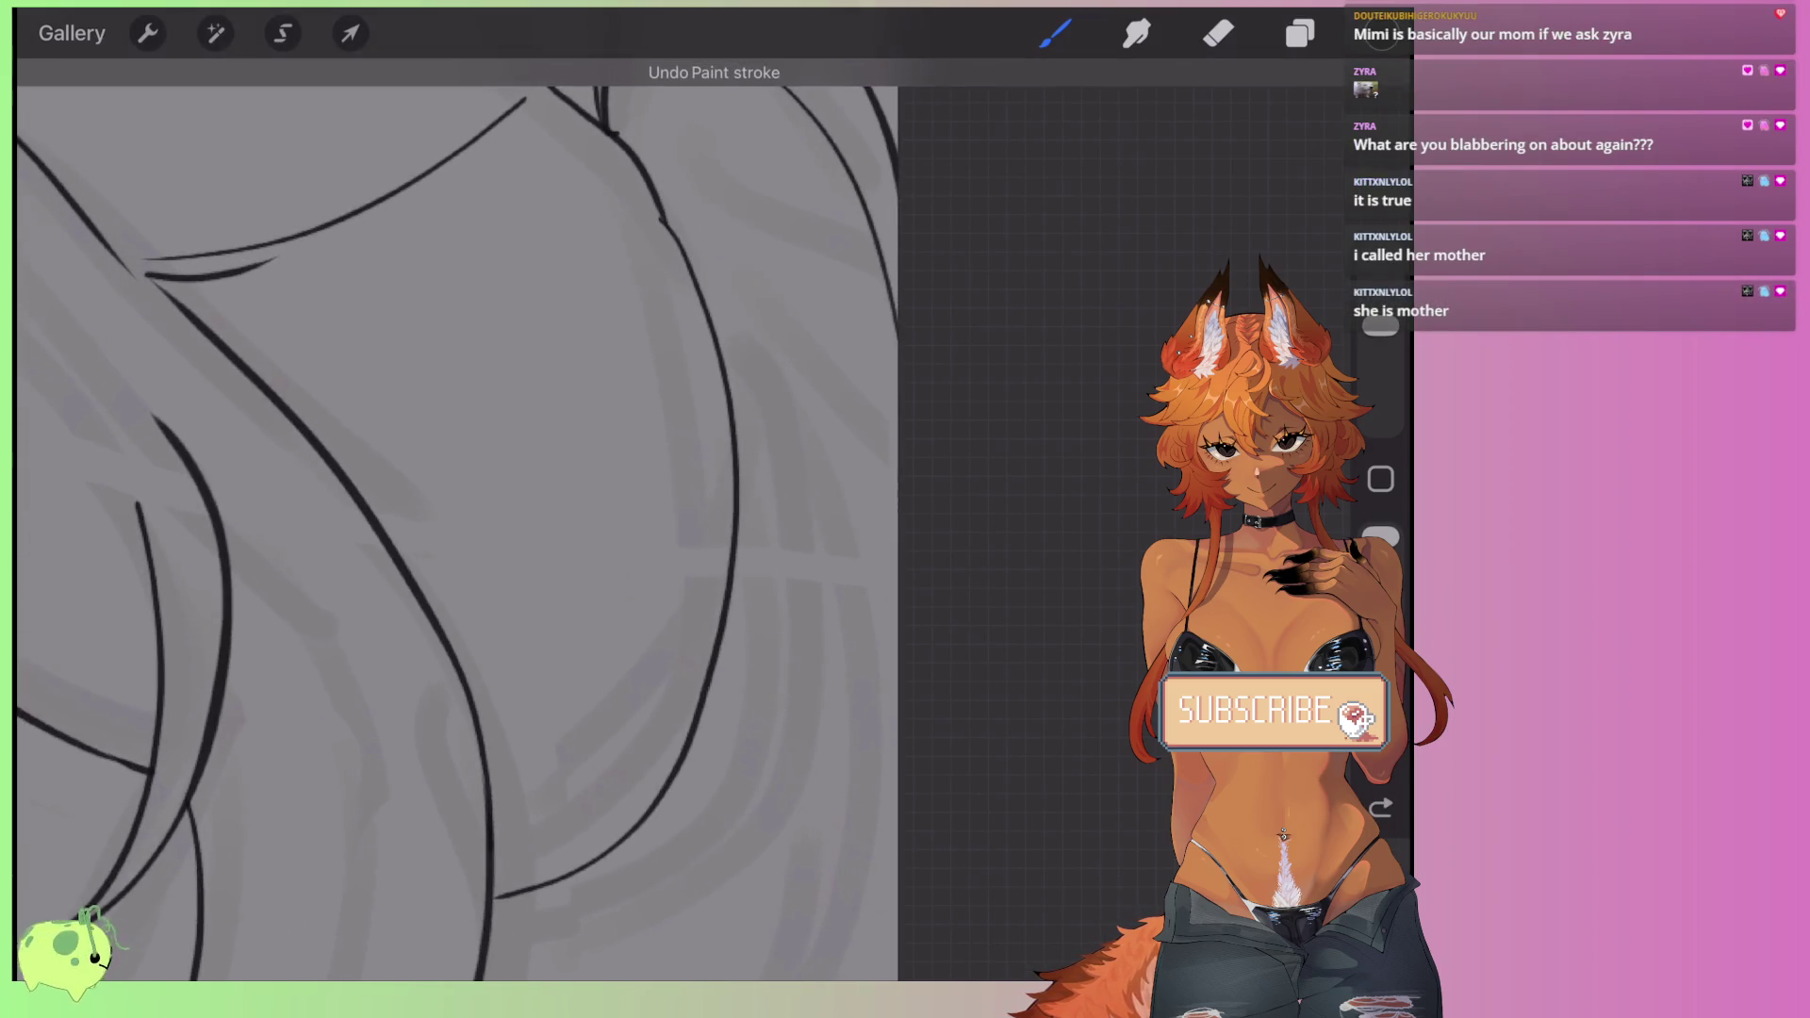
- Ink long strand lines down the right-hand hair and up its outer edge
mouse_move(650, 170)
mouse_down()
mouse_move(768, 320)
mouse_move(494, 896)
mouse_up()
scroll(453, 518, down, 2)
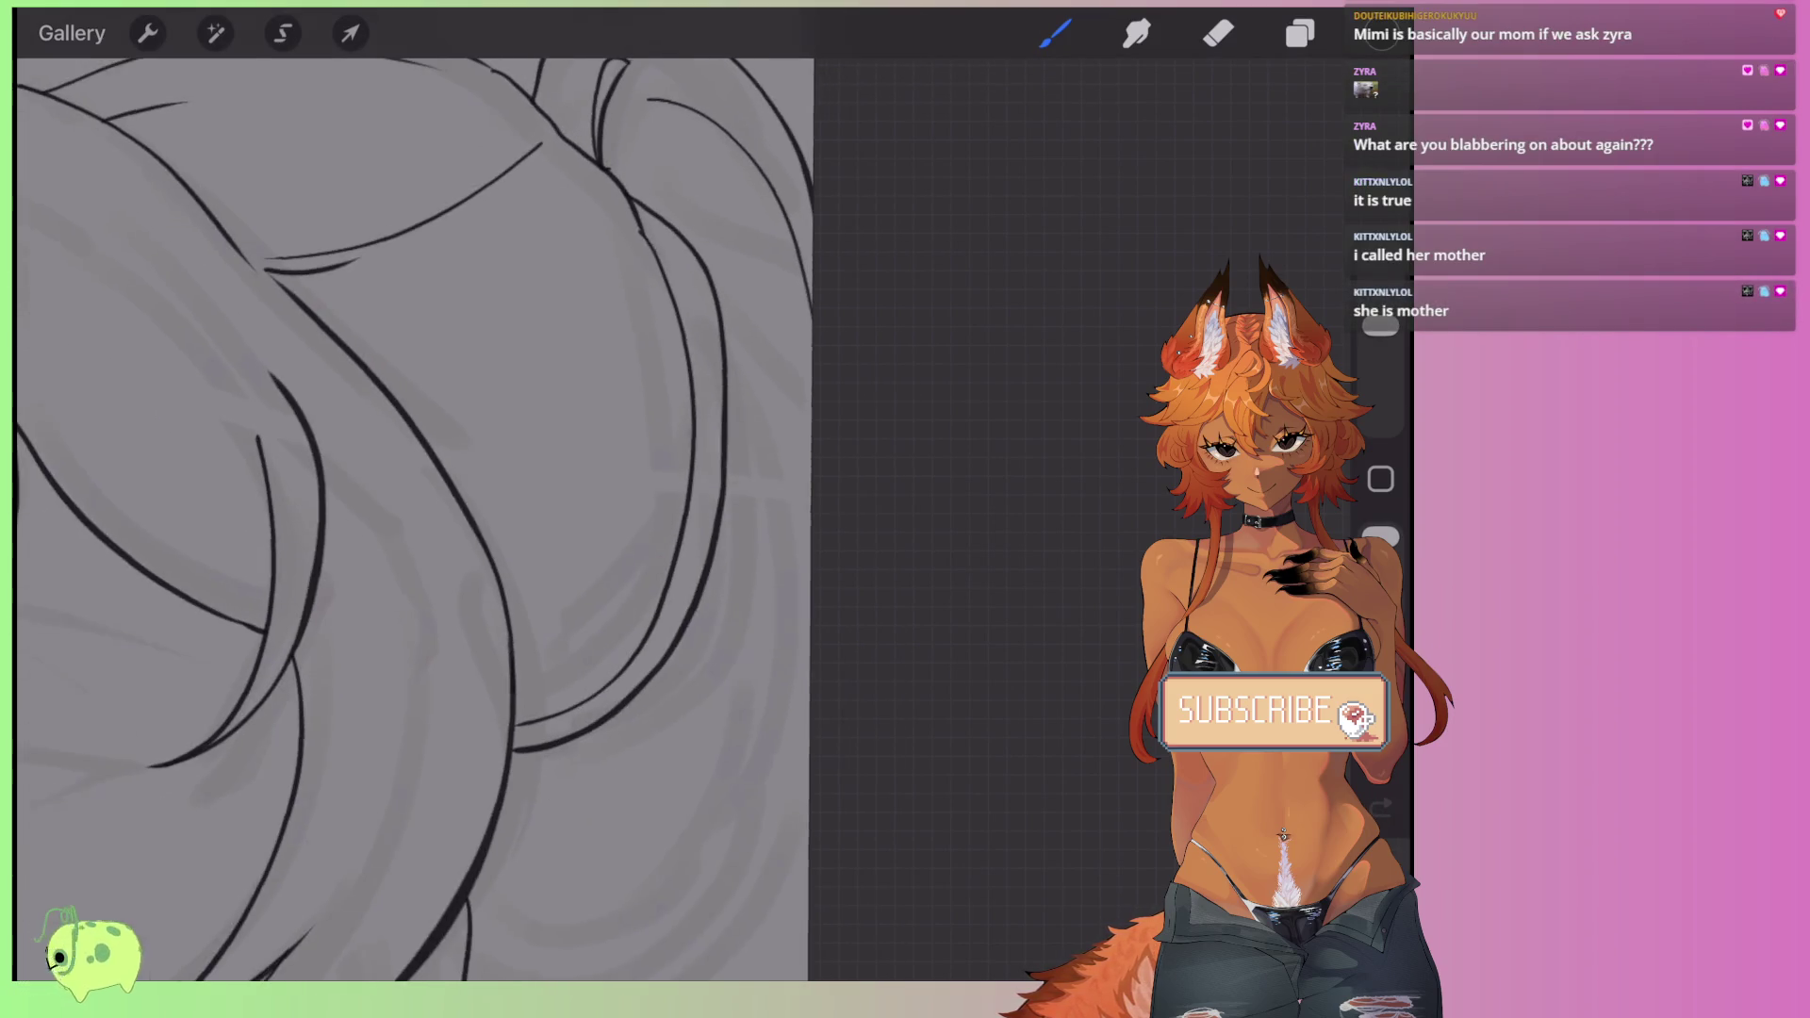
mouse_move(724, 297)
mouse_down()
mouse_move(735, 490)
mouse_move(519, 810)
mouse_up()
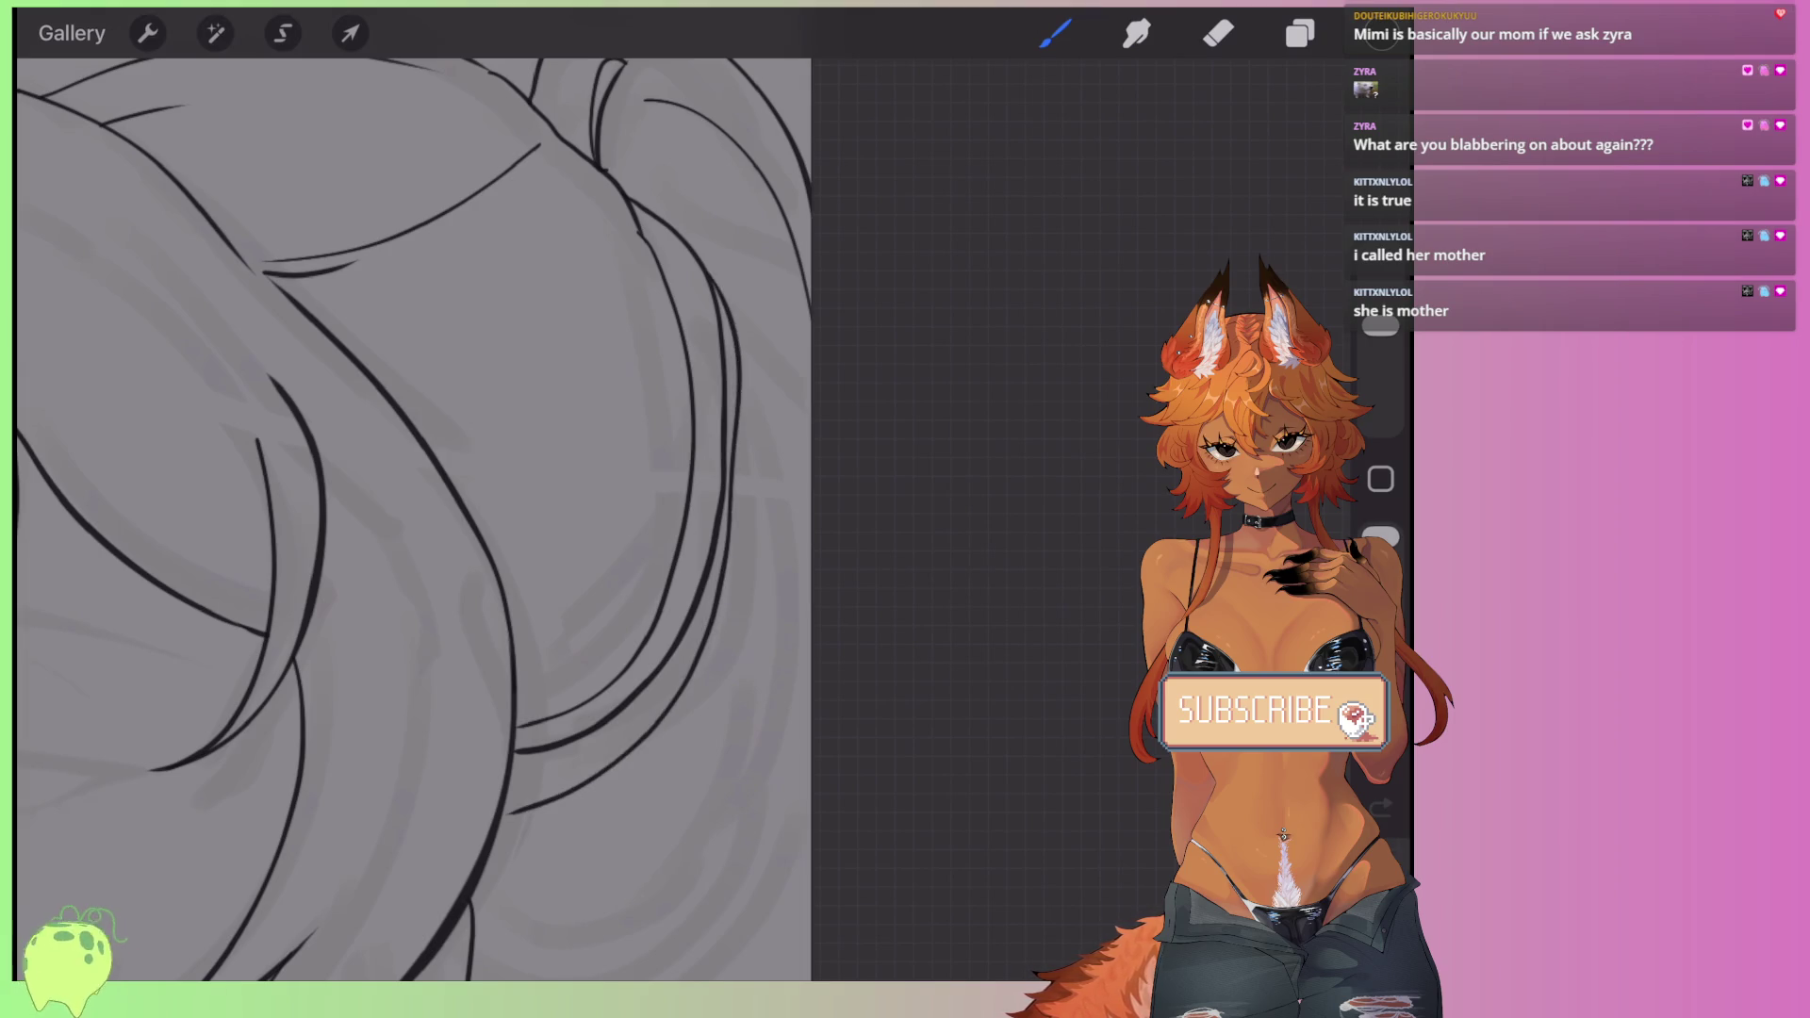
scroll(566, 519, up, 1)
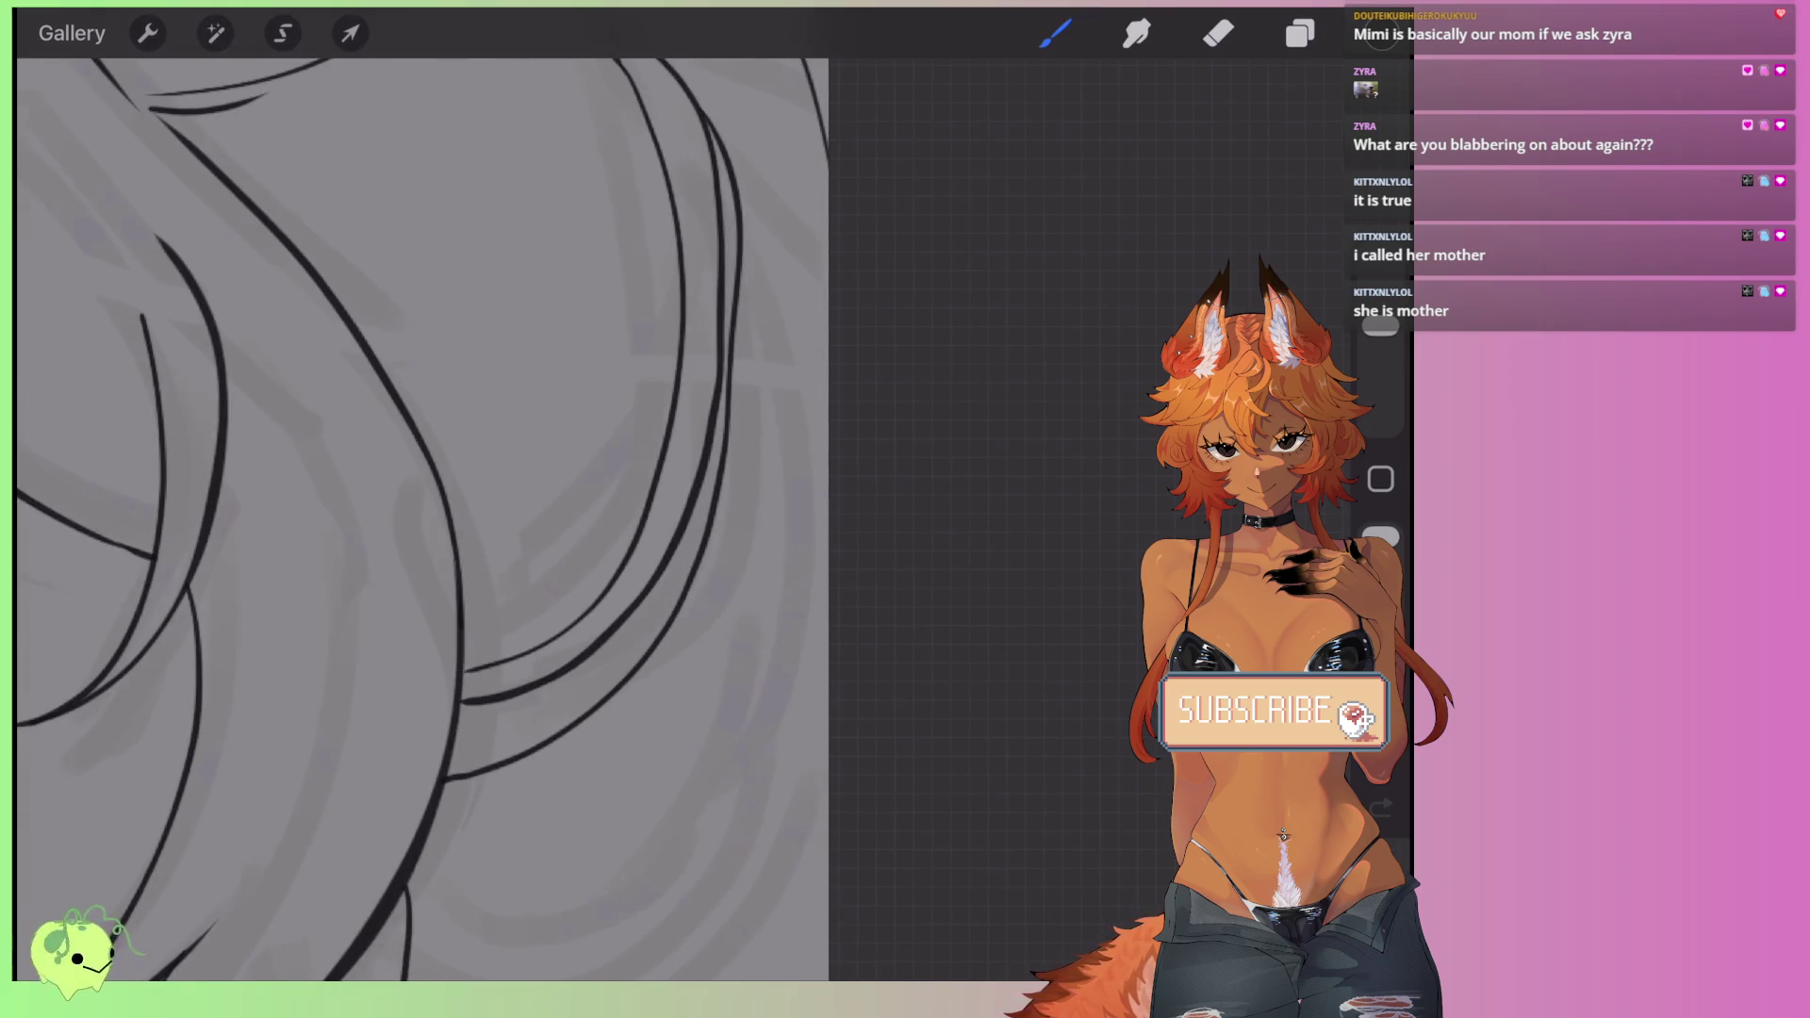
mouse_move(424, 839)
mouse_down()
mouse_move(703, 680)
mouse_move(740, 296)
mouse_up()
mouse_move(406, 887)
mouse_down()
mouse_move(450, 877)
mouse_move(822, 490)
mouse_move(745, 181)
mouse_up()
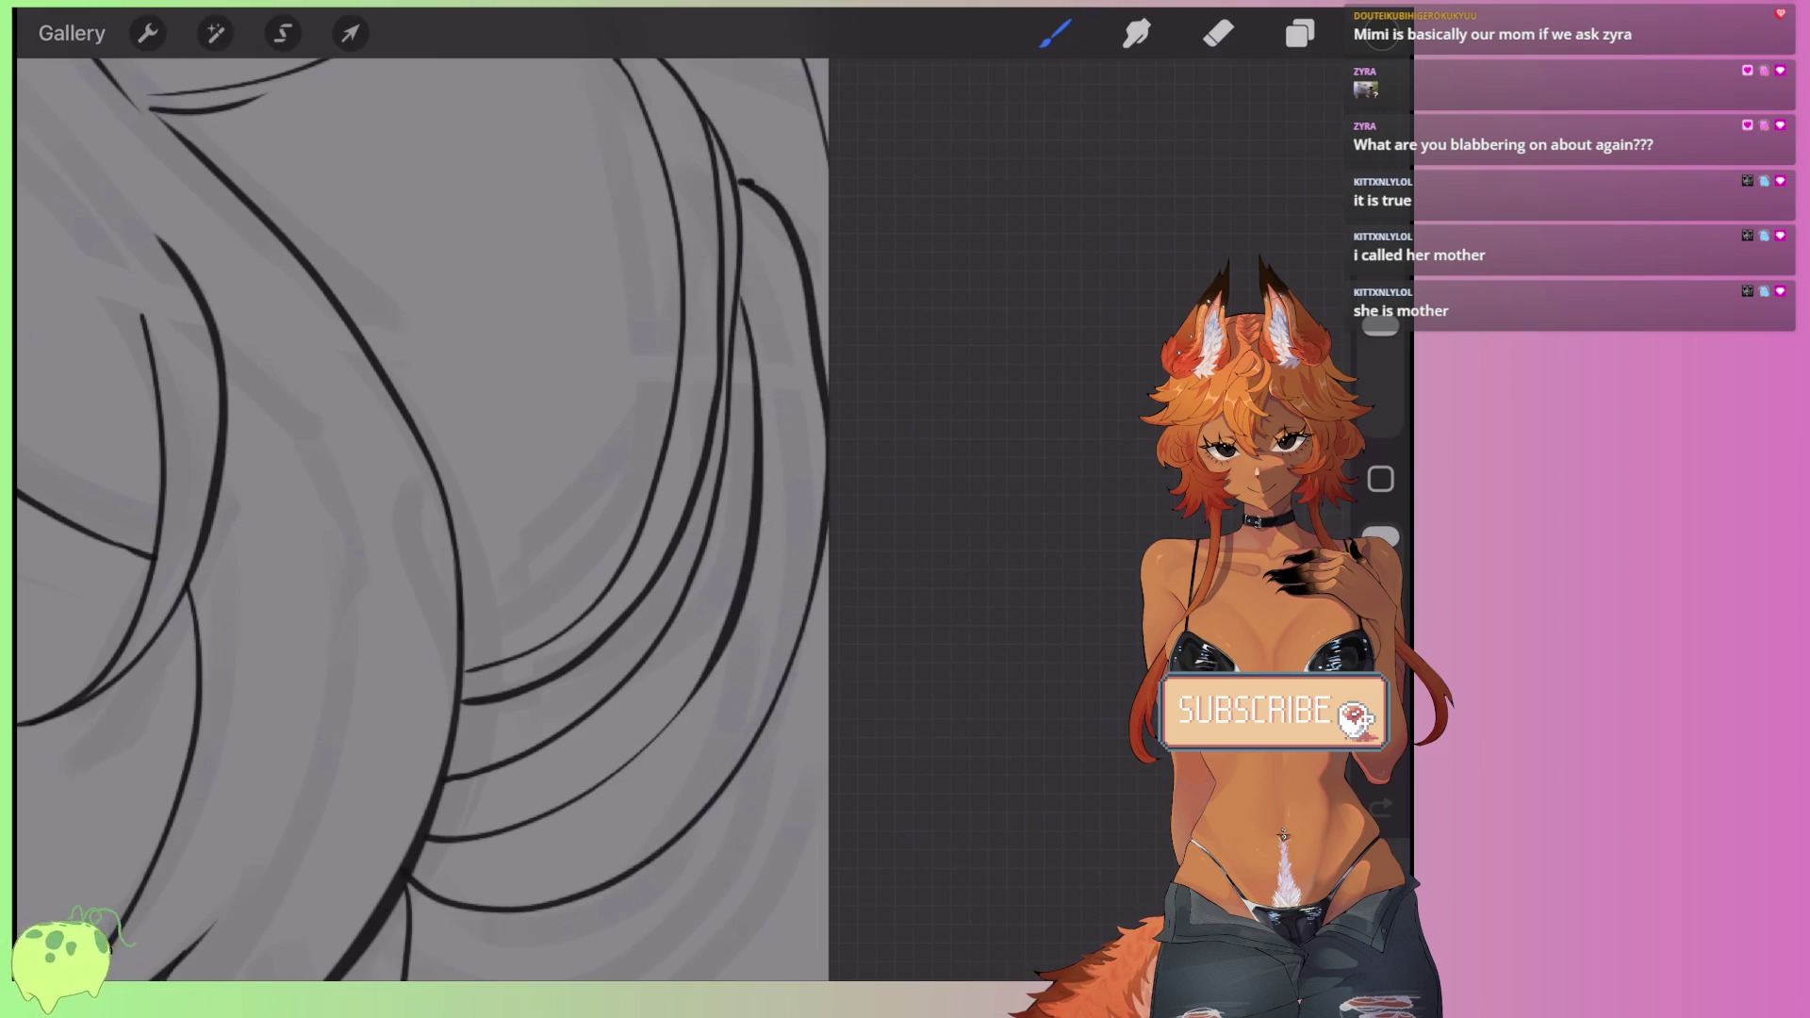
- Draw a new curved strand up the hair after discarding two attempts
scroll(424, 518, down, 2)
scroll(424, 518, down, 2)
scroll(424, 518, down, 2)
scroll(425, 519, down, 2)
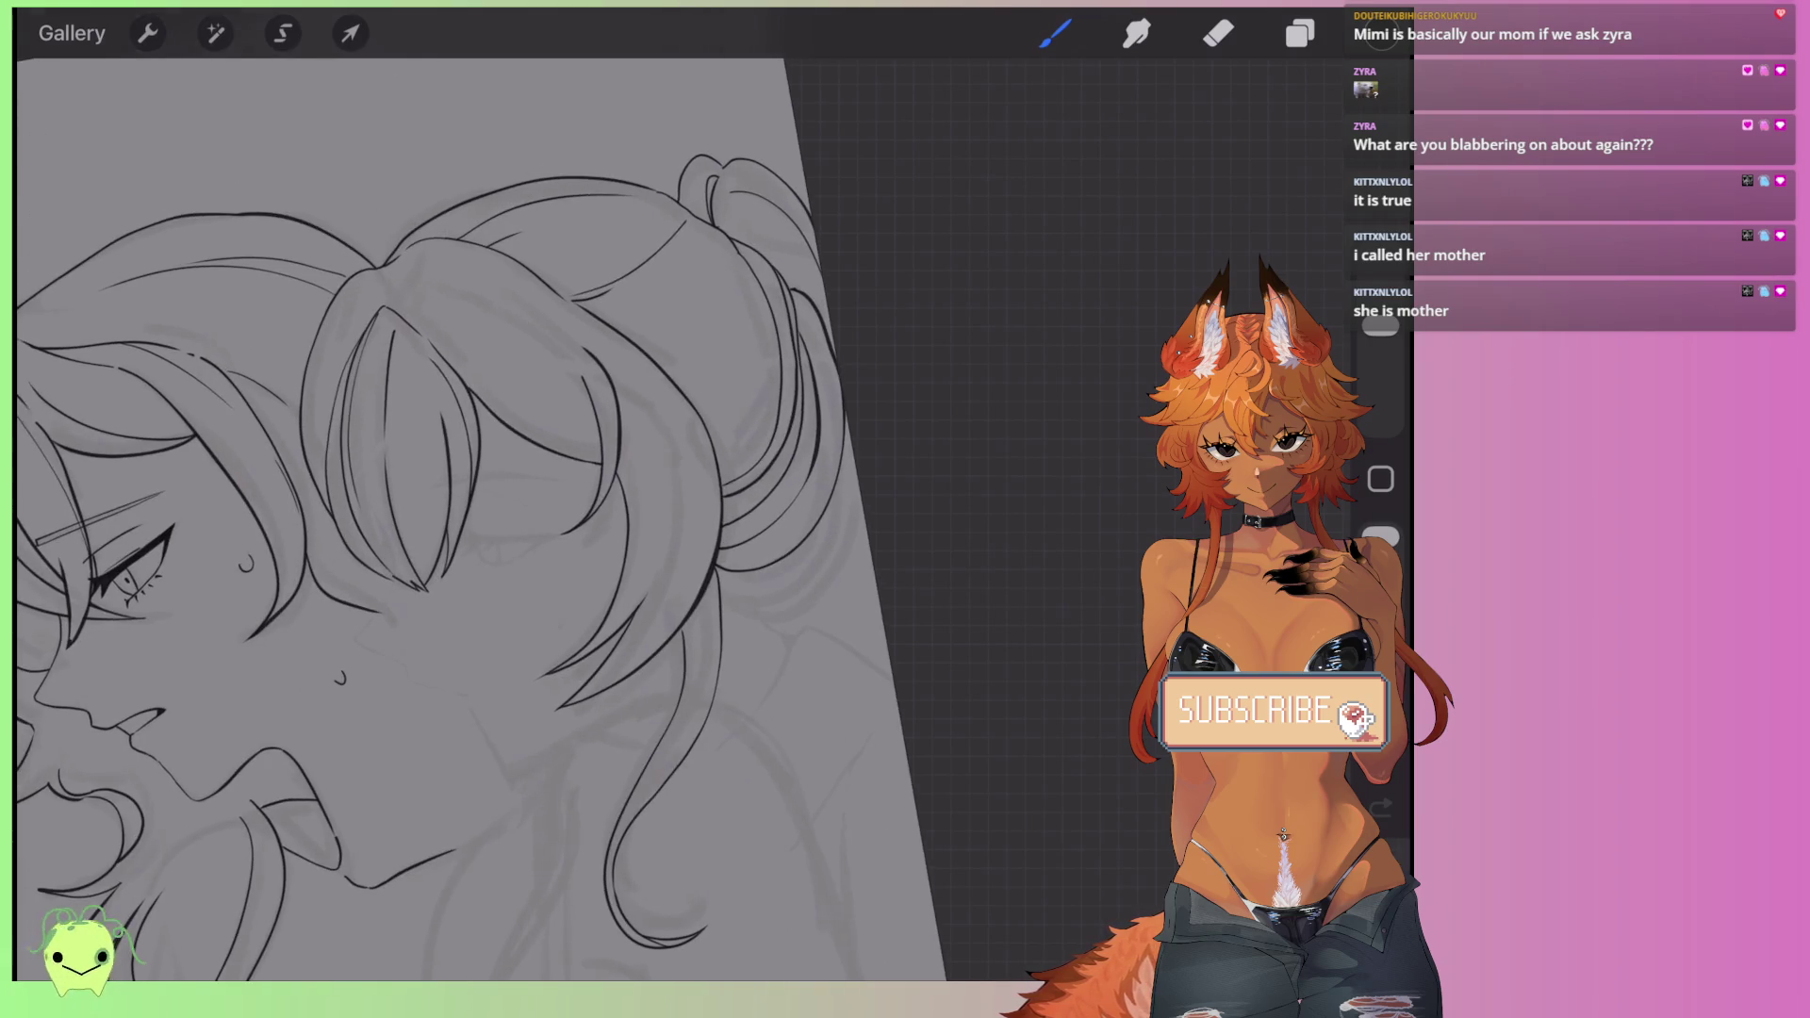
scroll(518, 519, up, 2)
scroll(518, 518, up, 2)
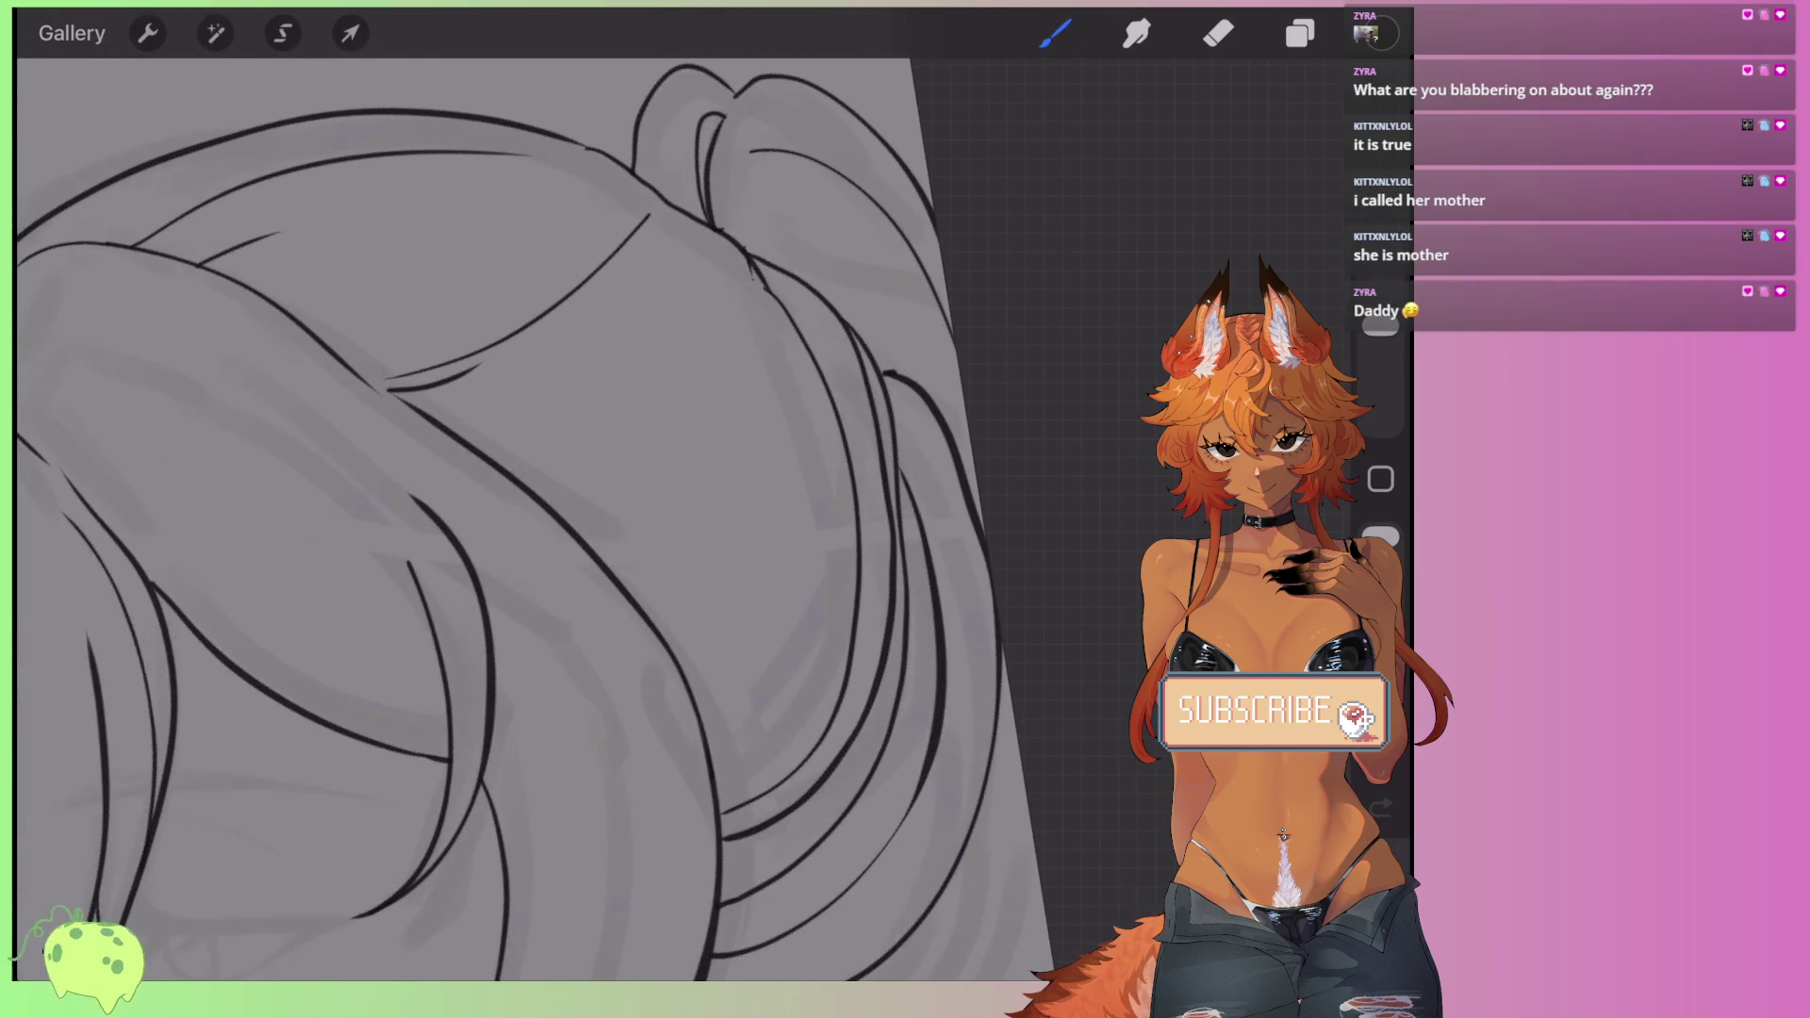
drag(750, 259, 589, 564)
key(ctrl+z)
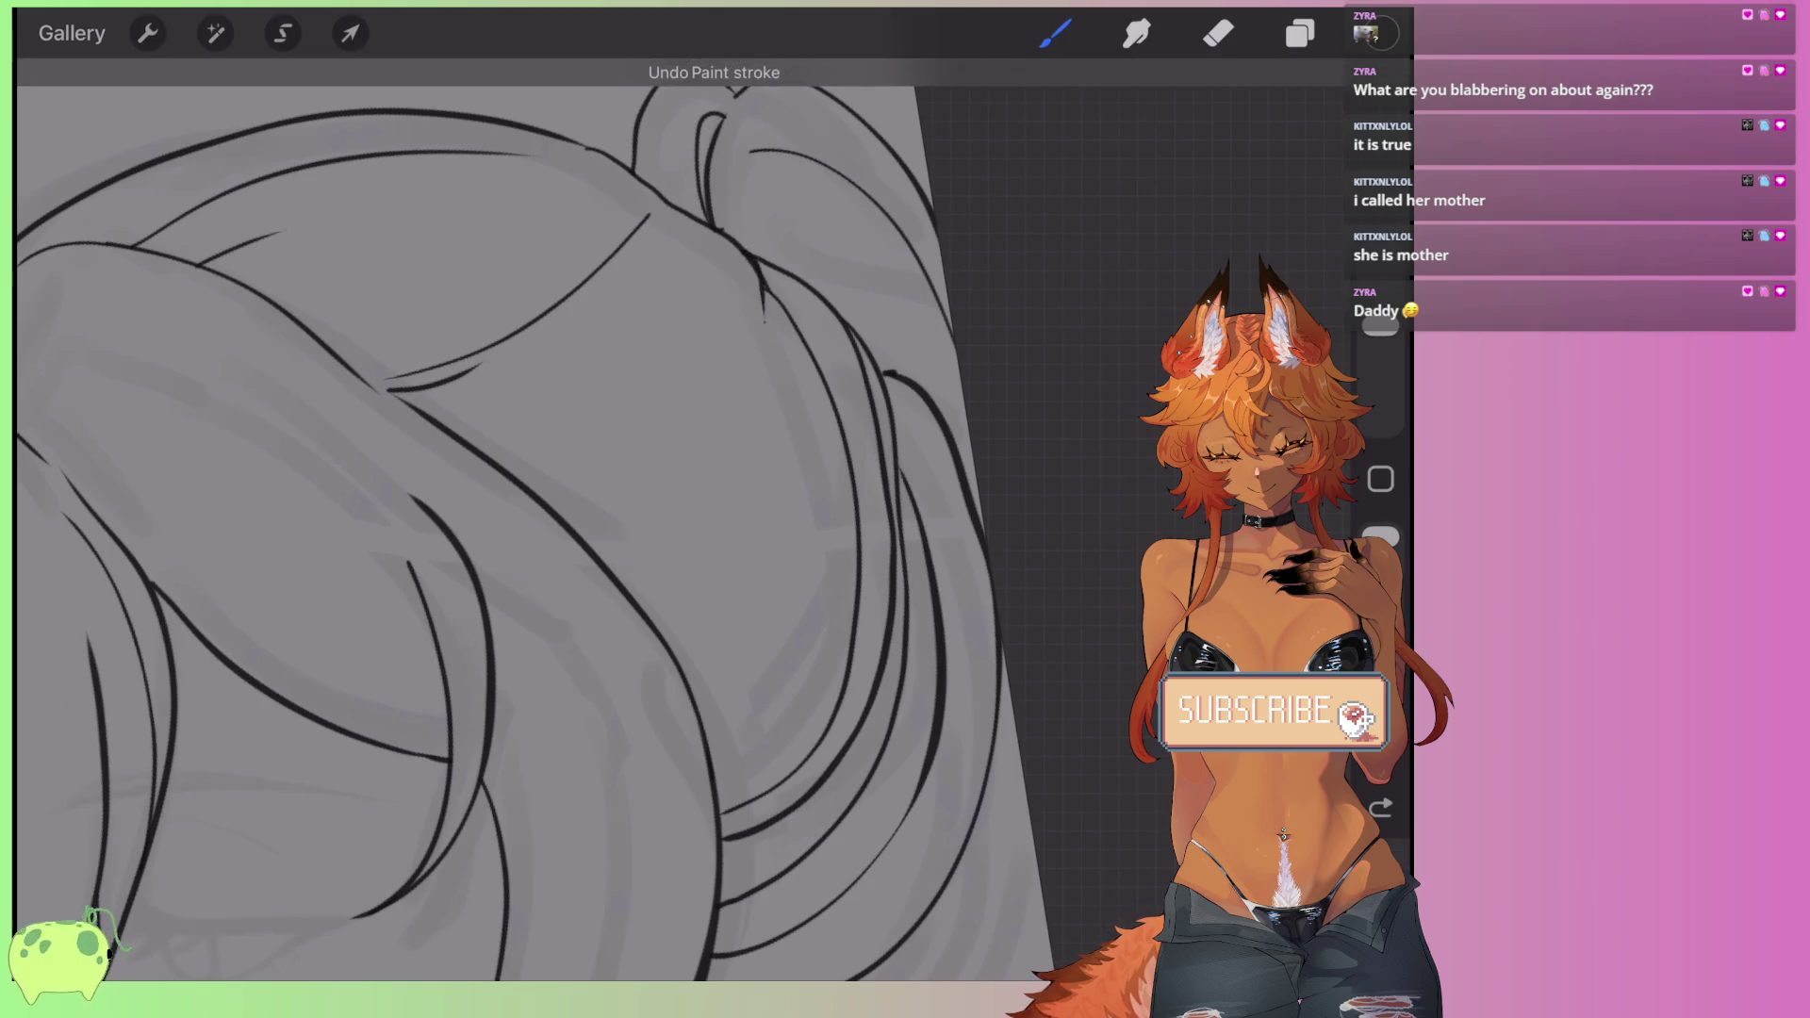
mouse_move(749, 257)
mouse_down()
mouse_move(627, 571)
mouse_move(782, 264)
mouse_up()
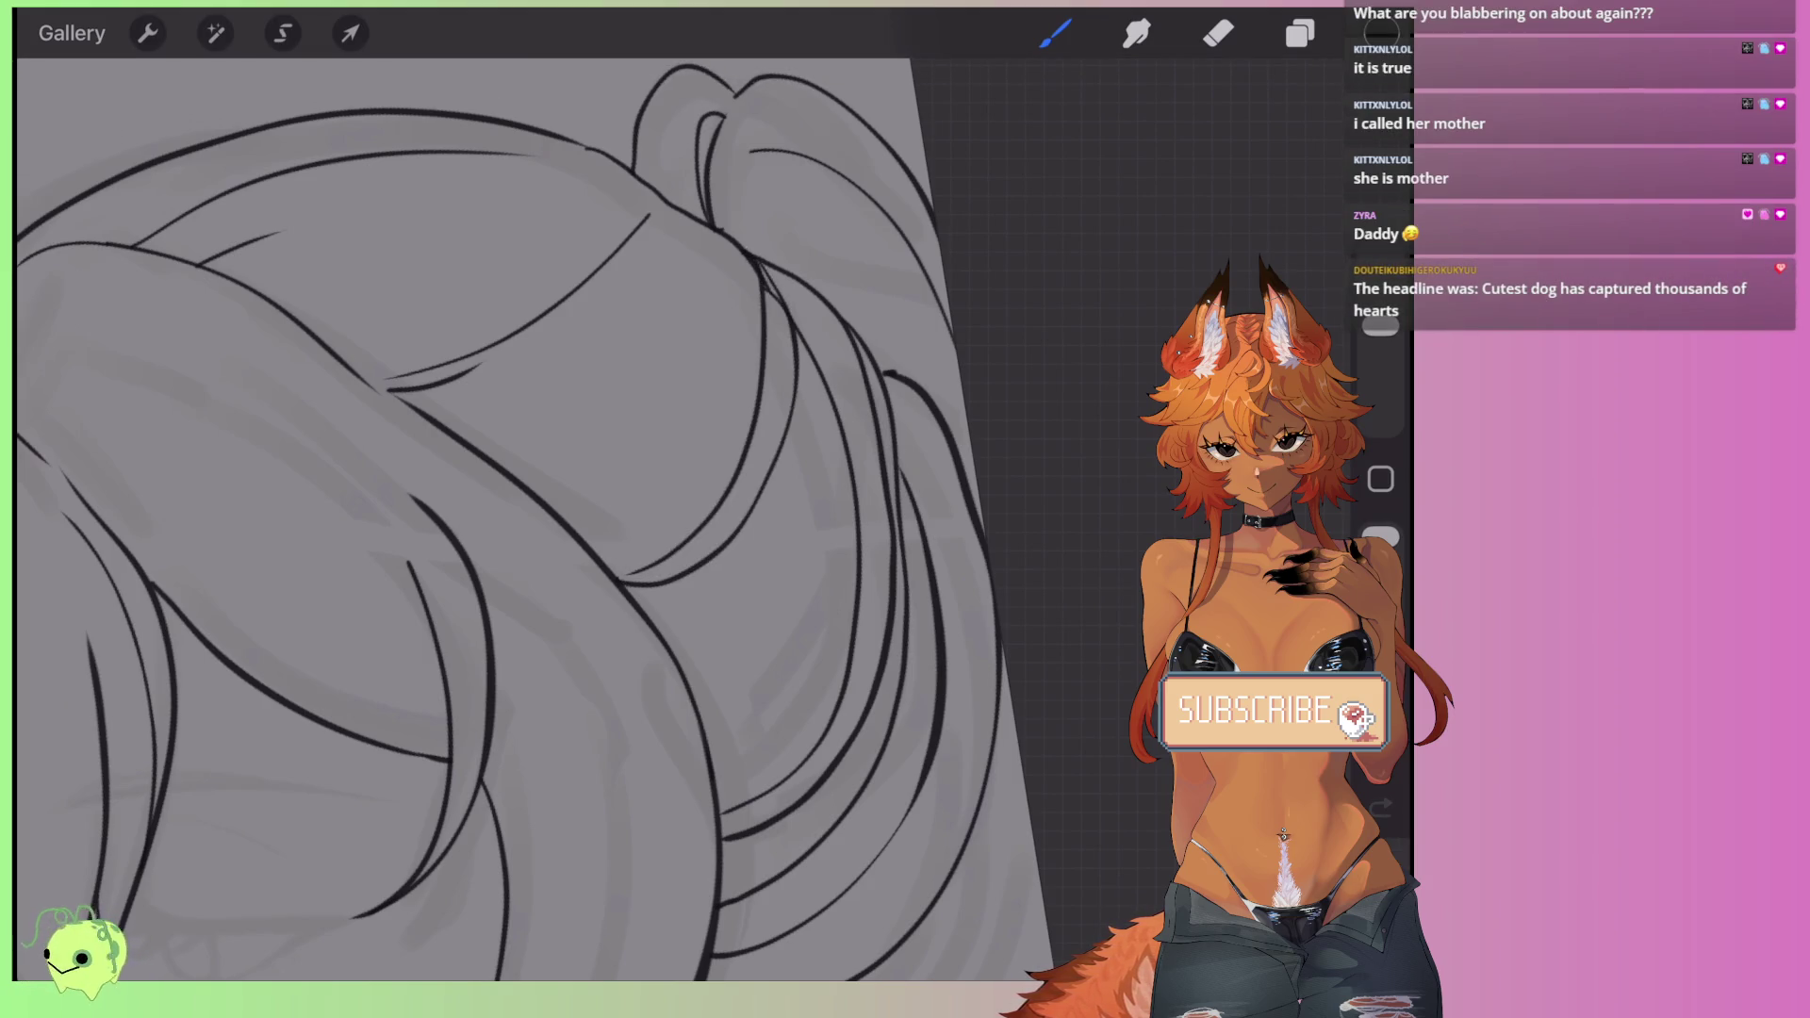
scroll(552, 518, up, 2)
key(ctrl+z)
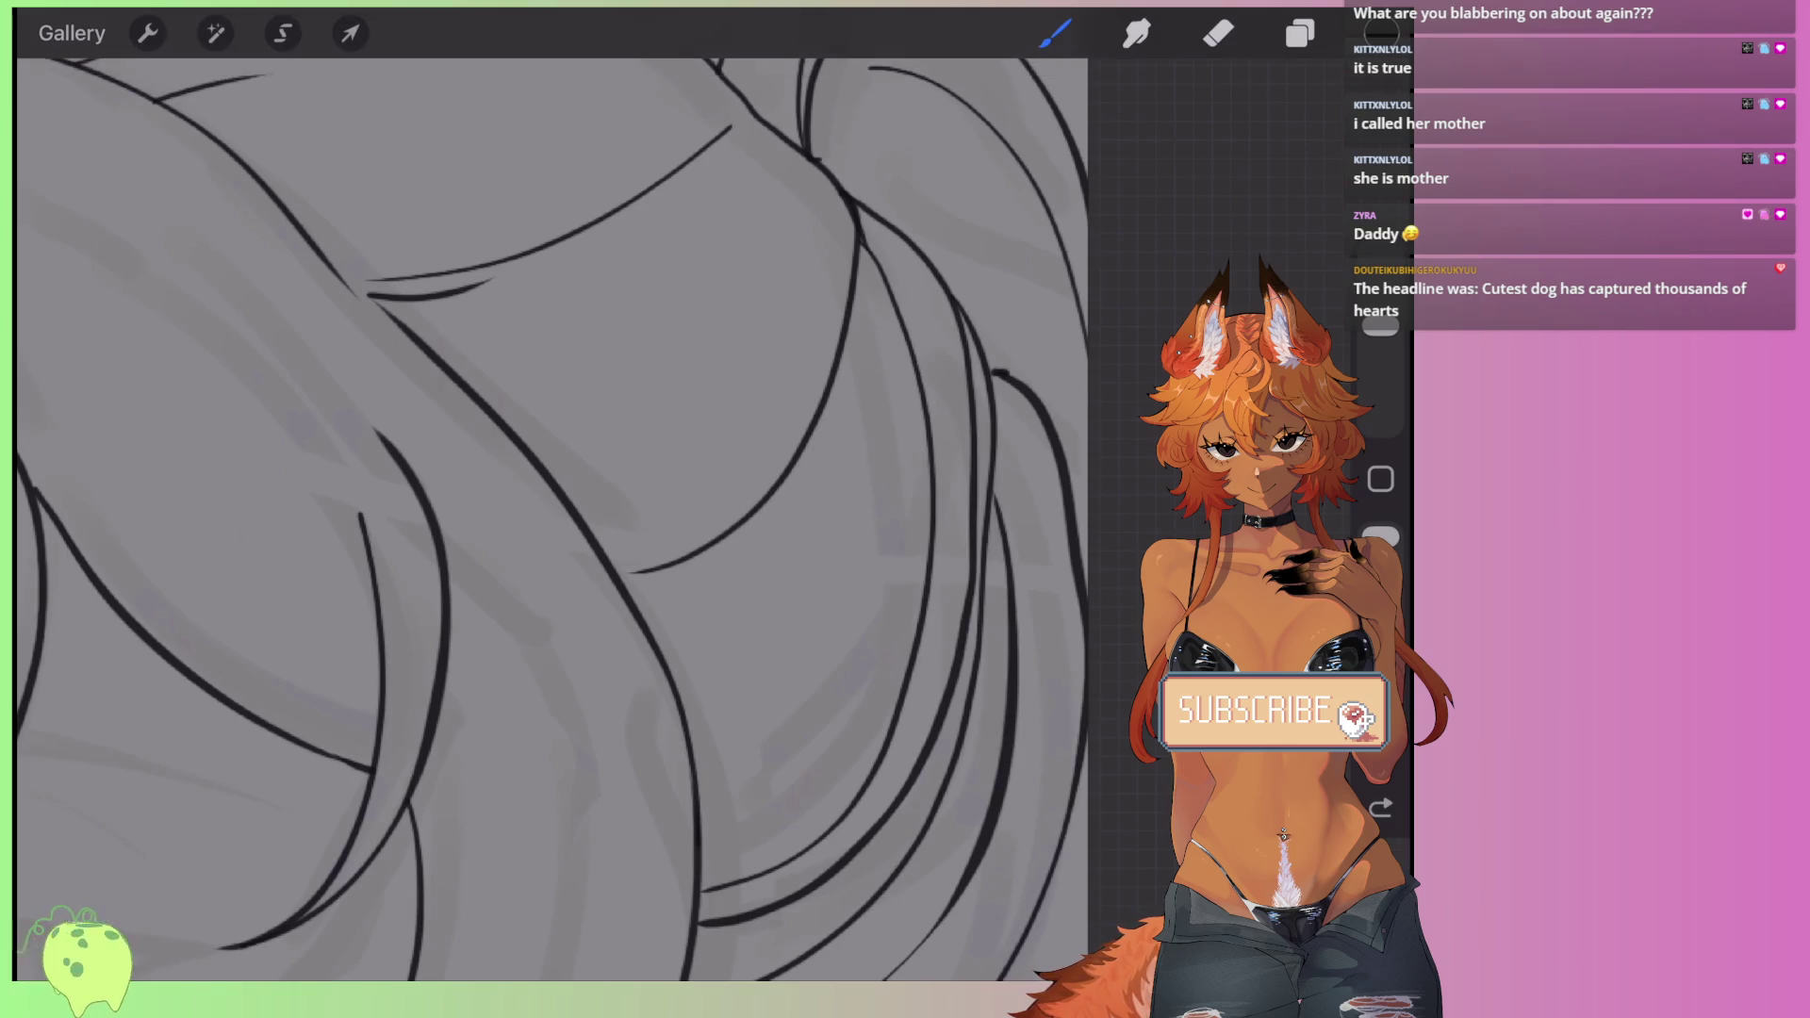
drag(737, 448, 846, 196)
scroll(552, 518, down, 5)
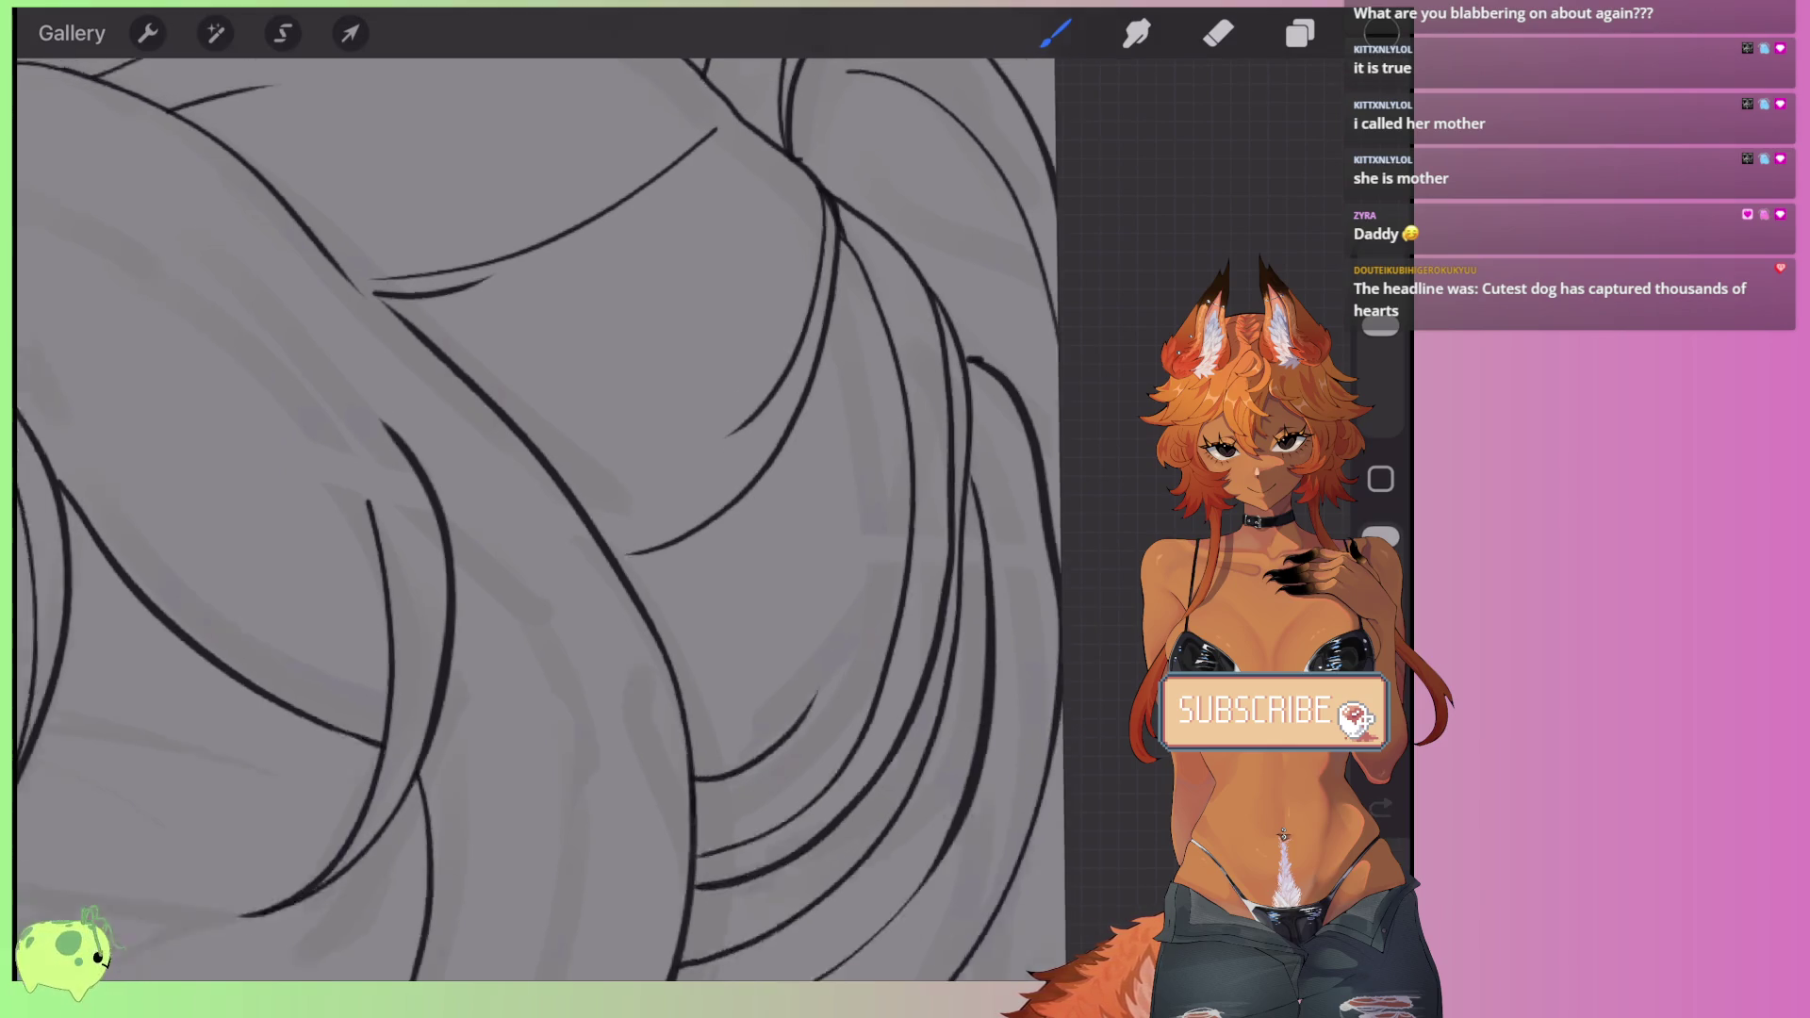
scroll(401, 519, up, 3)
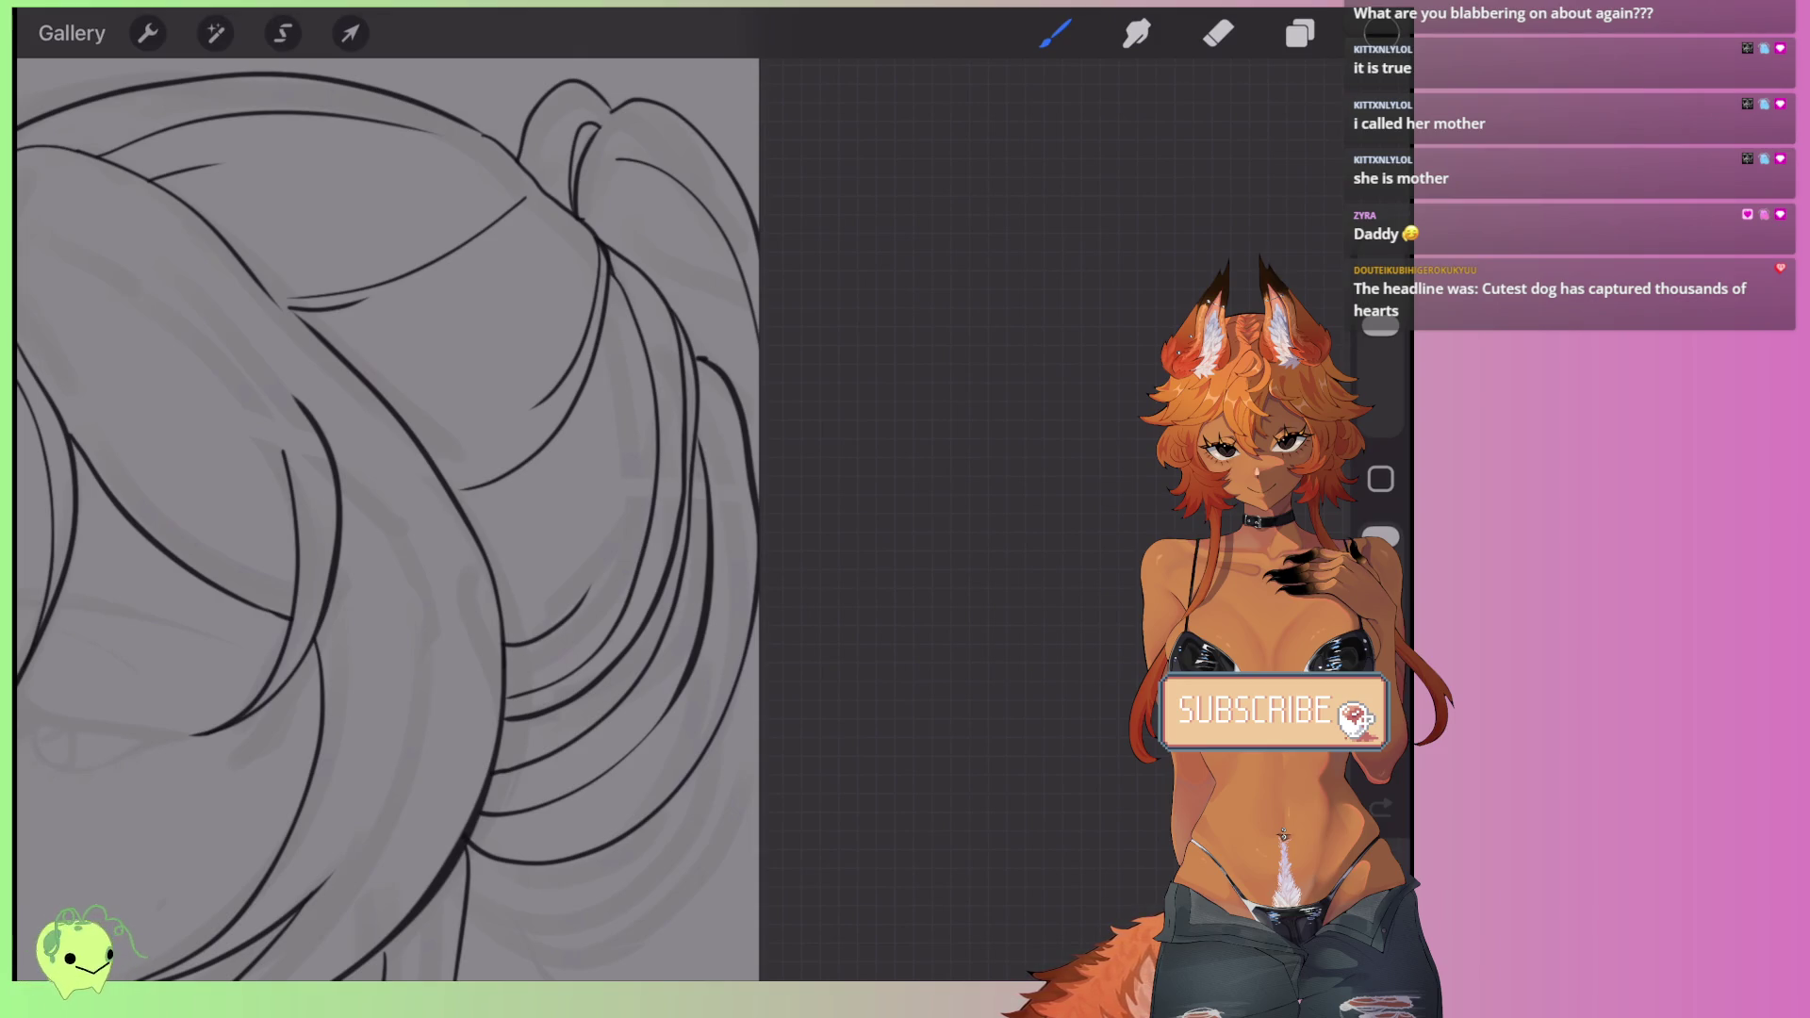
- Keep one clean curve for the lower hair strand after undoing five rejected strokes
scroll(405, 518, down, 3)
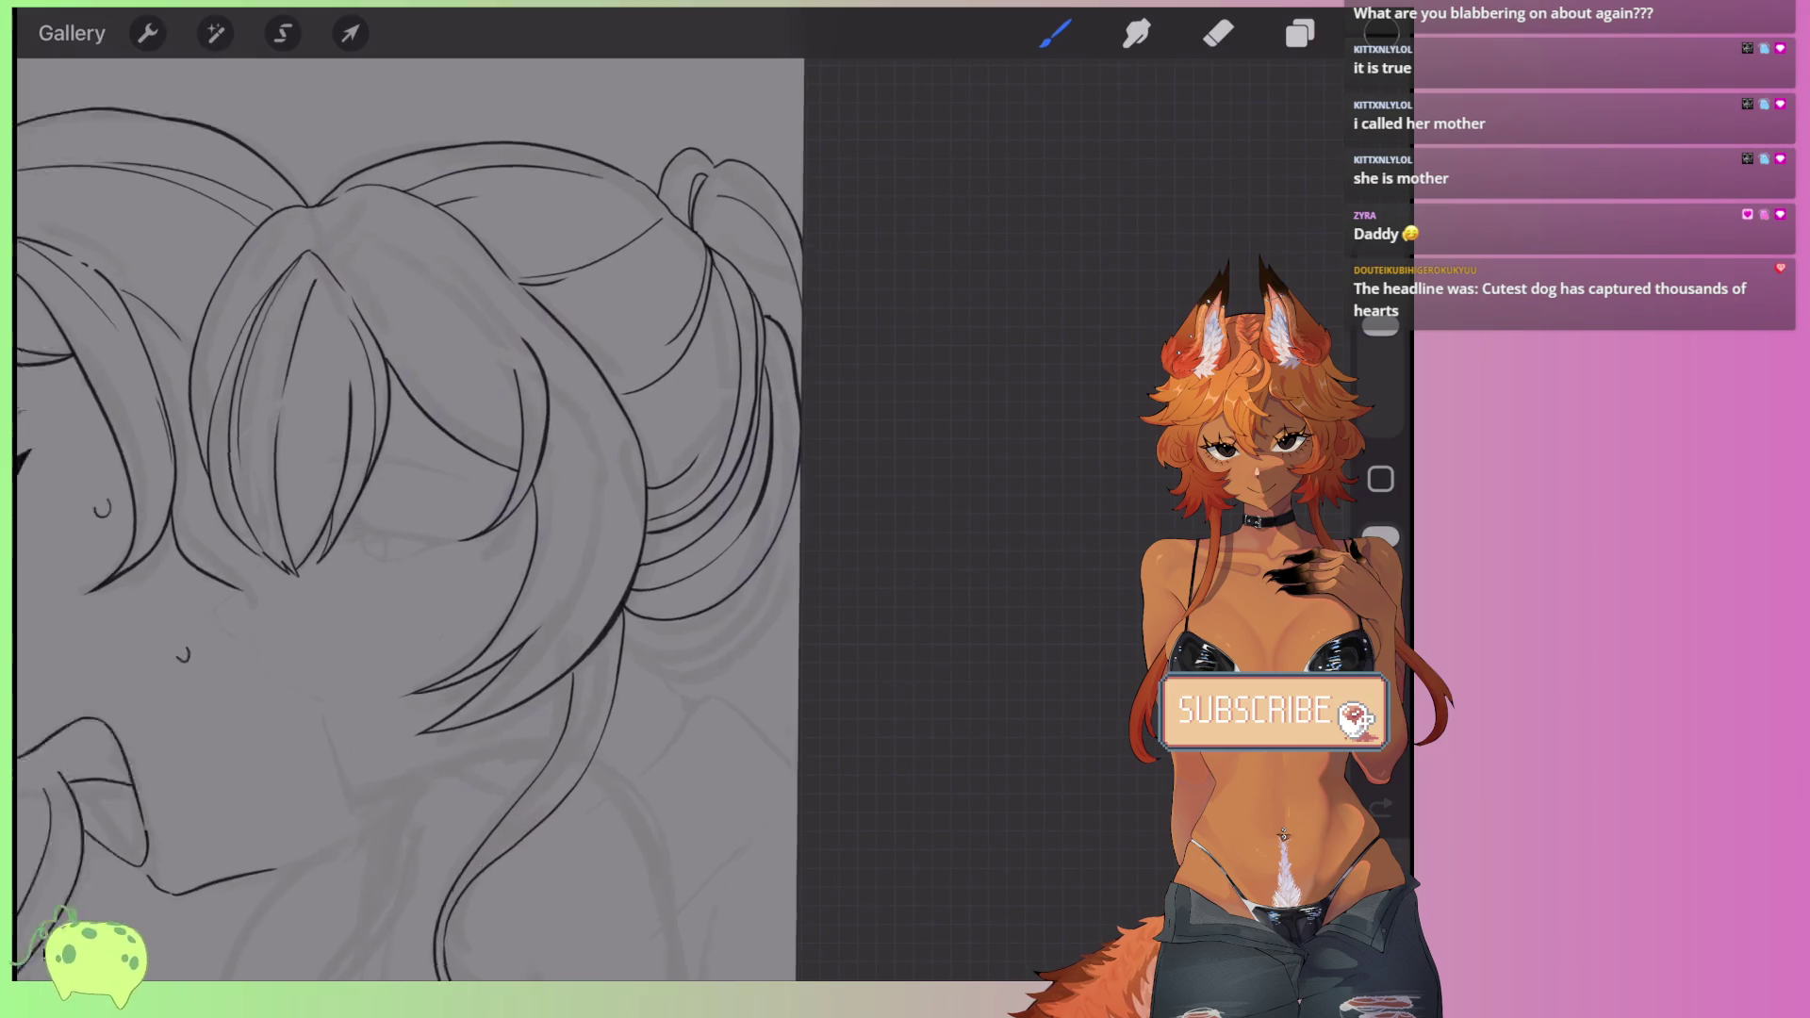
scroll(472, 518, up, 5)
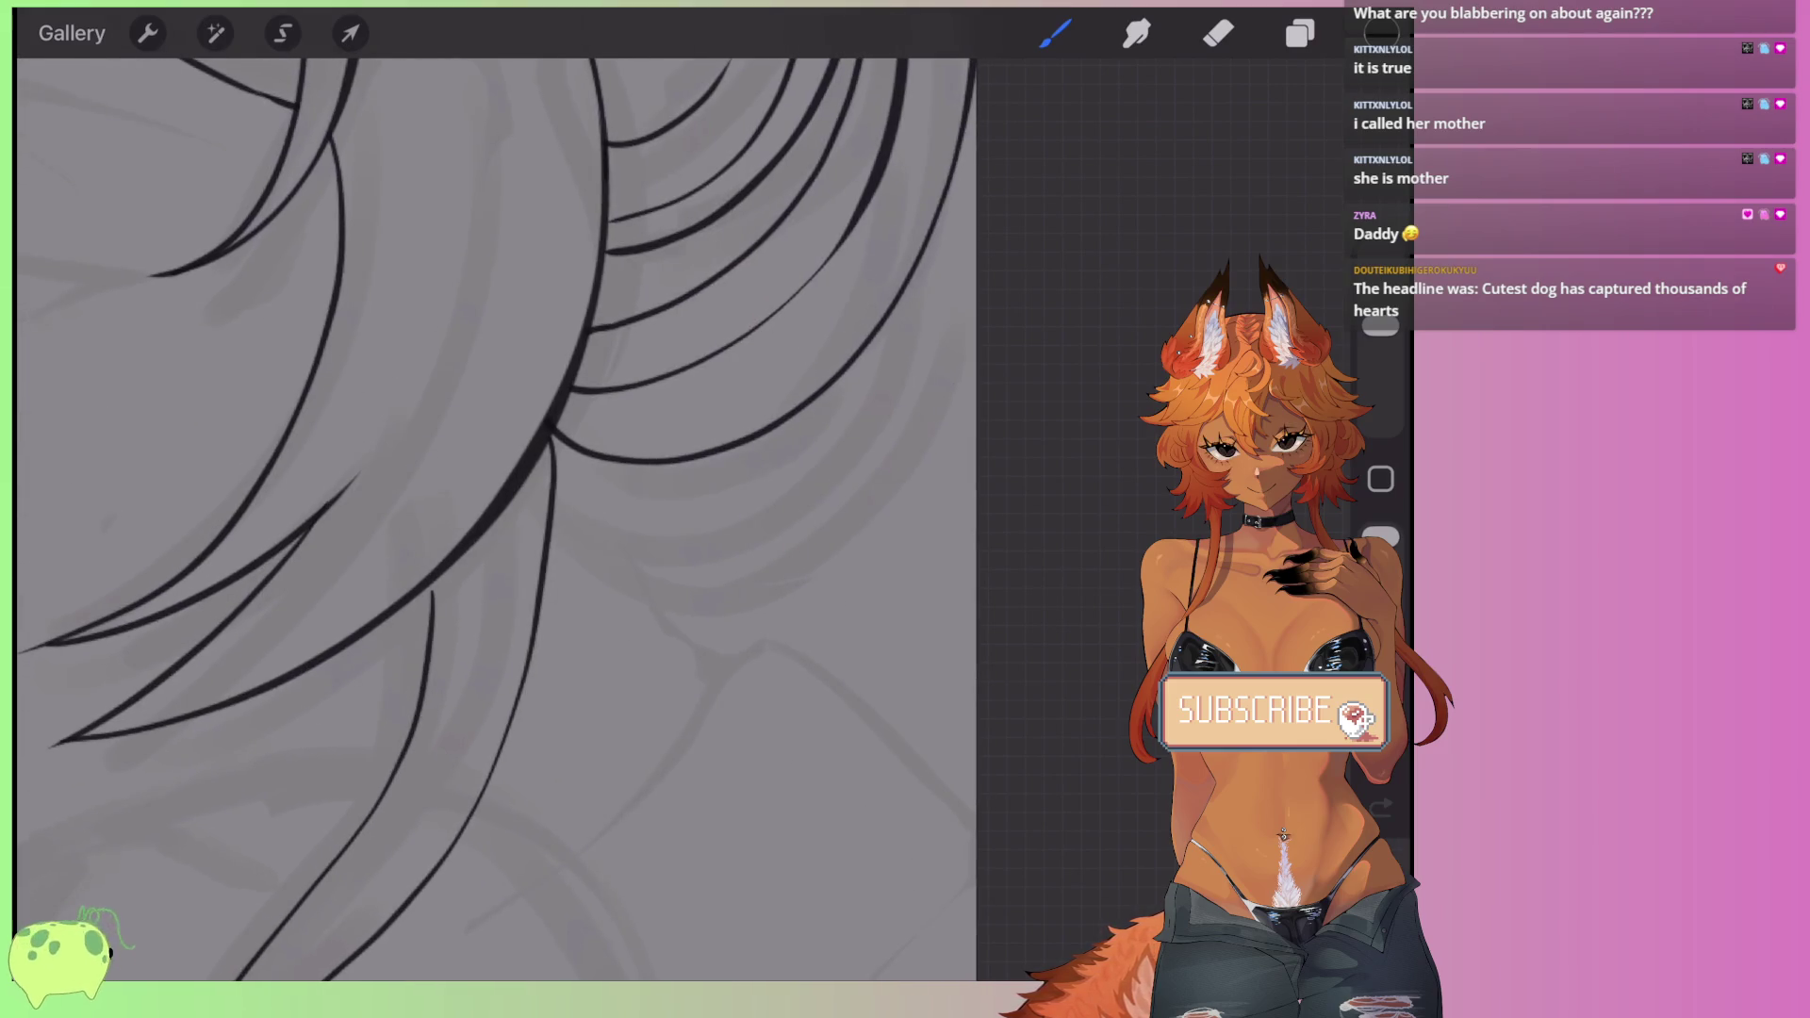
drag(554, 513, 893, 324)
key(ctrl+z)
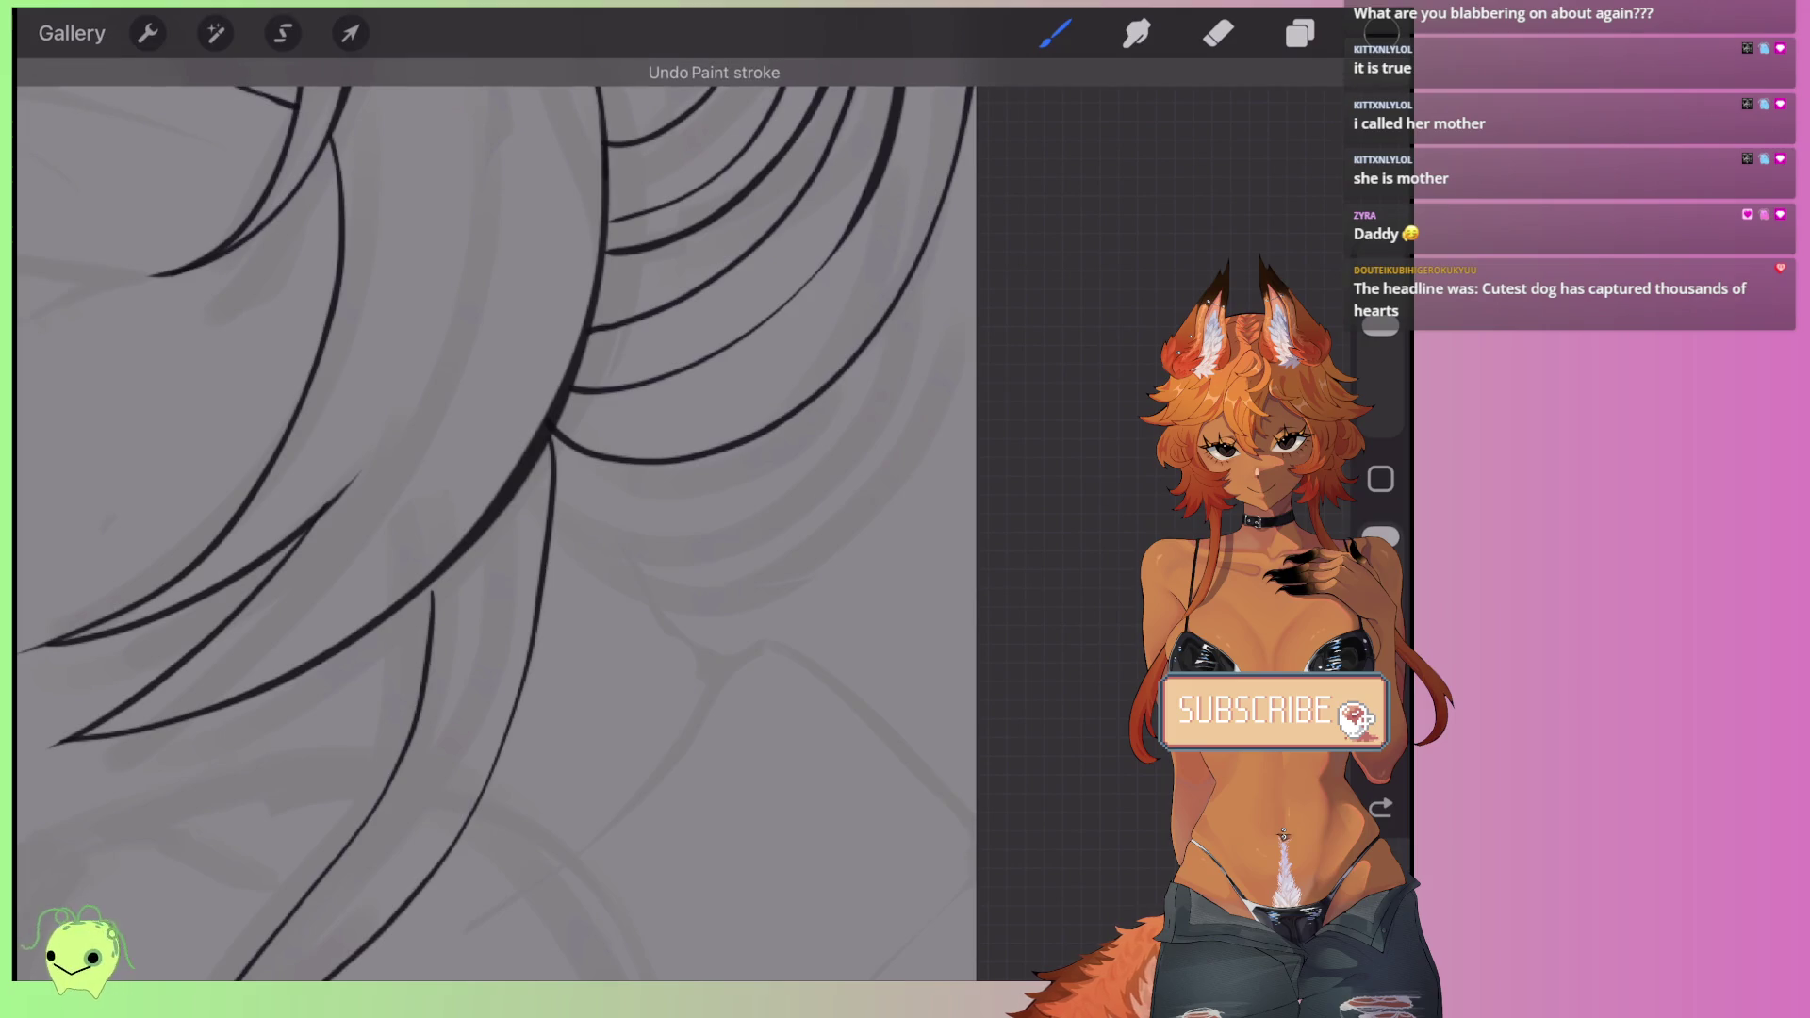
drag(549, 486, 888, 287)
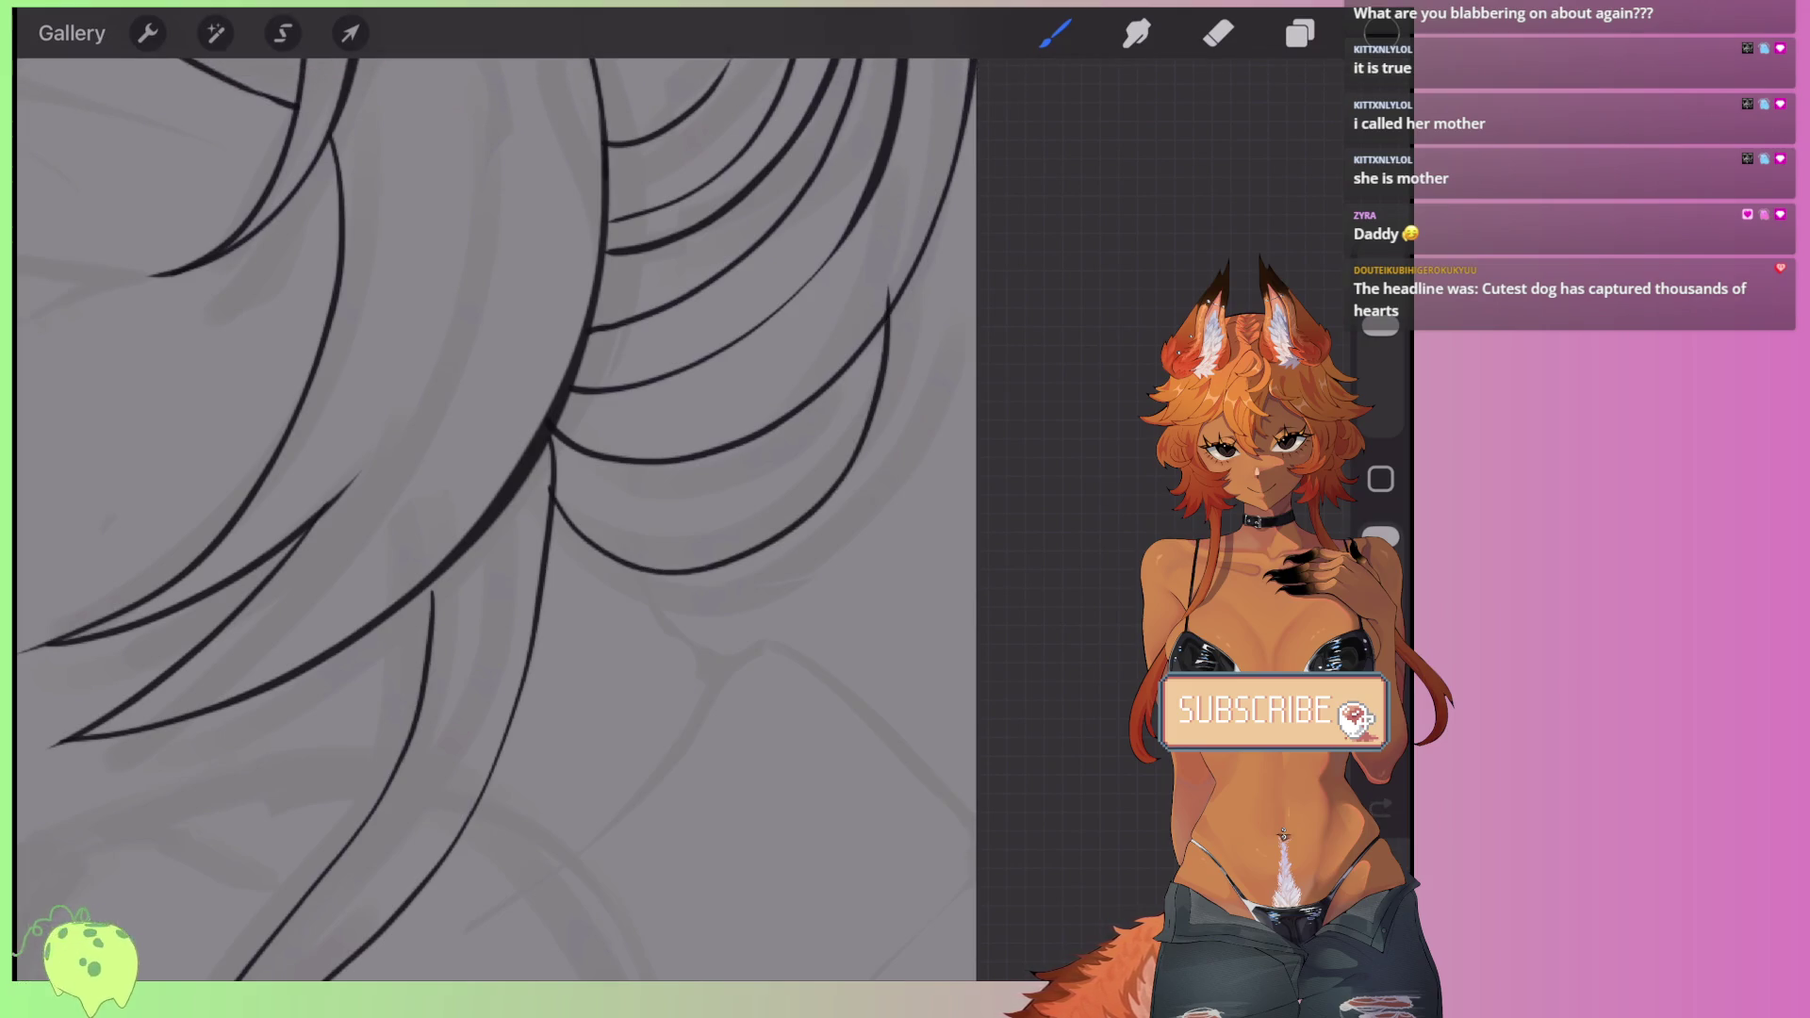
key(ctrl+z)
drag(617, 554, 886, 391)
key(ctrl+z)
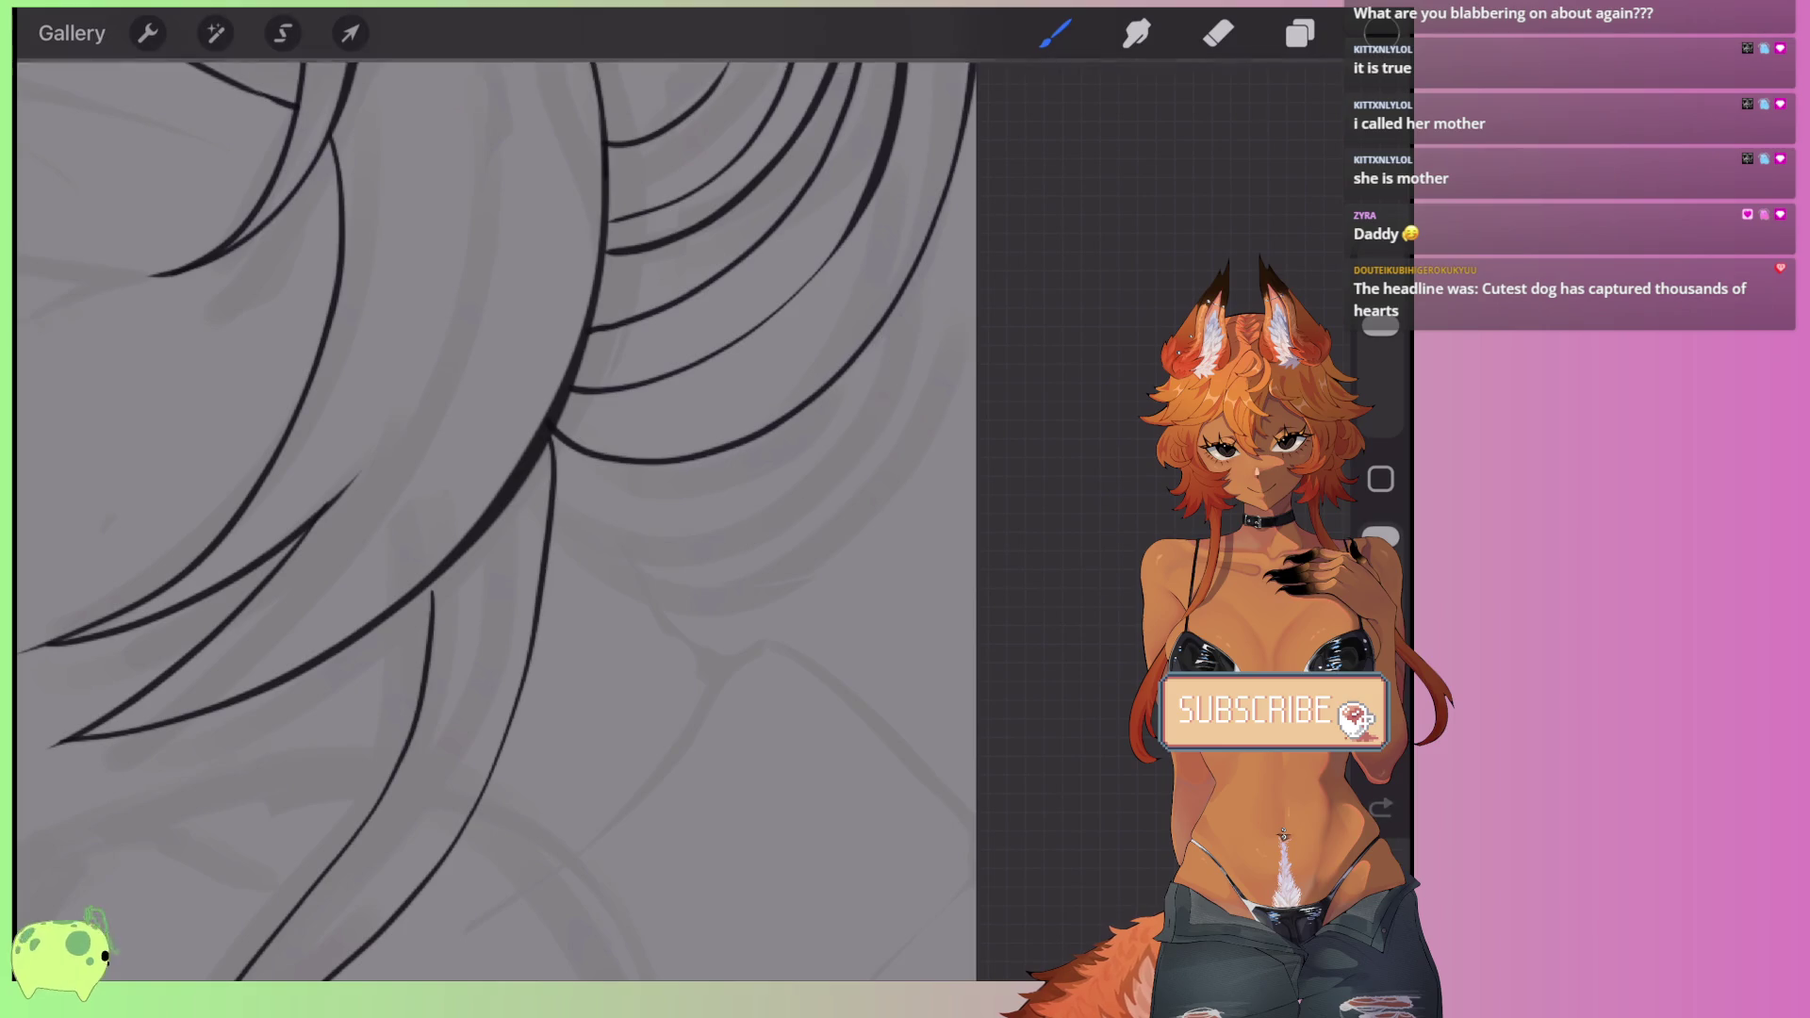
mouse_move(554, 542)
mouse_down()
mouse_move(905, 292)
mouse_move(556, 490)
mouse_up()
key(ctrl+z)
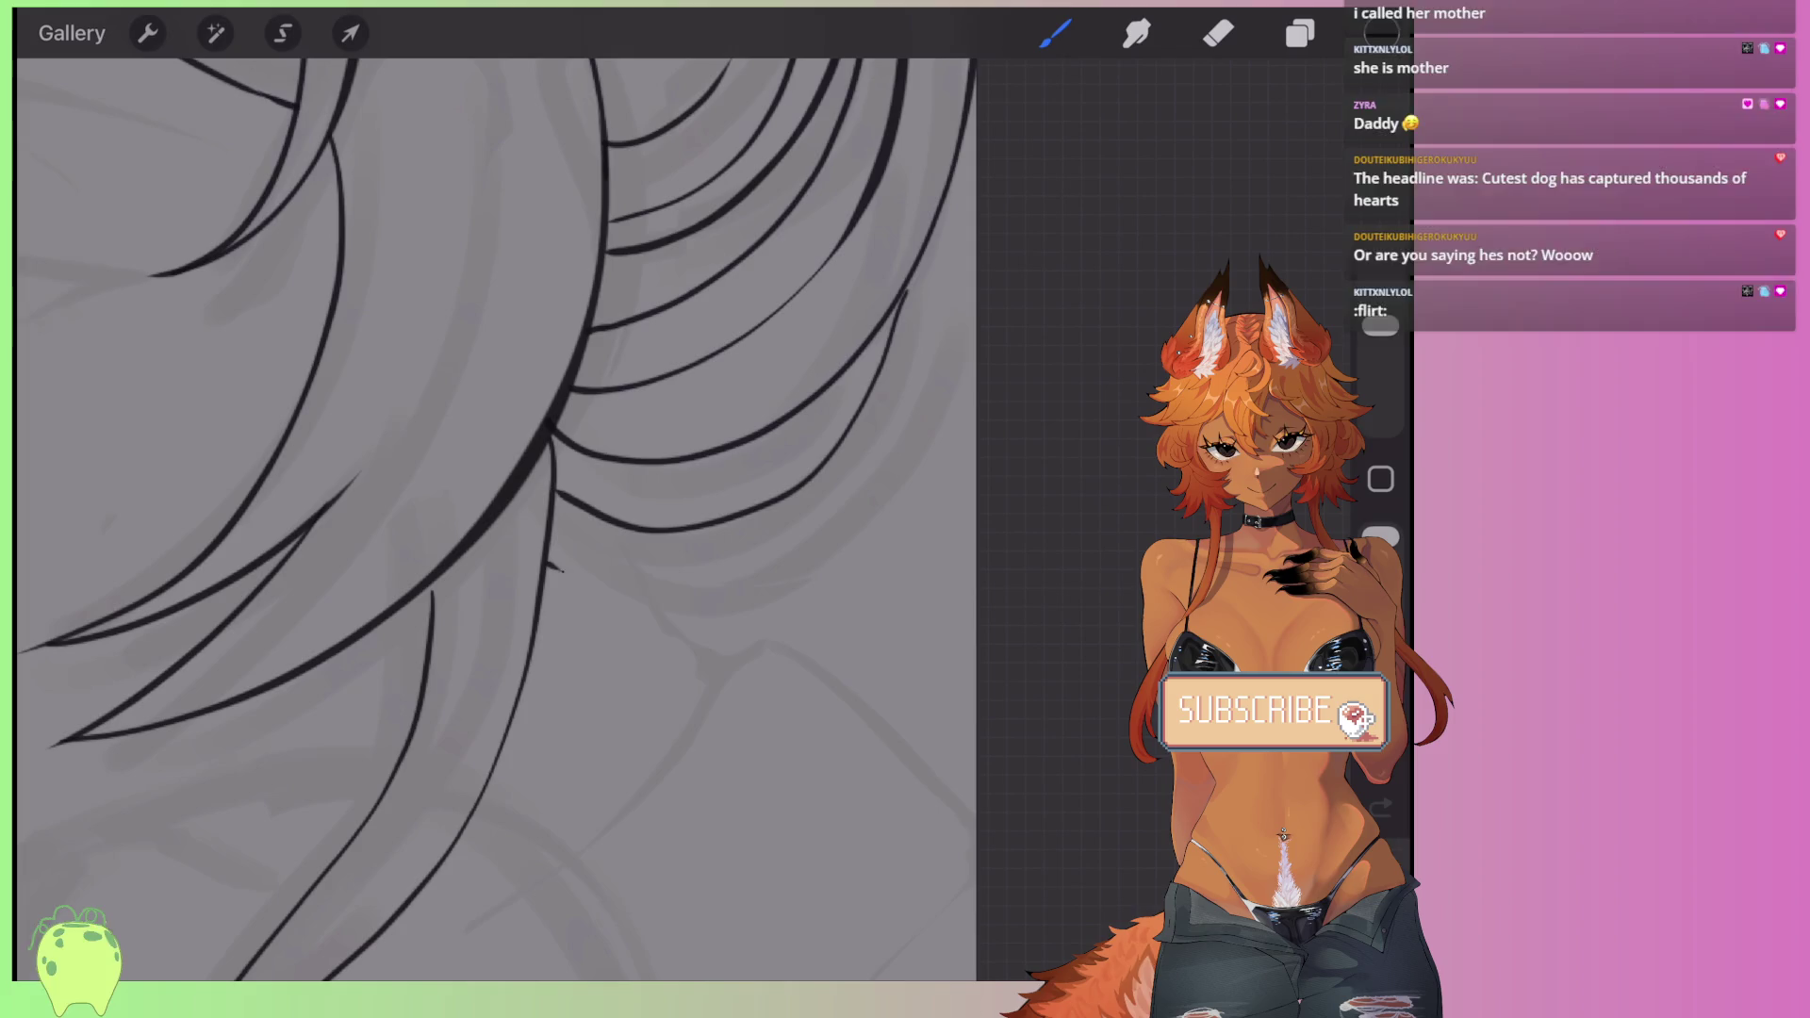
drag(551, 565, 961, 184)
key(ctrl+z)
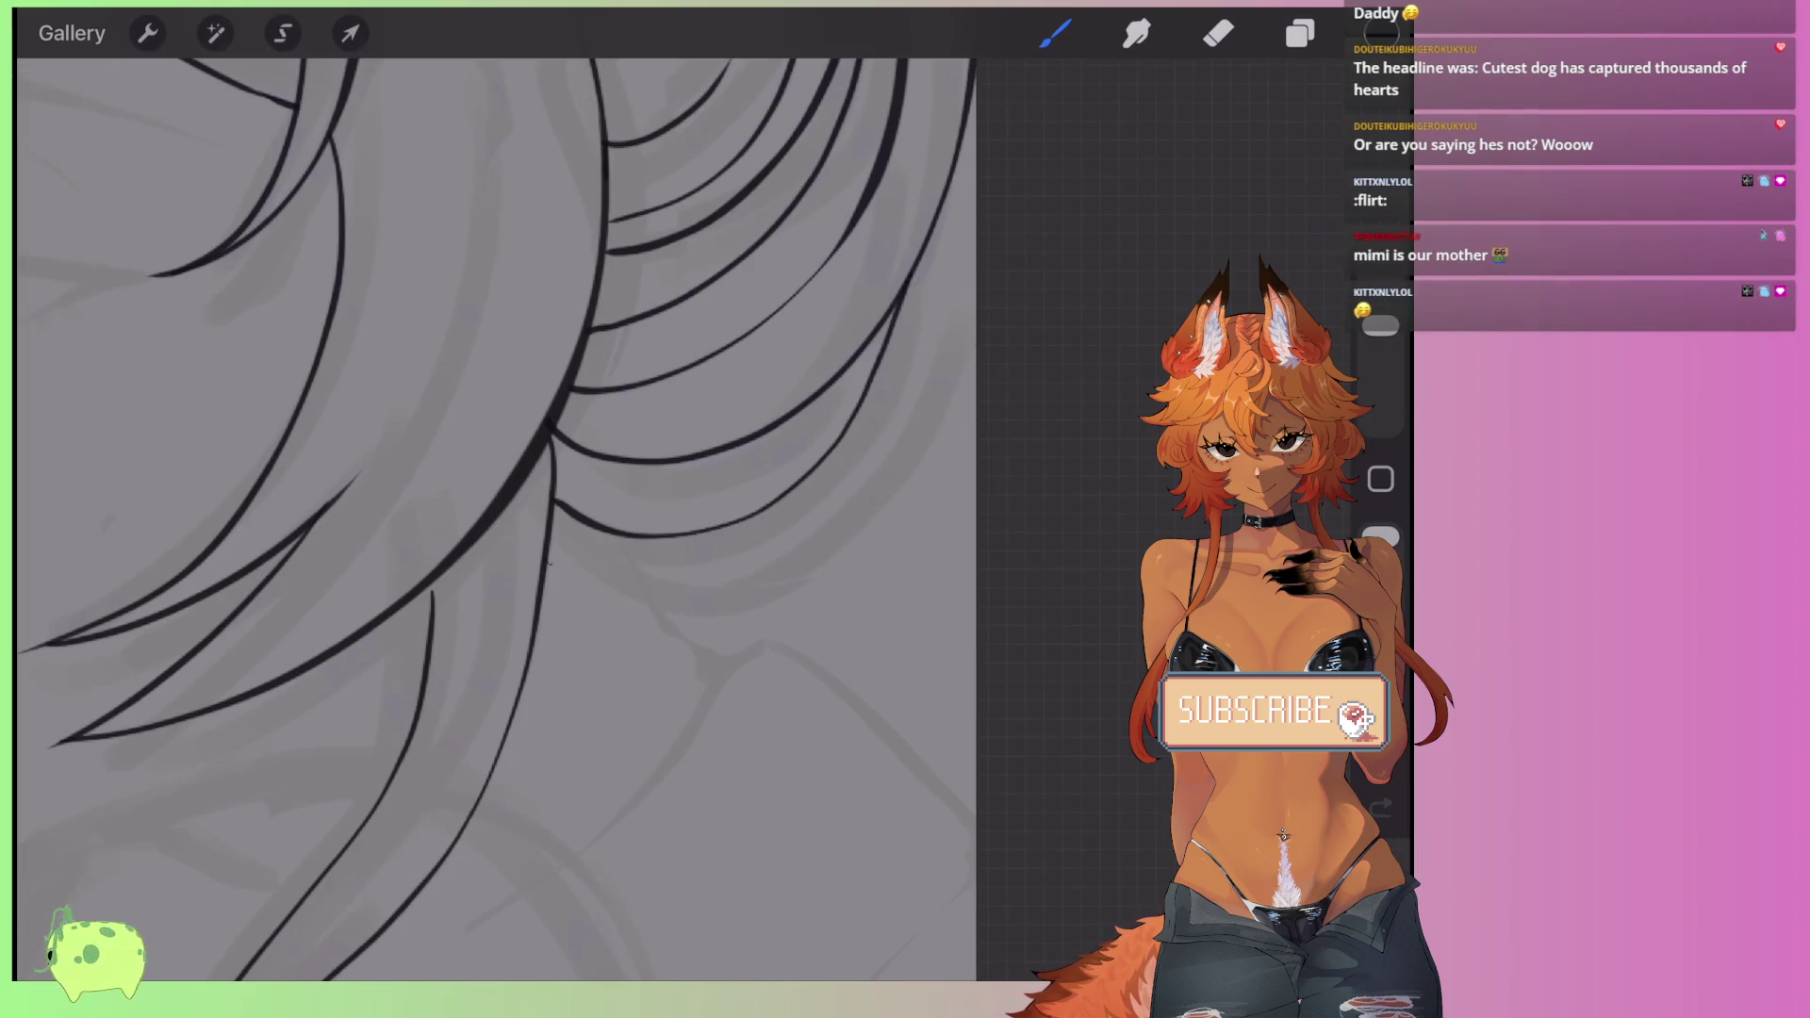
drag(547, 561, 973, 405)
scroll(490, 518, down, 5)
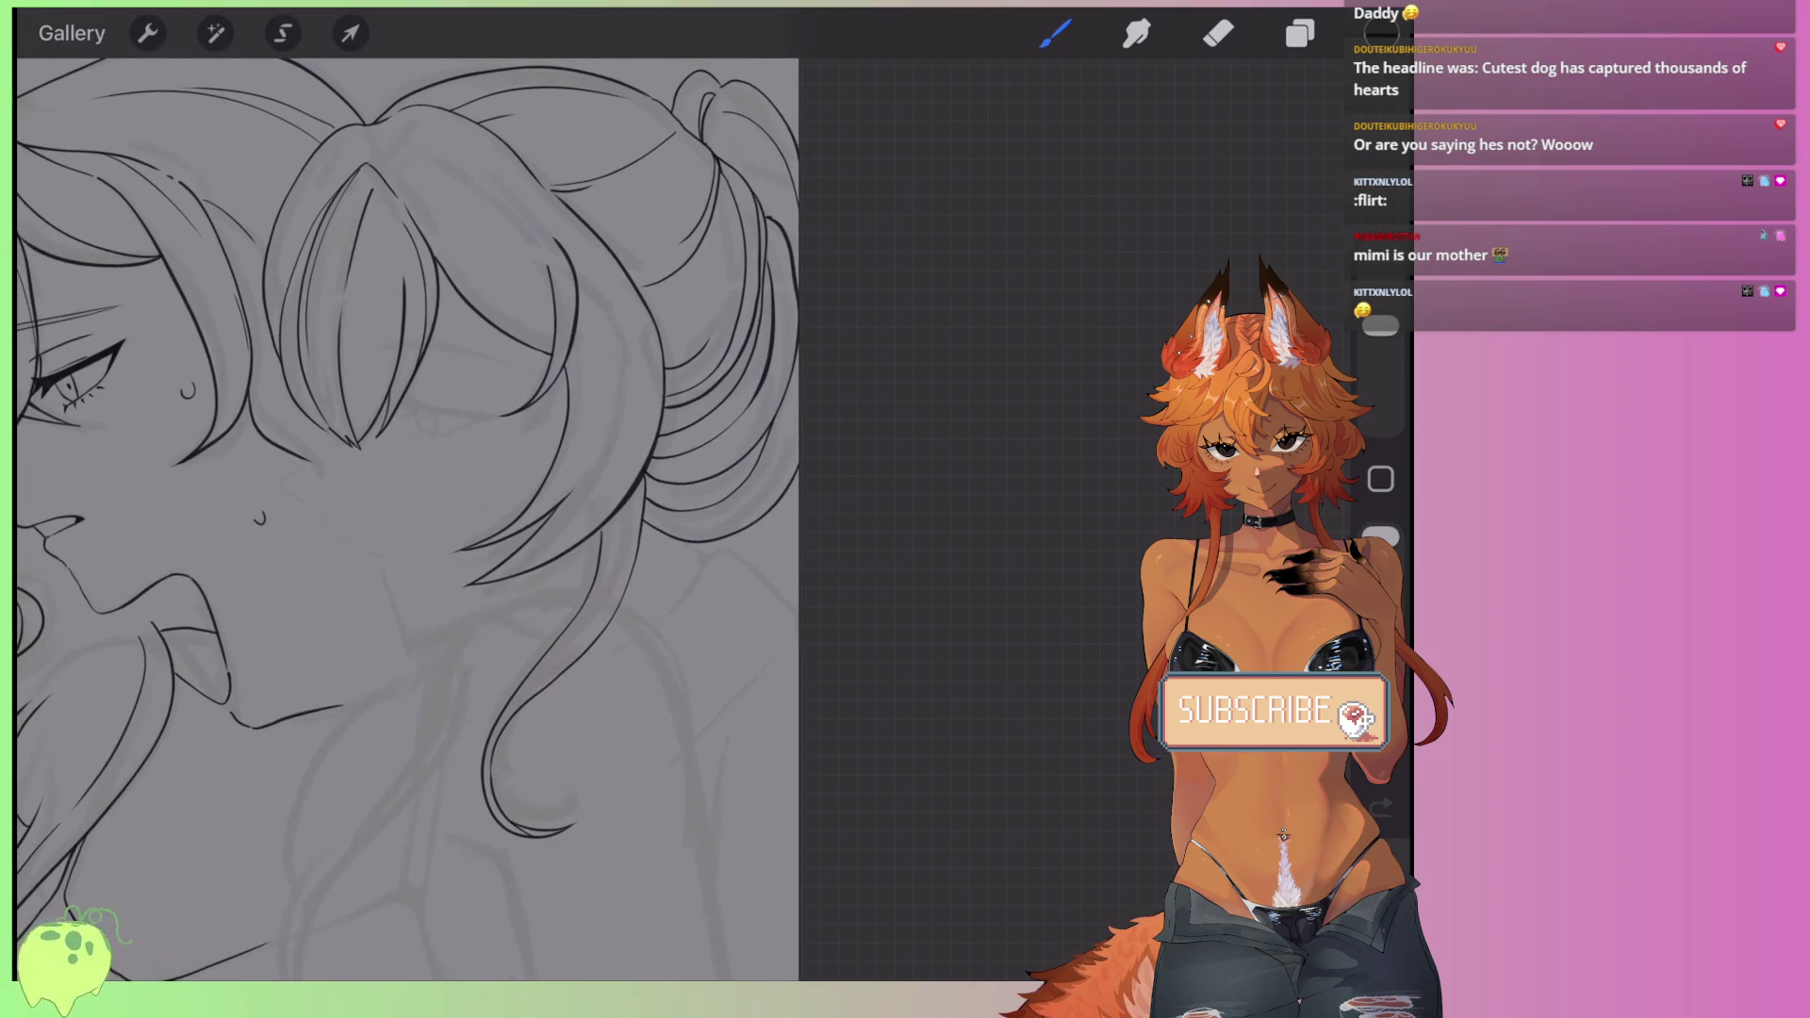
- Try collar lines below the hair and a short corner tick, then undo them
scroll(471, 518, up, 5)
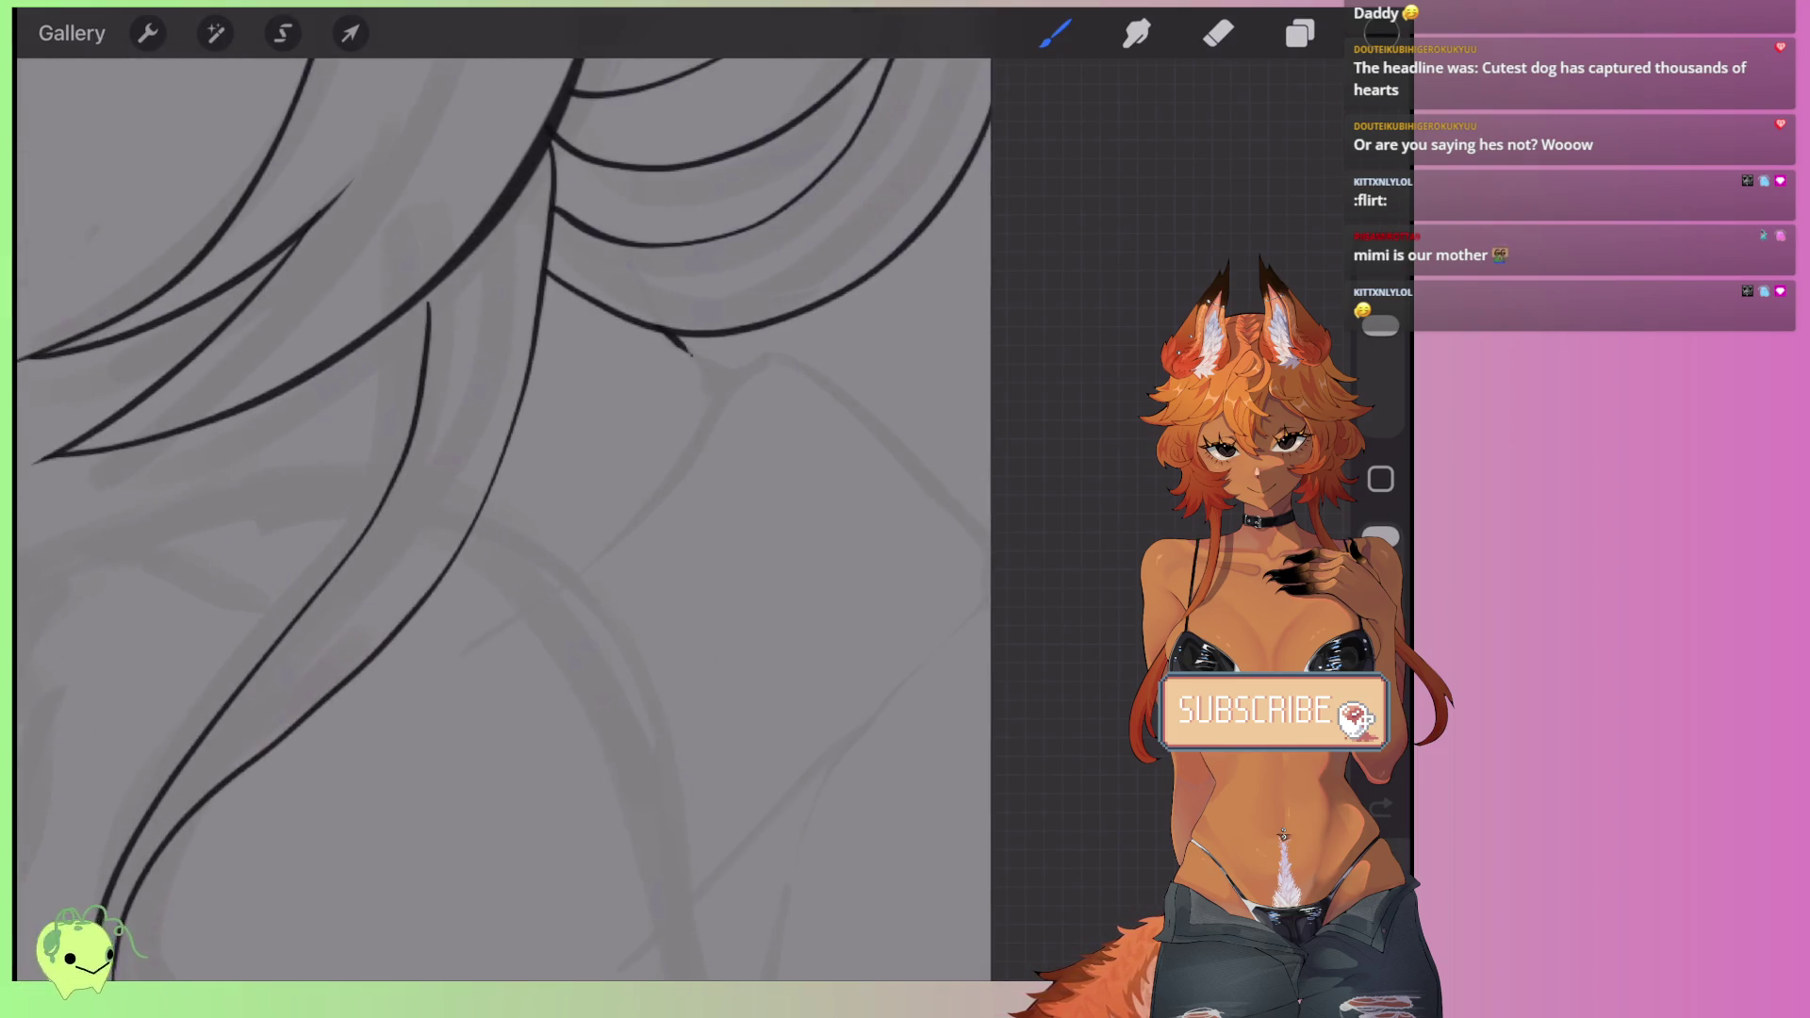
drag(713, 403, 549, 601)
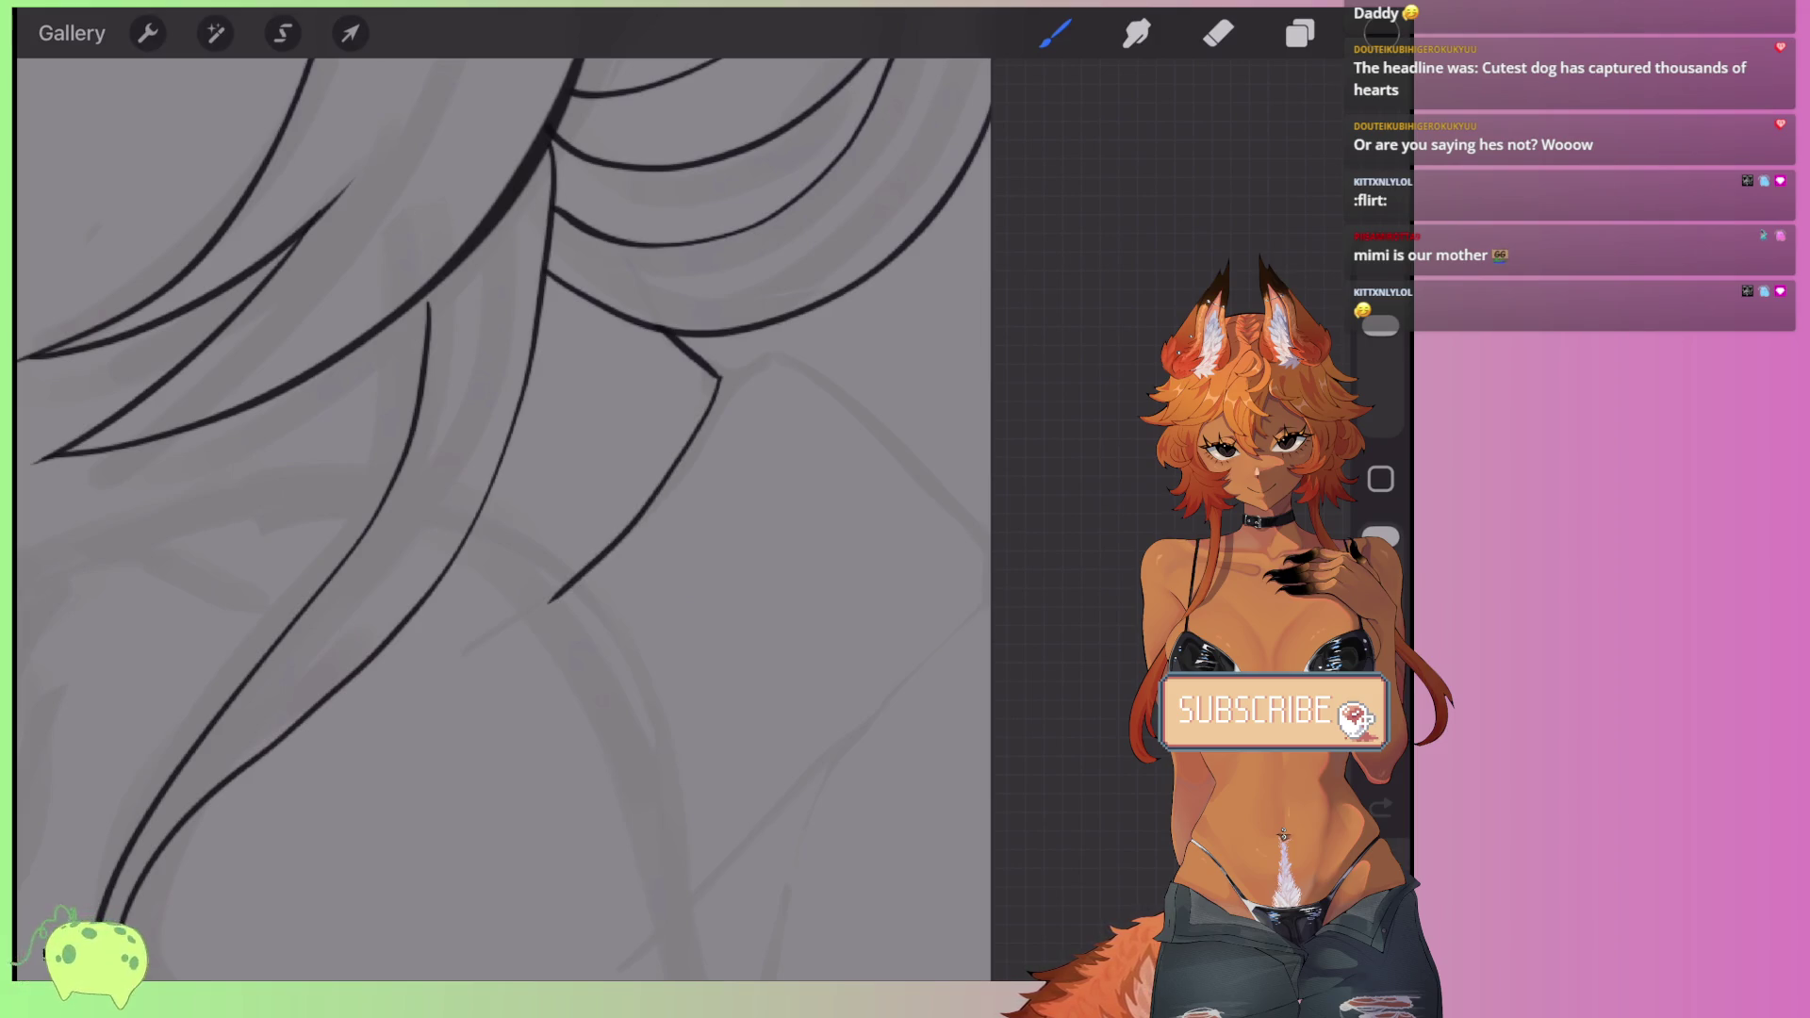
drag(790, 366, 662, 924)
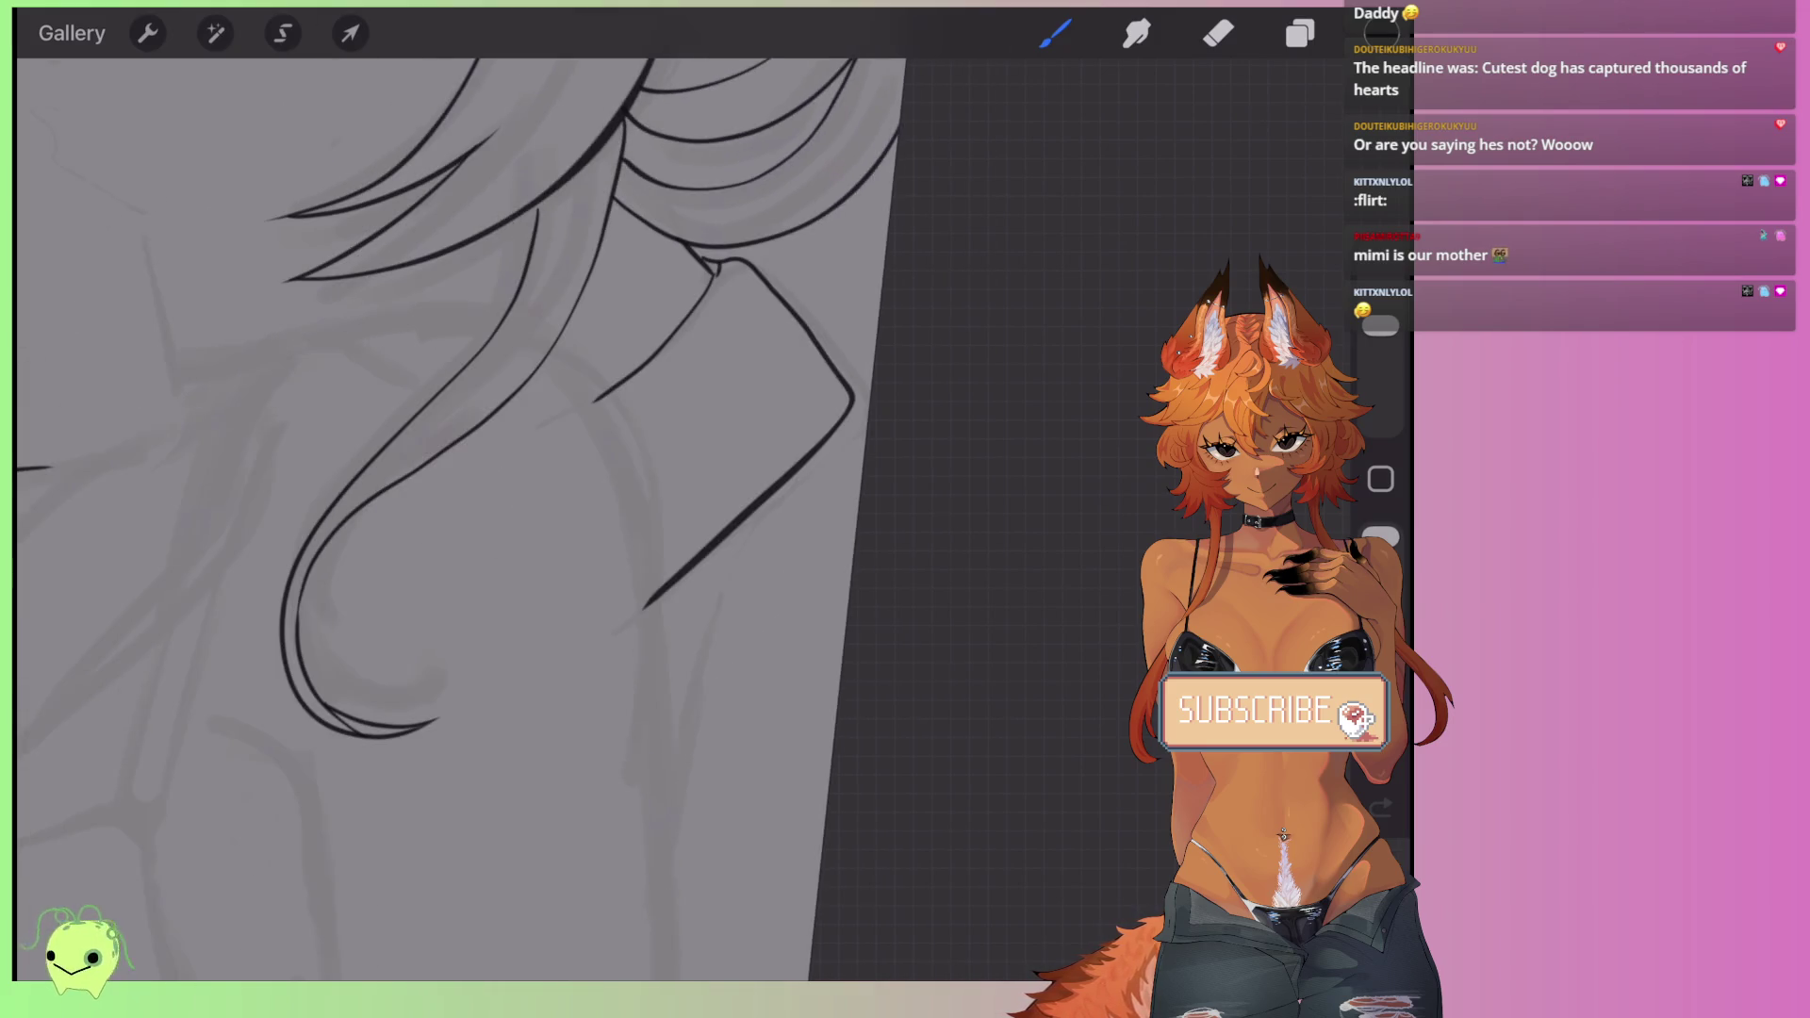
scroll(547, 519, up, 3)
key(ctrl+z)
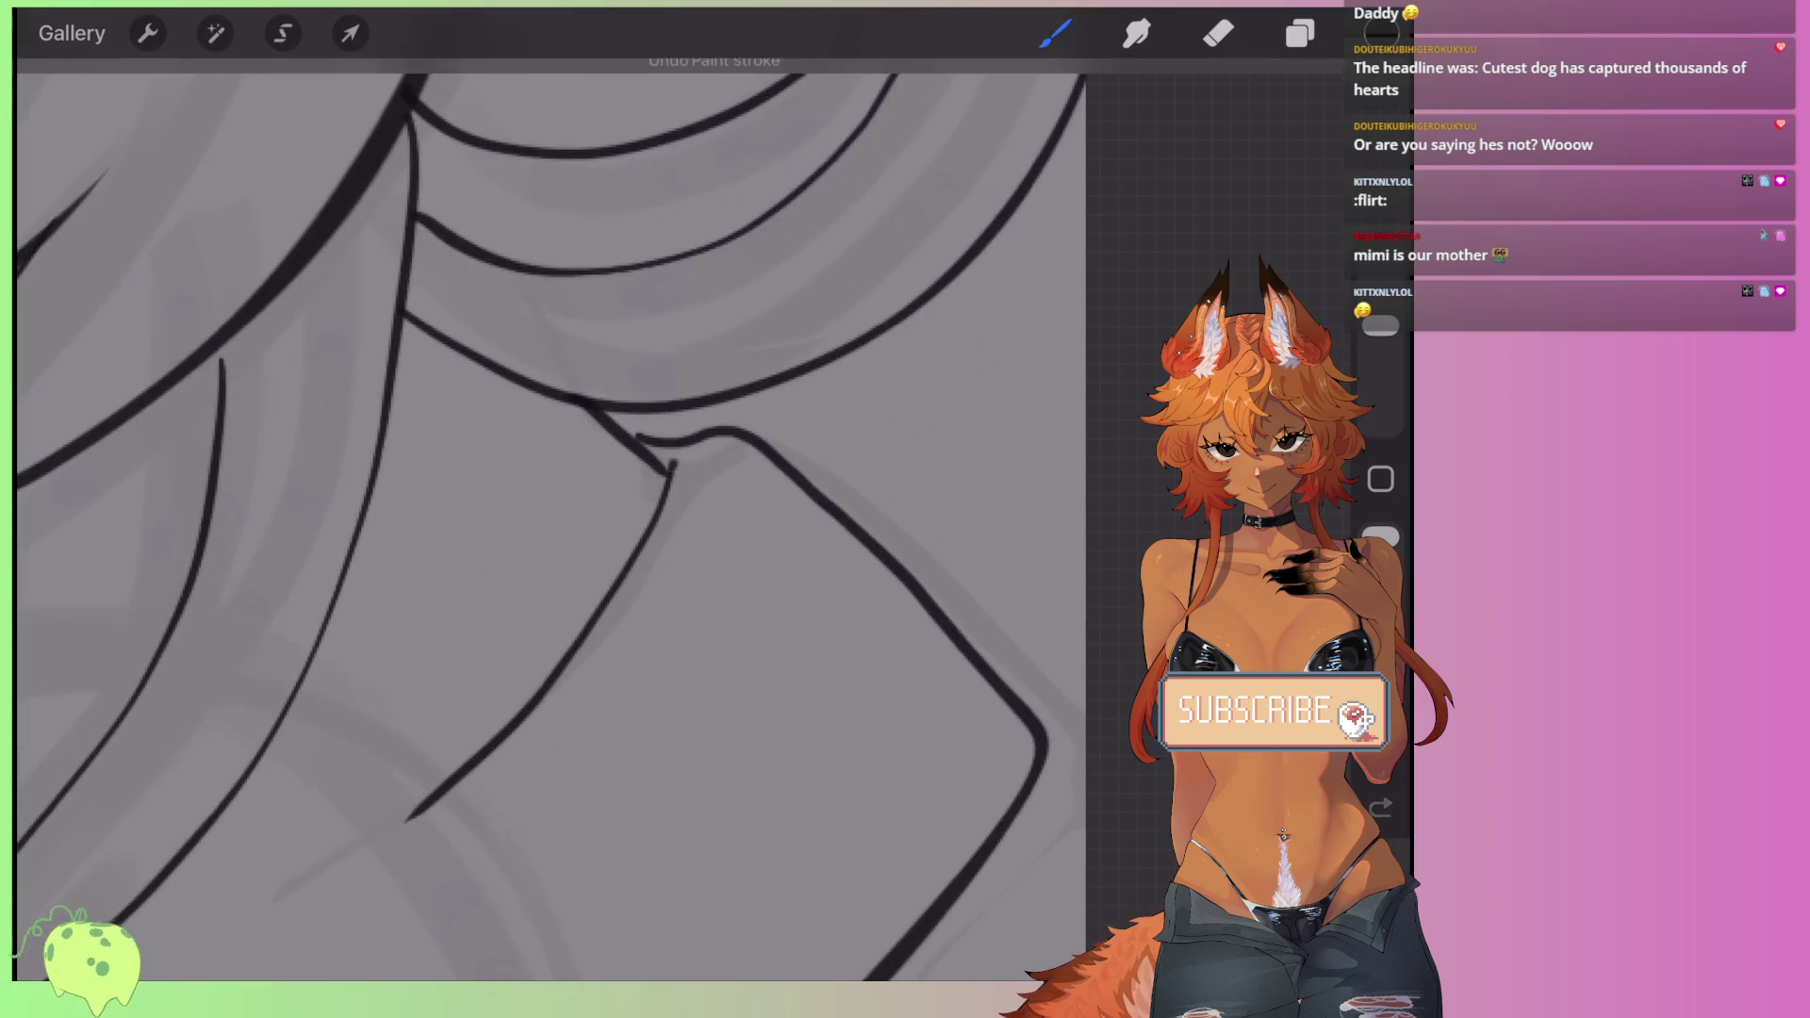
key(ctrl+z)
drag(665, 454, 668, 482)
key(ctrl+z)
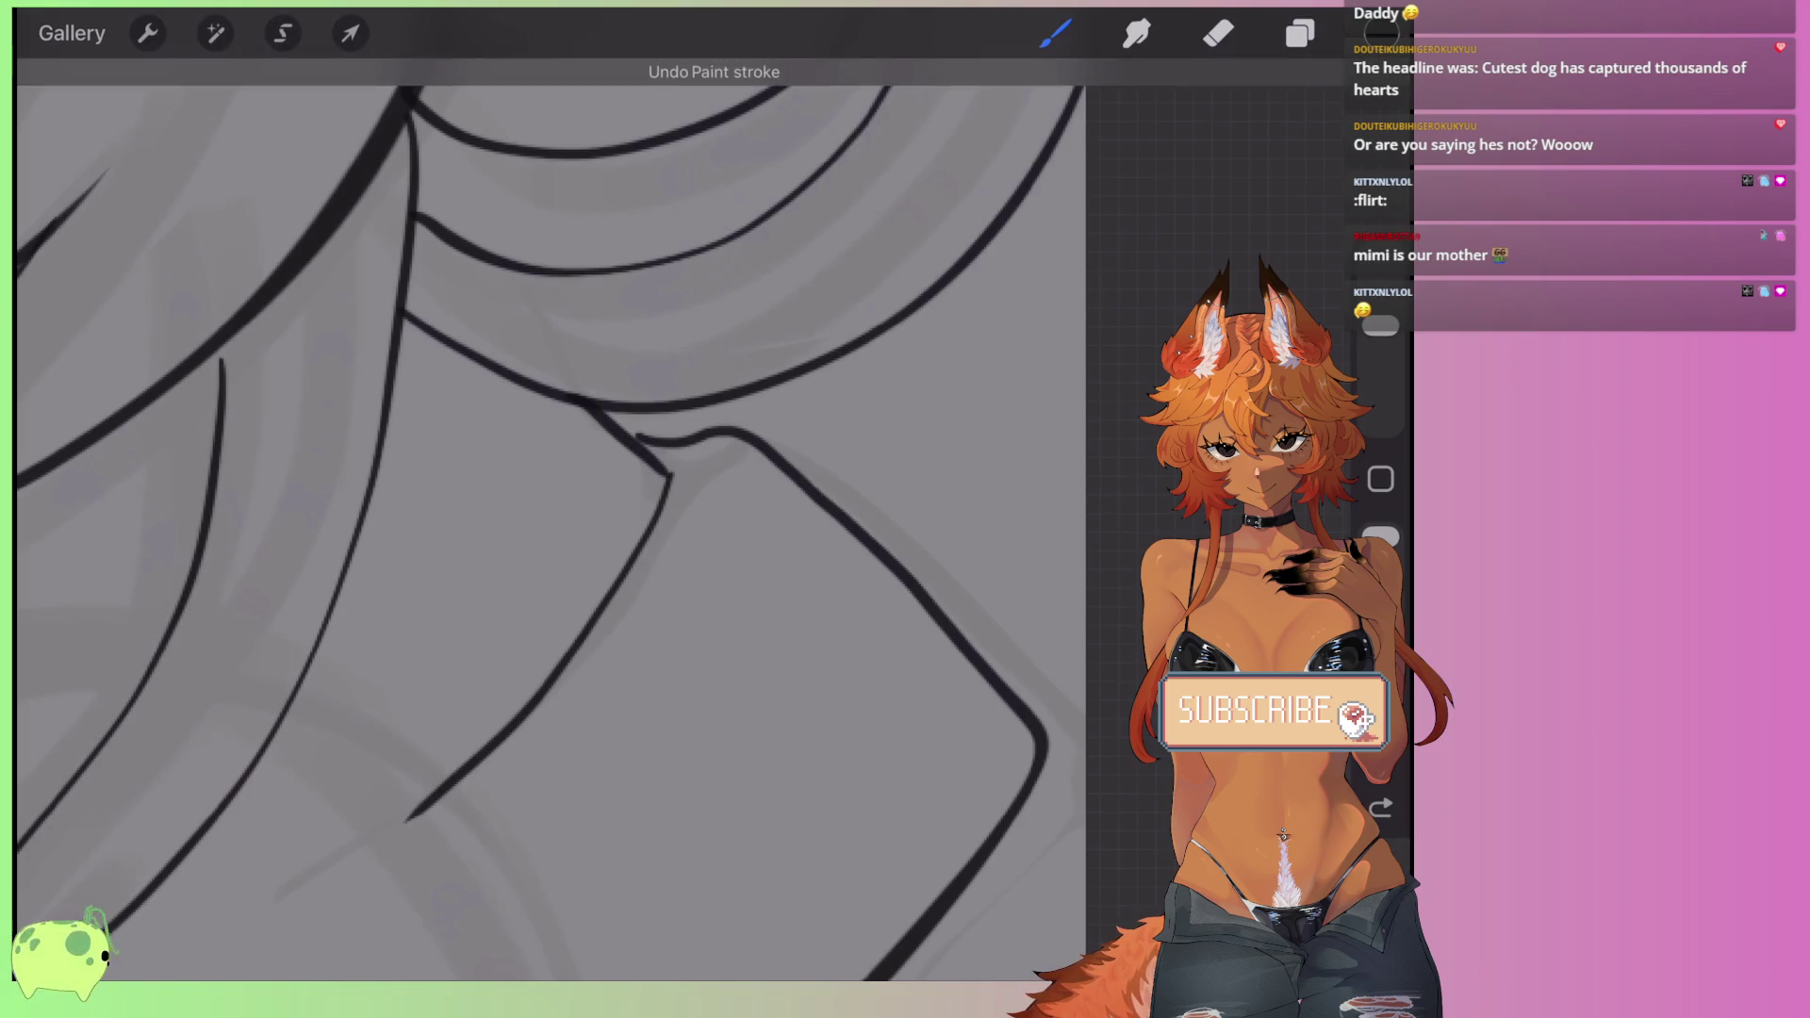
- Draw the long collar edge down the shoulder, then undo it
scroll(547, 519, down, 3)
scroll(453, 519, down, 2)
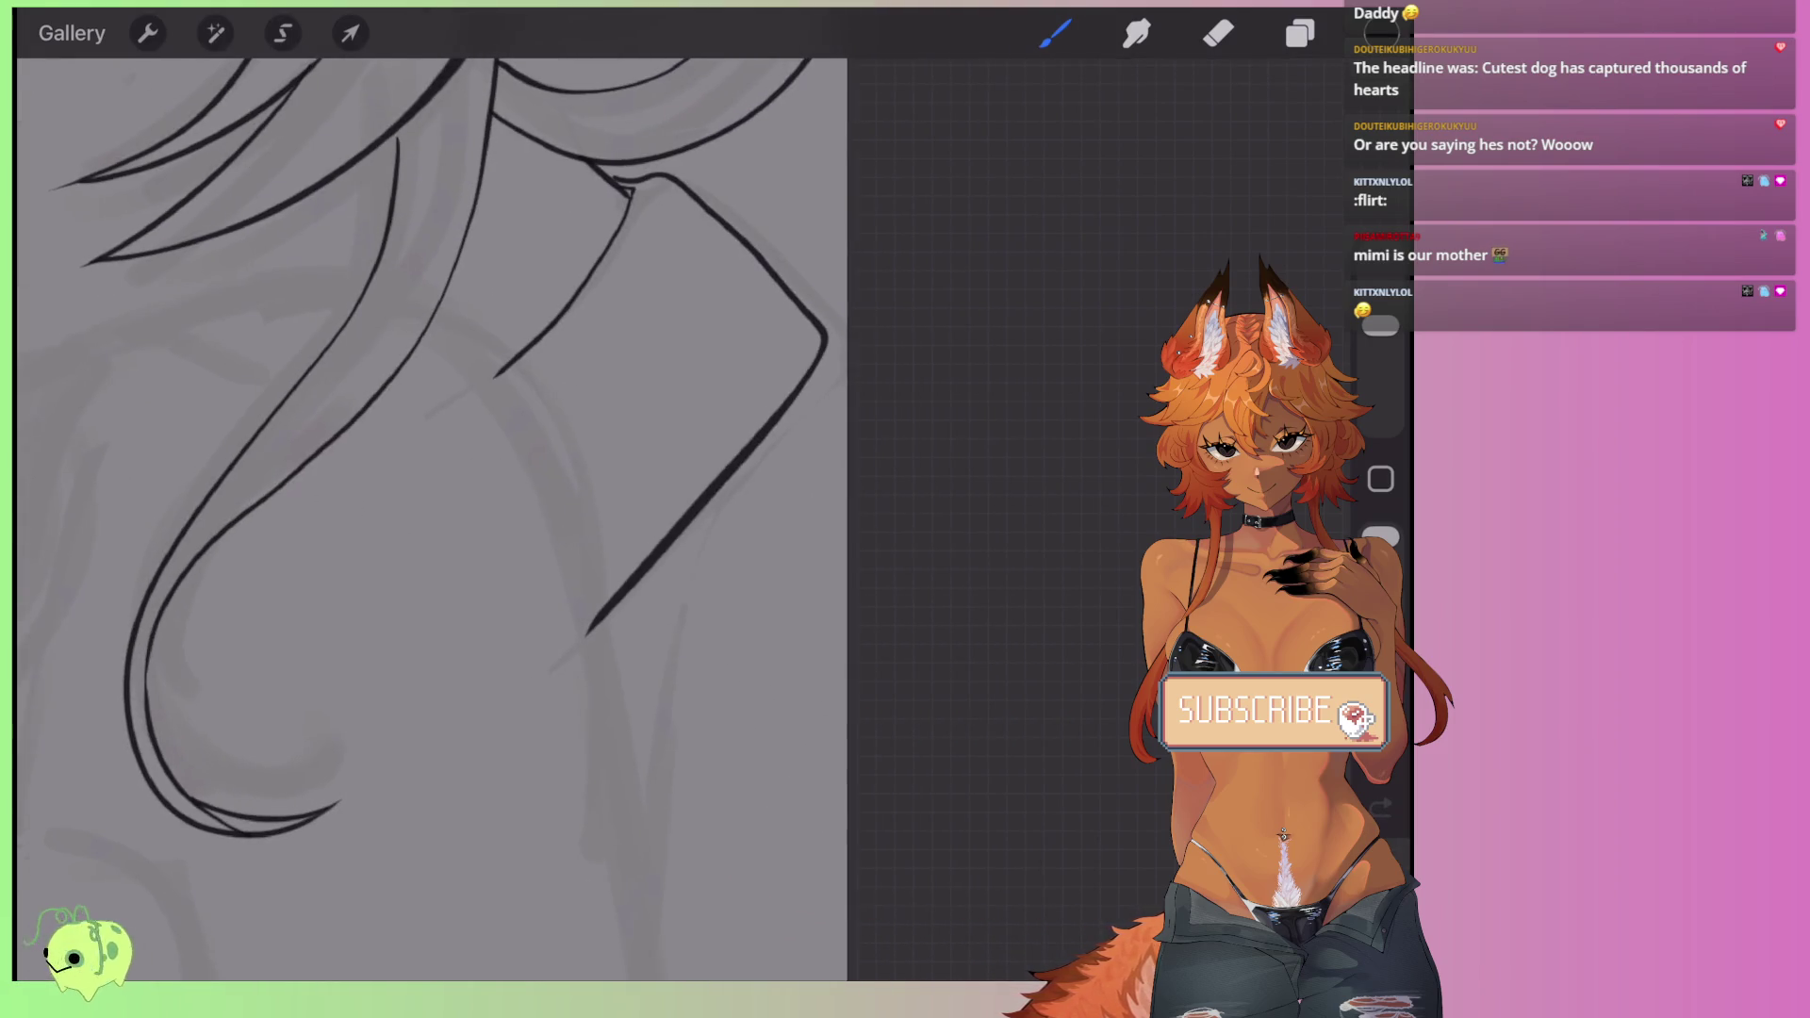
scroll(453, 519, down, 2)
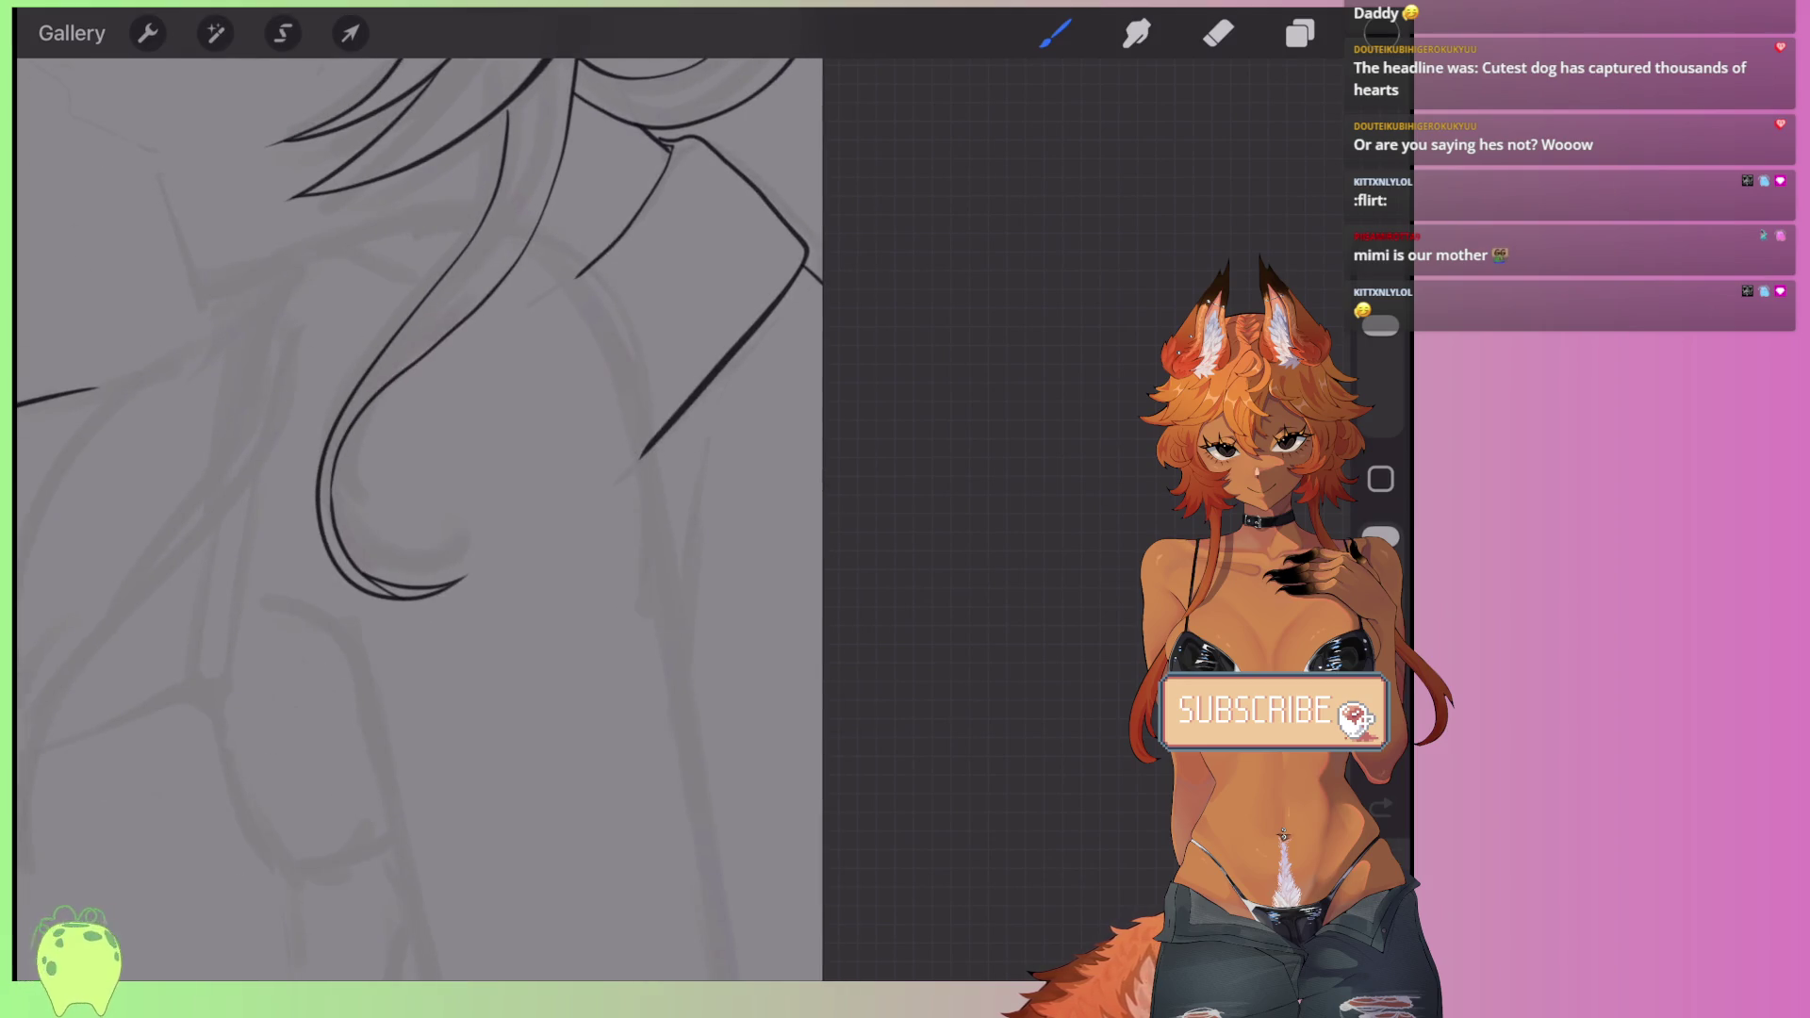
drag(758, 351, 677, 650)
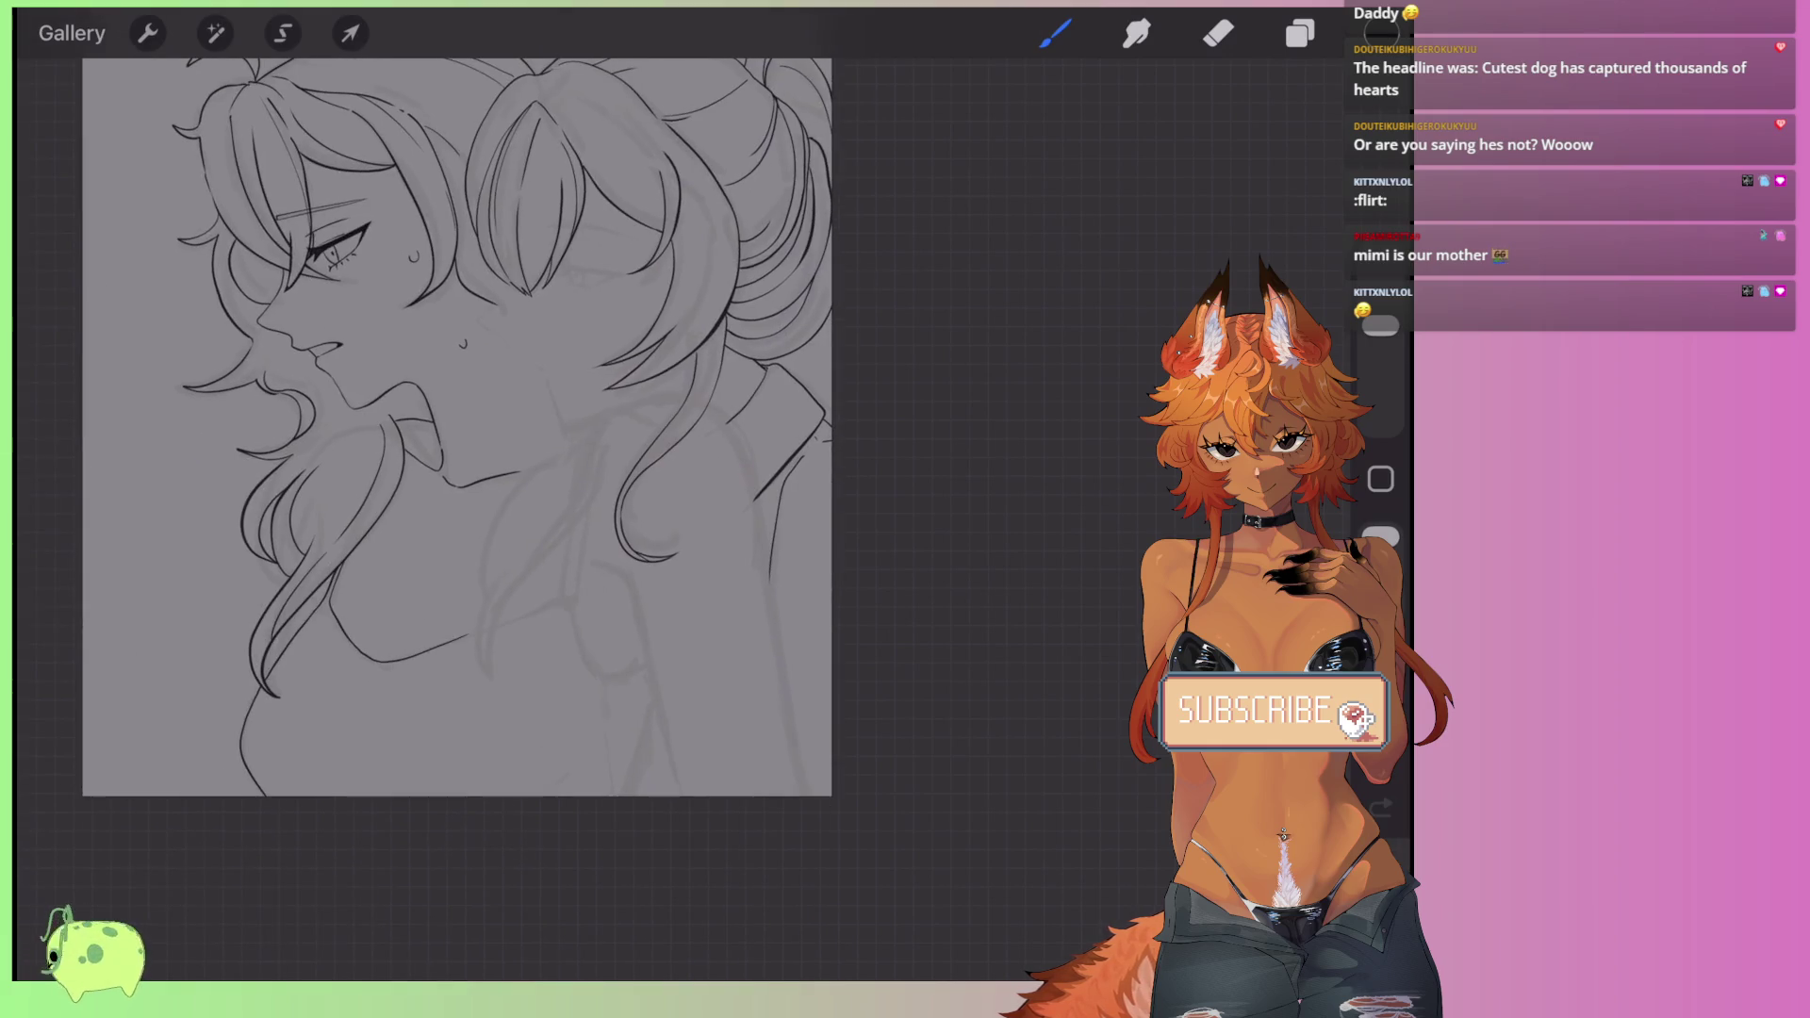
key(ctrl+z)
key(ctrl+z)
scroll(472, 472, down, 2)
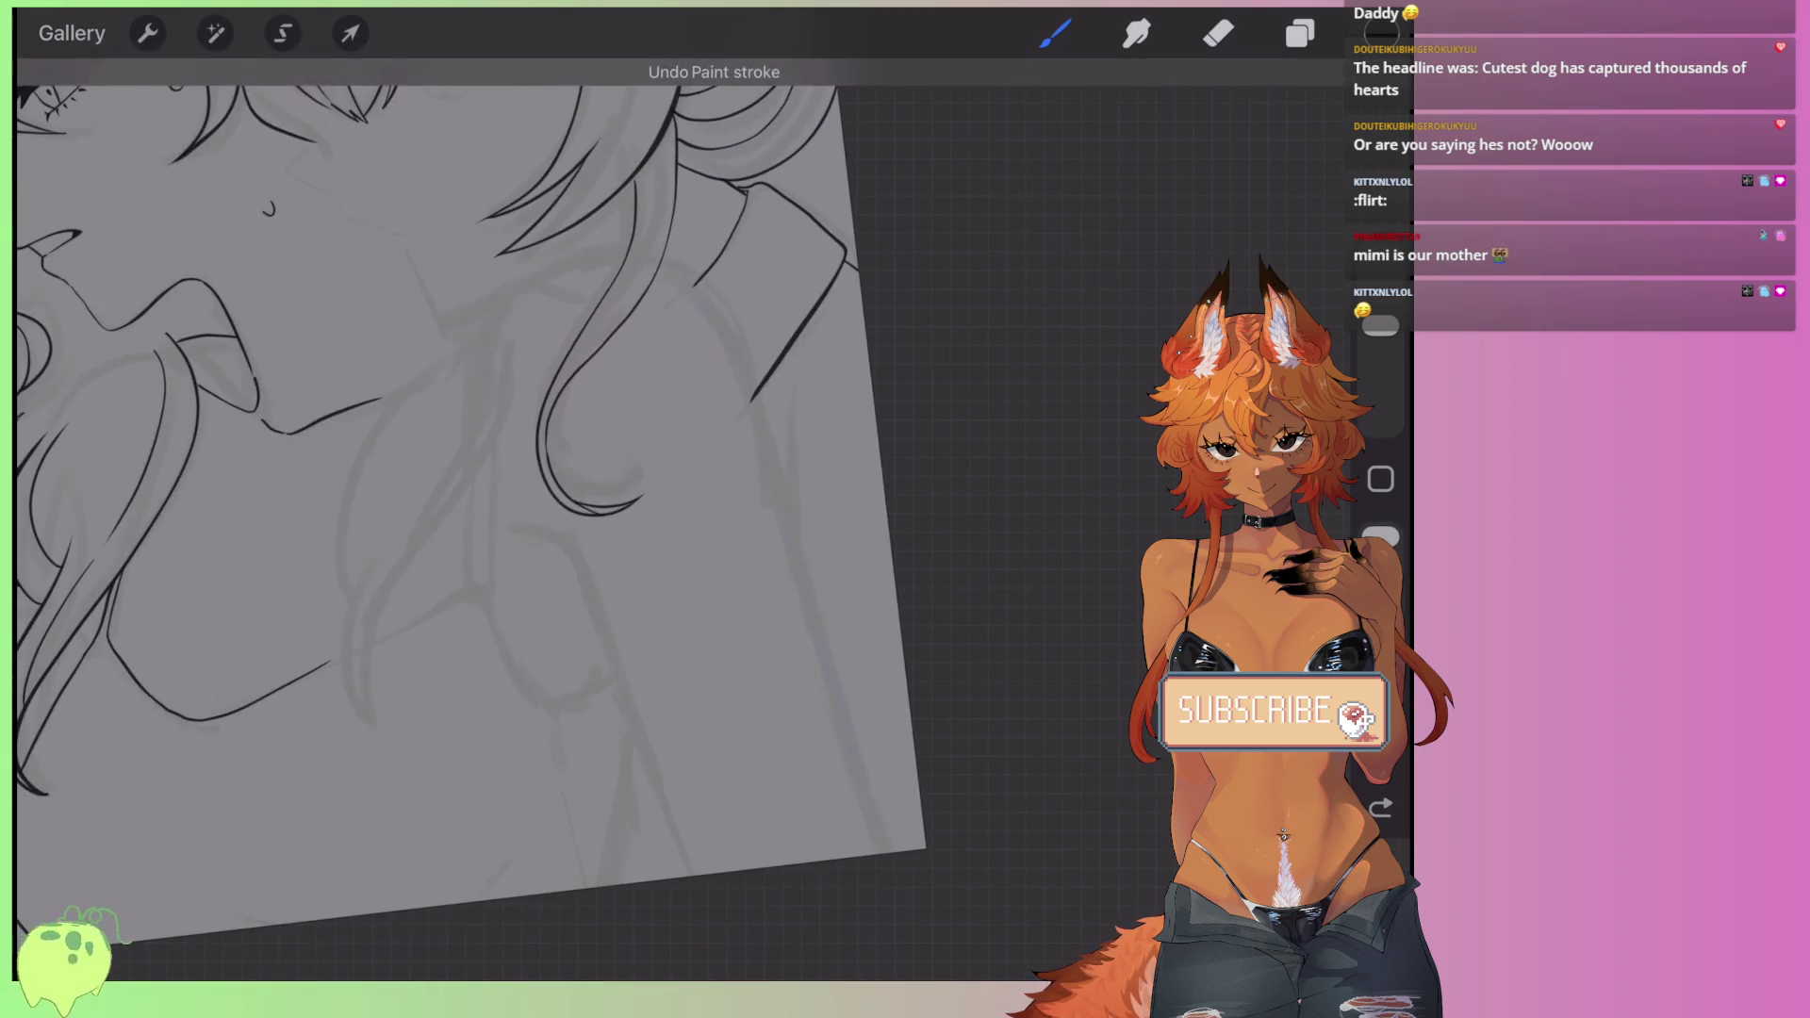
scroll(471, 471, down, 2)
scroll(471, 425, up, 5)
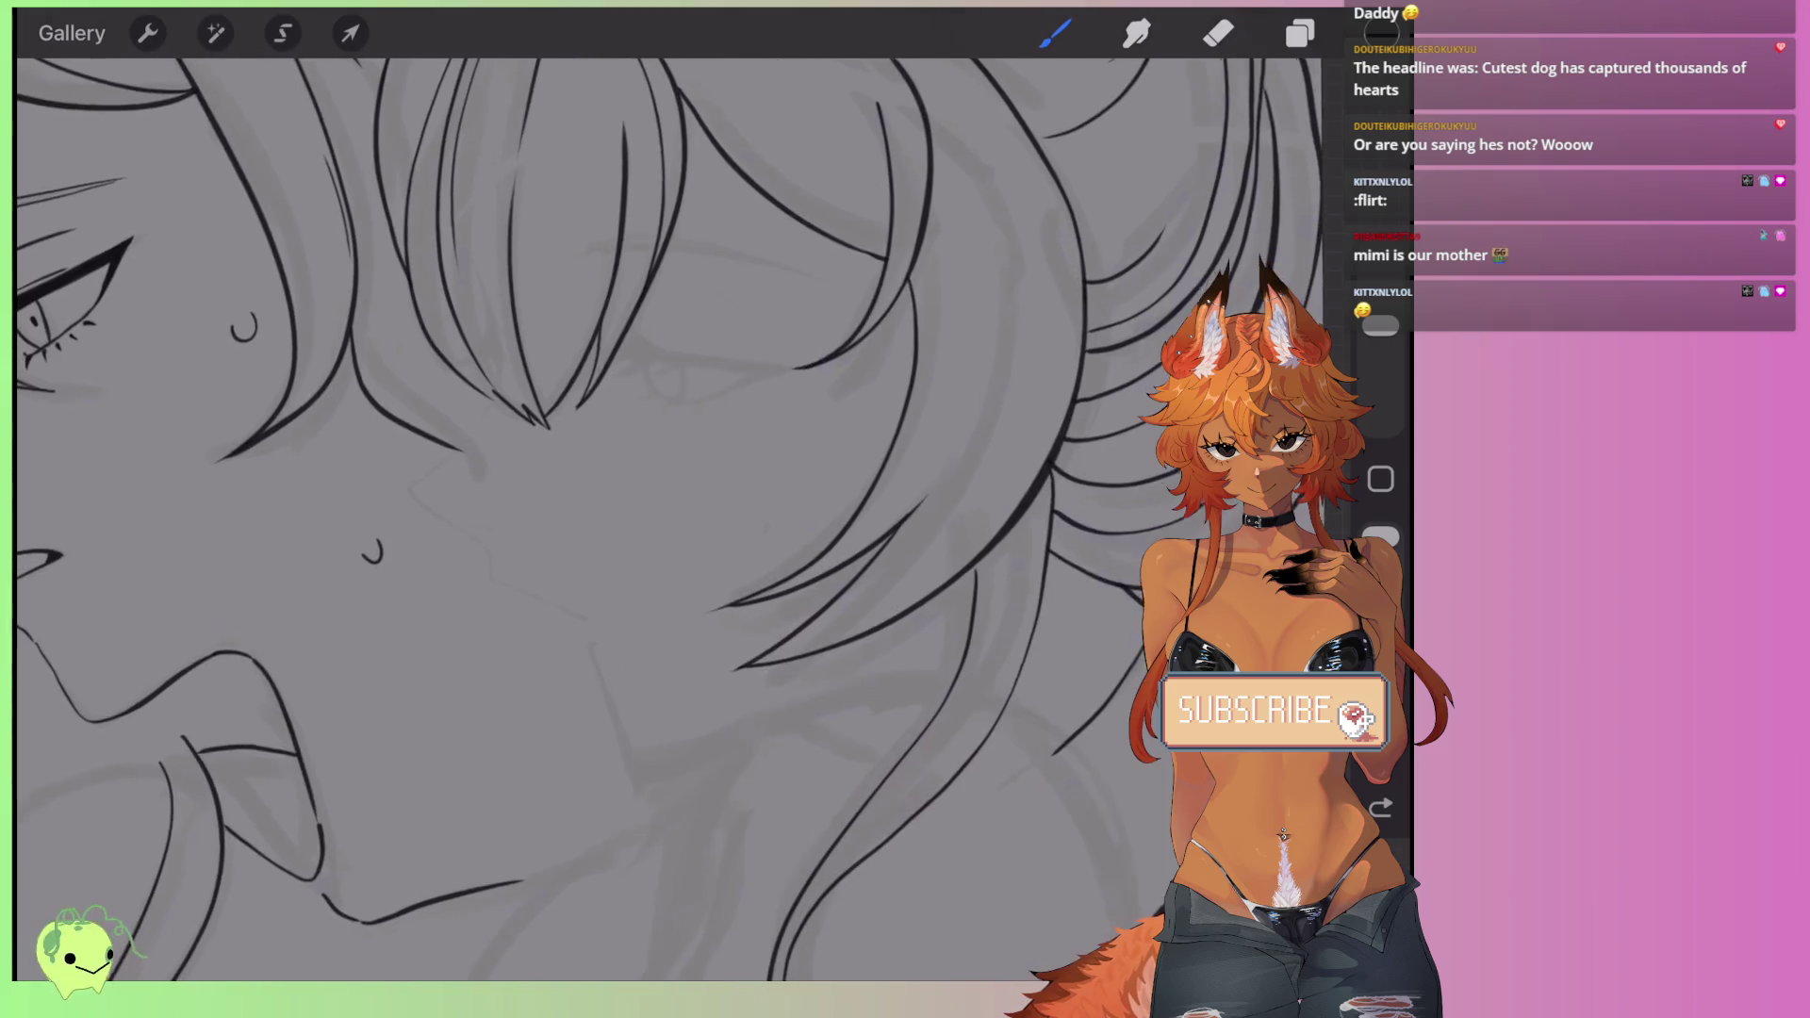
- Add a new layer and ink the upper eyelid line on it
click(1300, 32)
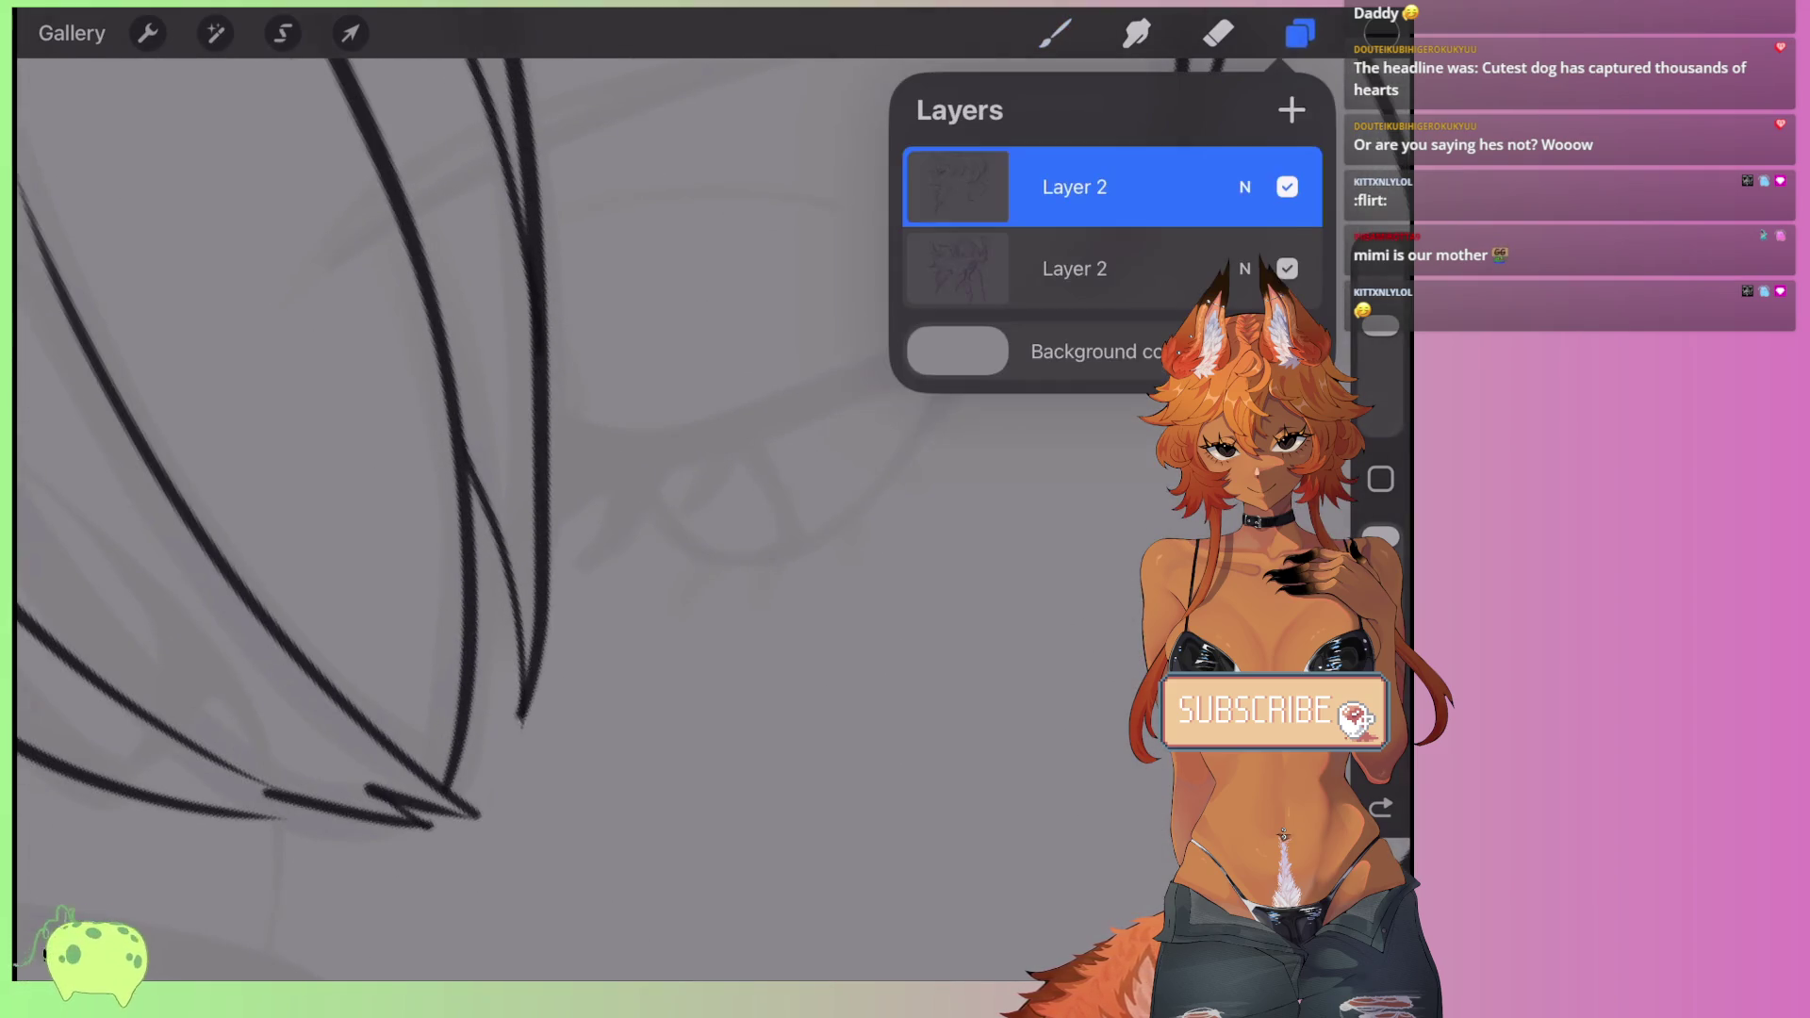
click(1292, 109)
click(1300, 33)
mouse_move(528, 415)
mouse_down()
mouse_move(716, 406)
mouse_move(1056, 282)
mouse_move(913, 459)
mouse_up()
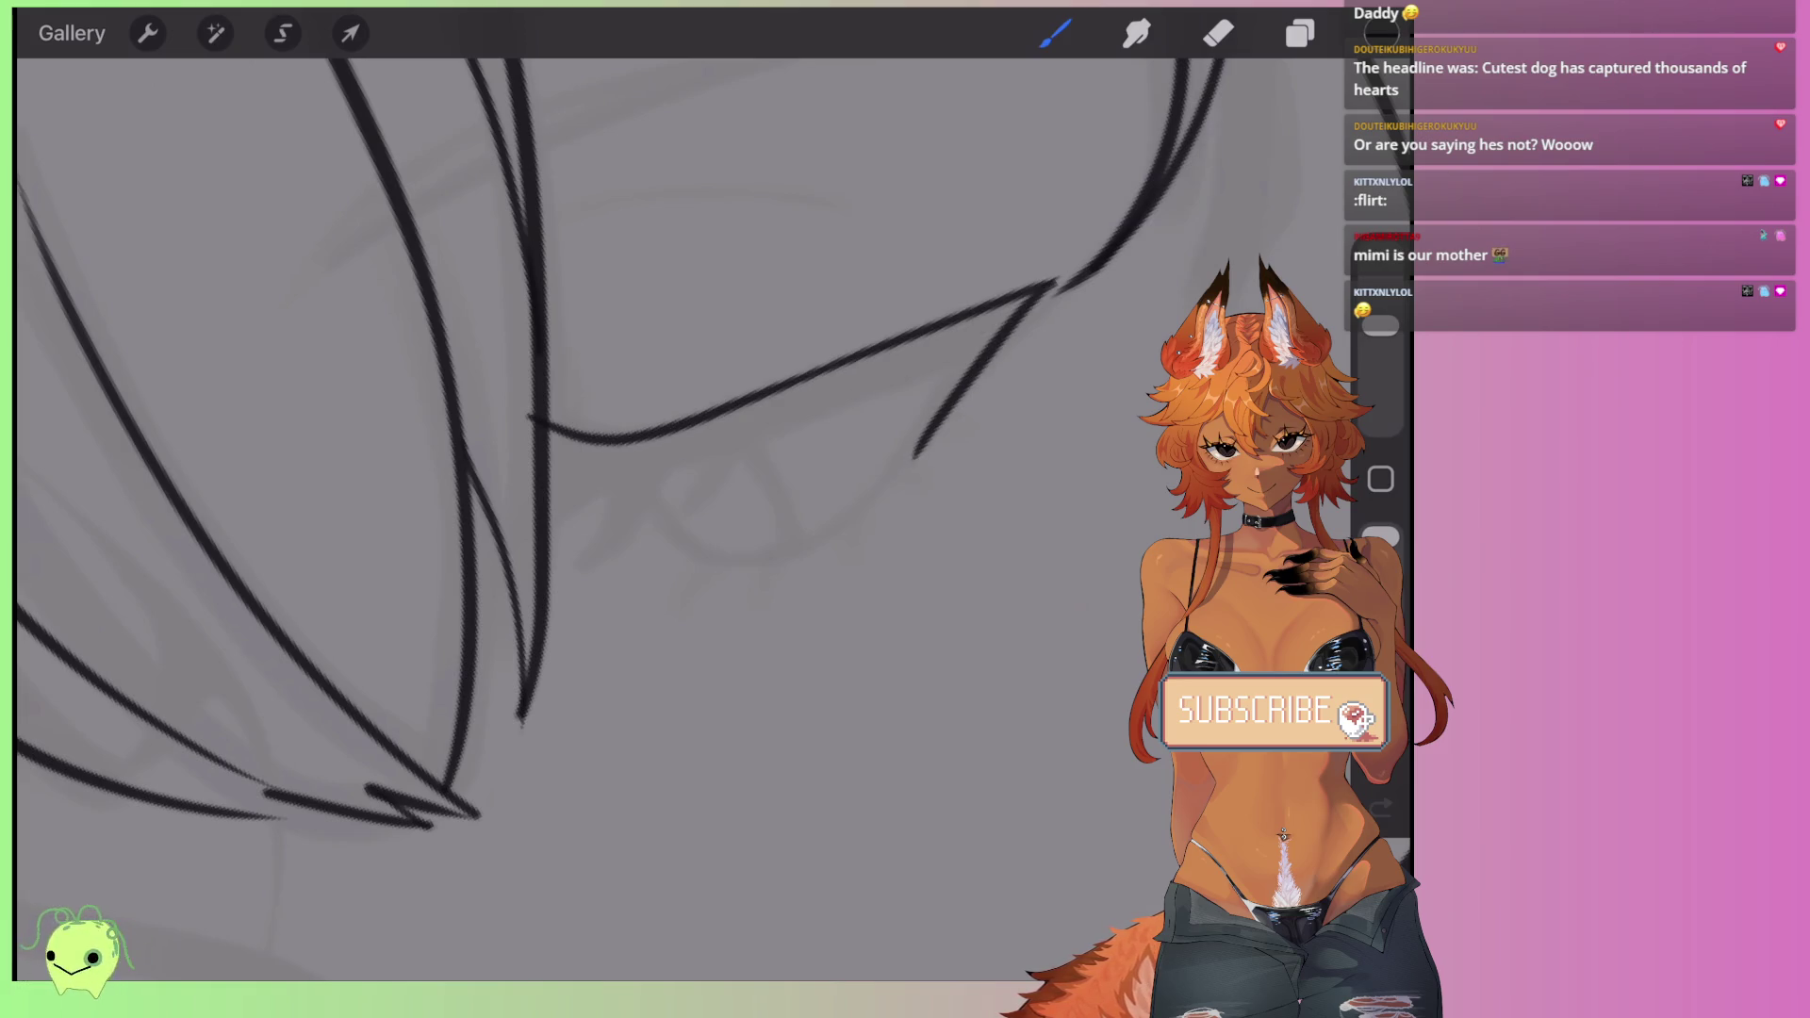
- Outline the eyelash spike, fill it solid black and touch up its lower edge
mouse_move(994, 338)
mouse_down()
mouse_move(745, 434)
mouse_move(575, 566)
mouse_up()
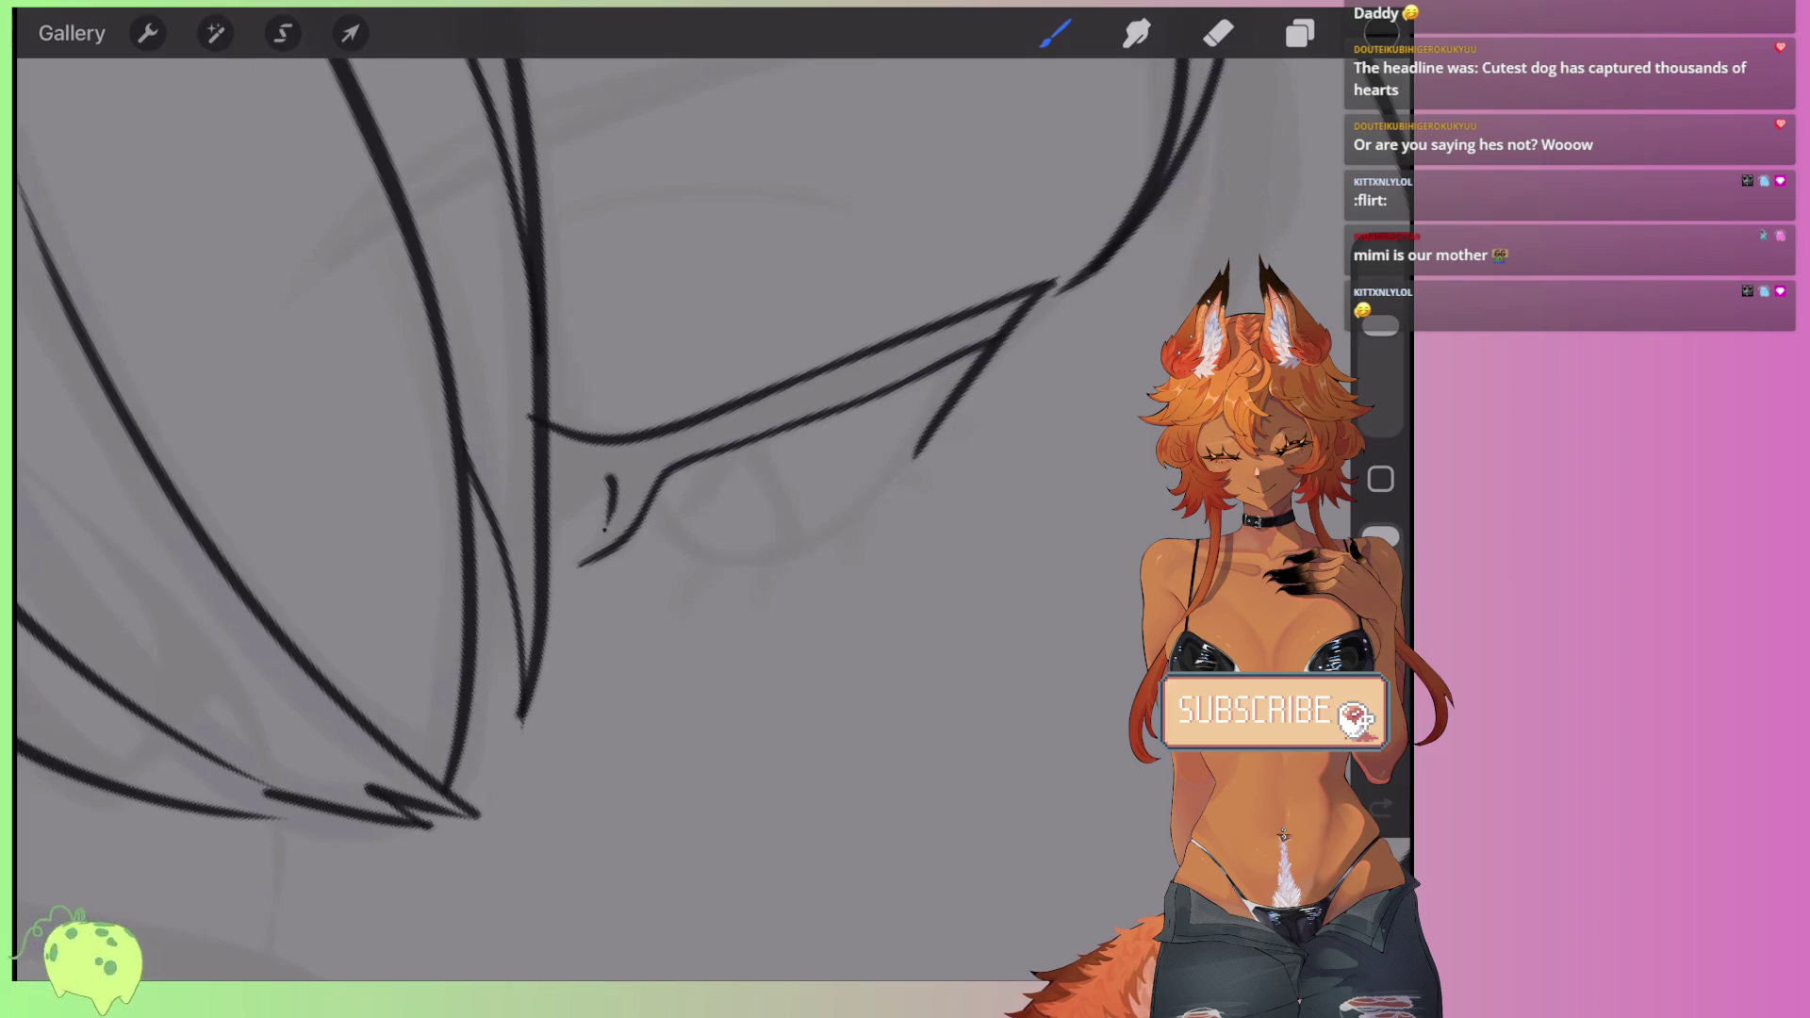
mouse_move(611, 478)
mouse_down()
mouse_move(575, 566)
mouse_move(509, 552)
mouse_move(532, 412)
mouse_up()
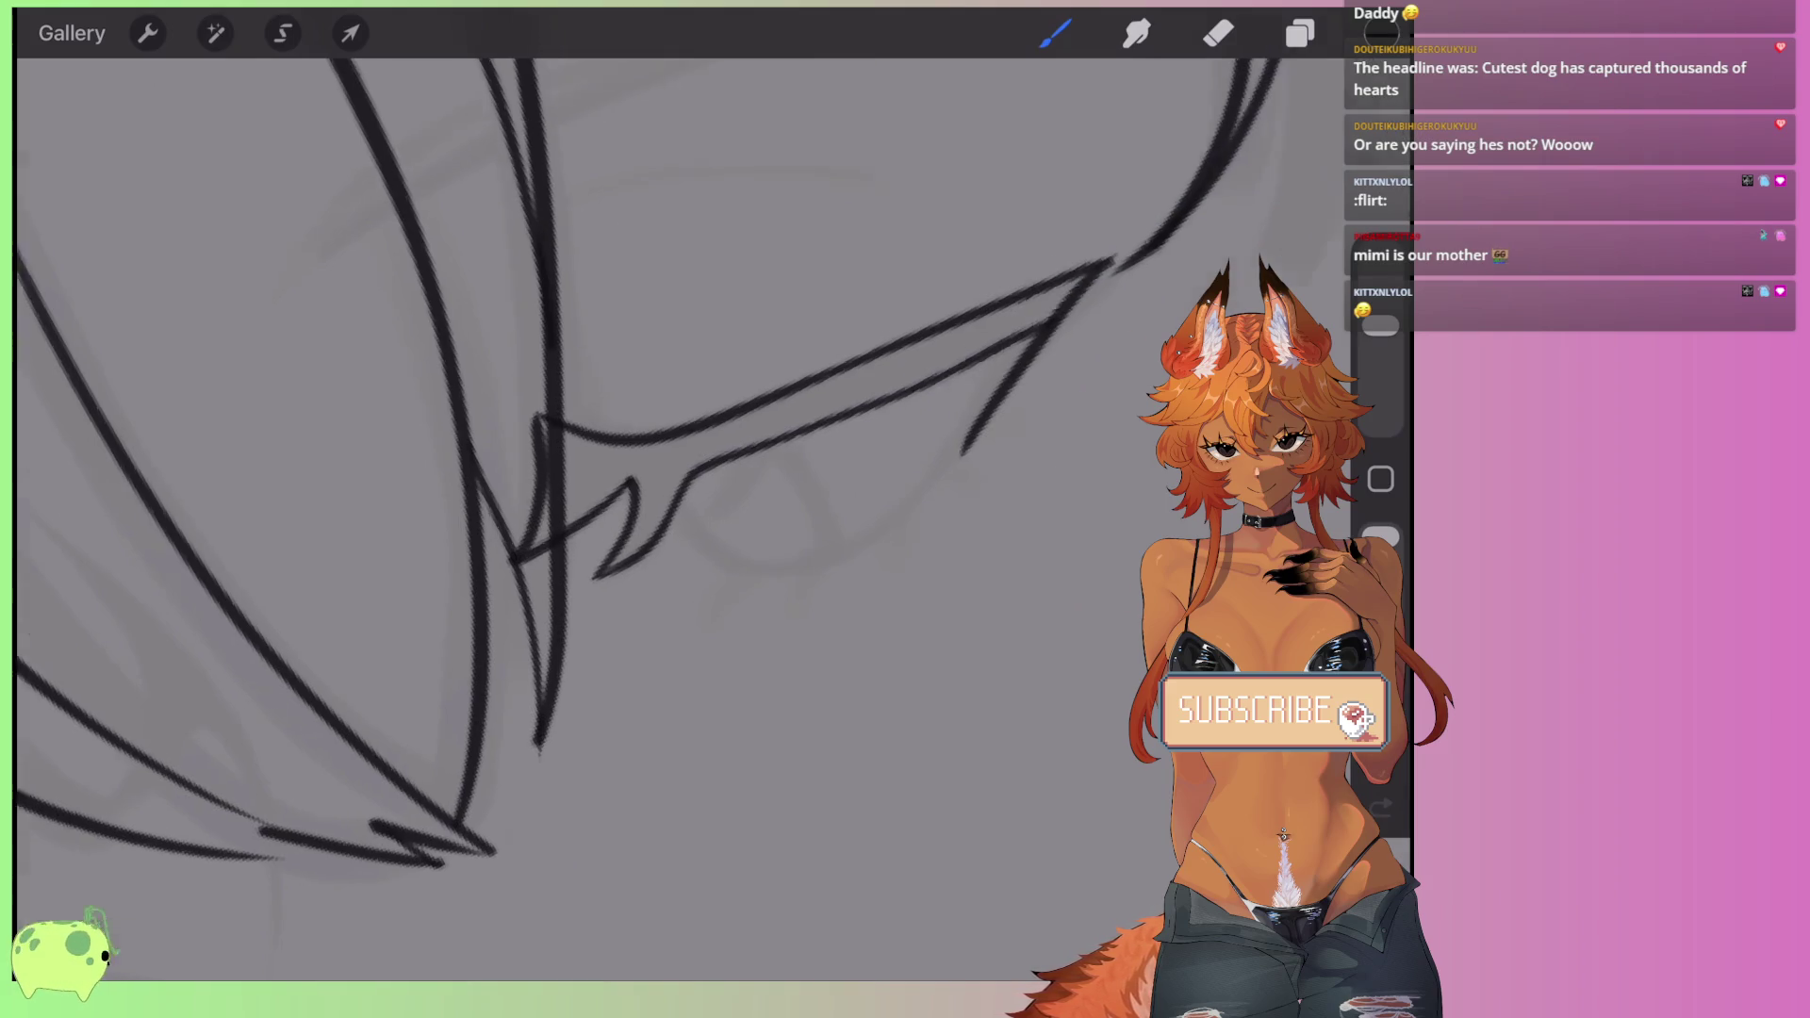
scroll(660, 509, up, 2)
drag(1300, 33, 895, 349)
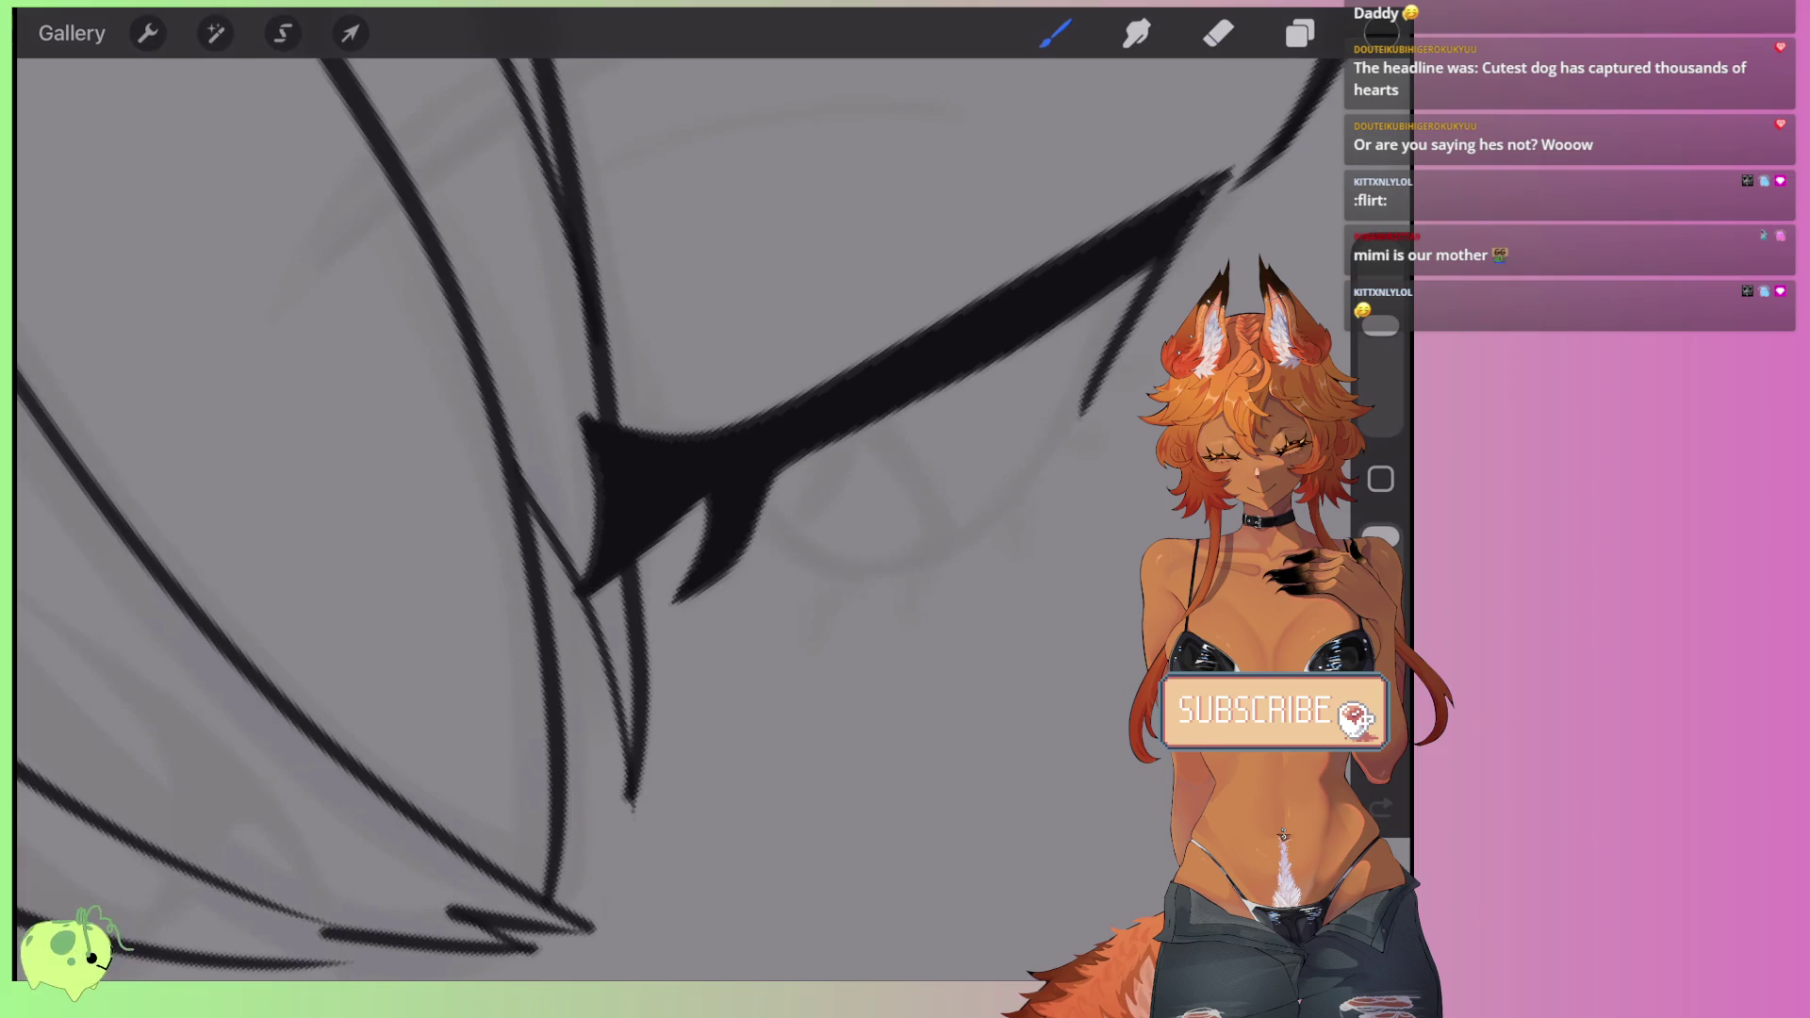
drag(702, 501, 641, 556)
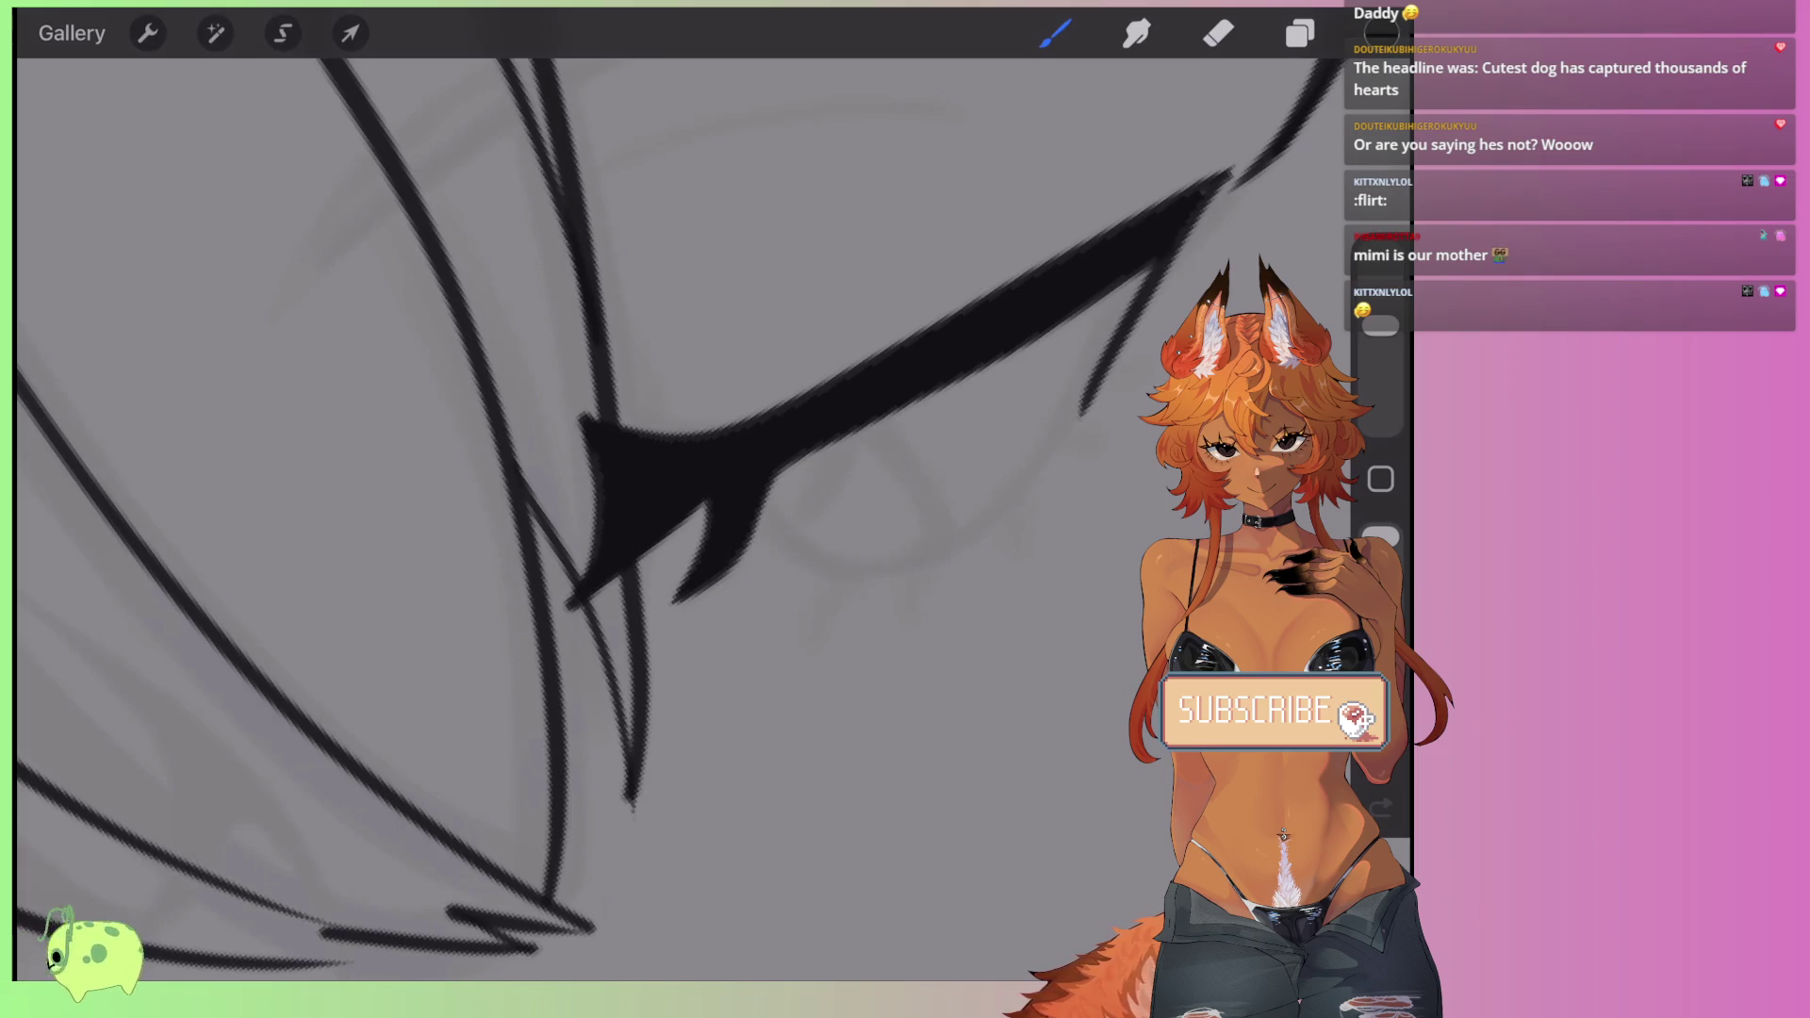
- Ink the eye outline down the right side and the iris edge below the lash
drag(764, 485, 1084, 400)
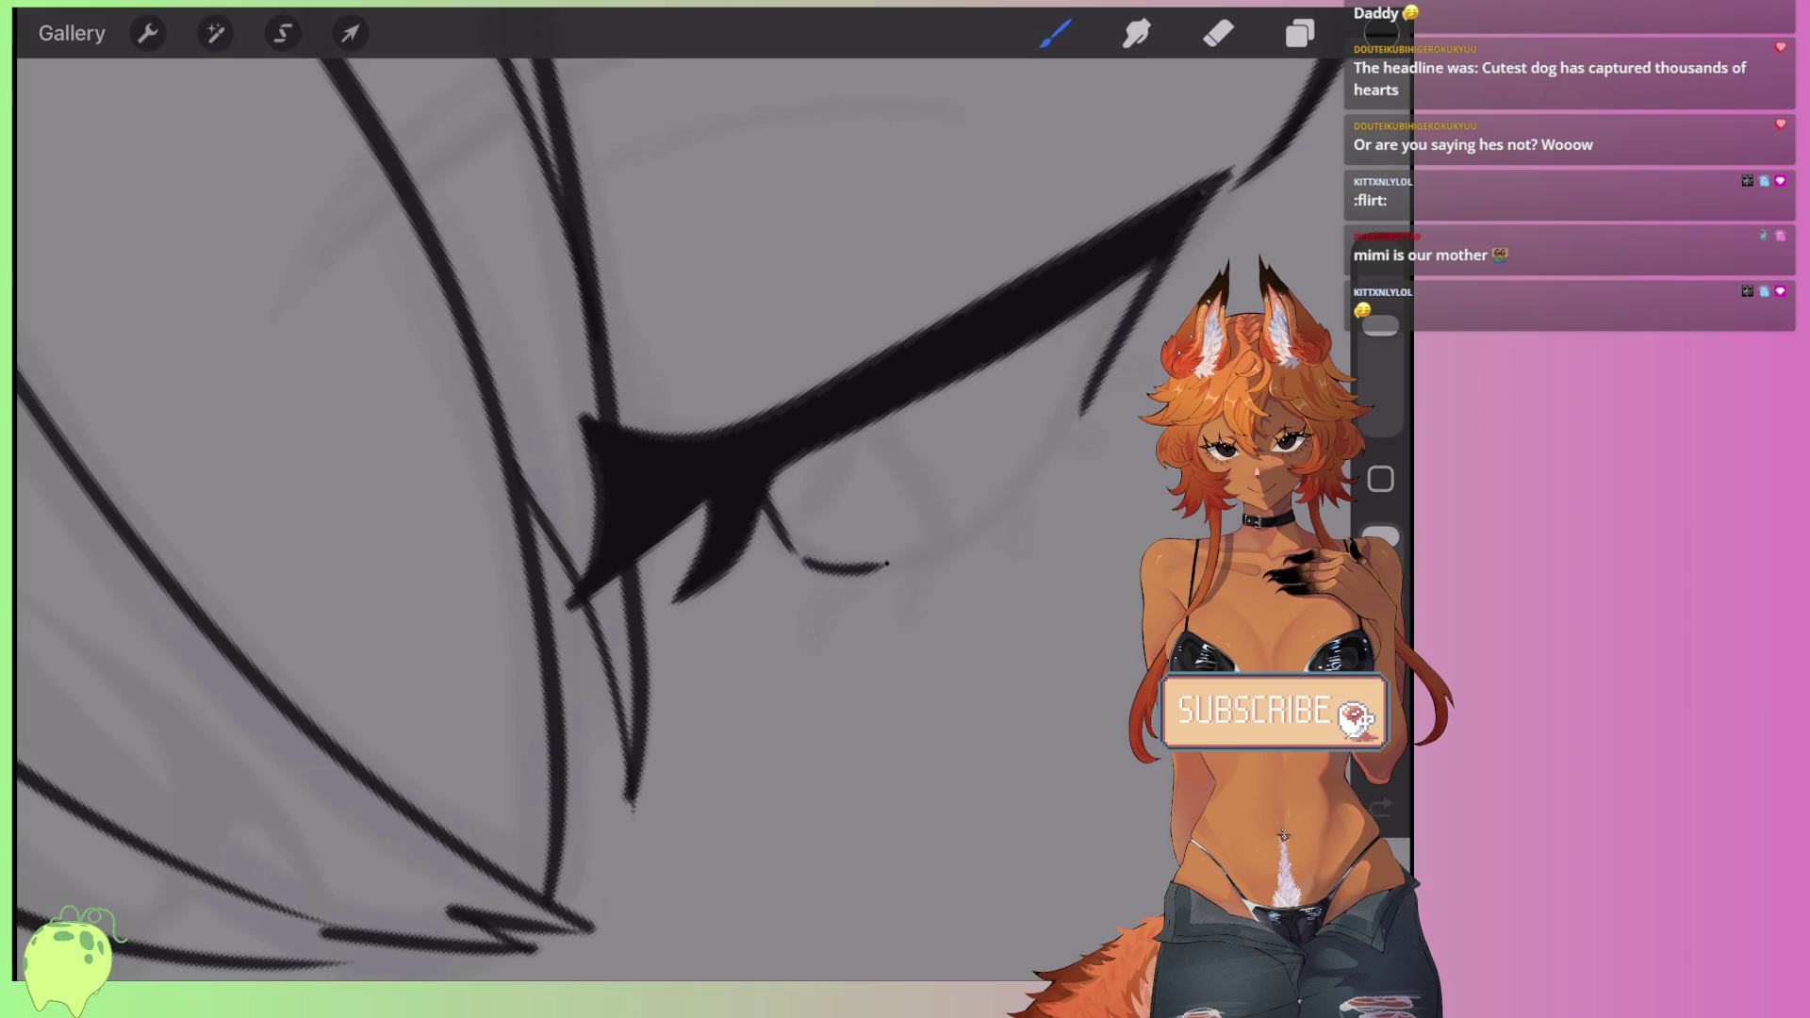
key(ctrl+z)
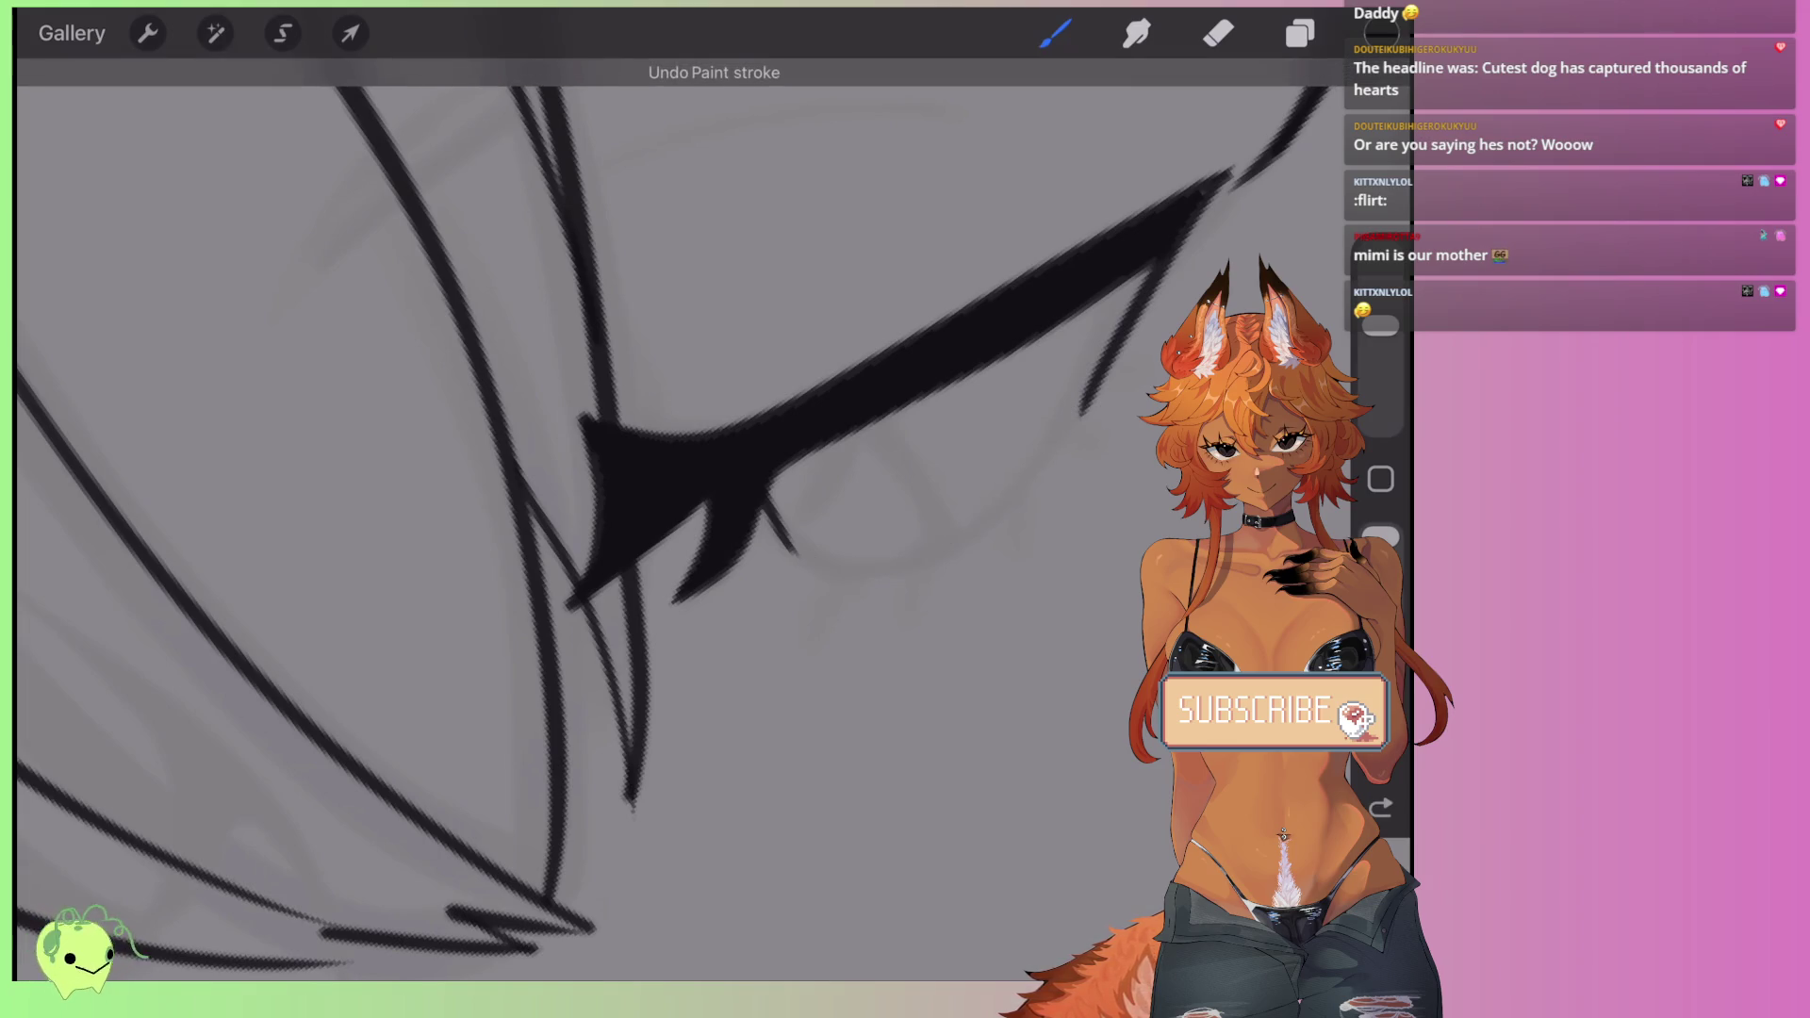
drag(1093, 382, 1044, 460)
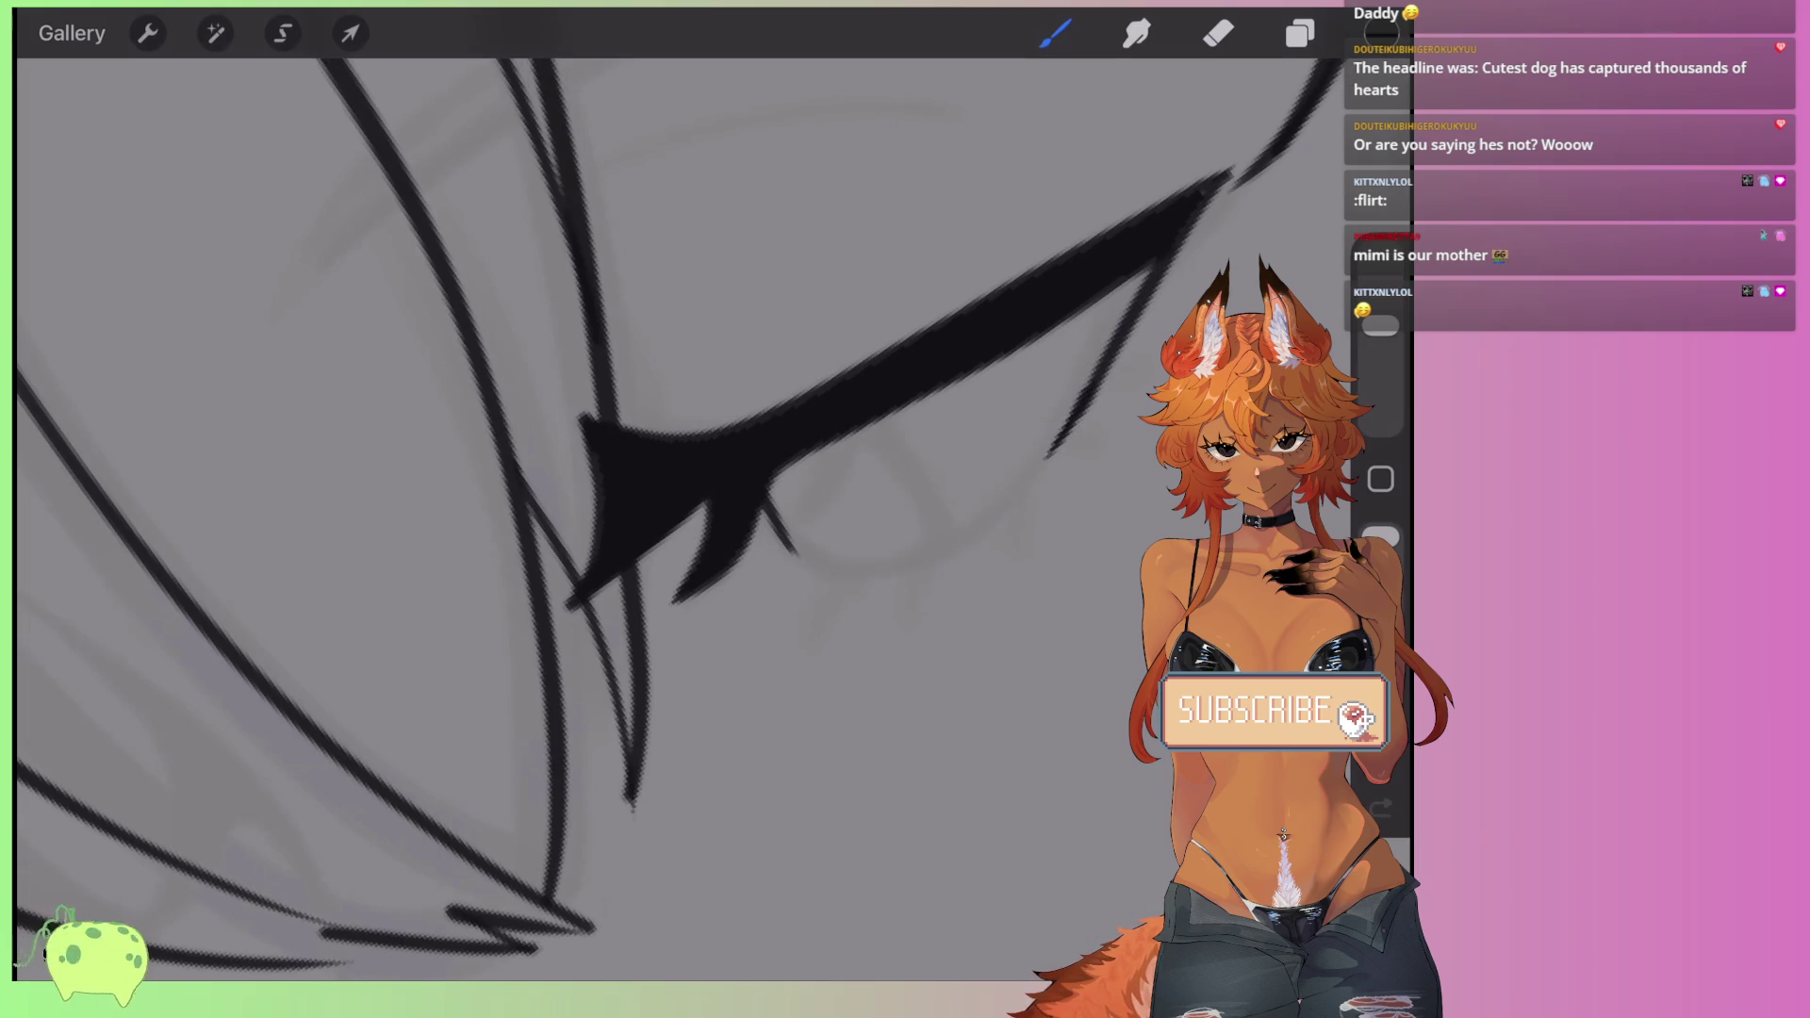
drag(1032, 476, 839, 571)
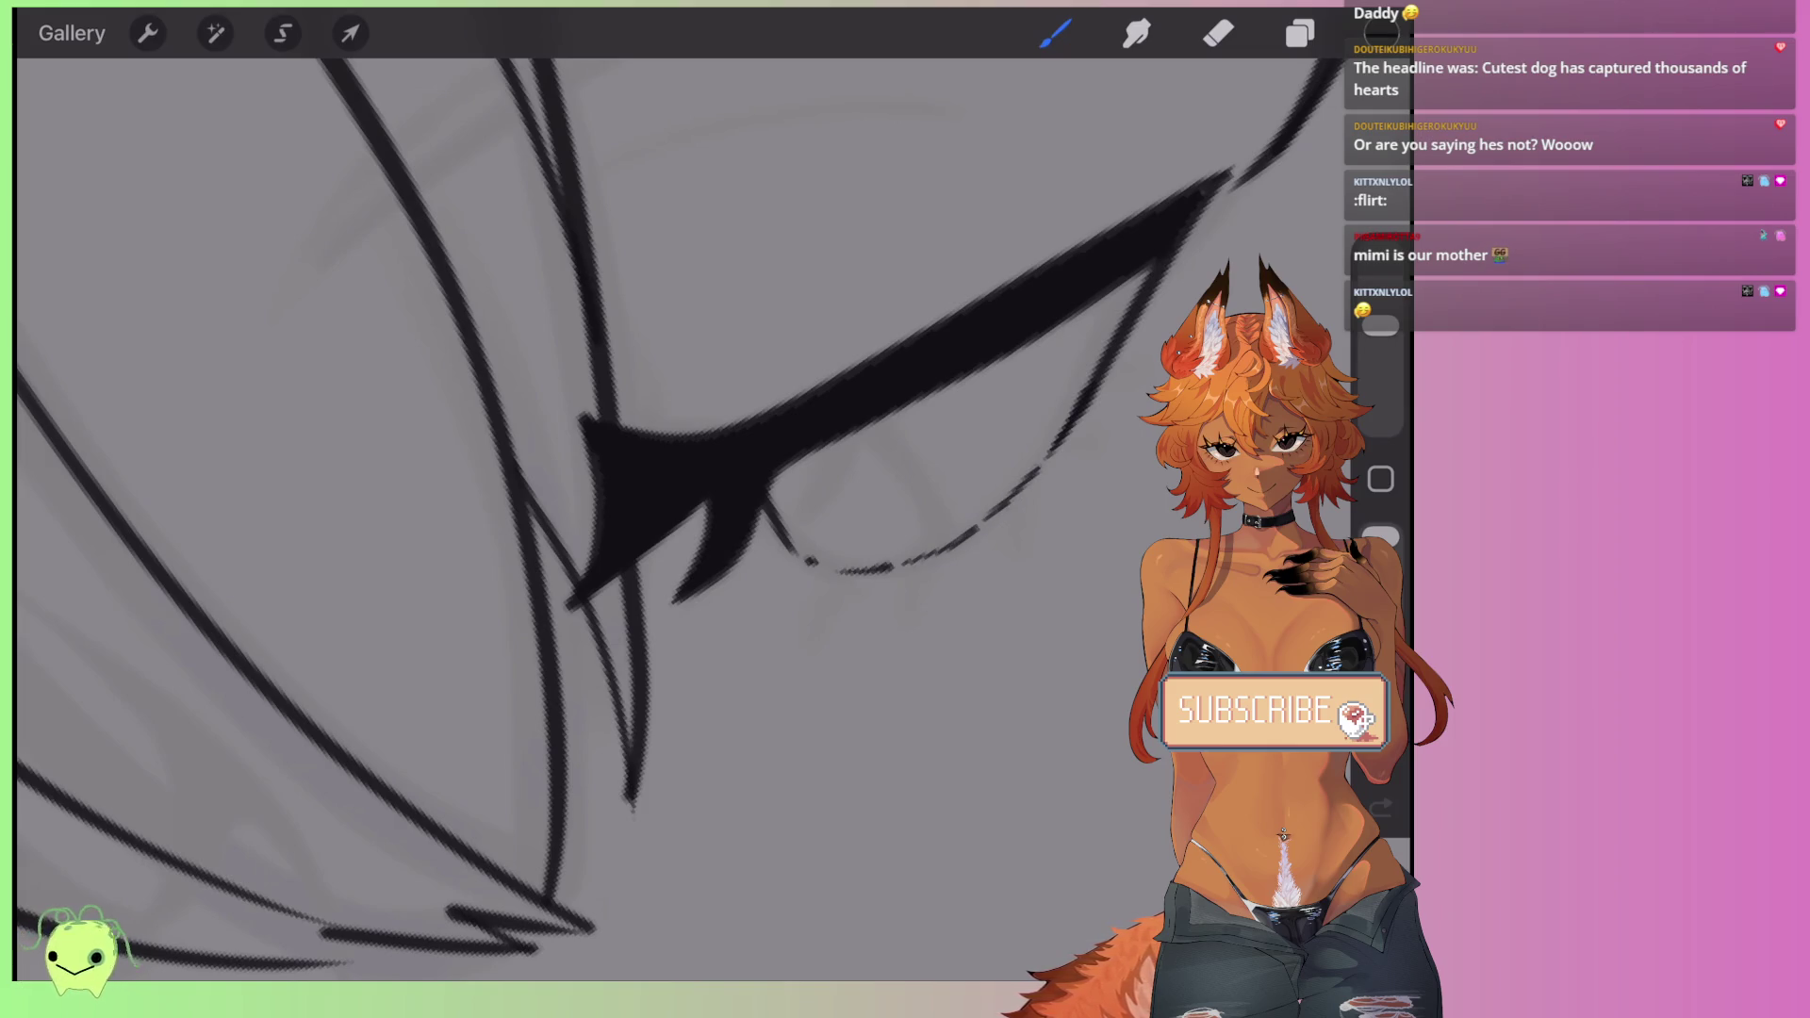
drag(868, 421, 930, 554)
- Add small lash ticks under the eye and at its outer corner
drag(828, 588, 820, 624)
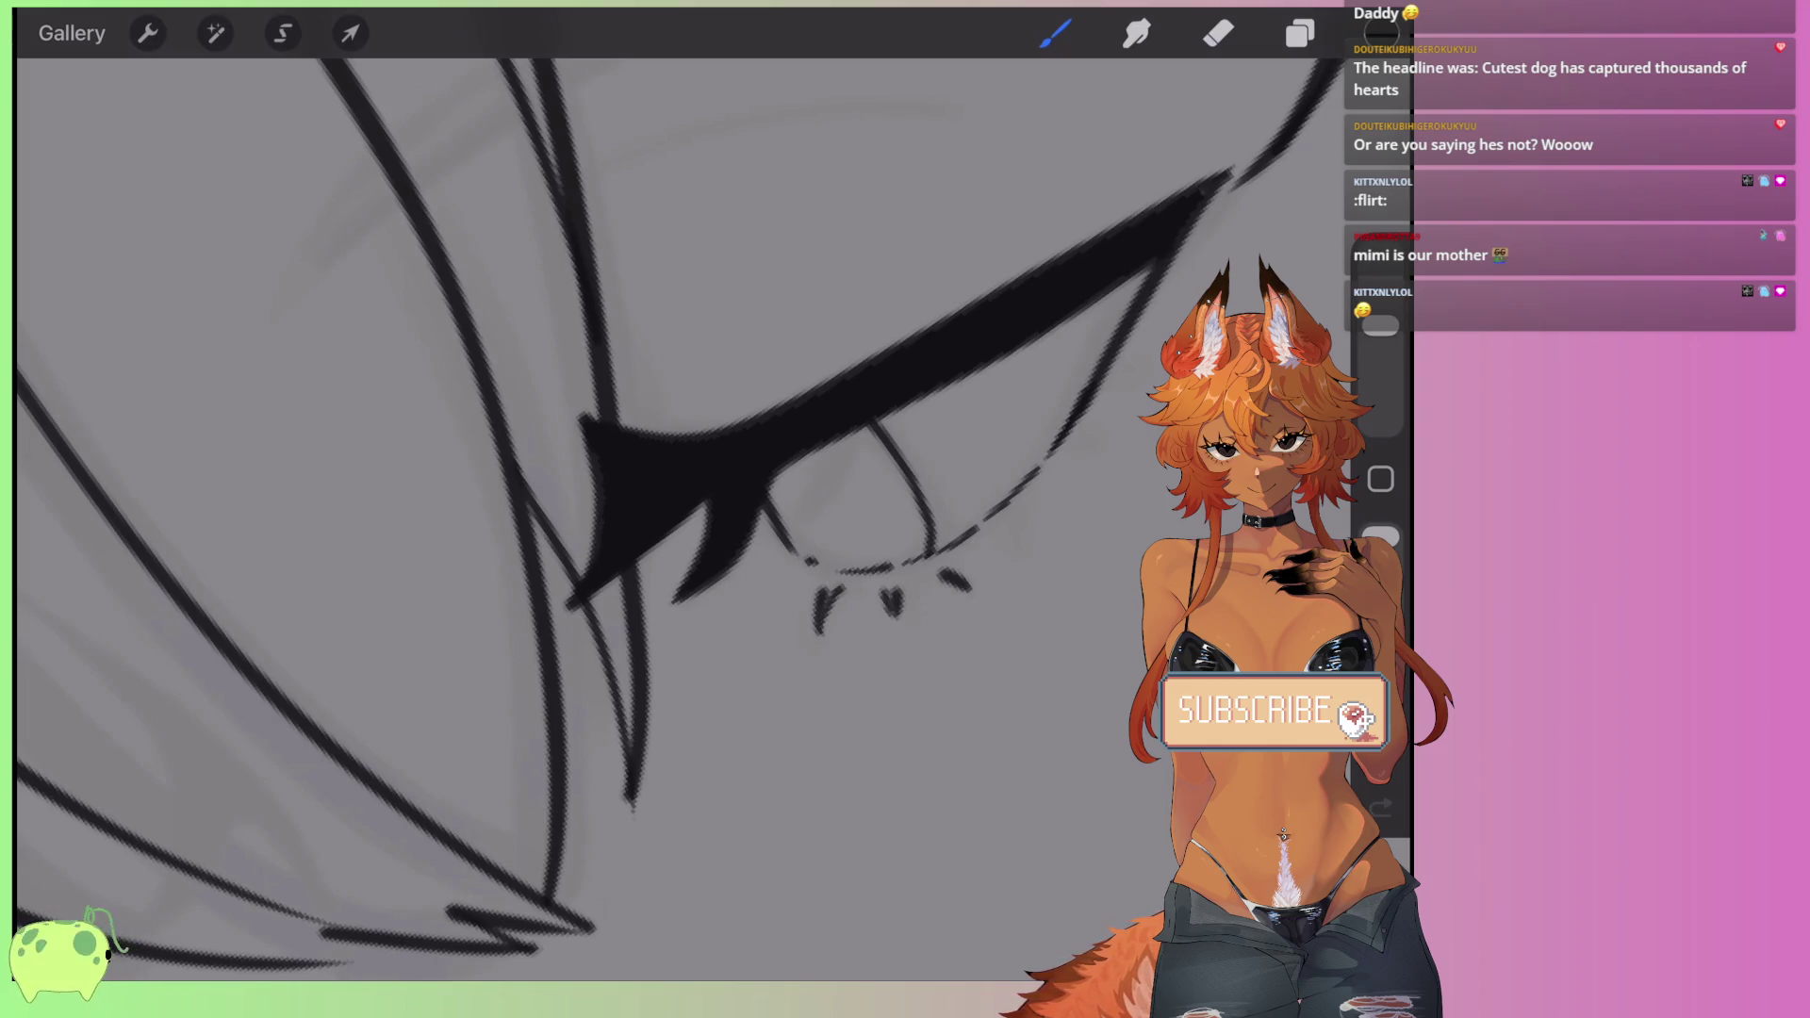
drag(954, 568, 979, 590)
key(ctrl+z)
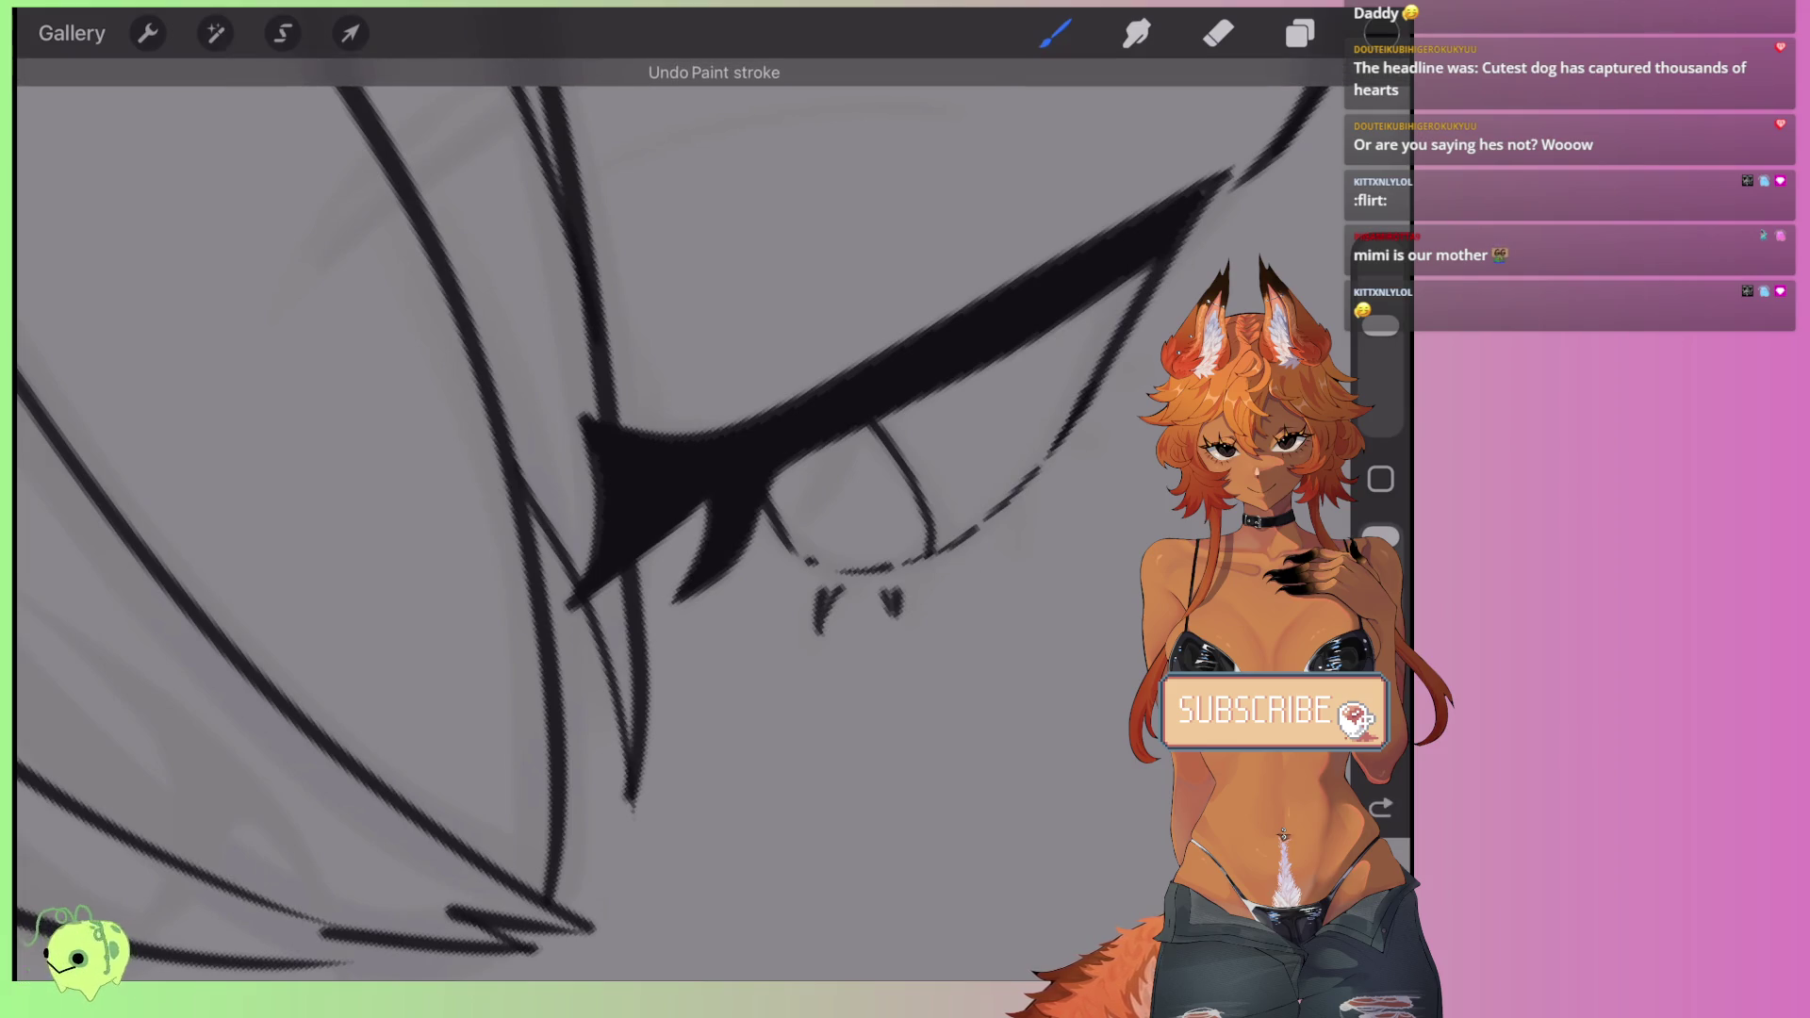
key(ctrl+z)
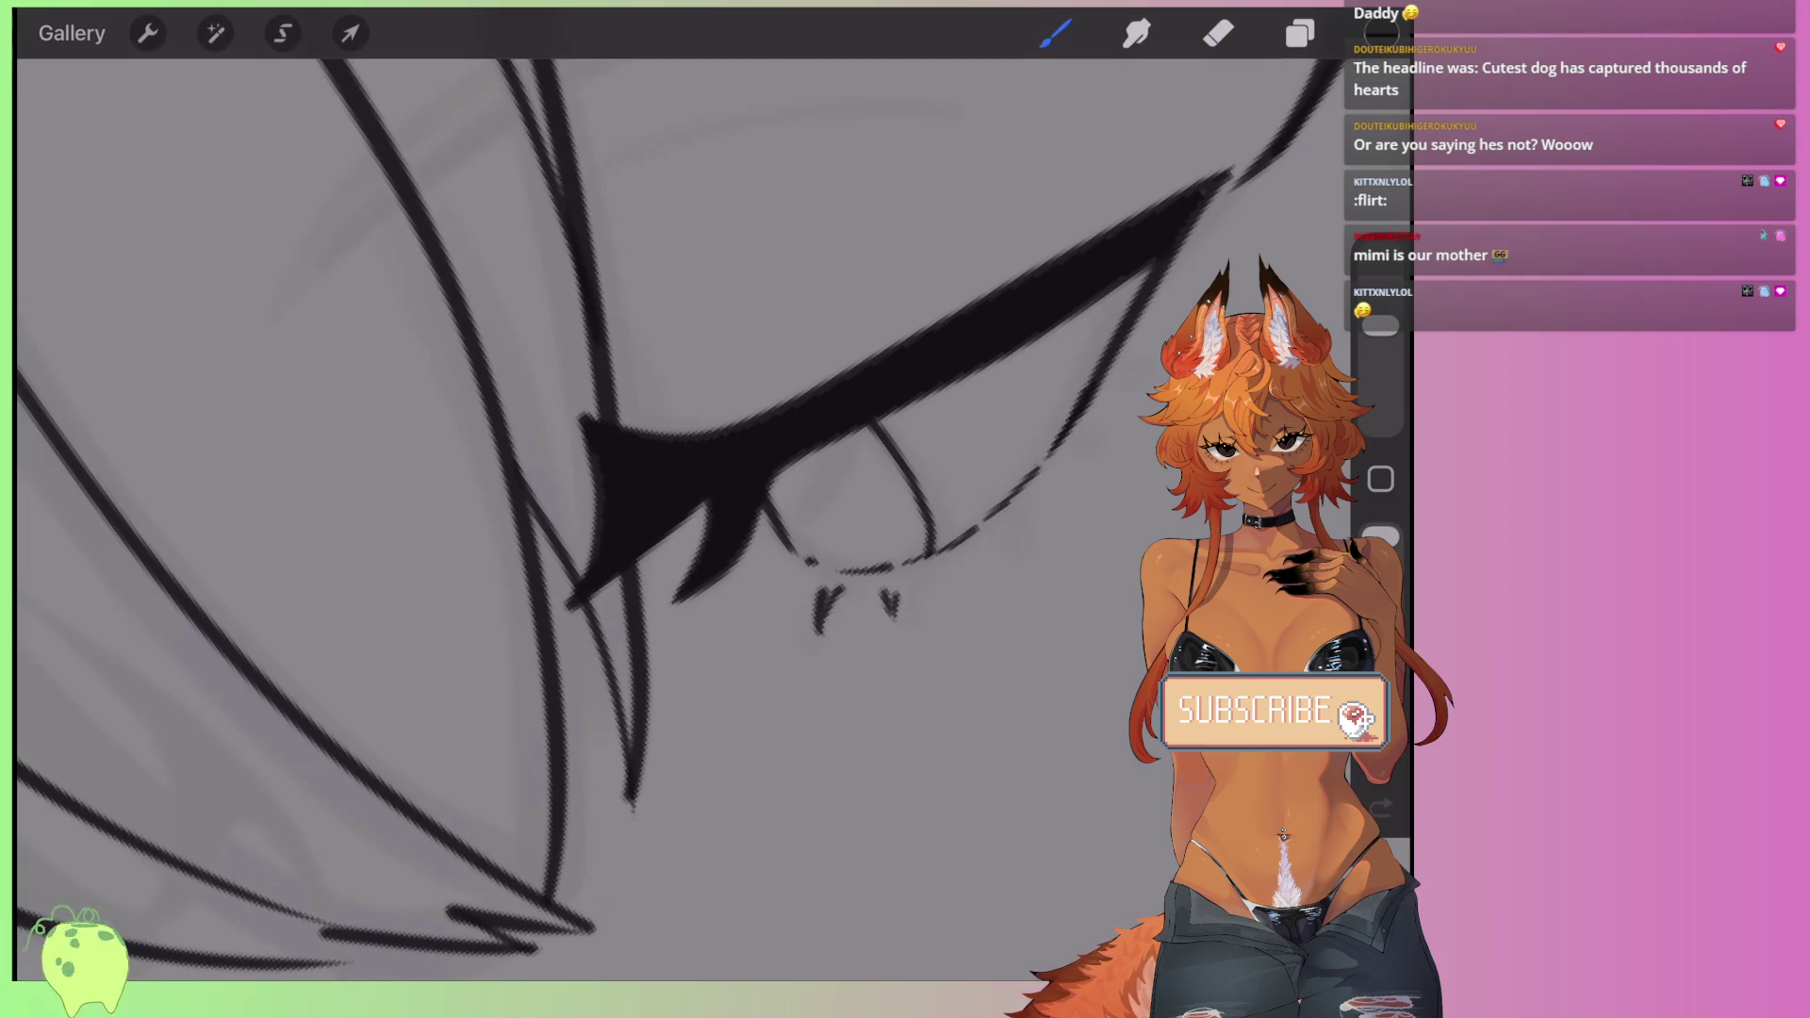
drag(941, 575, 938, 595)
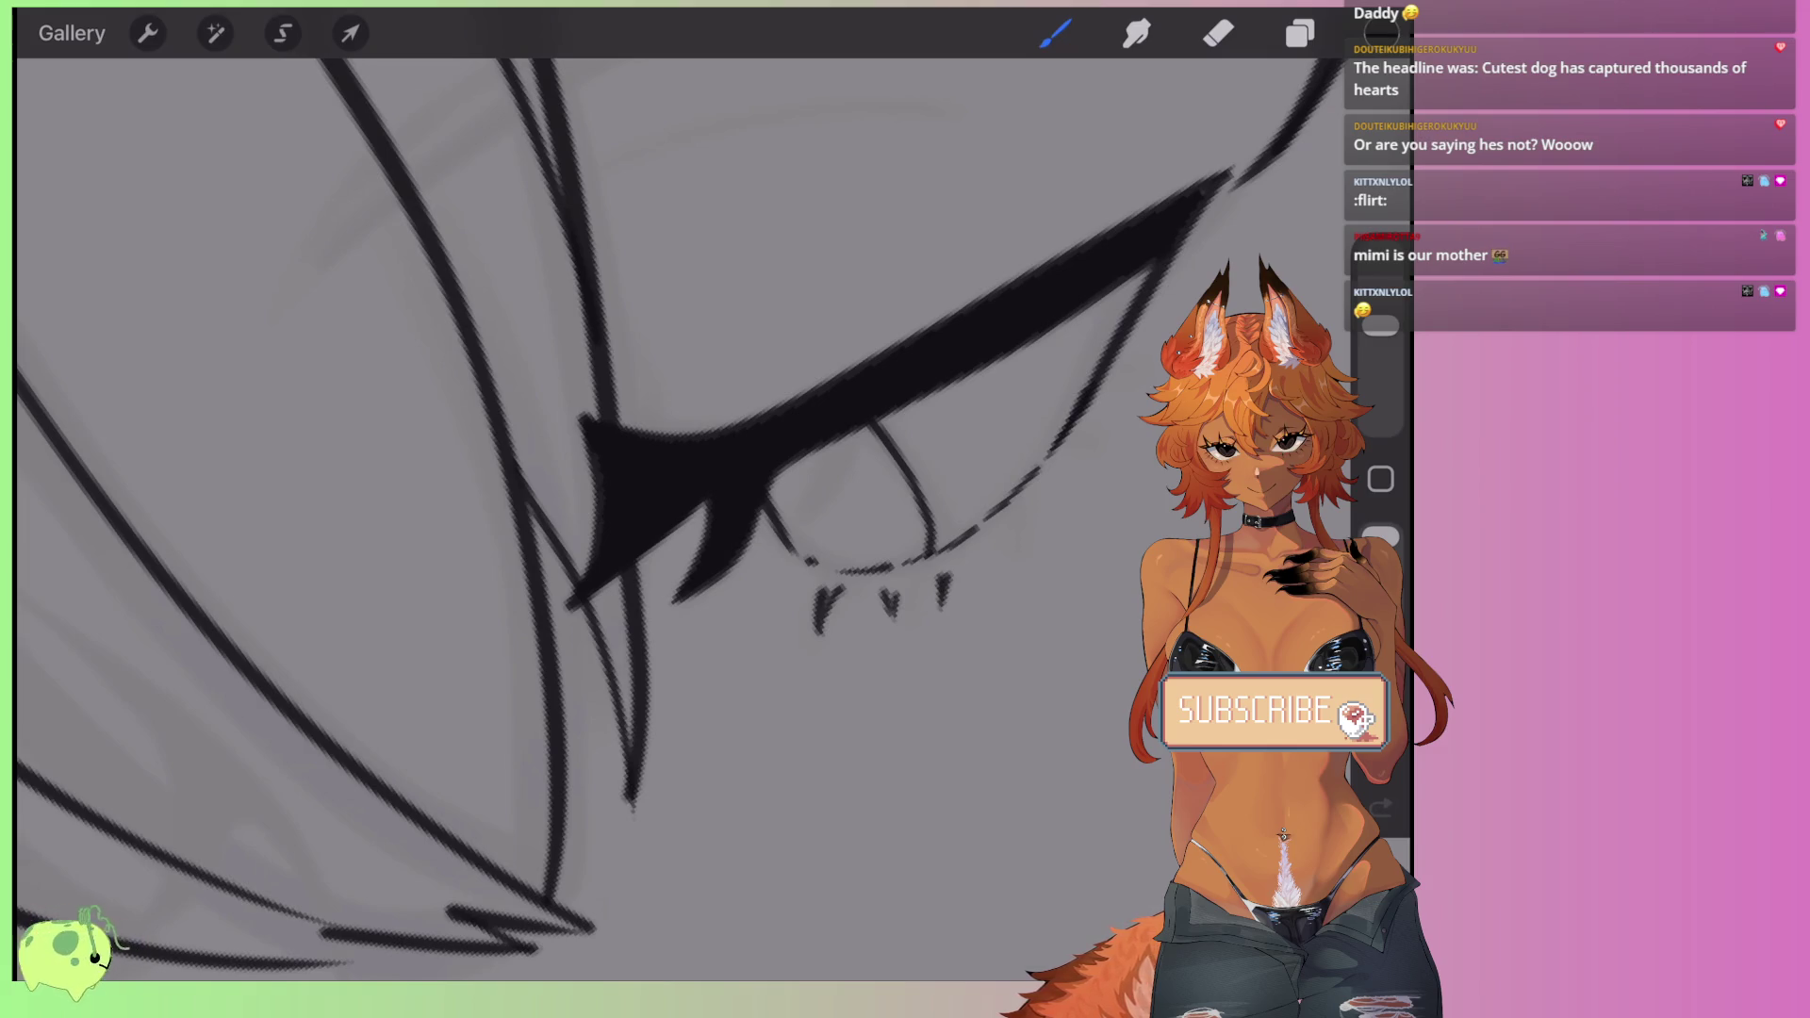
drag(1074, 511, 1035, 505)
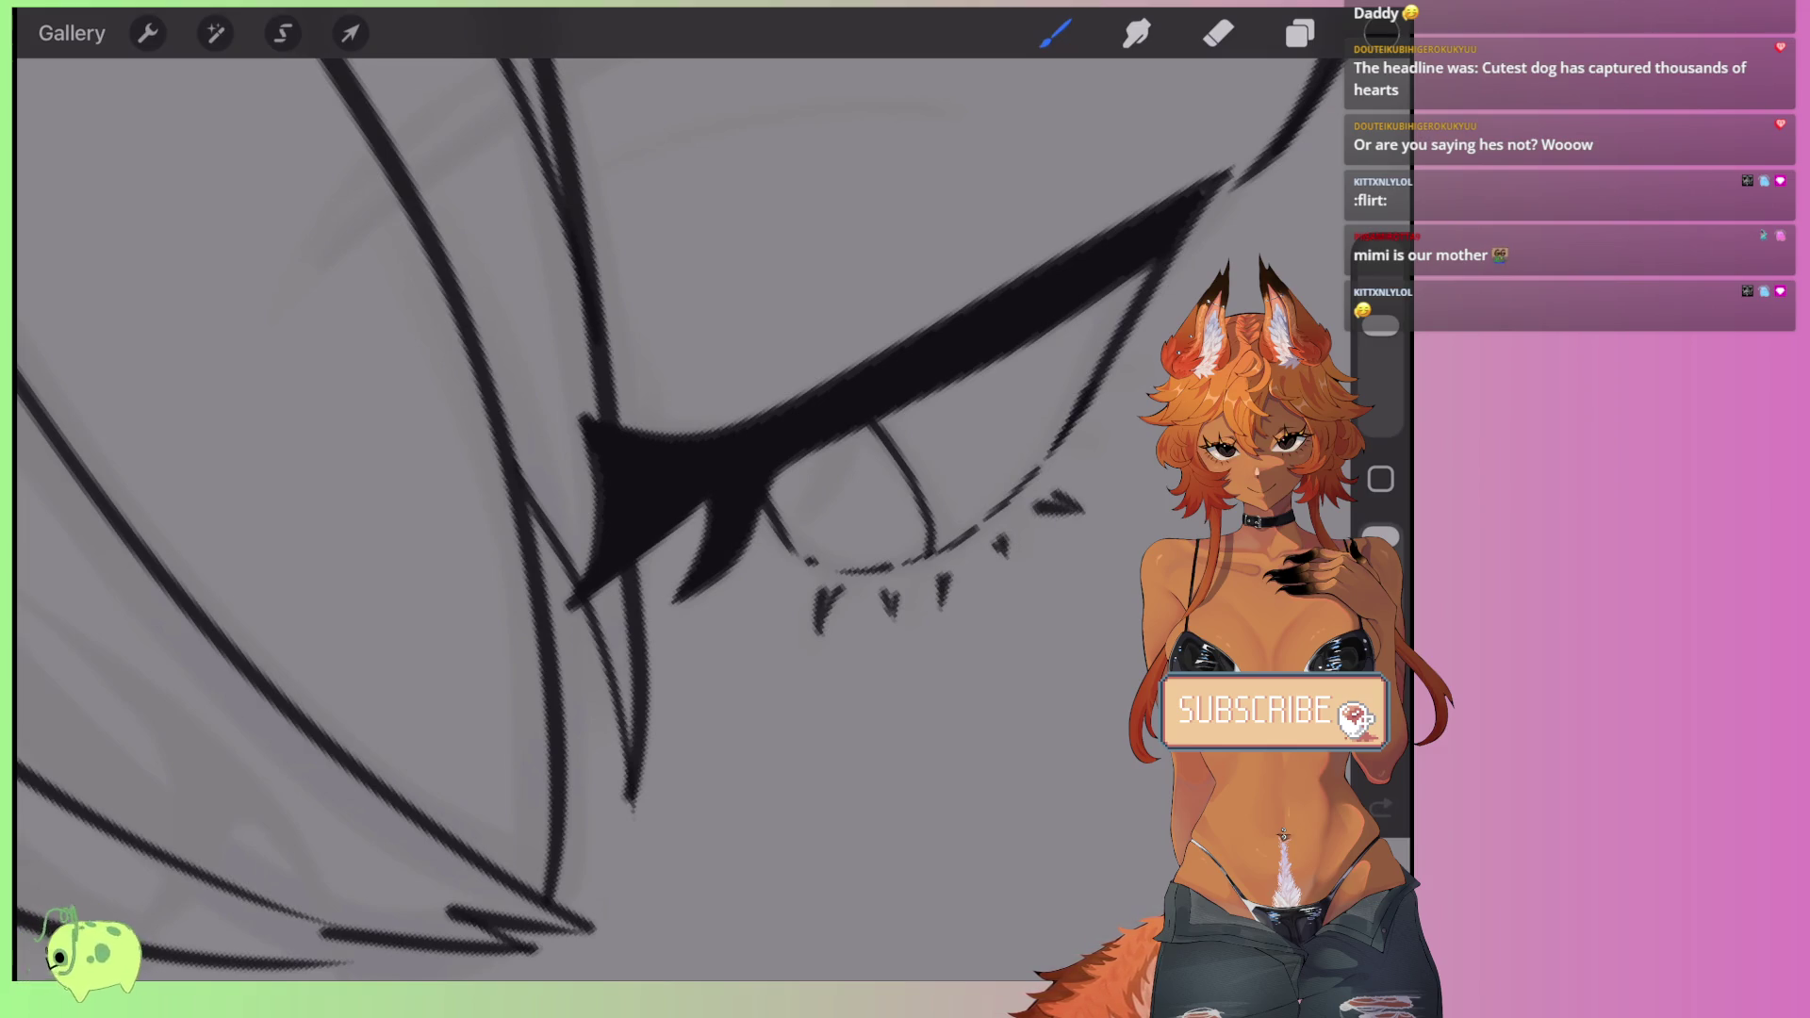
drag(1160, 357, 1135, 368)
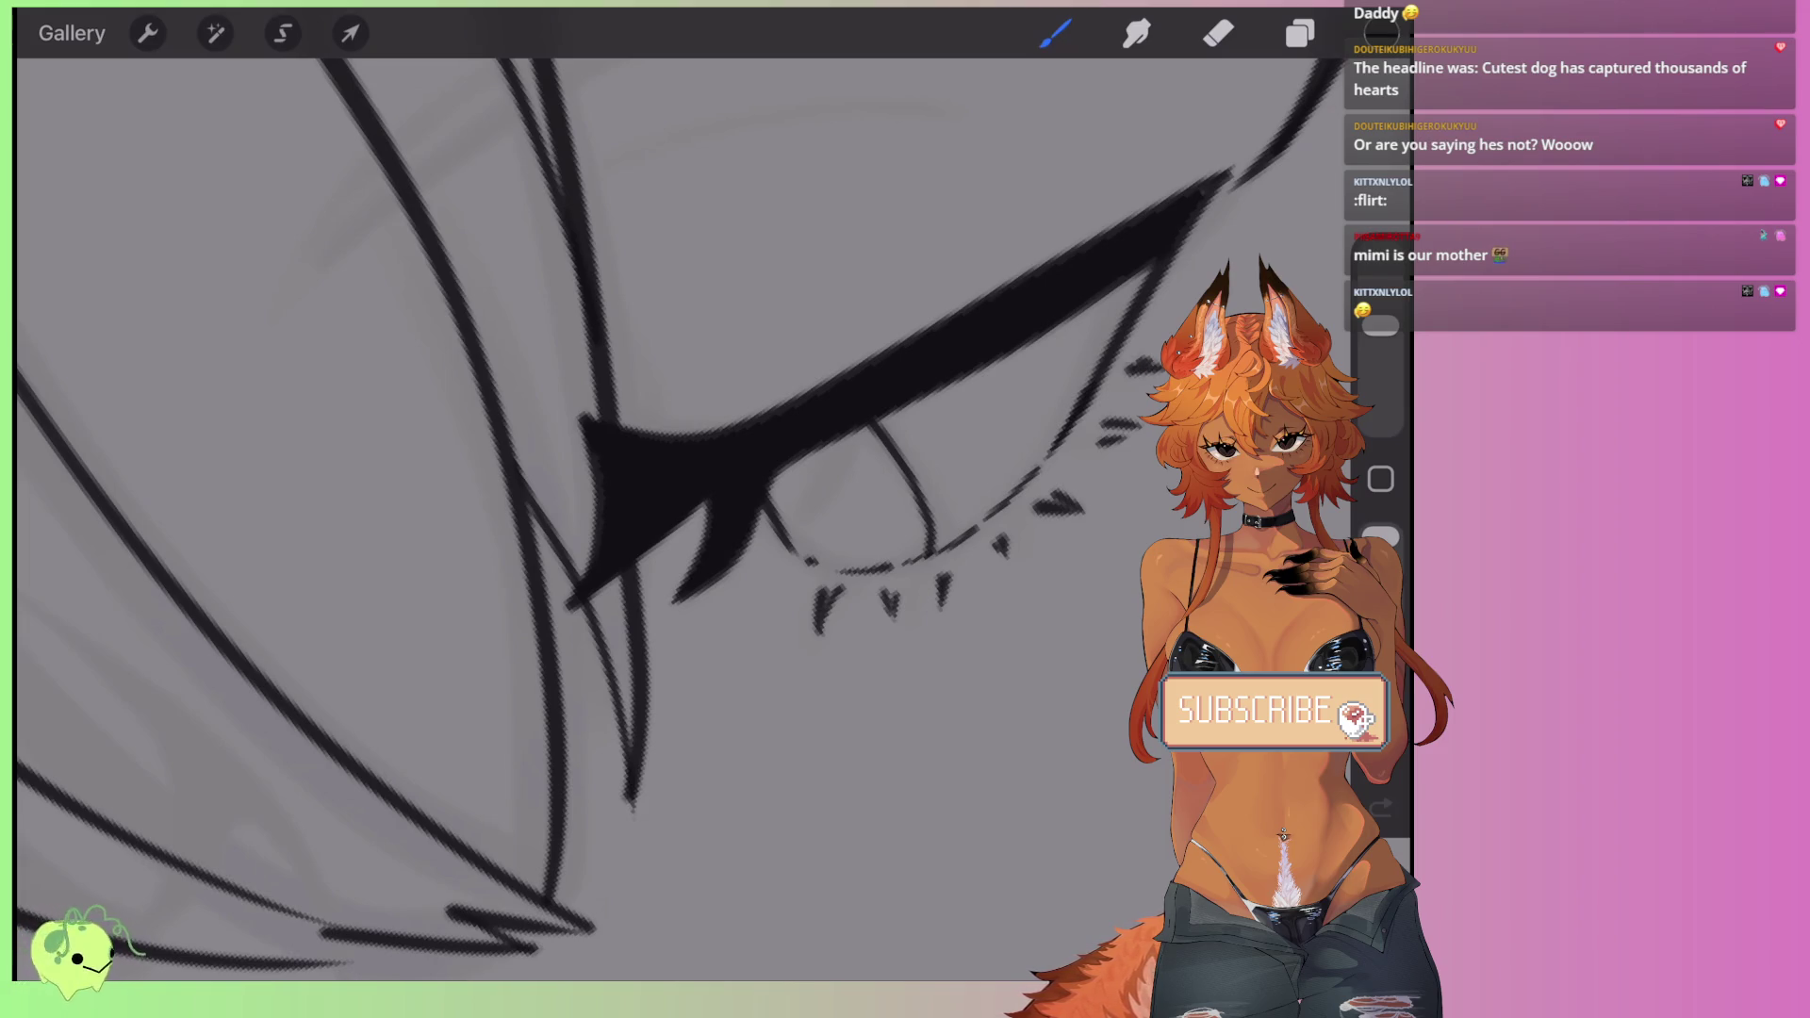
- Draw curved eyelid and crease lines above the eye, redrawing the long crease longer
scroll(660, 518, up, 2)
drag(540, 375, 849, 259)
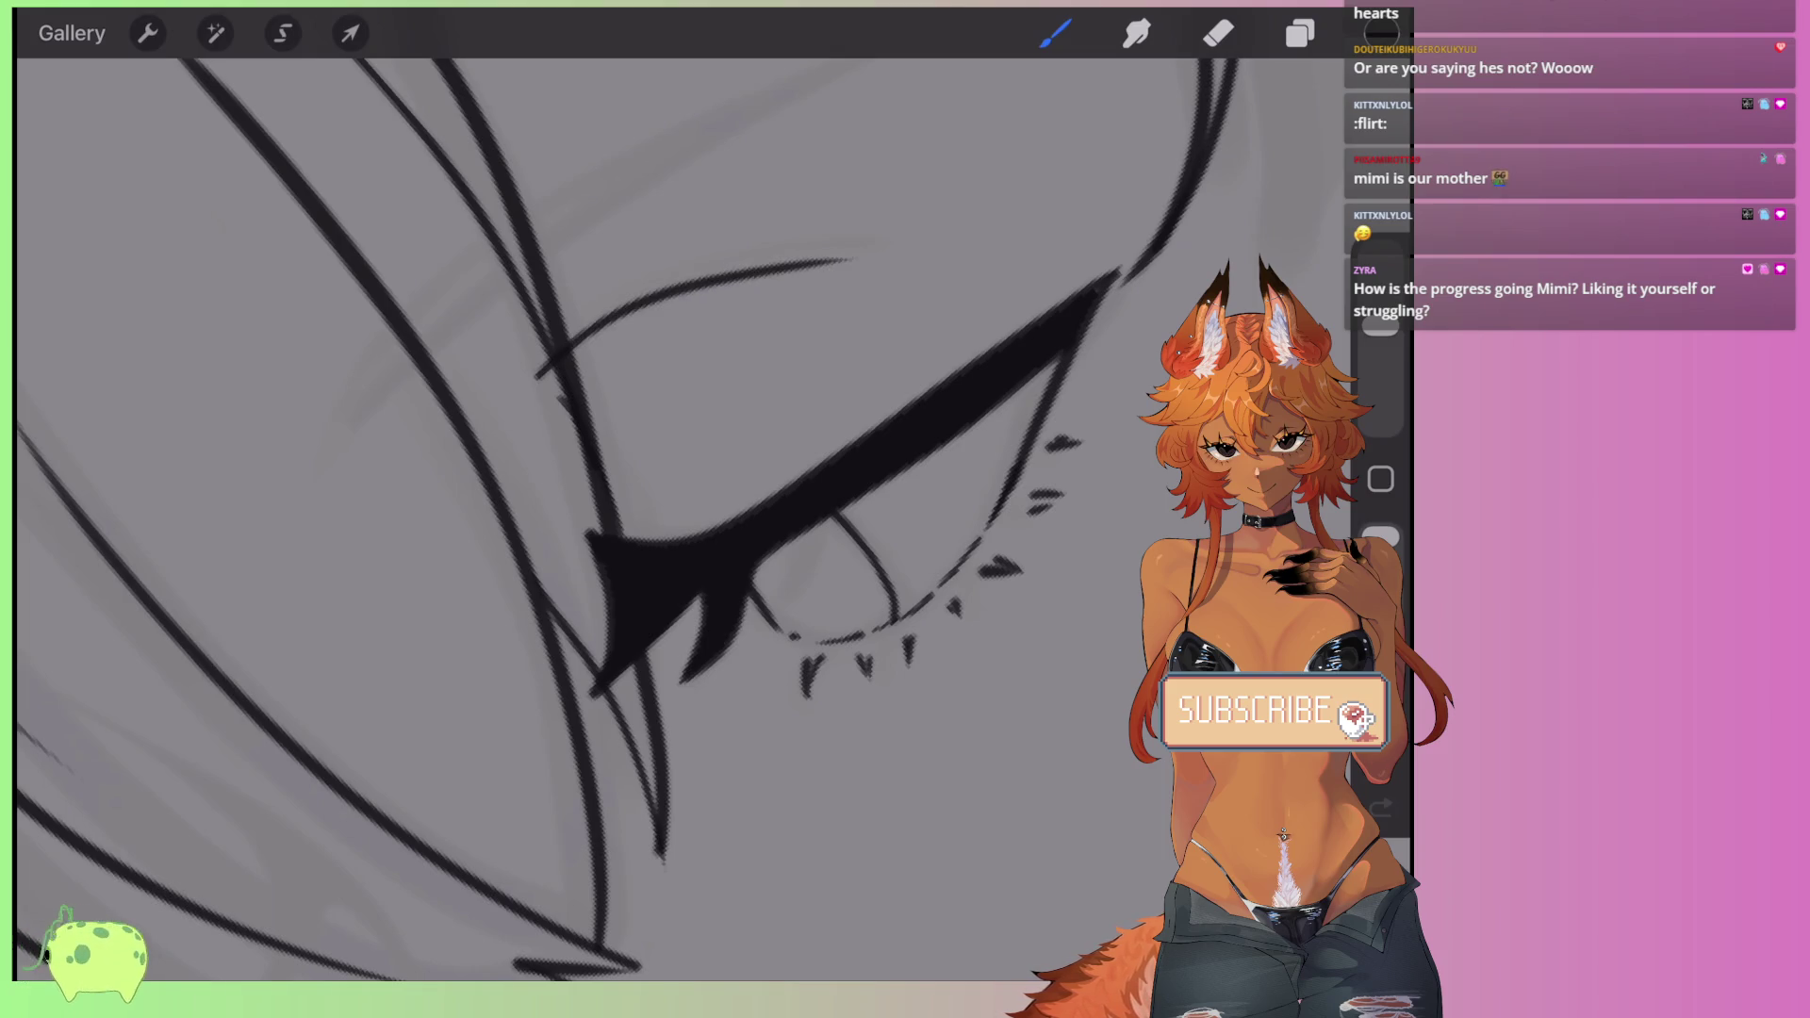
drag(747, 488, 943, 373)
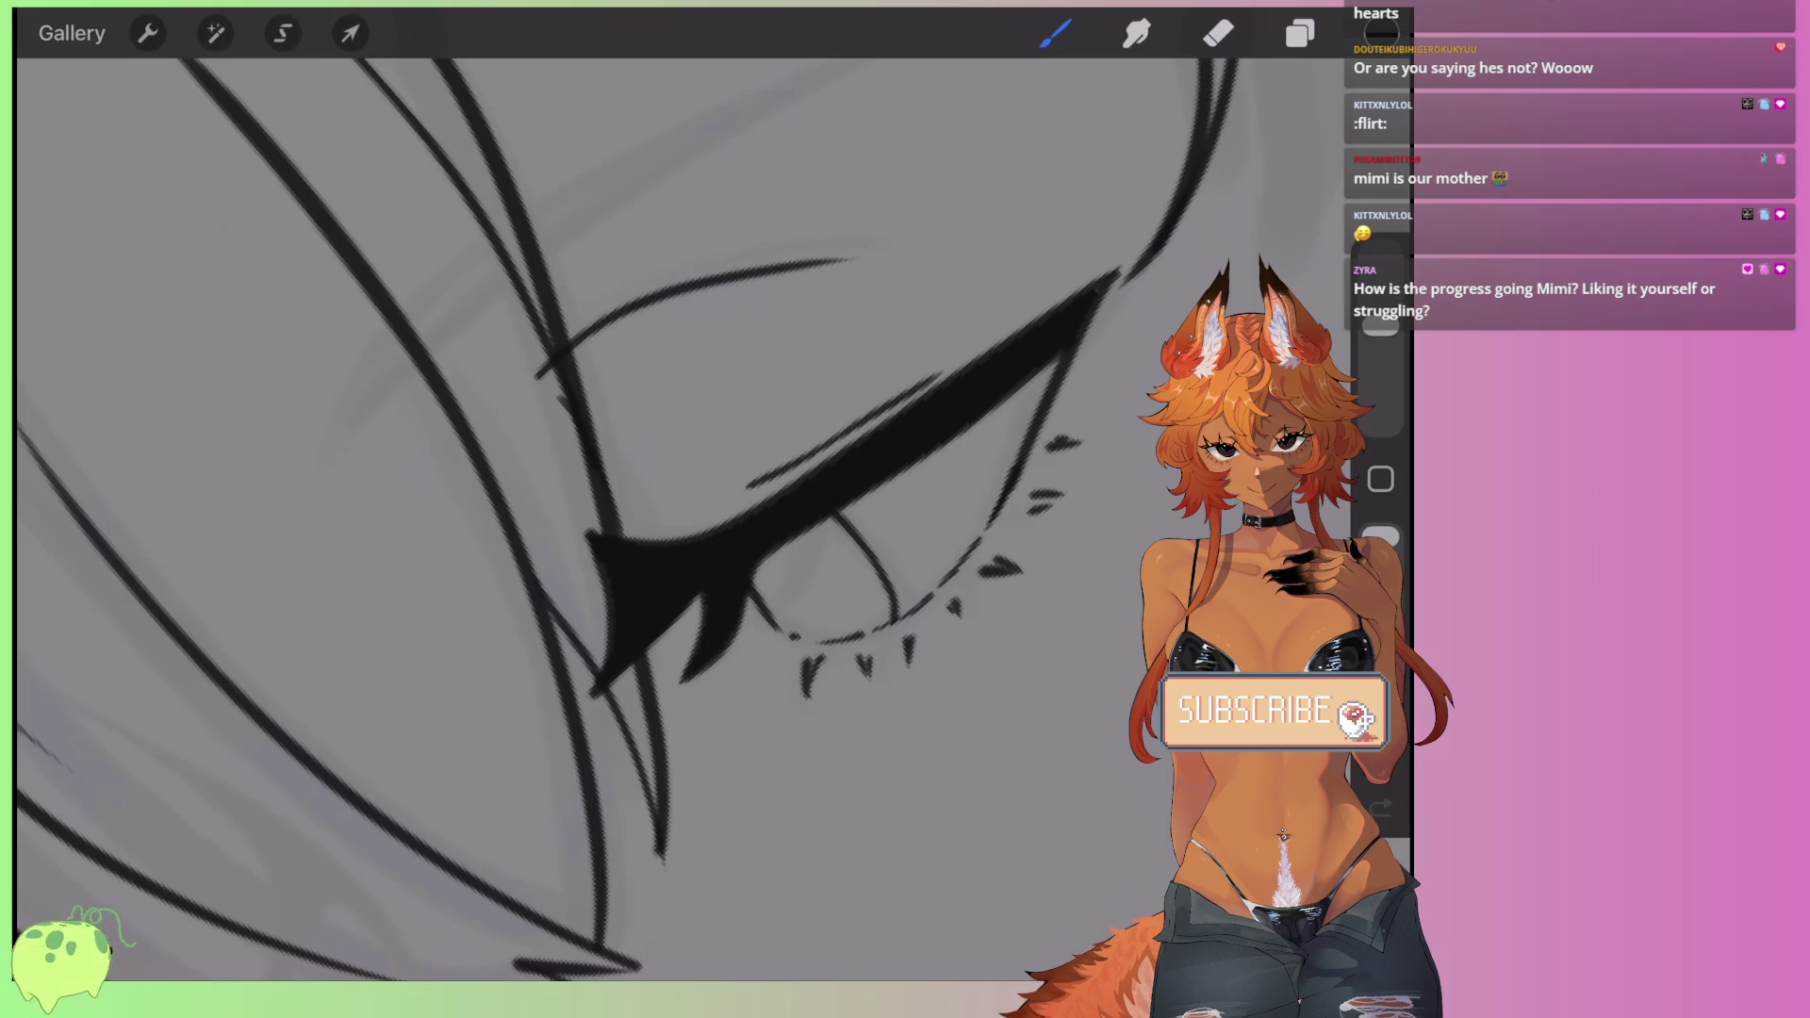
scroll(613, 519, up, 2)
drag(459, 509, 862, 183)
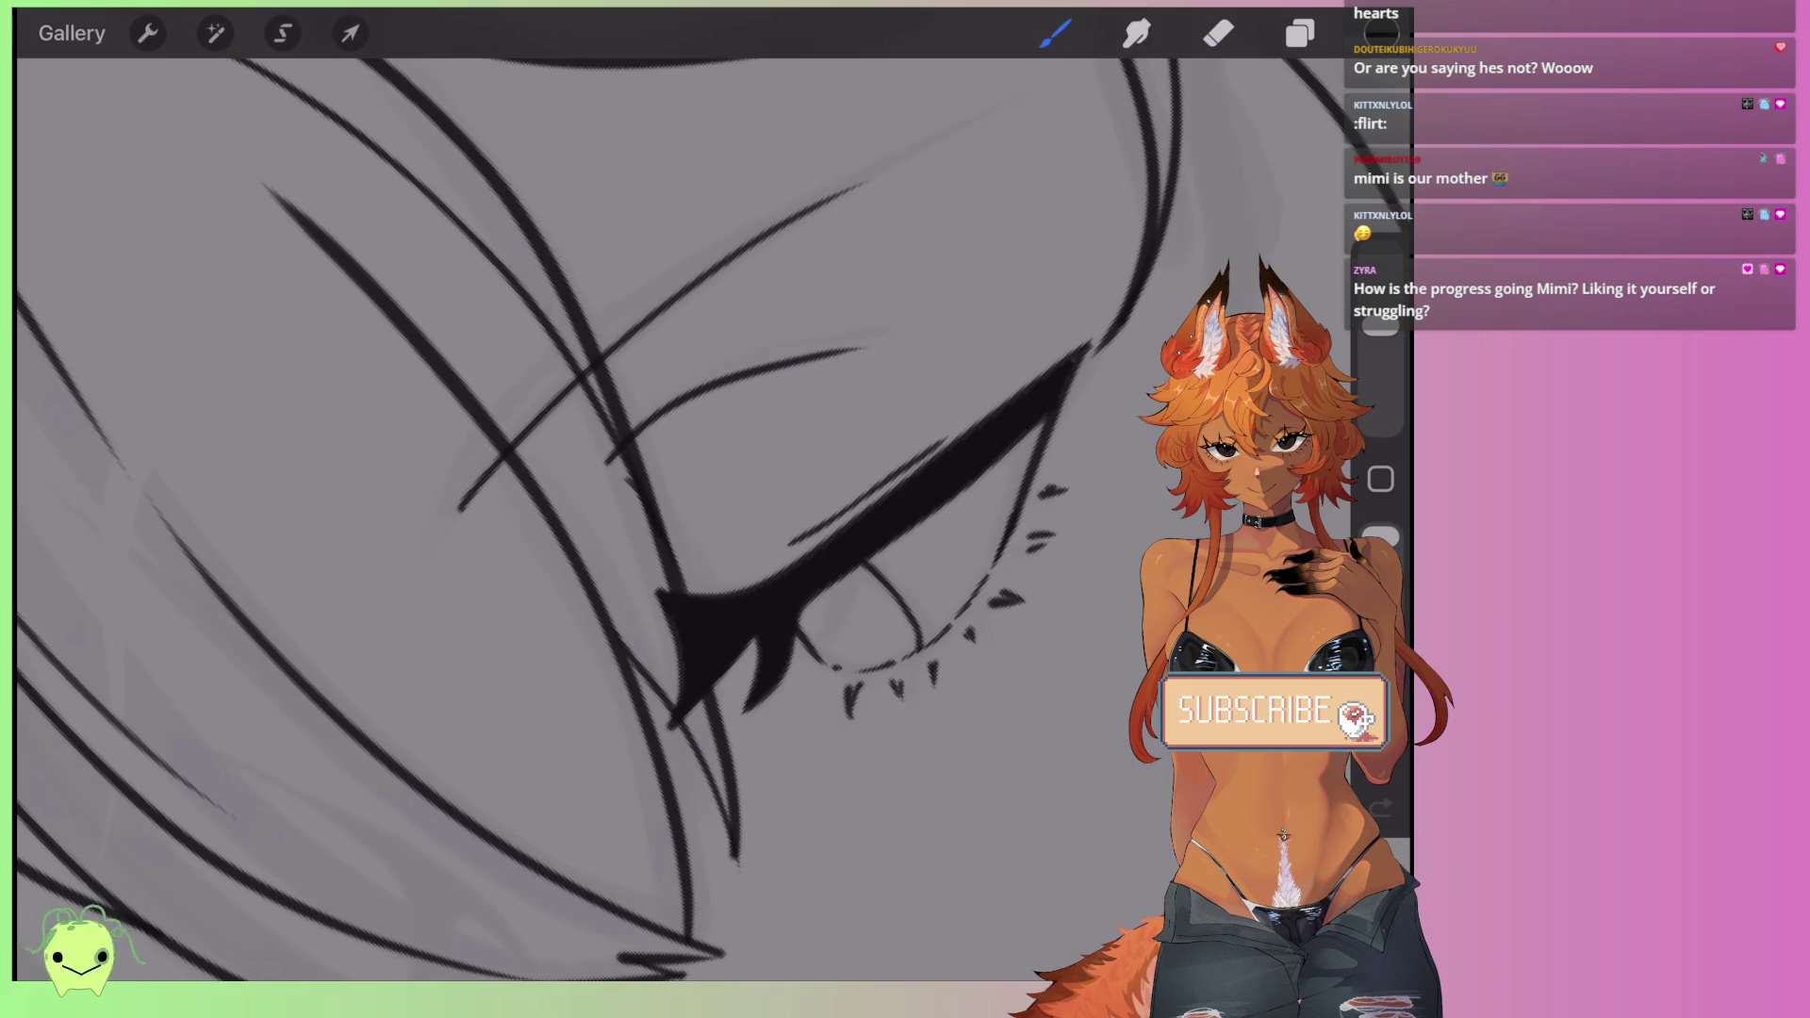
key(ctrl+z)
mouse_move(468, 499)
mouse_down()
mouse_move(665, 302)
mouse_move(980, 129)
mouse_up()
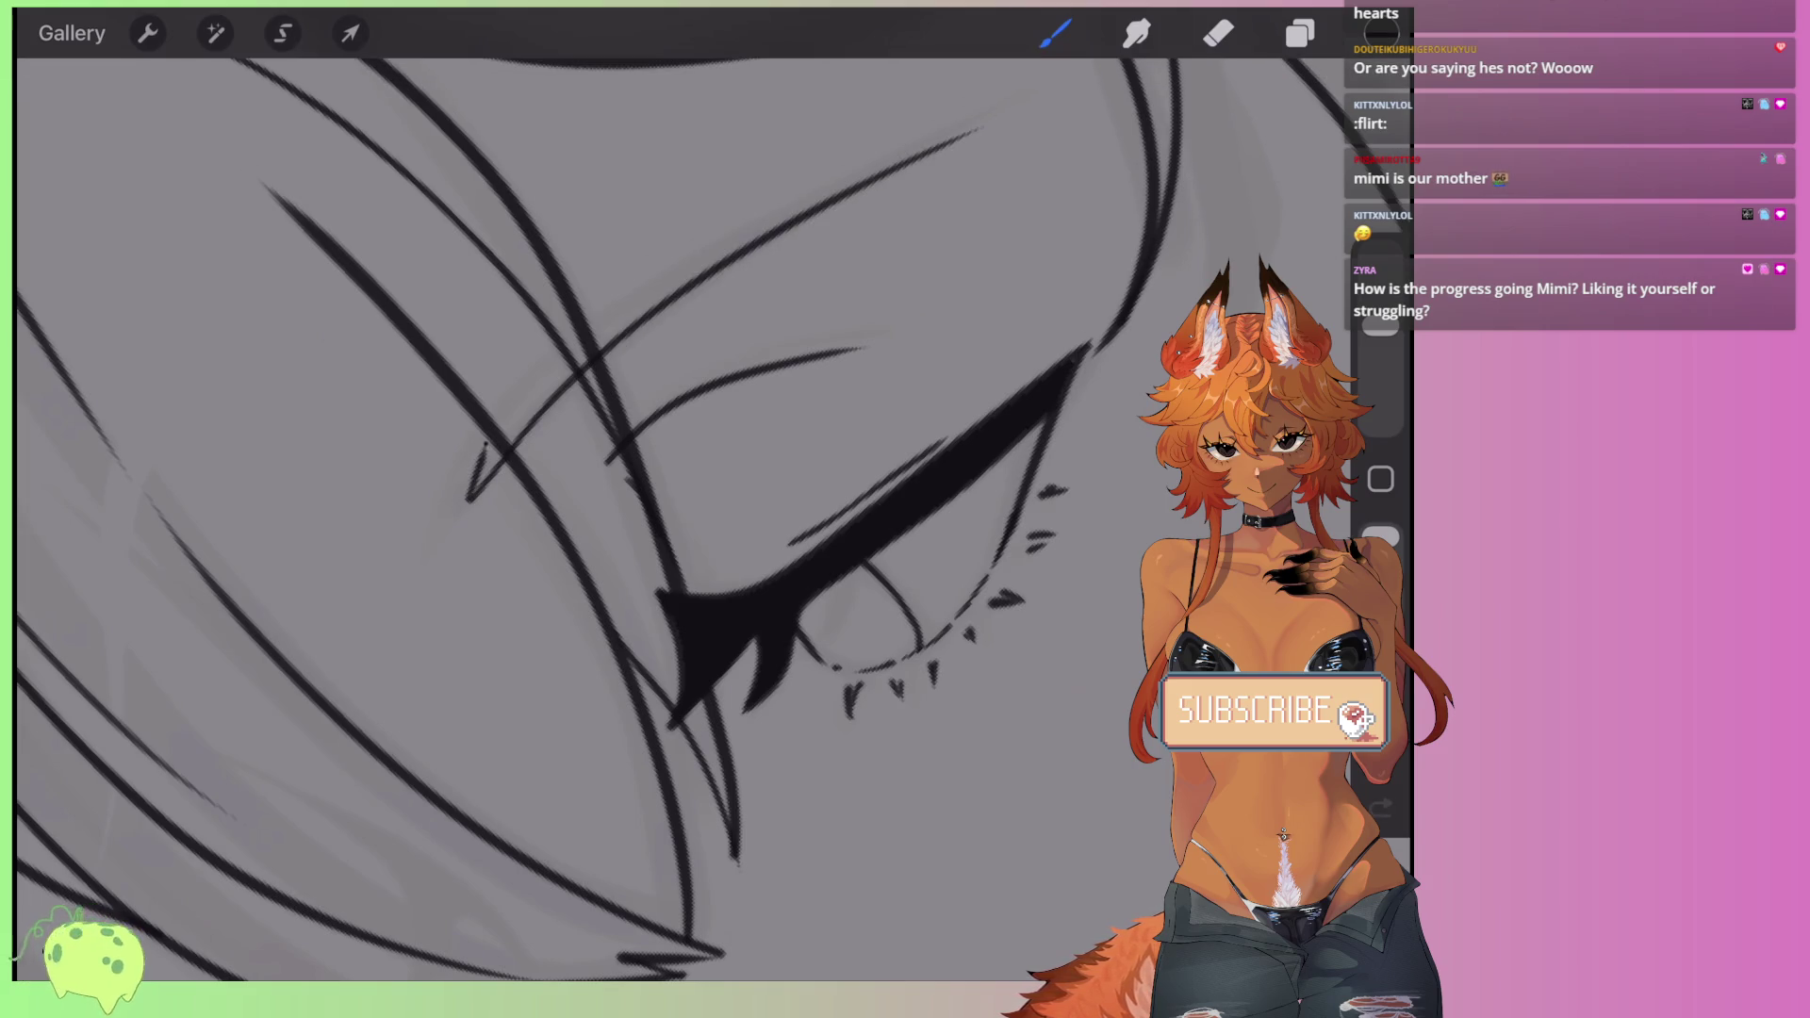
scroll(604, 518, down, 5)
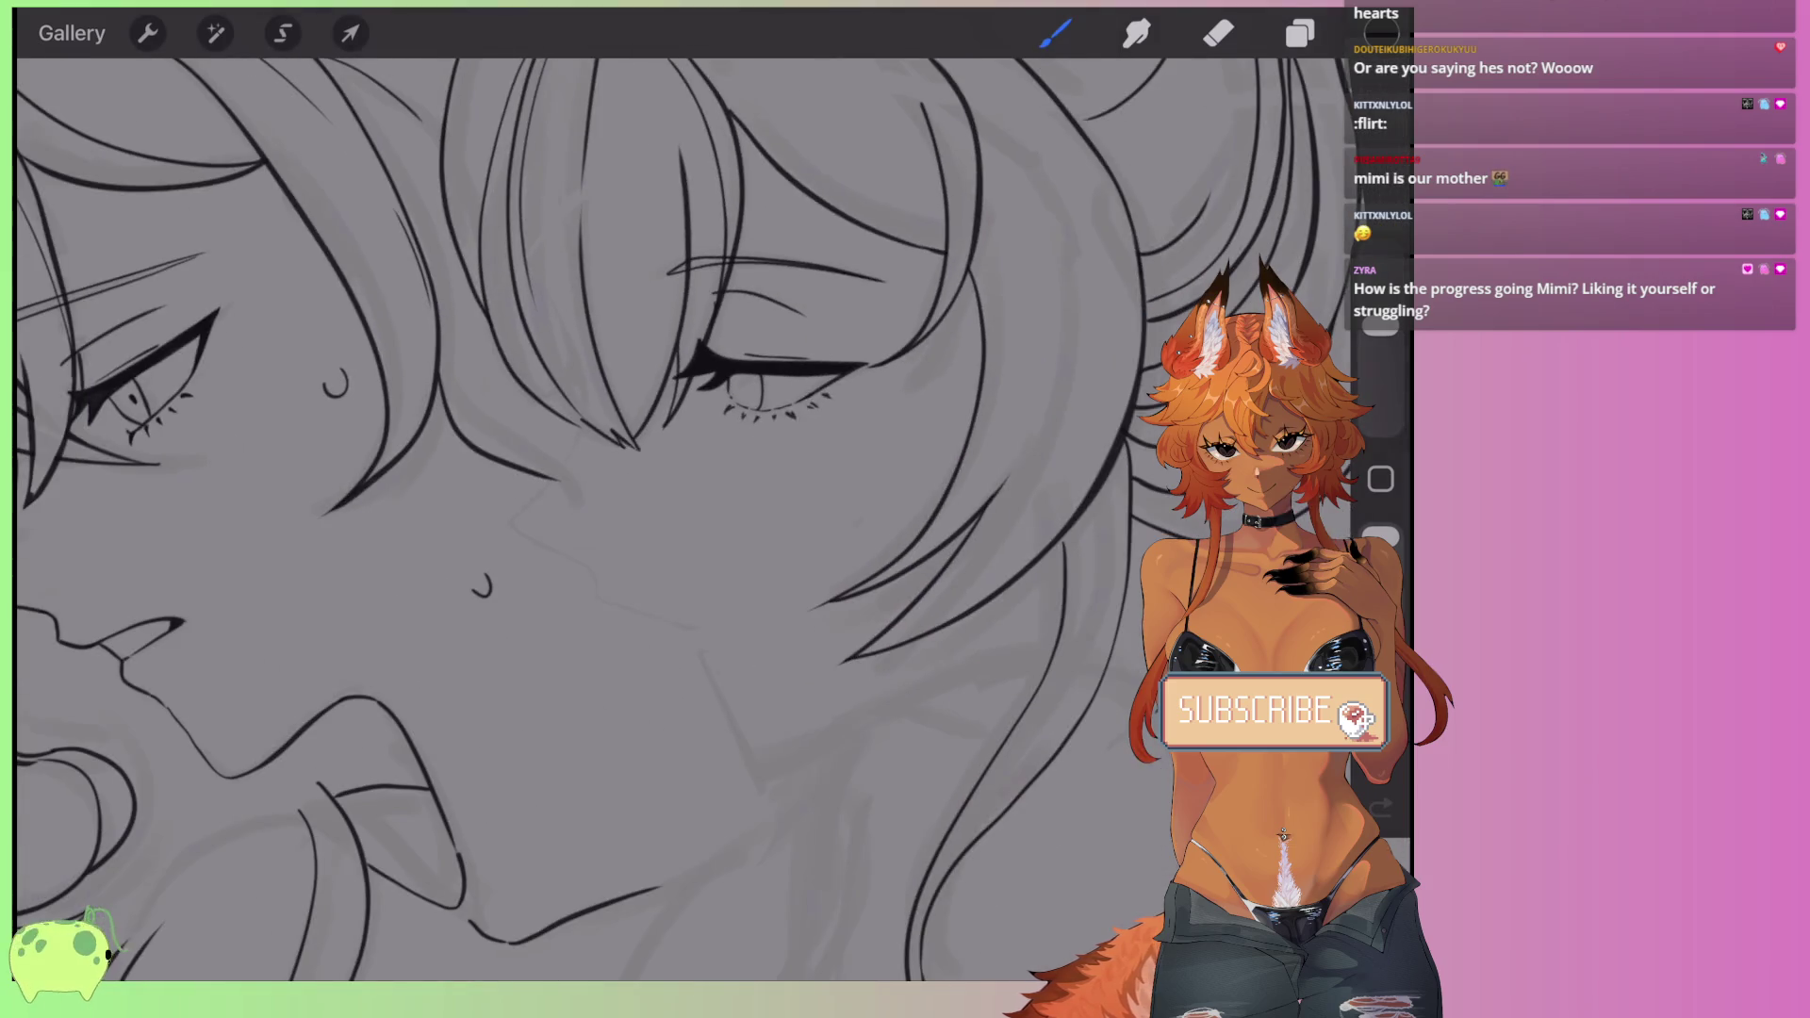
- Make Layer 2 the active painting layer from the layers list
scroll(603, 518, down, 3)
scroll(603, 519, up, 1)
scroll(716, 424, up, 5)
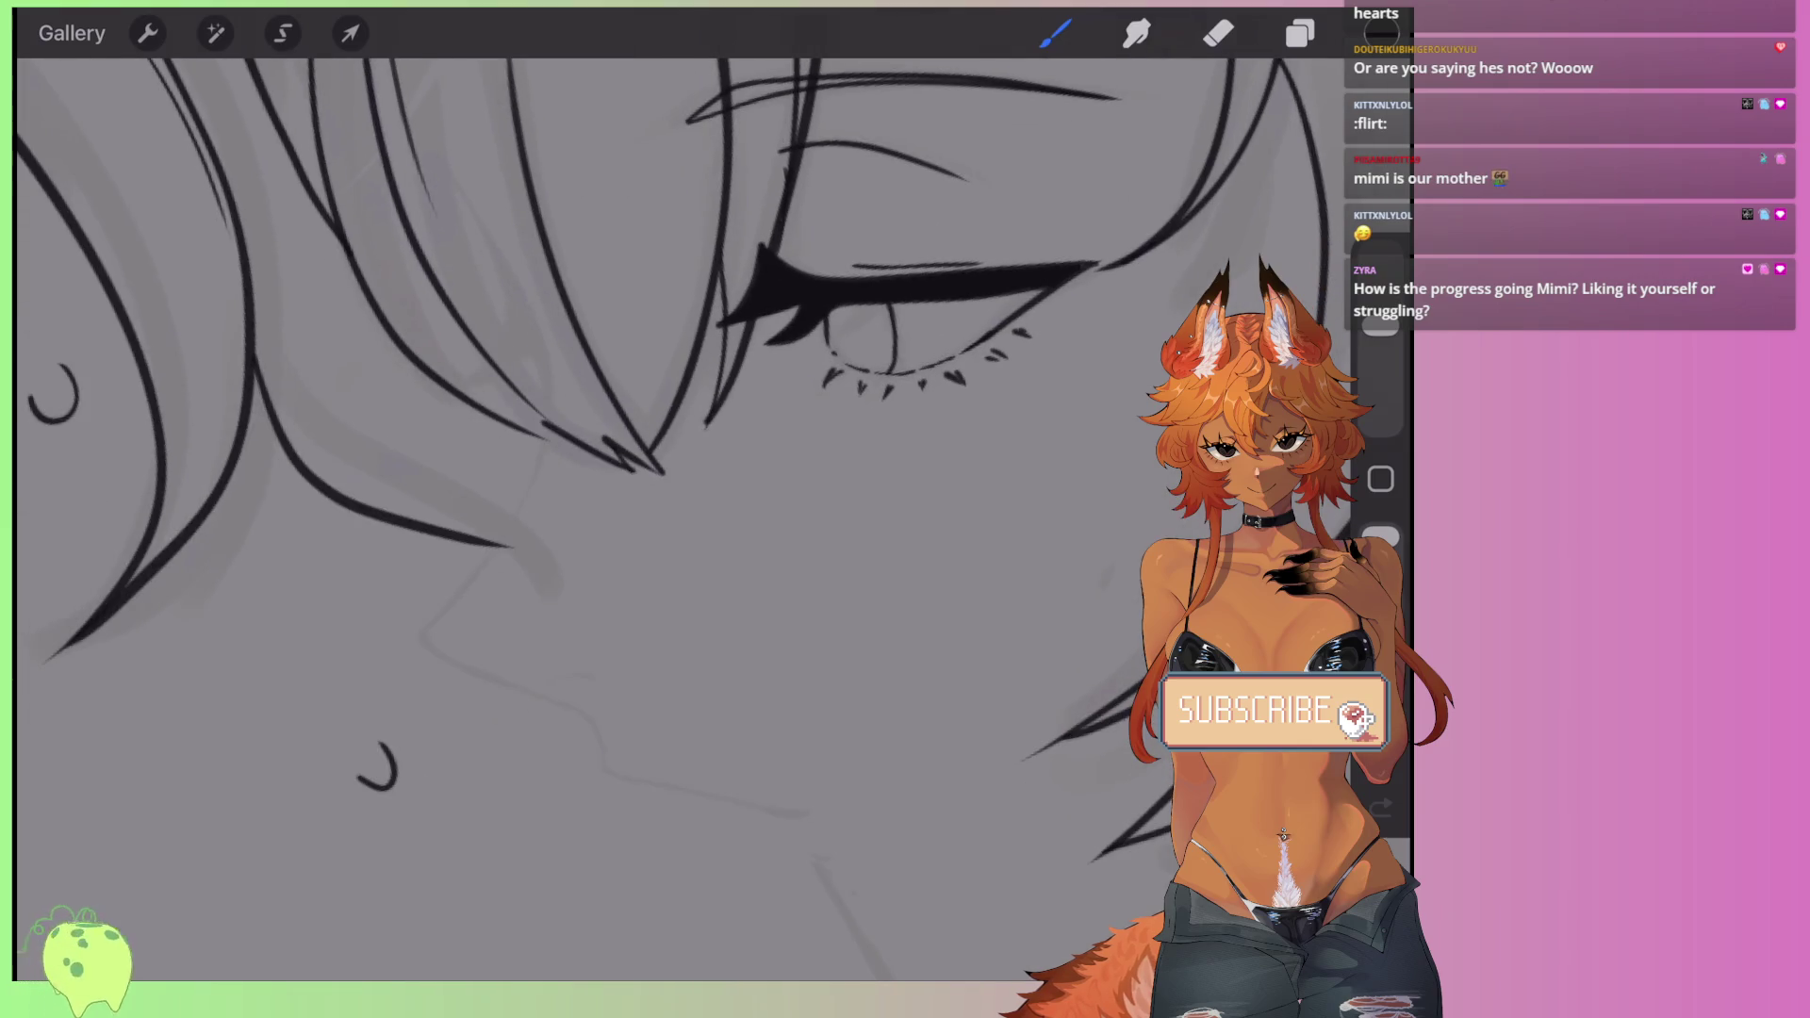
scroll(660, 424, right, 3)
scroll(660, 471, left, 3)
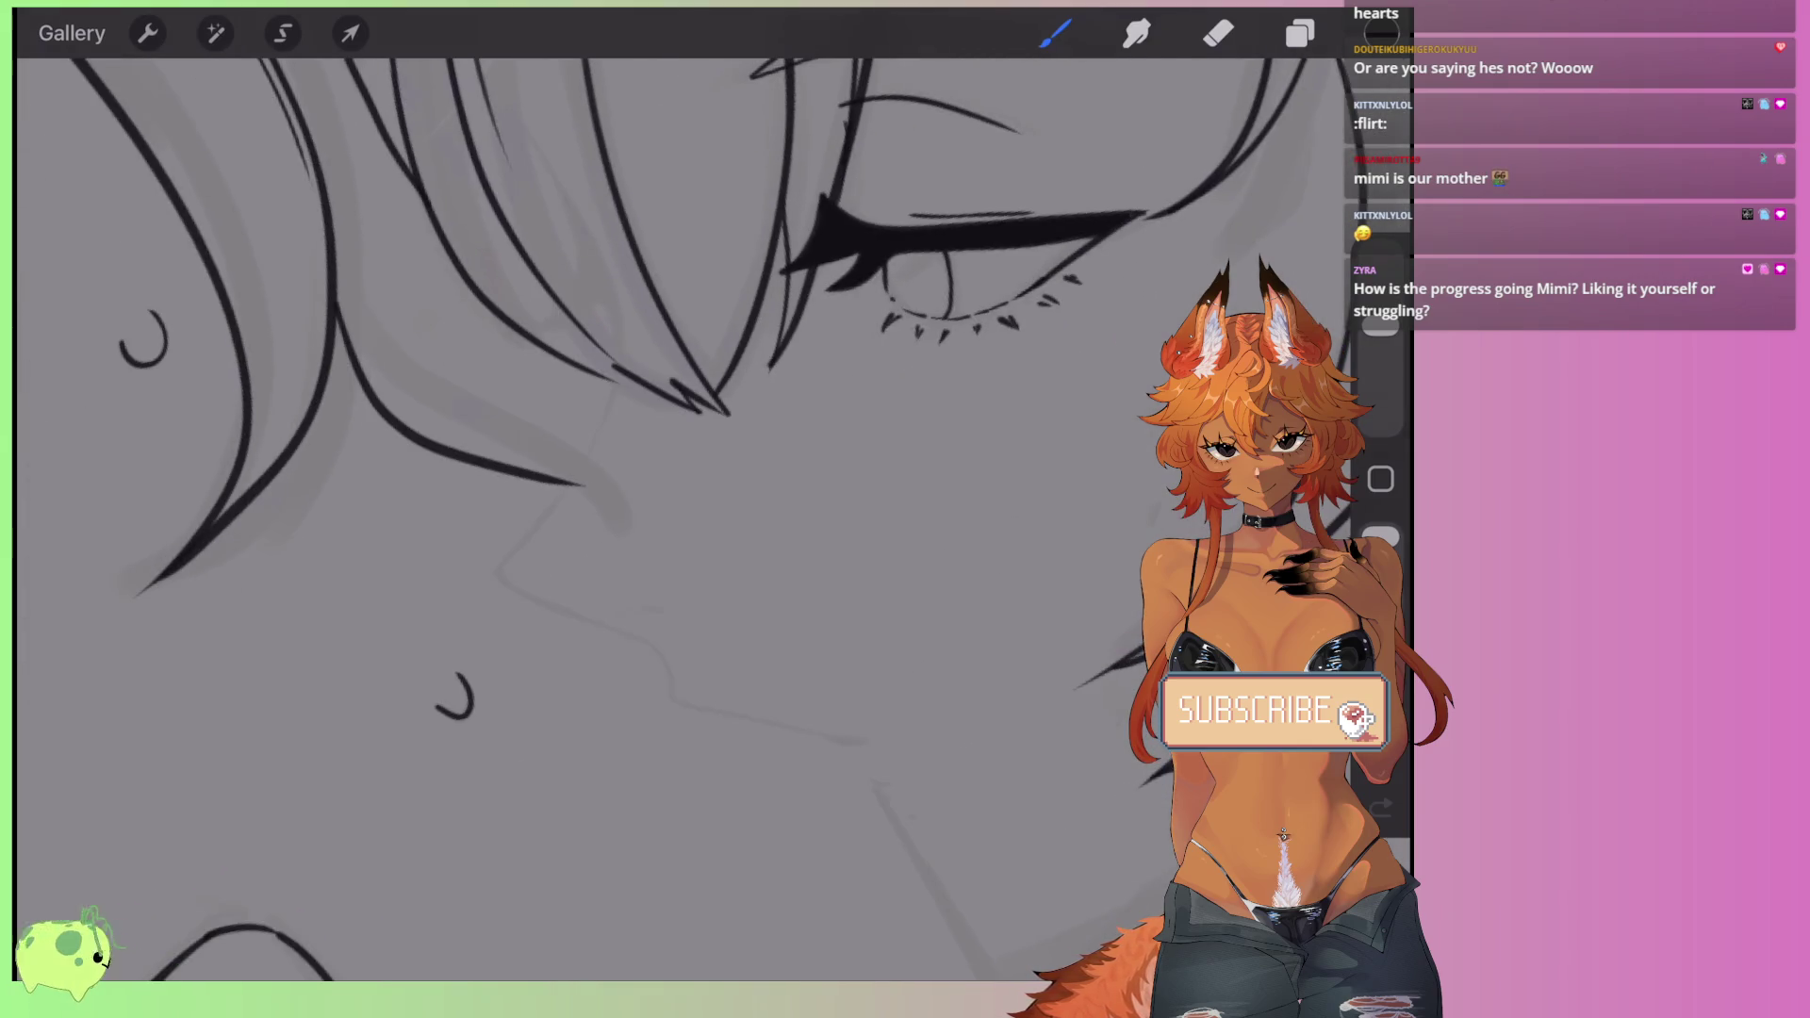
click(1300, 33)
click(1074, 269)
scroll(659, 424, left, 3)
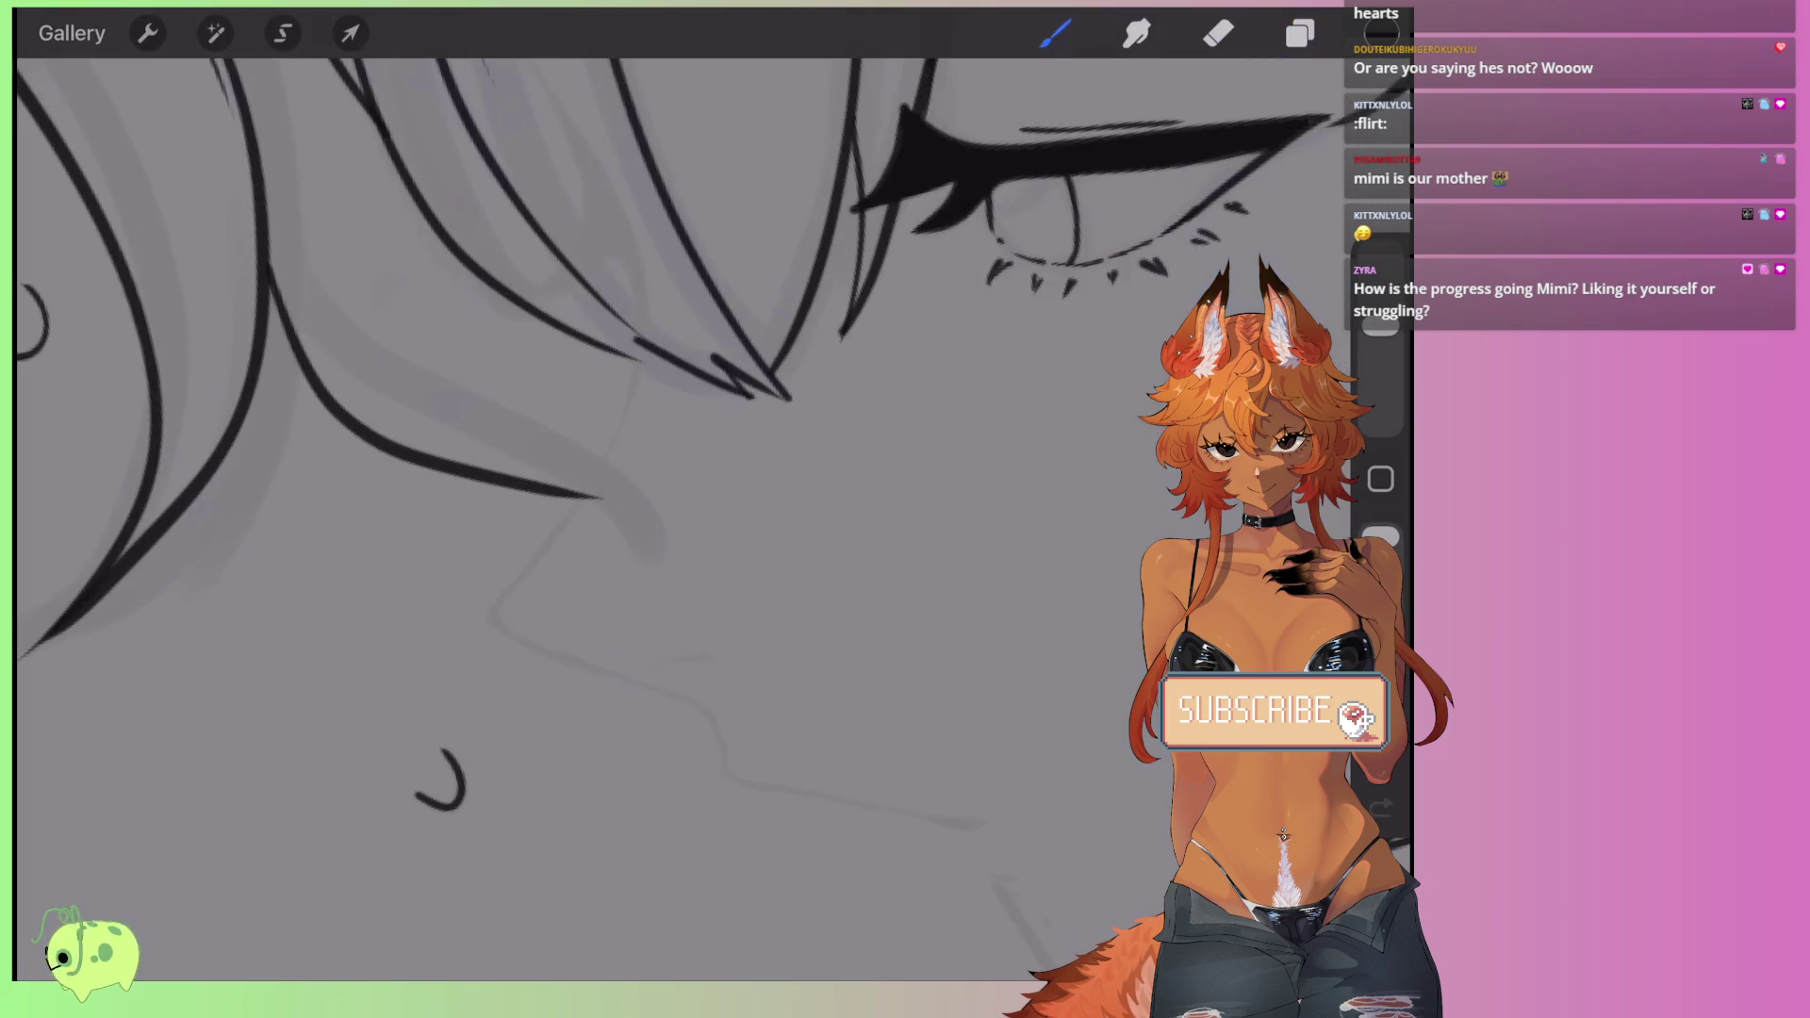
scroll(660, 424, left, 3)
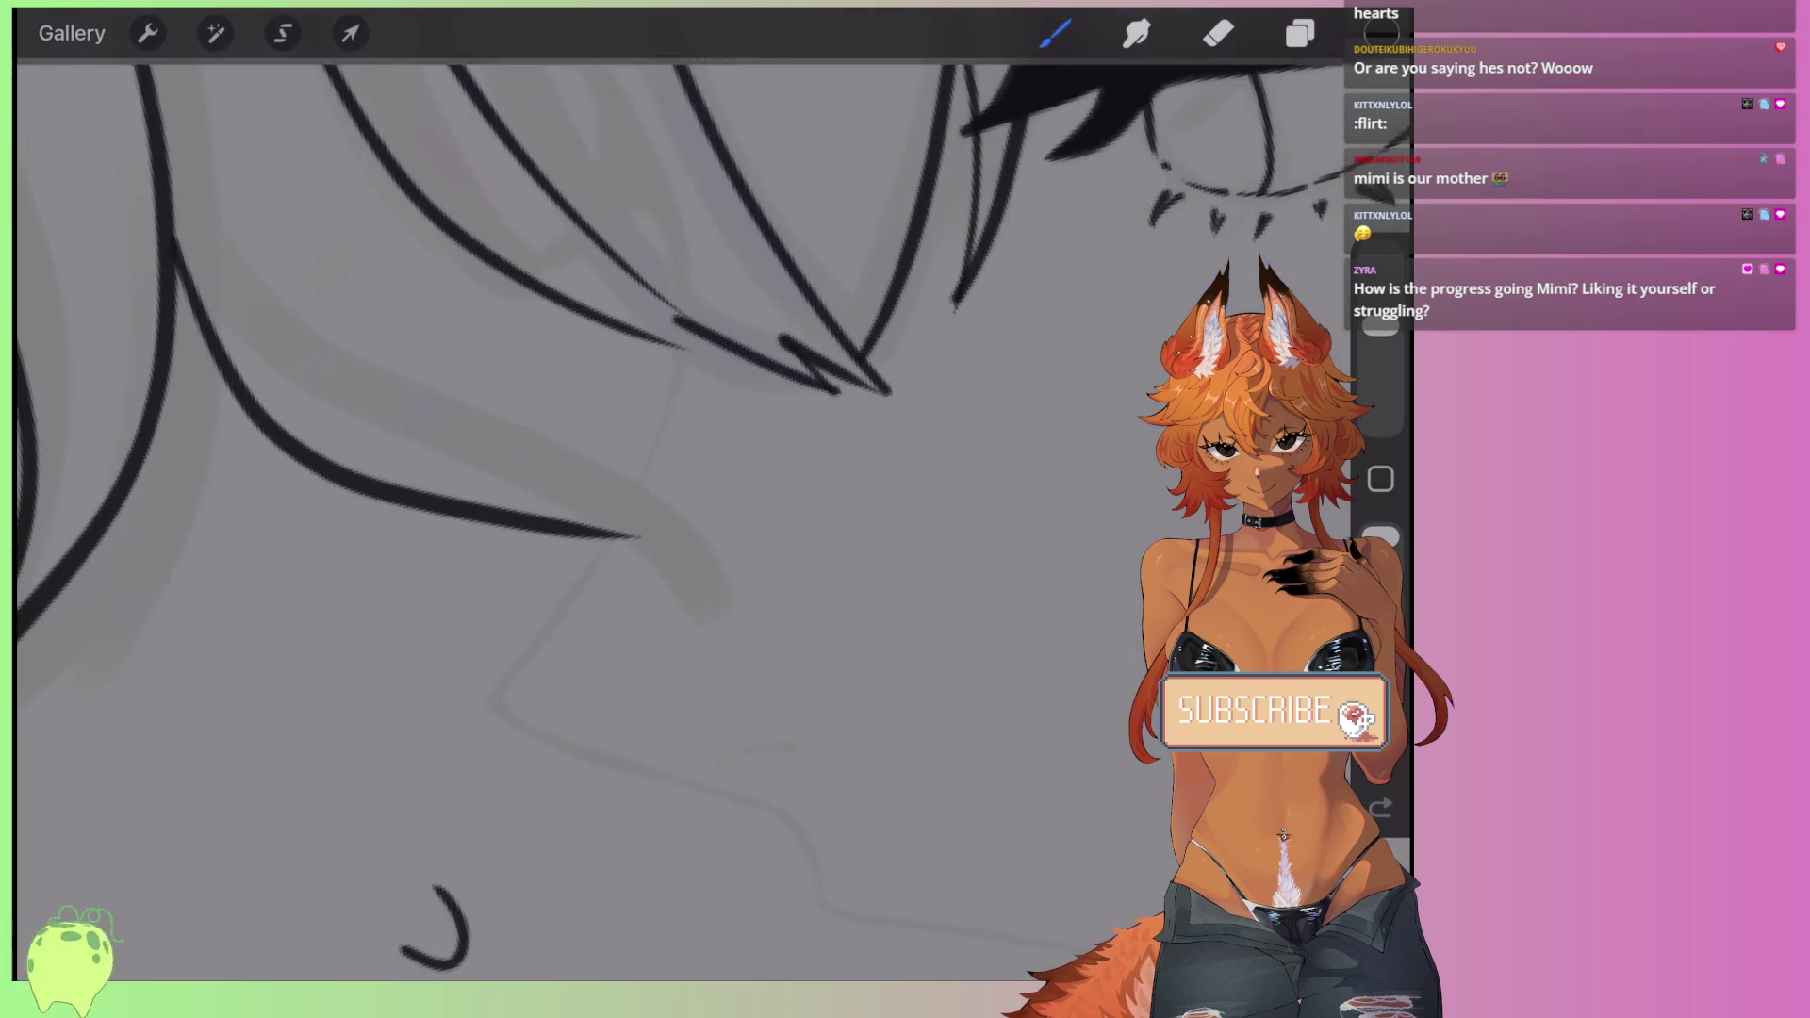
- Undo the old neck stroke and discard a trial long line beside the hair
key(ctrl+z)
key(ctrl+shift+z)
key(ctrl+z)
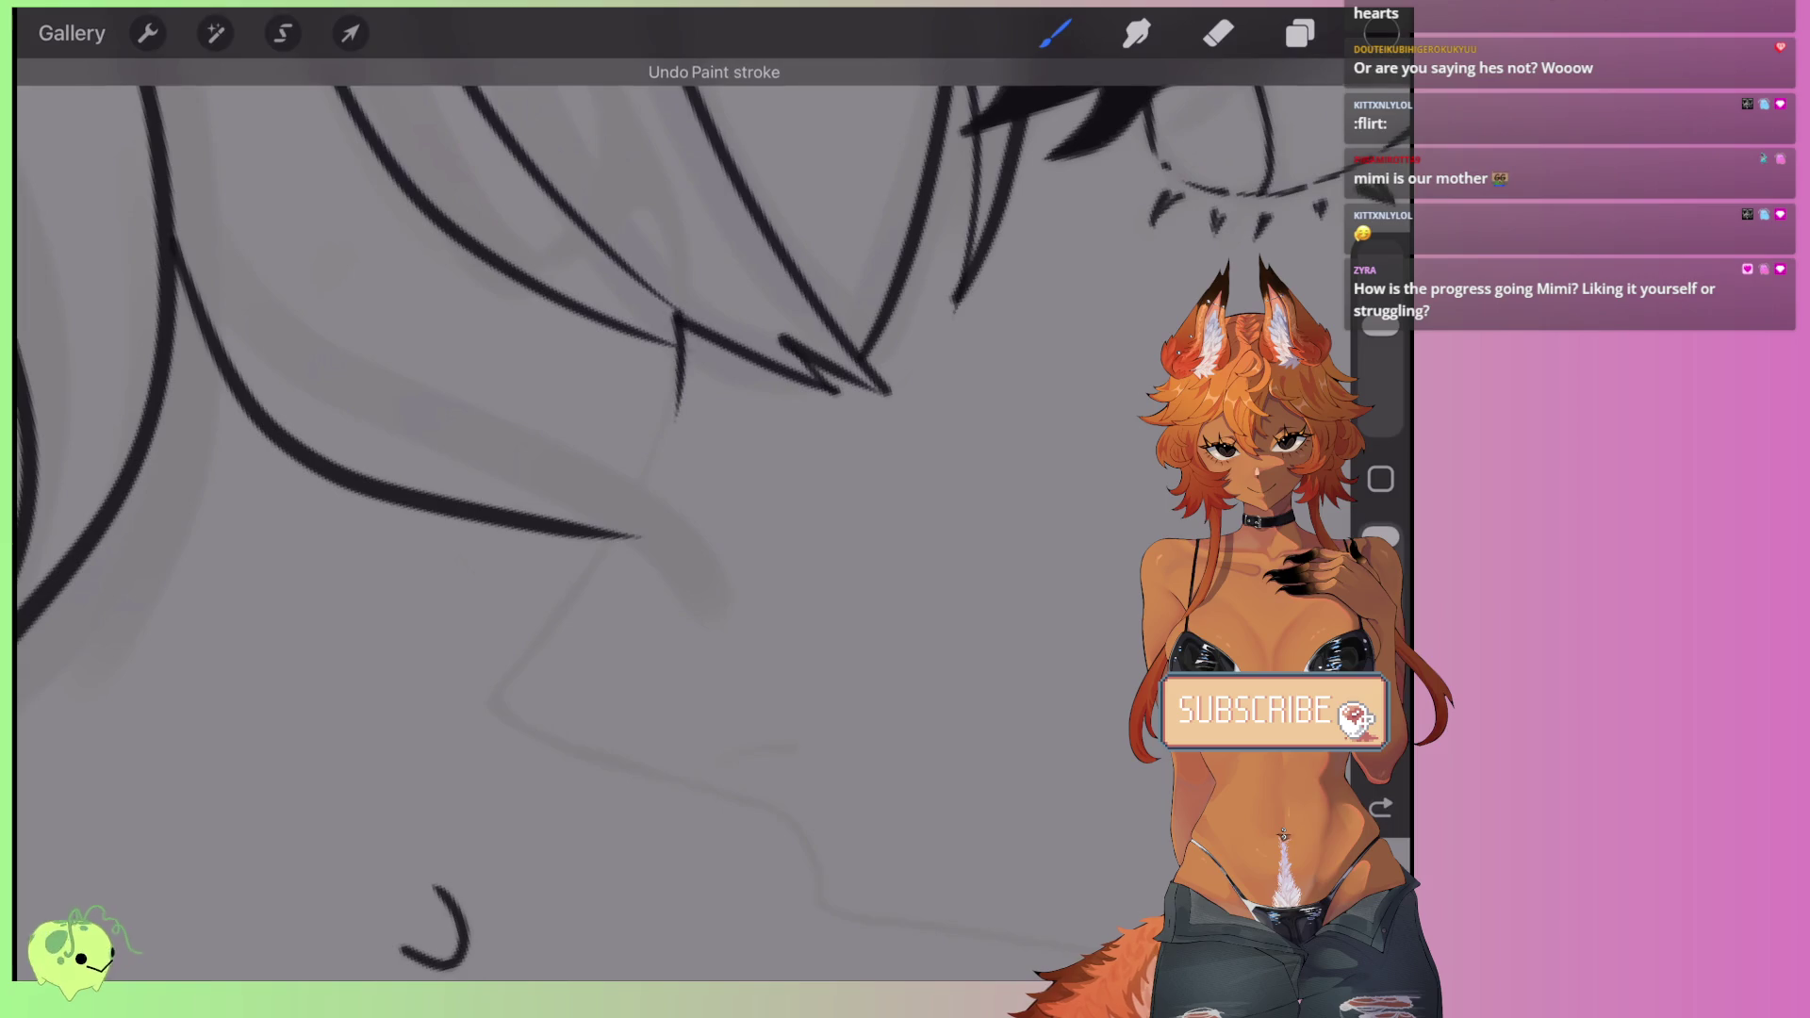
scroll(660, 519, up, 2)
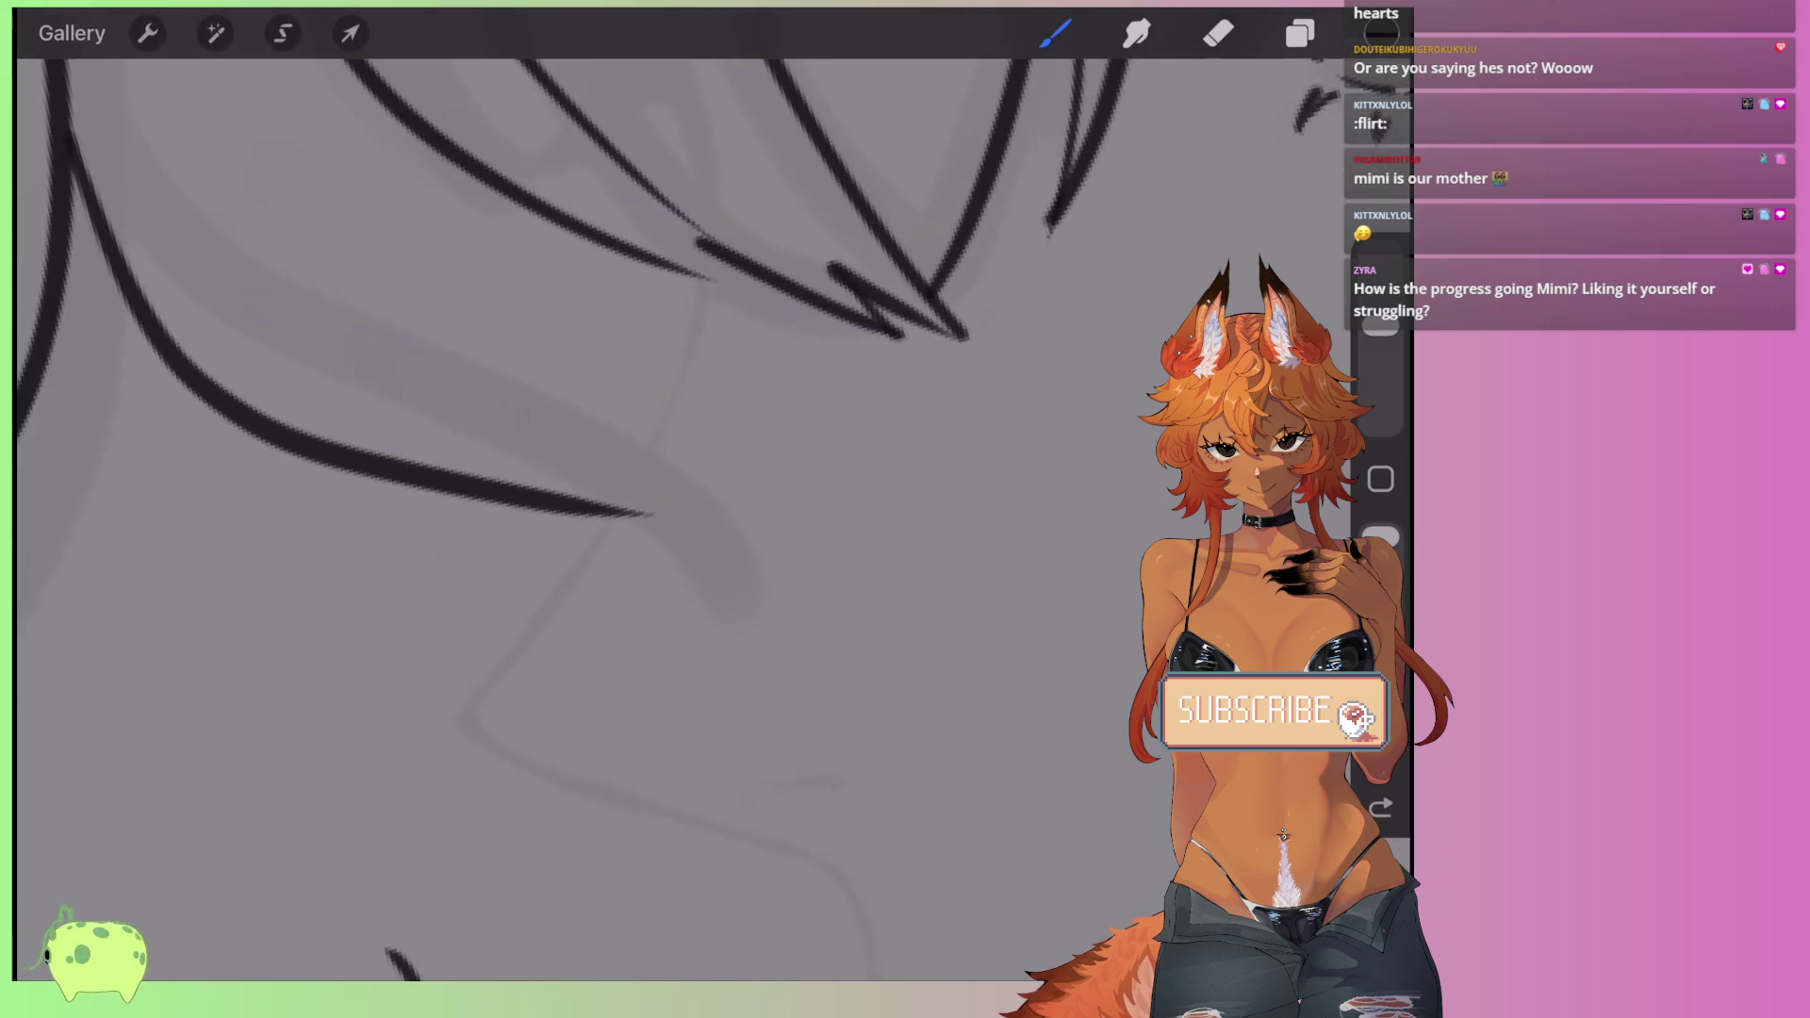
drag(464, 703, 688, 238)
key(ctrl+z)
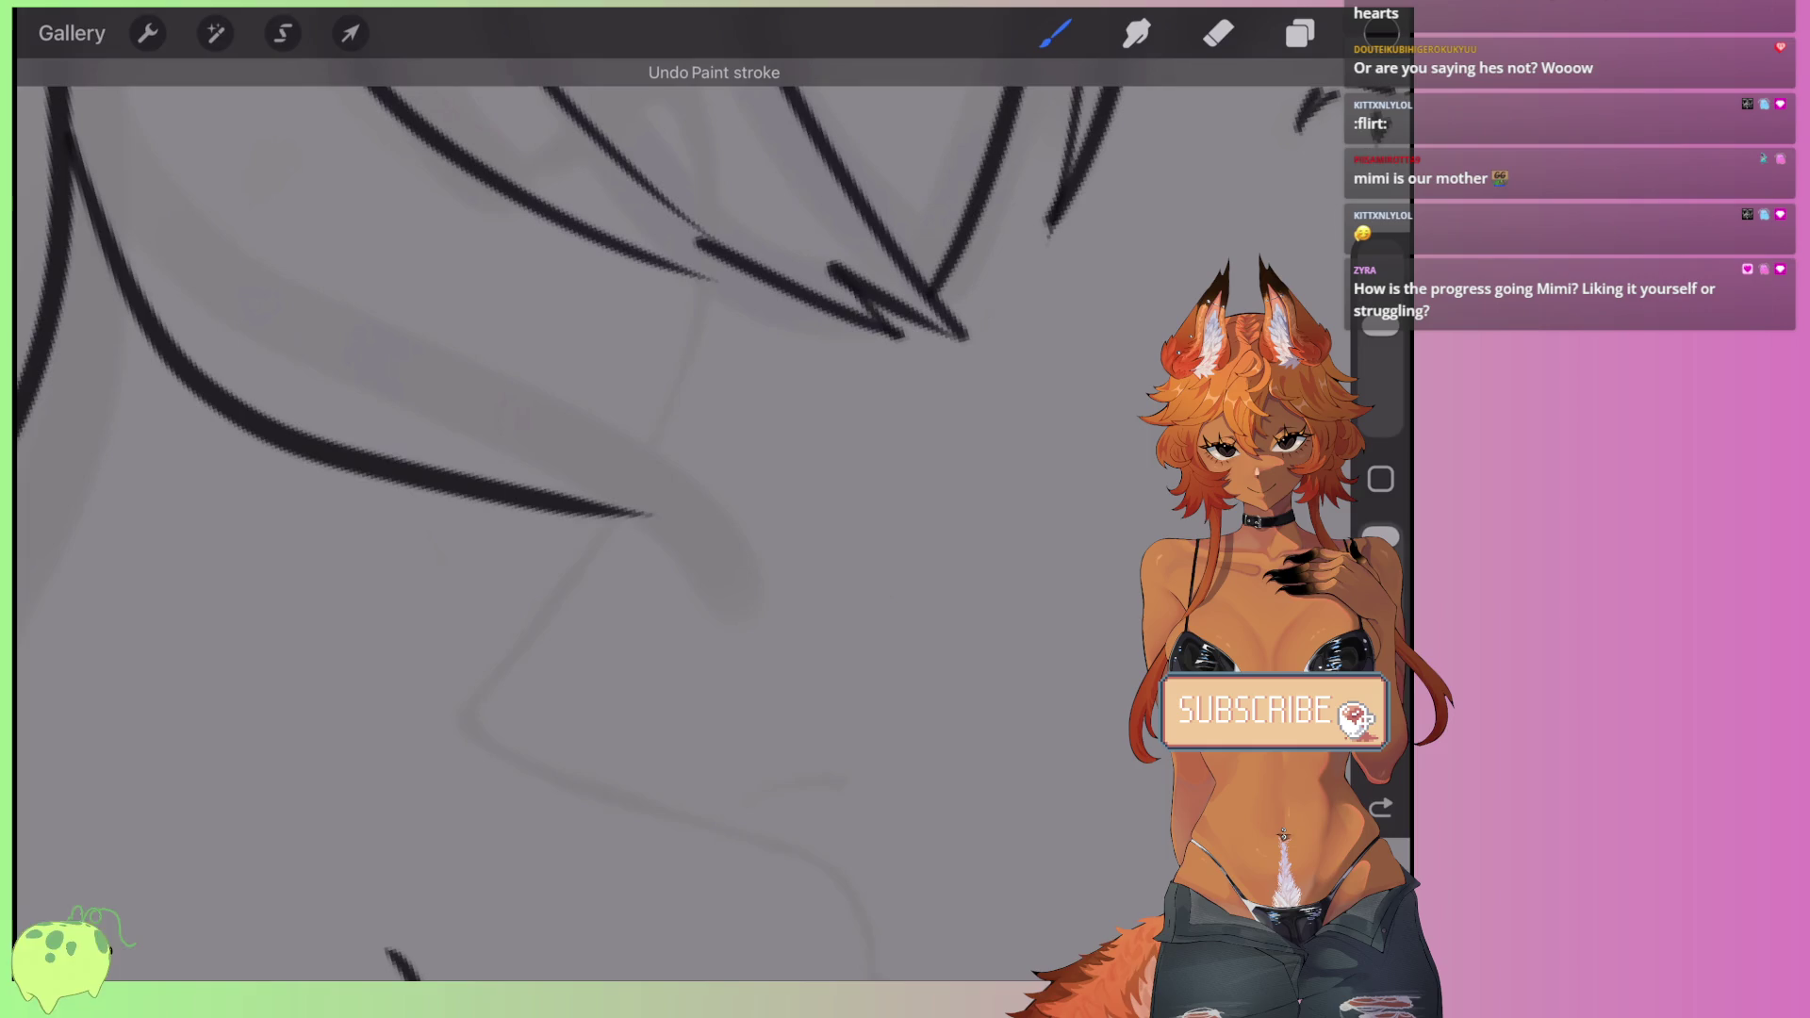
scroll(660, 472, down, 5)
scroll(829, 283, up, 3)
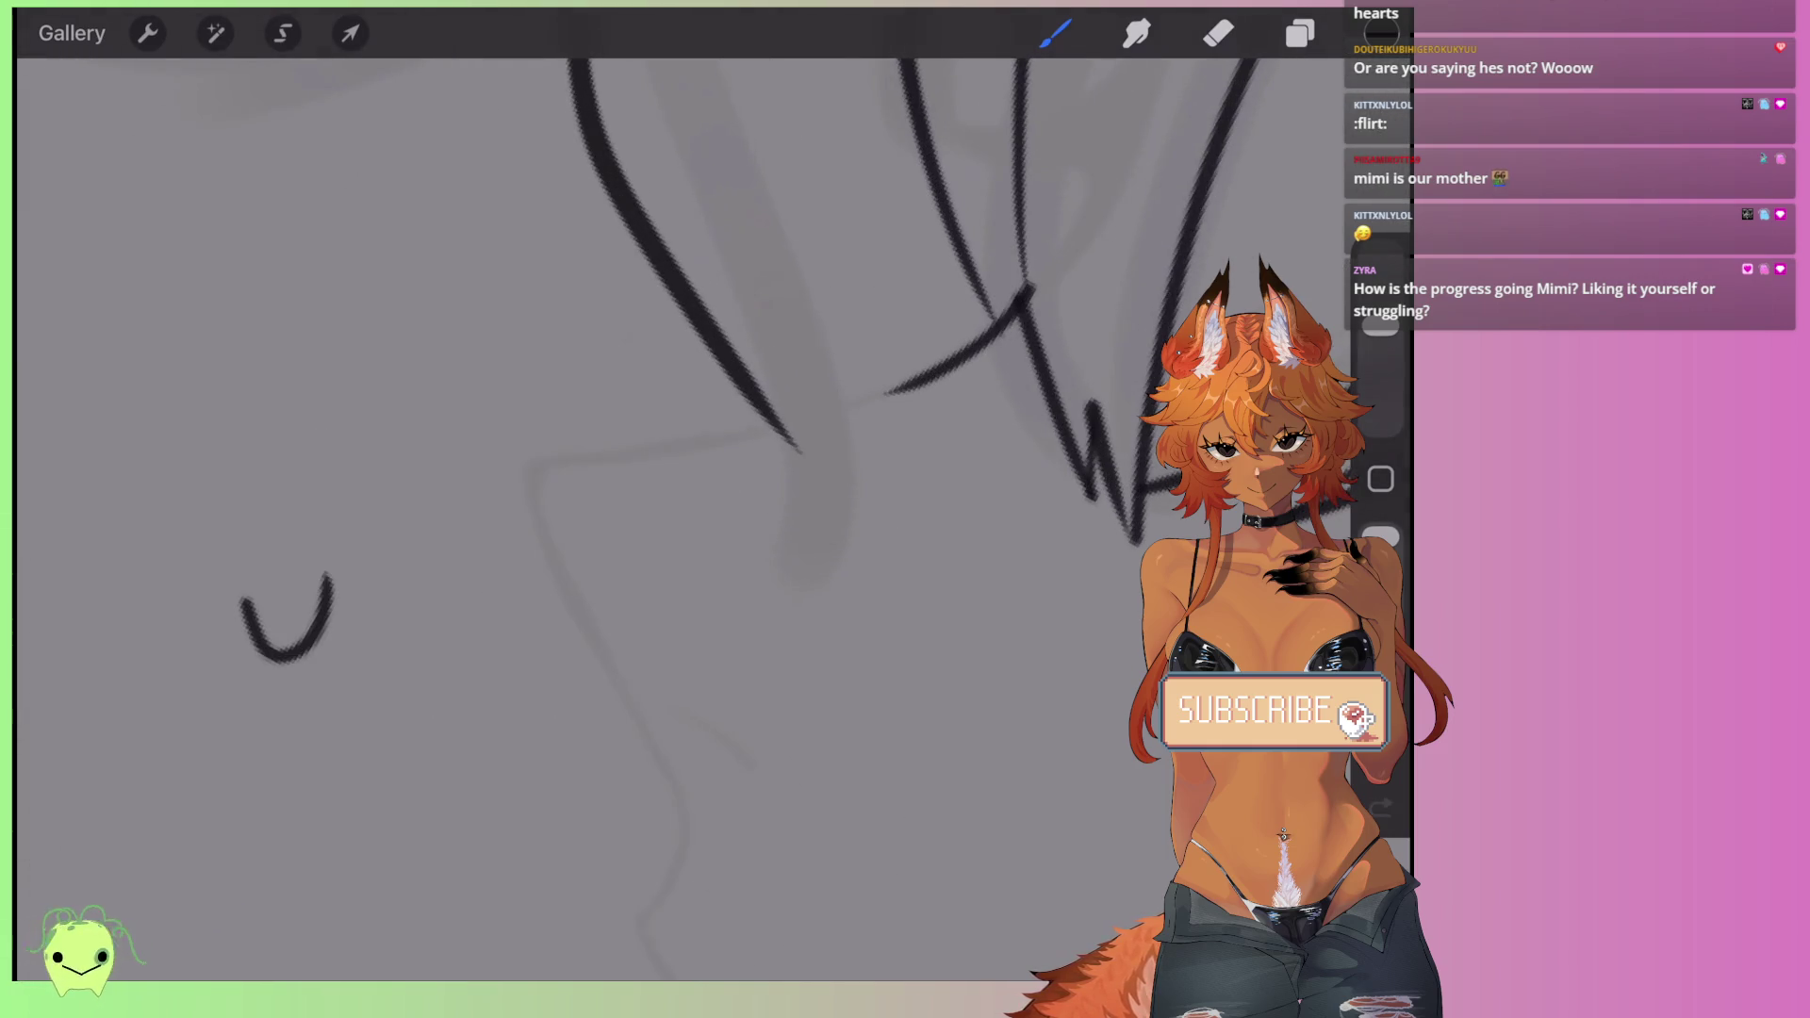
- Ink the jaw and chin line over the grey sketch, redrawing it shorter
drag(534, 465, 564, 587)
drag(594, 461, 868, 399)
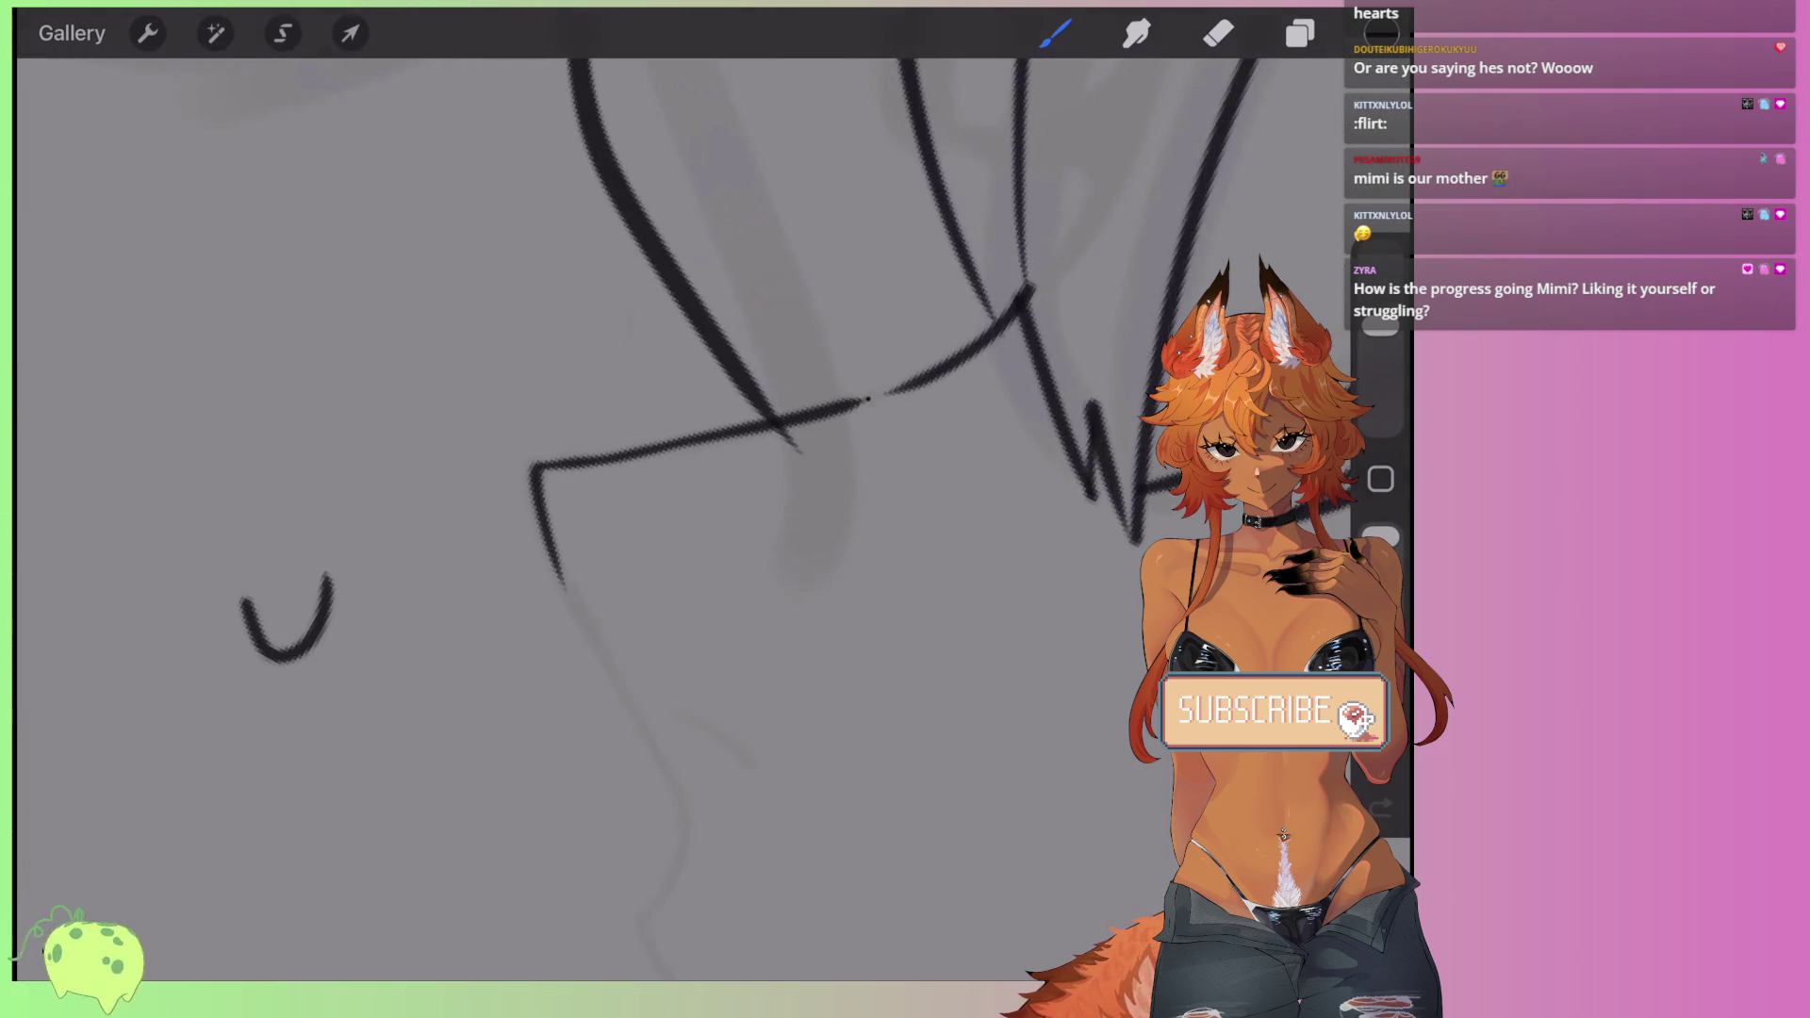
scroll(660, 472, down, 5)
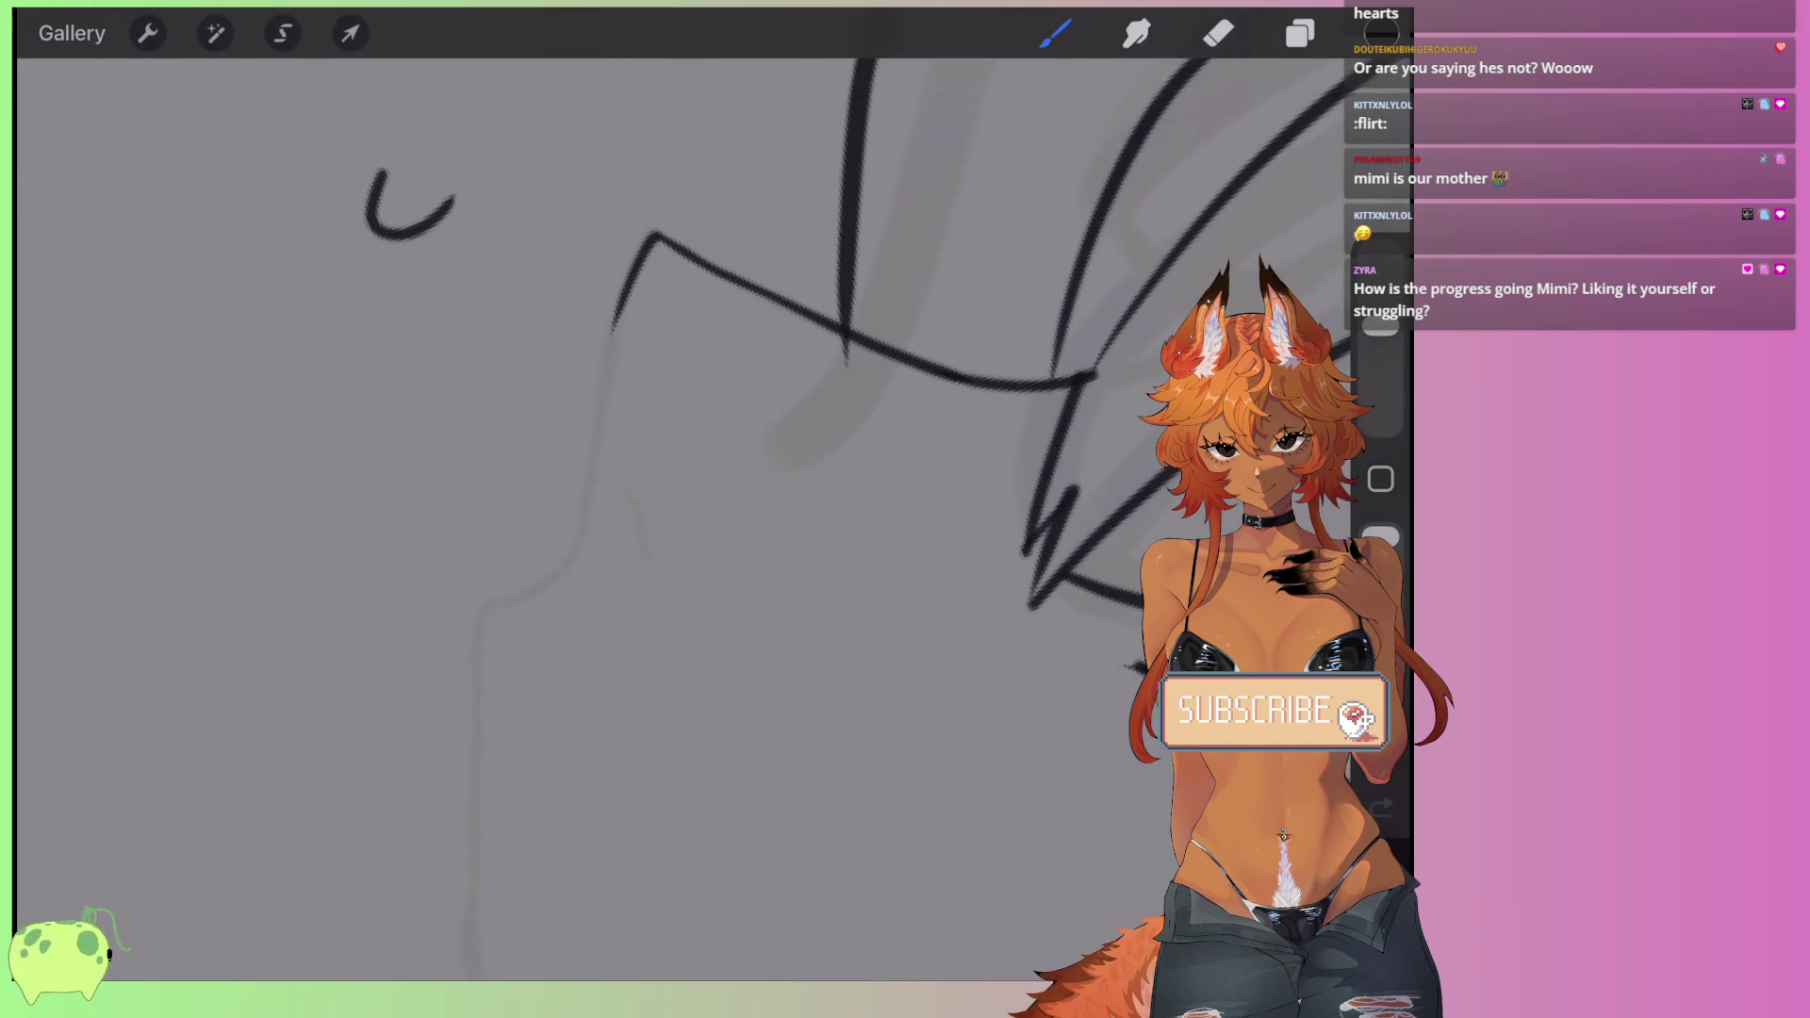
scroll(660, 377, down, 3)
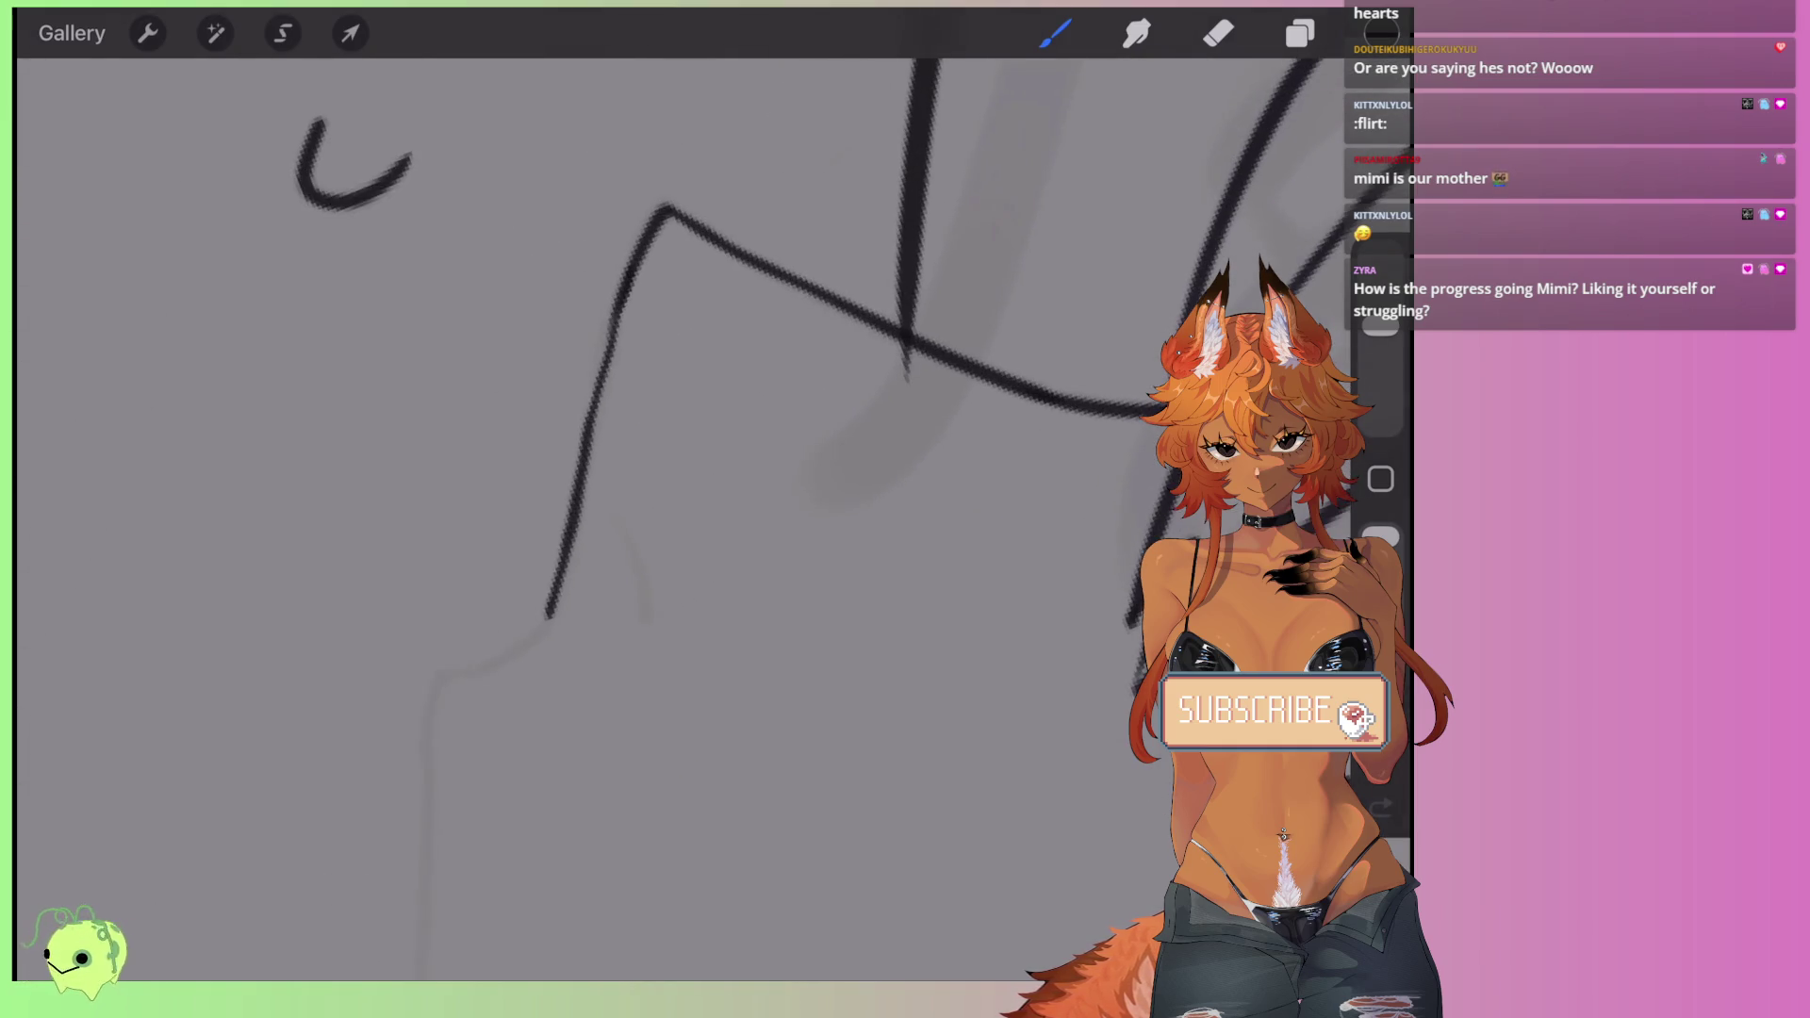
key(ctrl+z)
drag(617, 311, 551, 610)
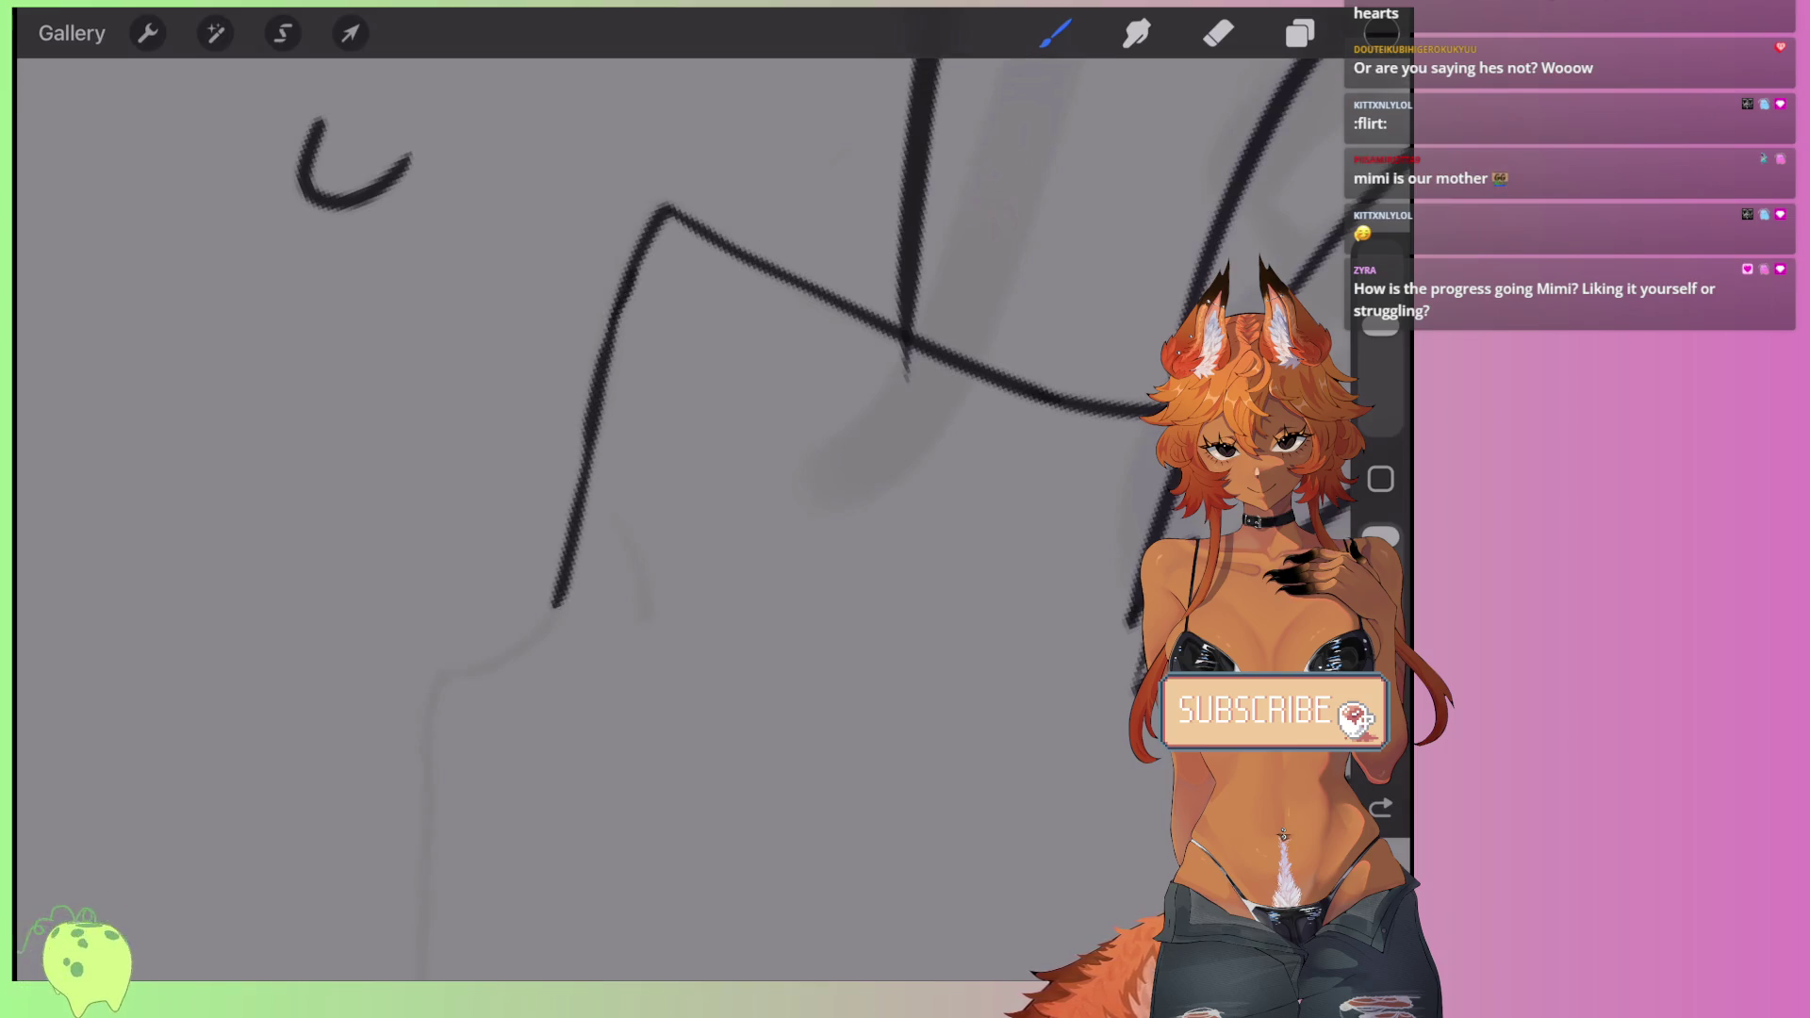
key(ctrl+z)
mouse_move(633, 276)
mouse_down()
mouse_move(547, 622)
mouse_move(438, 674)
mouse_up()
drag(631, 556, 649, 627)
key(ctrl+z)
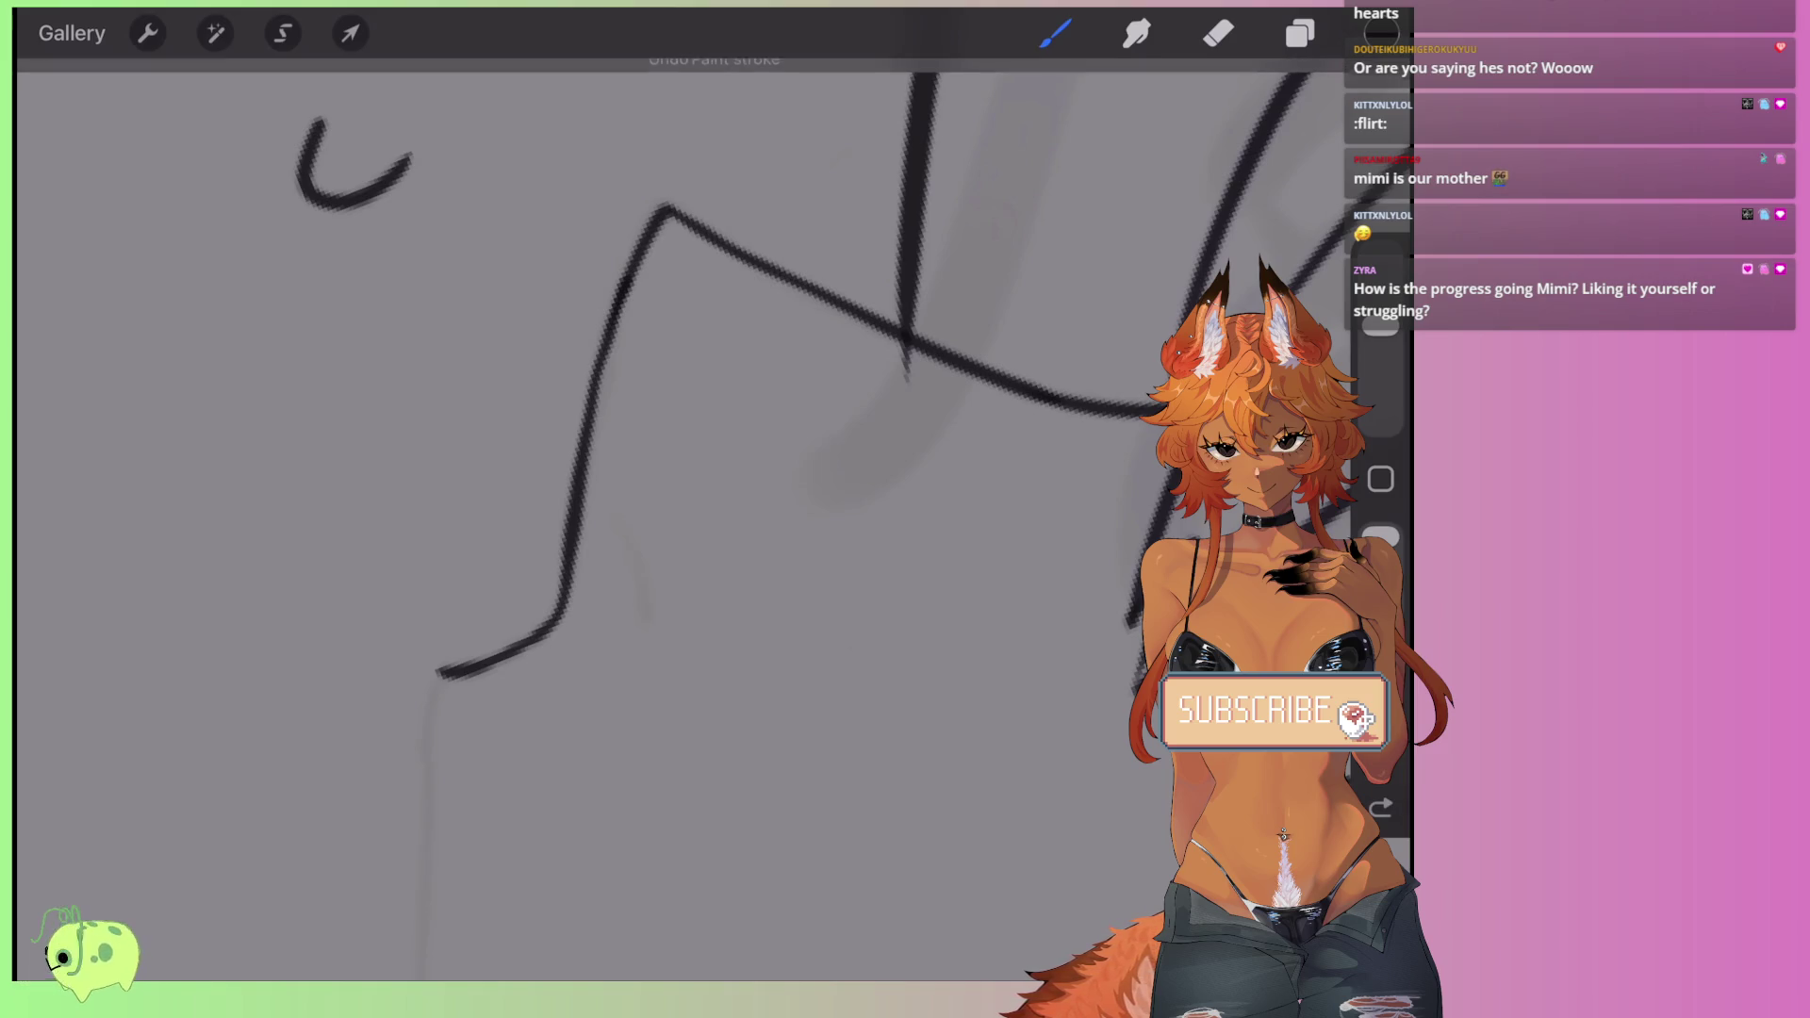
key(ctrl+z)
key(ctrl+shift+z)
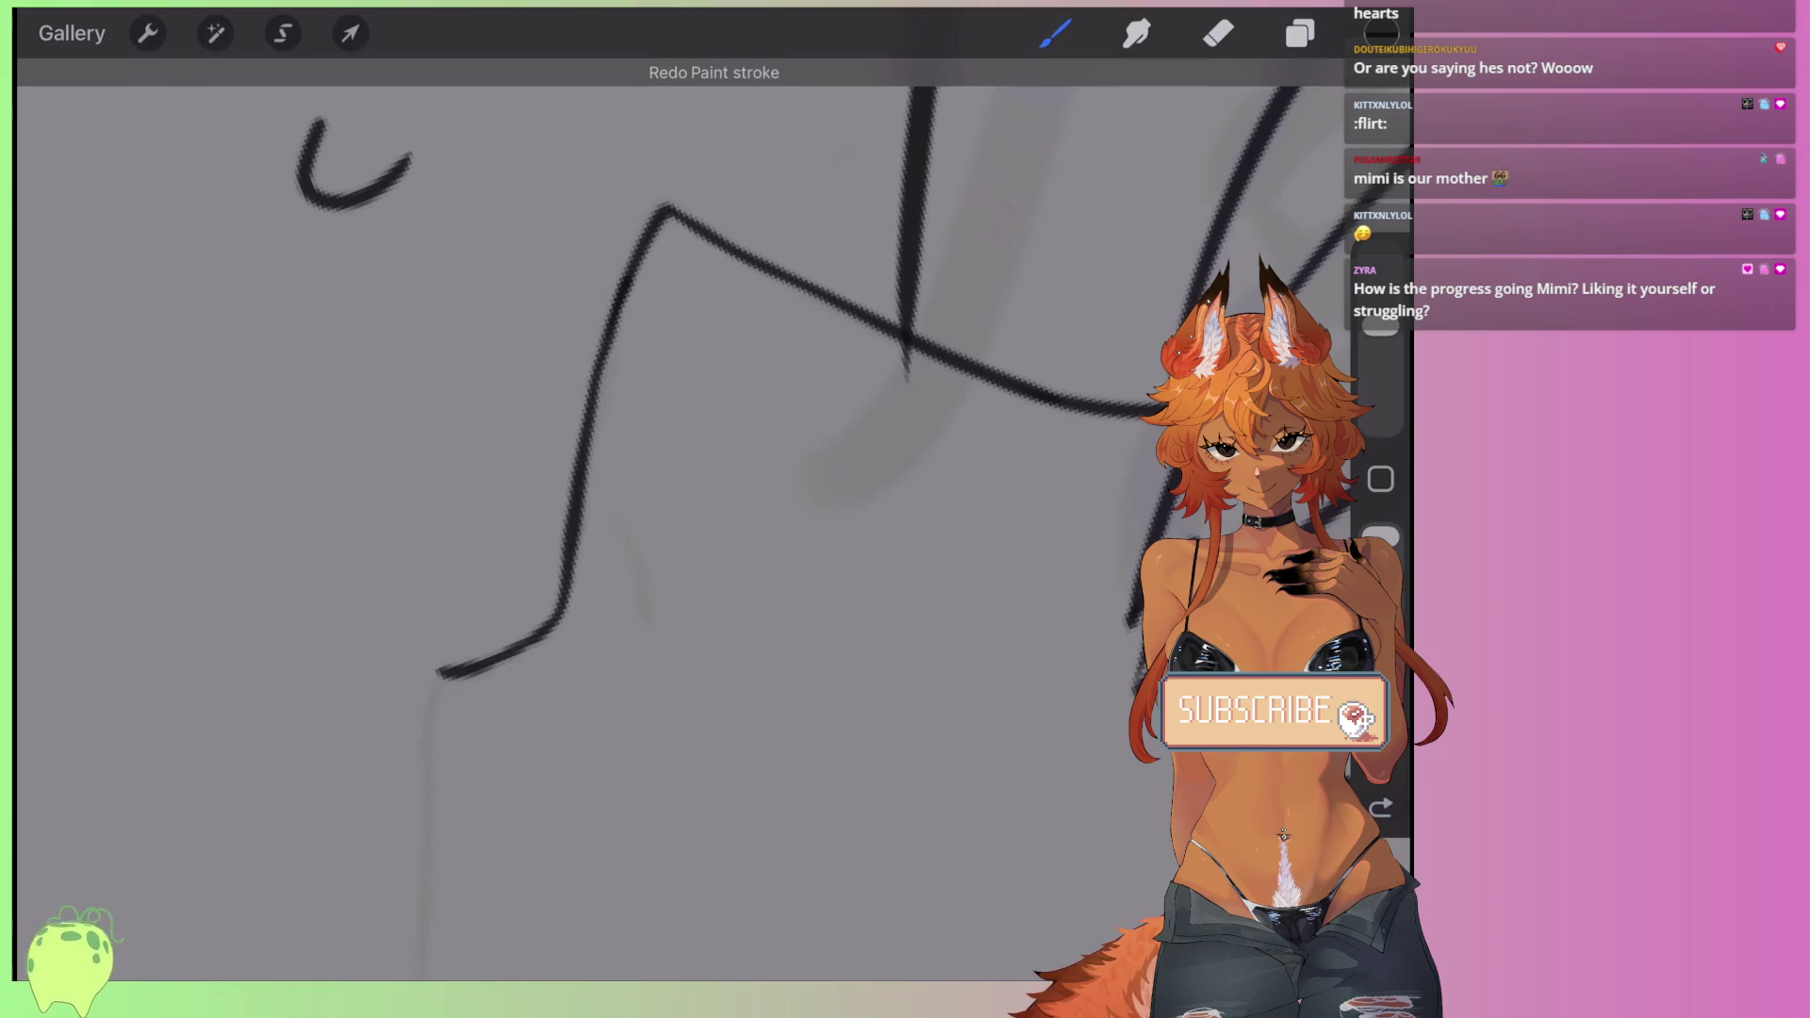
- Add a short stroke below the chin, comparing versions before redrawing it
drag(611, 516, 647, 630)
key(ctrl+z)
key(ctrl+shift+z)
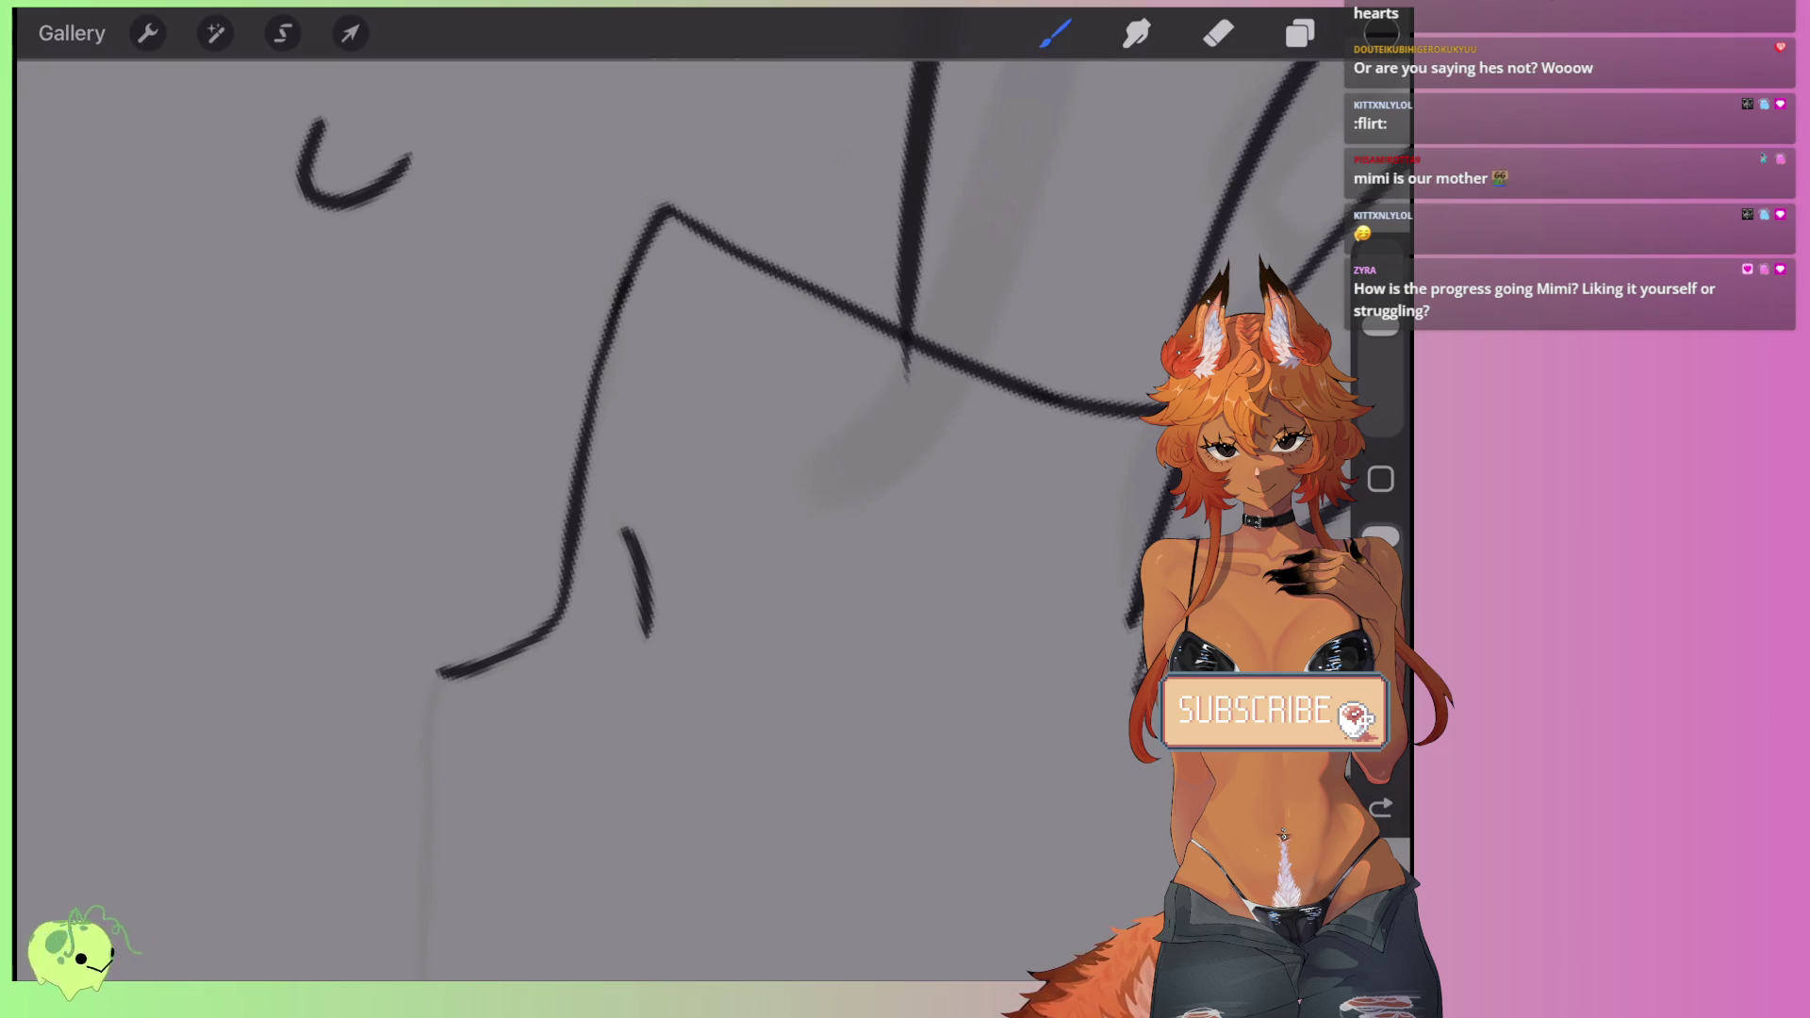
key(ctrl+z)
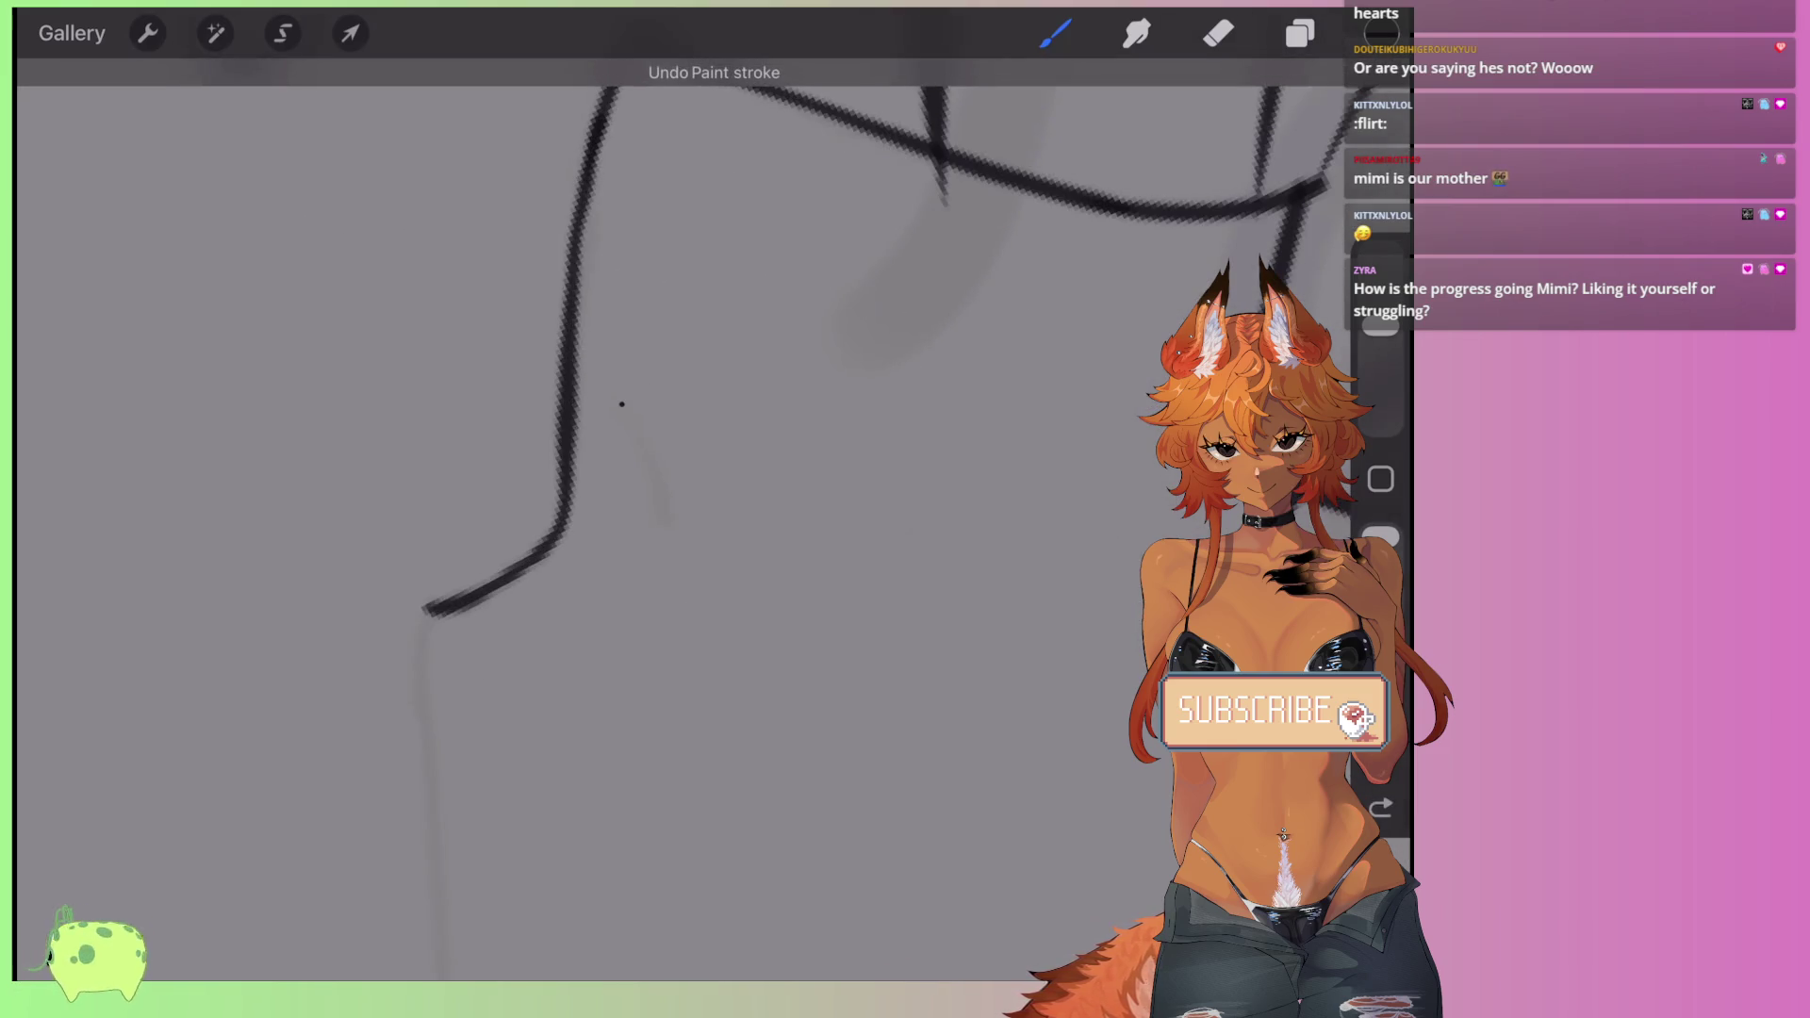
key(ctrl+shift+z)
key(ctrl+z)
drag(630, 412, 668, 542)
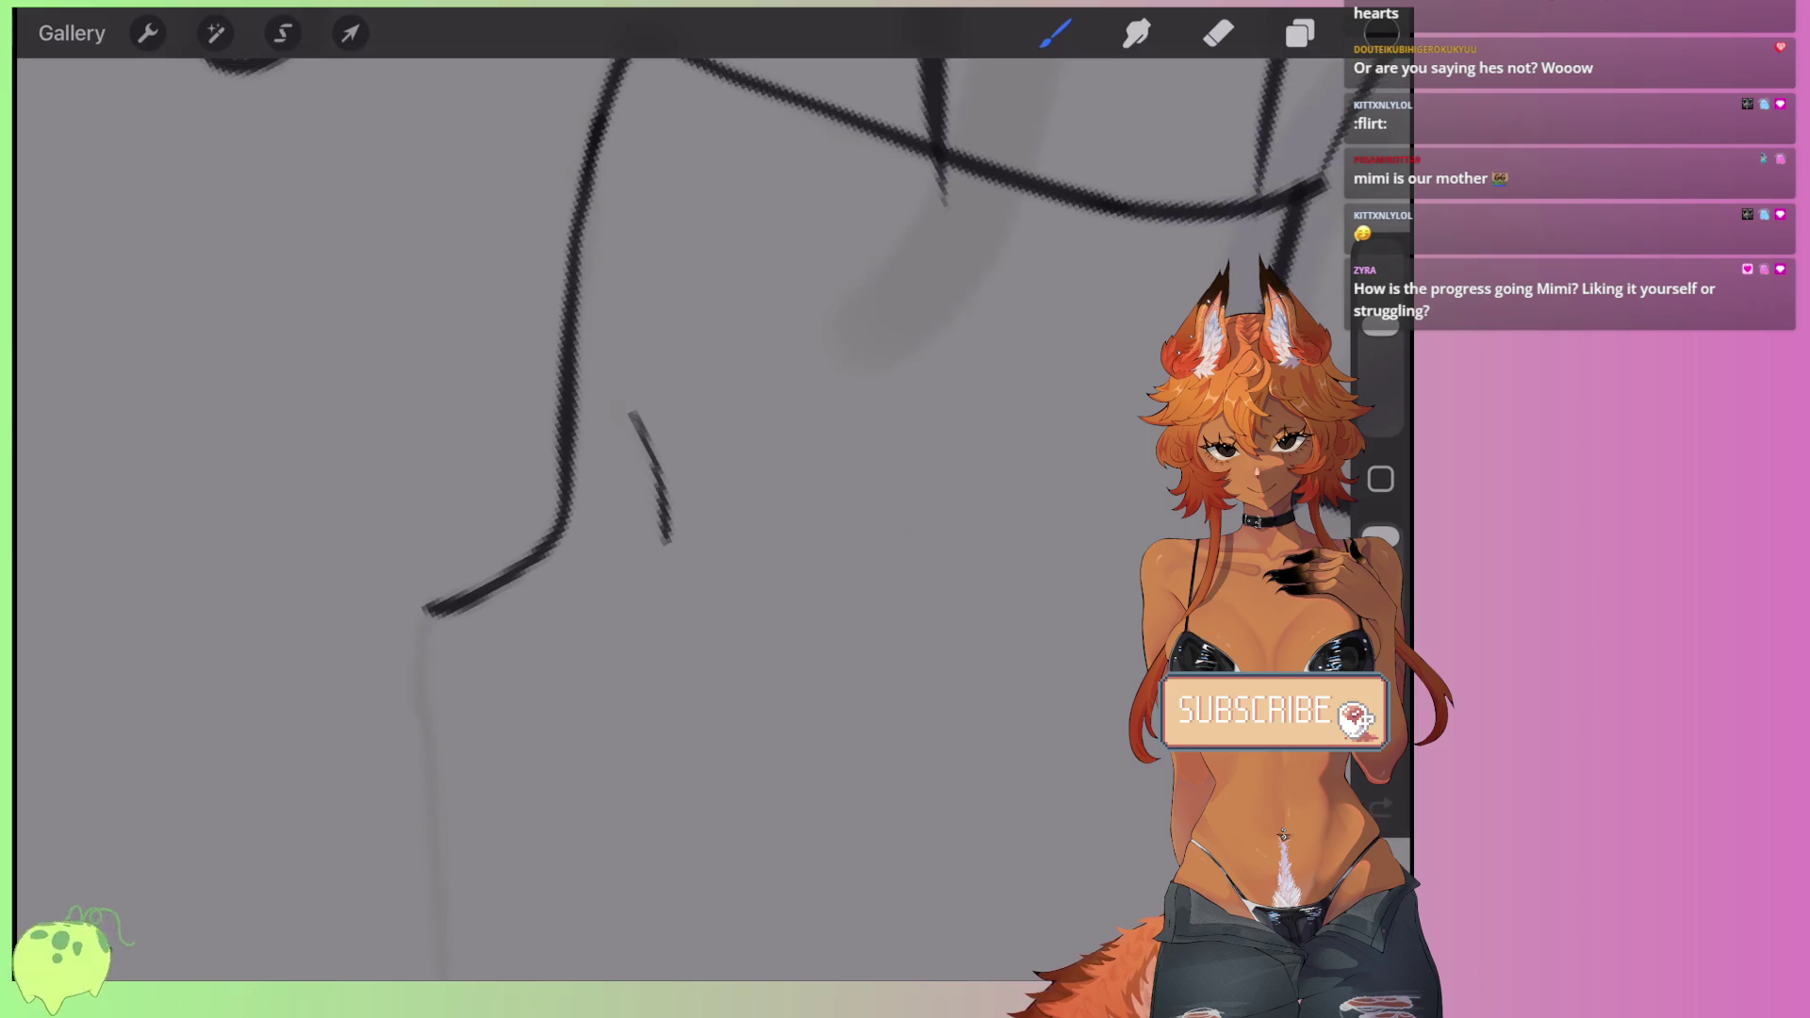
- Ink a long line down the neck and remove a stray short stroke
mouse_move(648, 477)
mouse_down()
mouse_move(687, 384)
mouse_move(858, 245)
mouse_up()
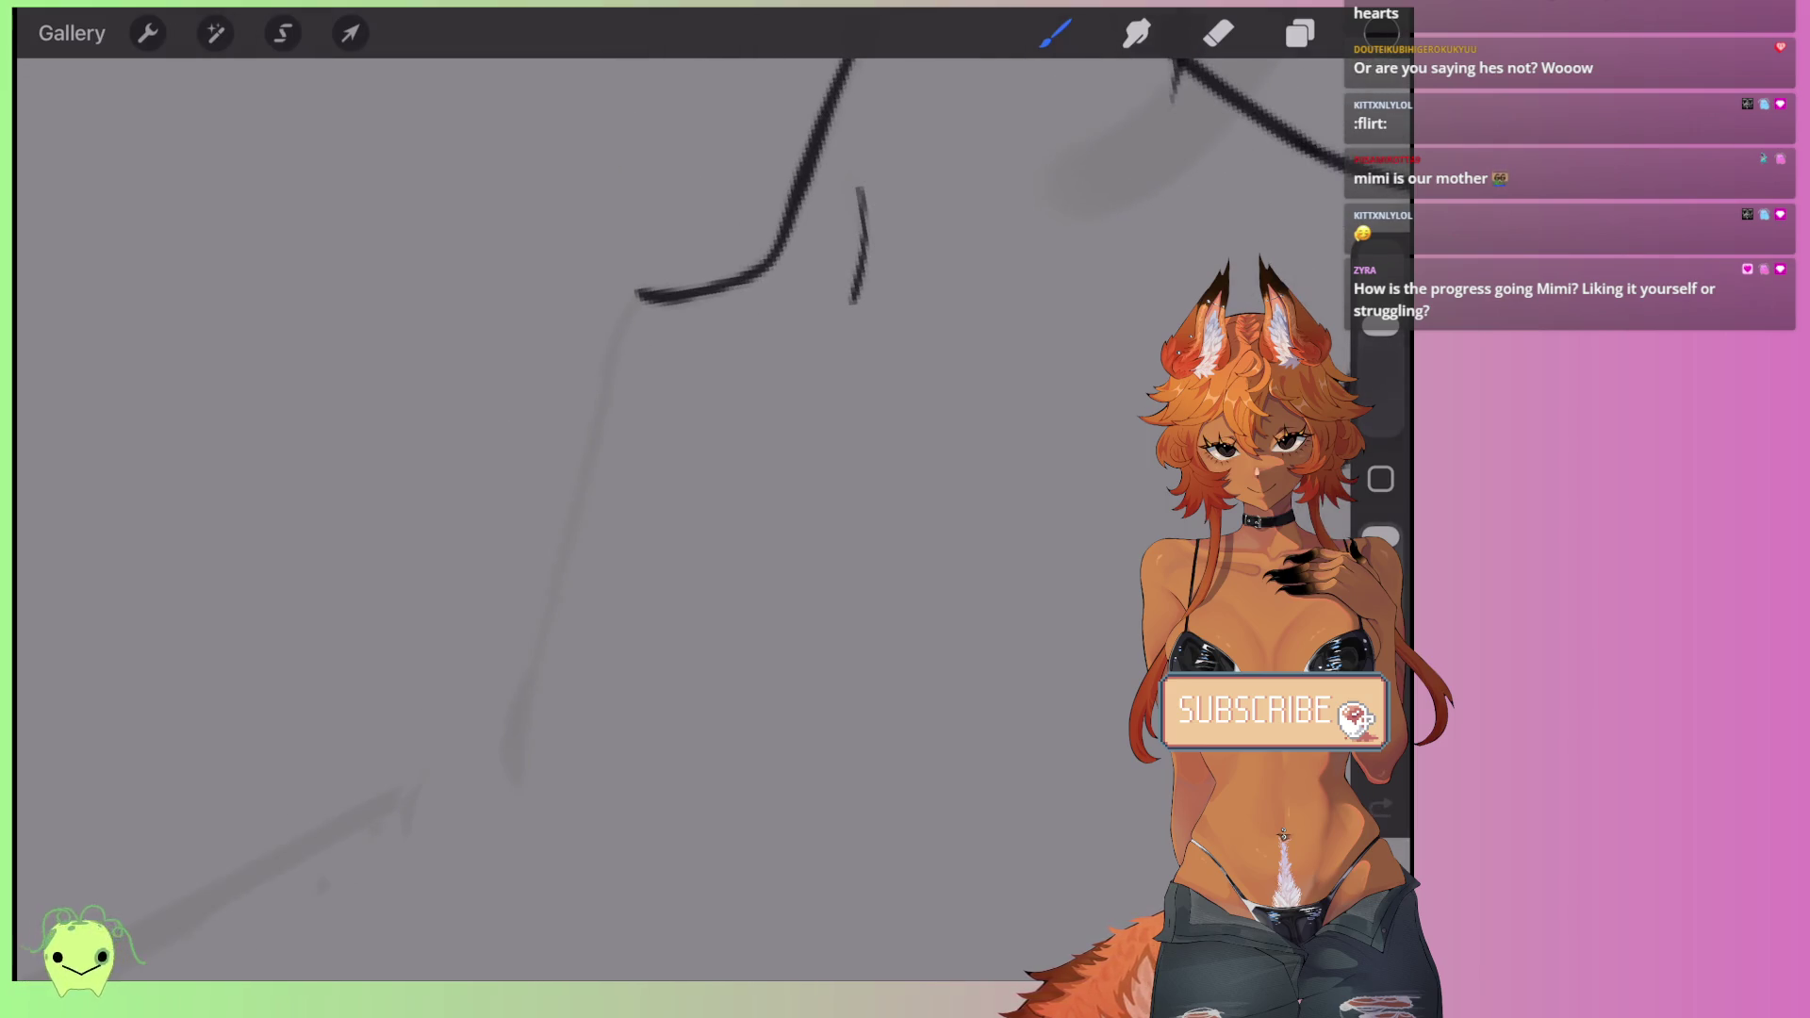
drag(613, 330, 523, 766)
drag(566, 542, 622, 335)
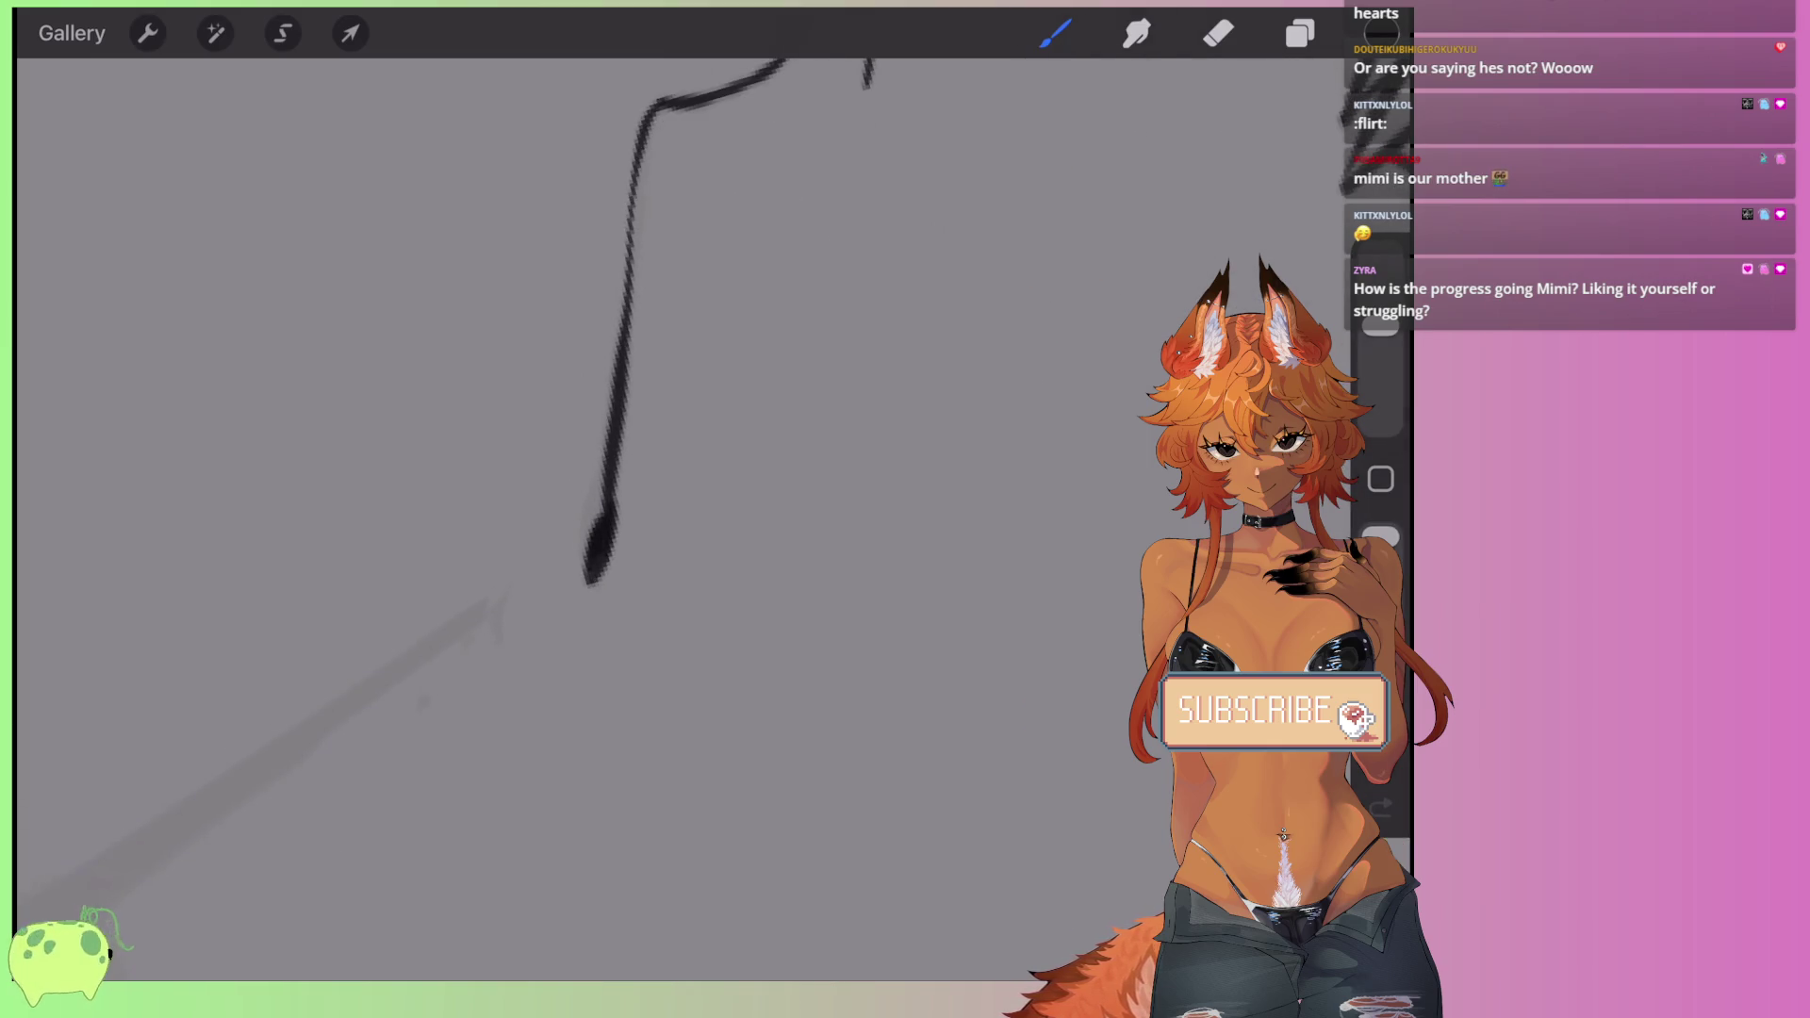
mouse_move(603, 528)
mouse_down()
mouse_move(582, 590)
mouse_move(617, 524)
mouse_move(466, 623)
mouse_move(665, 462)
mouse_up()
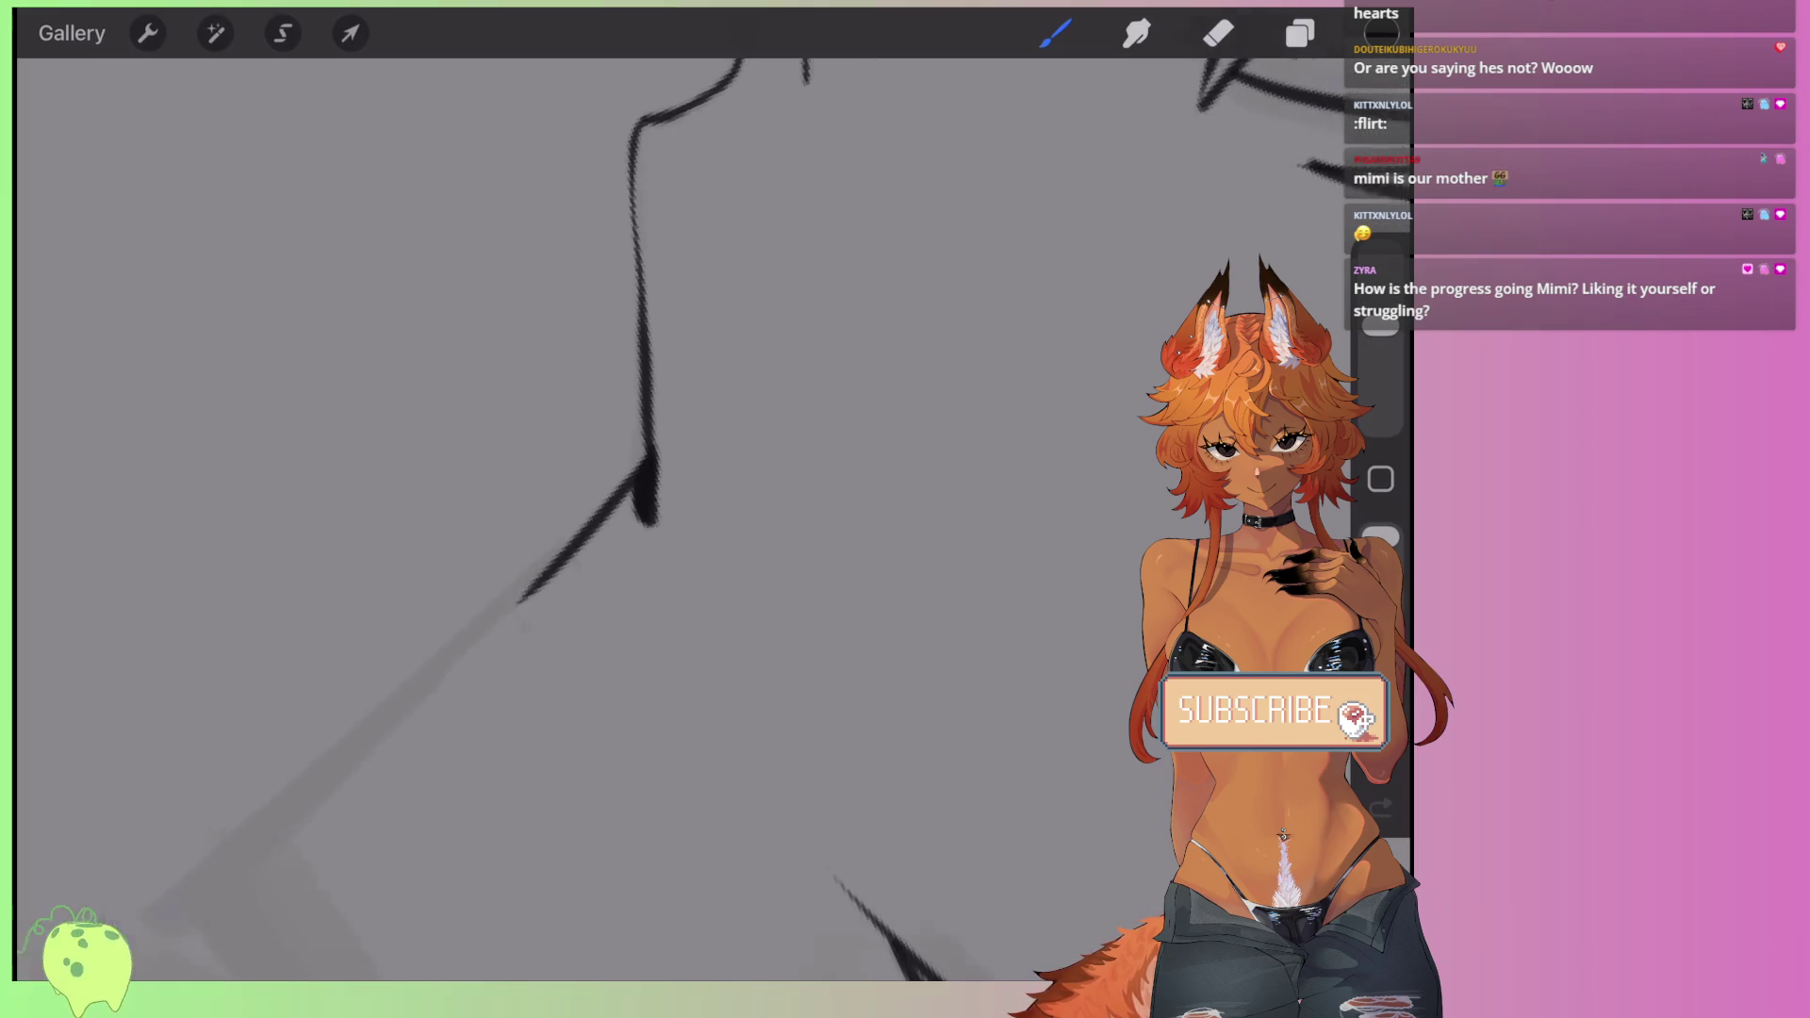
key(ctrl+z)
- Redraw the neck line several times until it runs the right length
scroll(622, 518, down, 5)
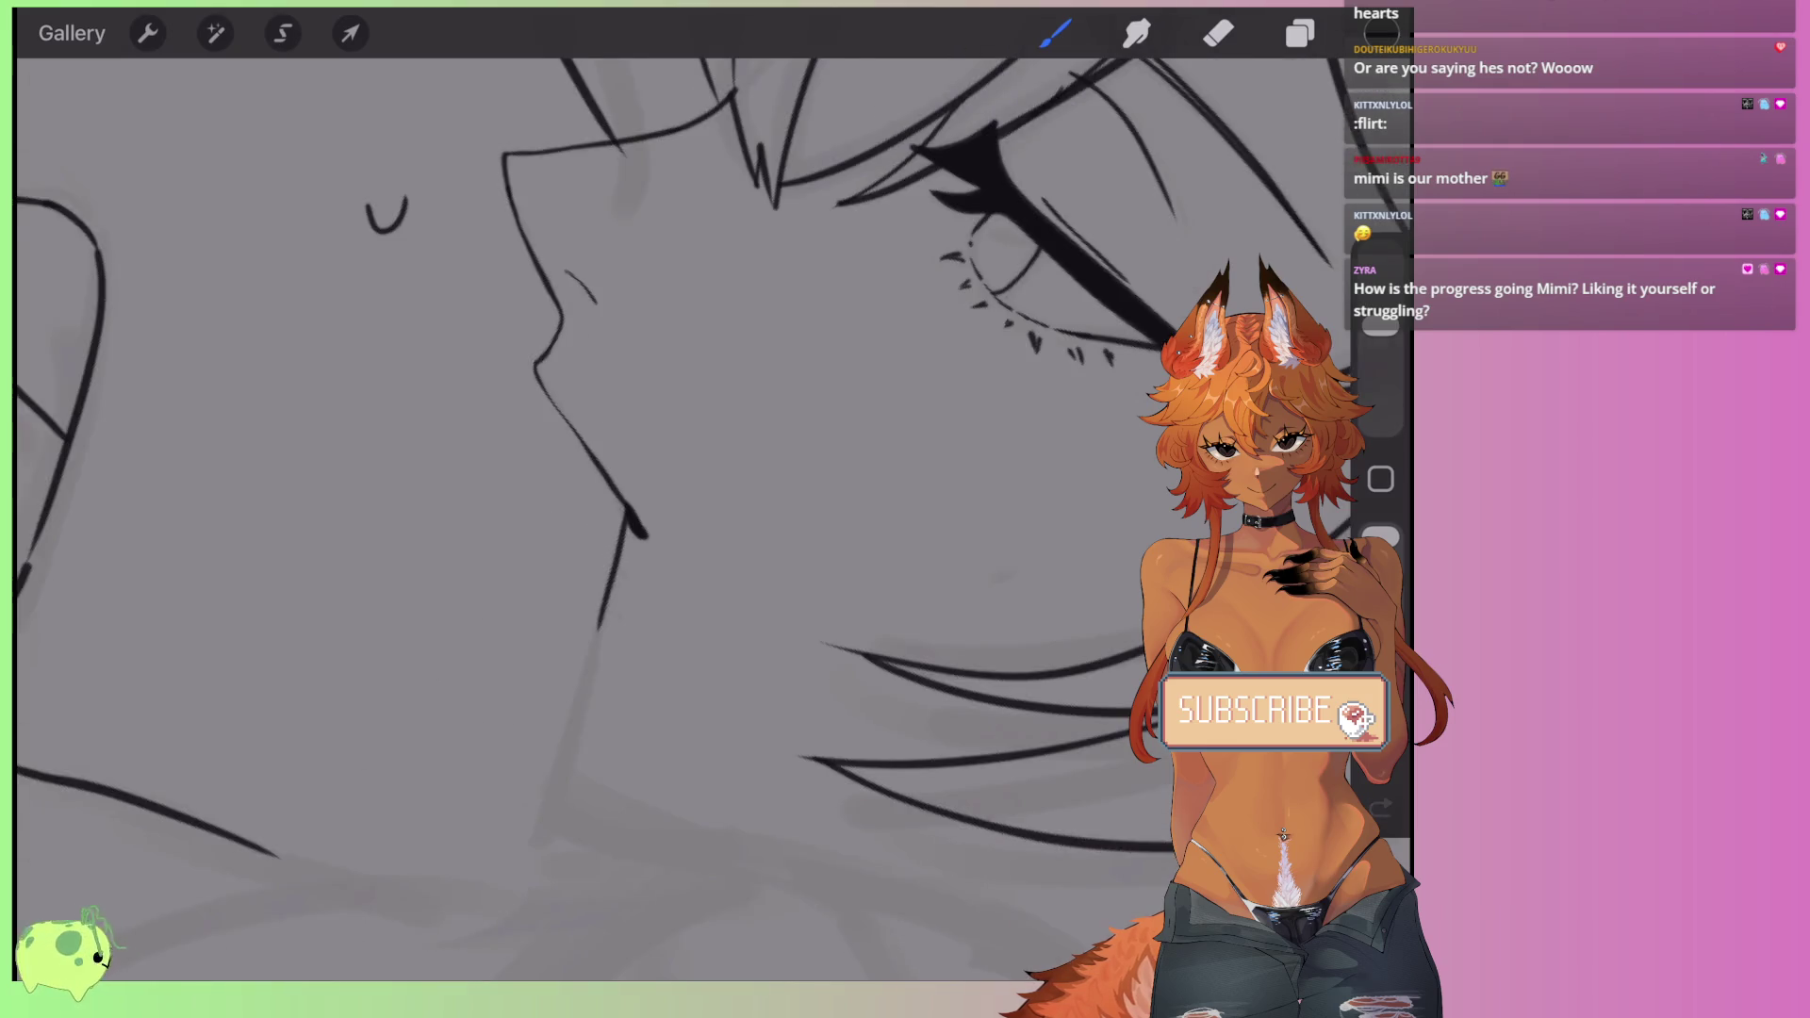
scroll(622, 518, down, 3)
scroll(622, 518, down, 3)
scroll(622, 518, up, 3)
scroll(622, 518, up, 3)
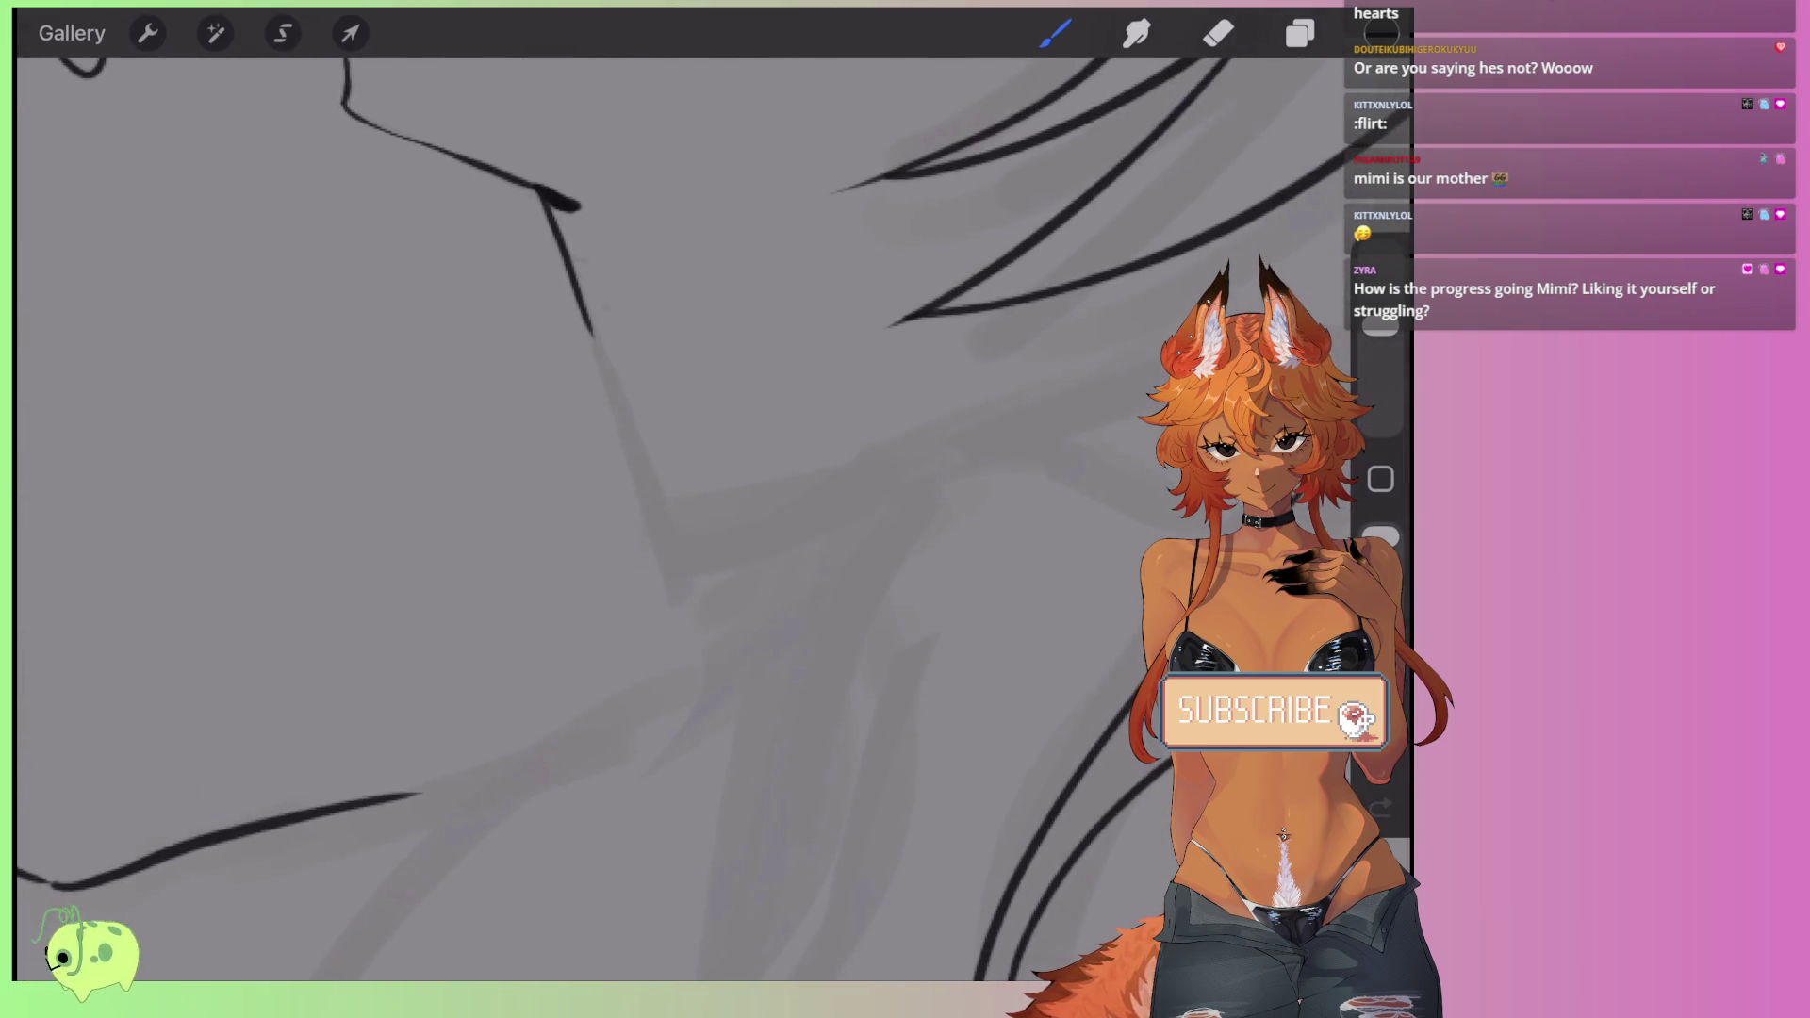
drag(592, 330, 641, 556)
key(ctrl+z)
drag(590, 325, 664, 580)
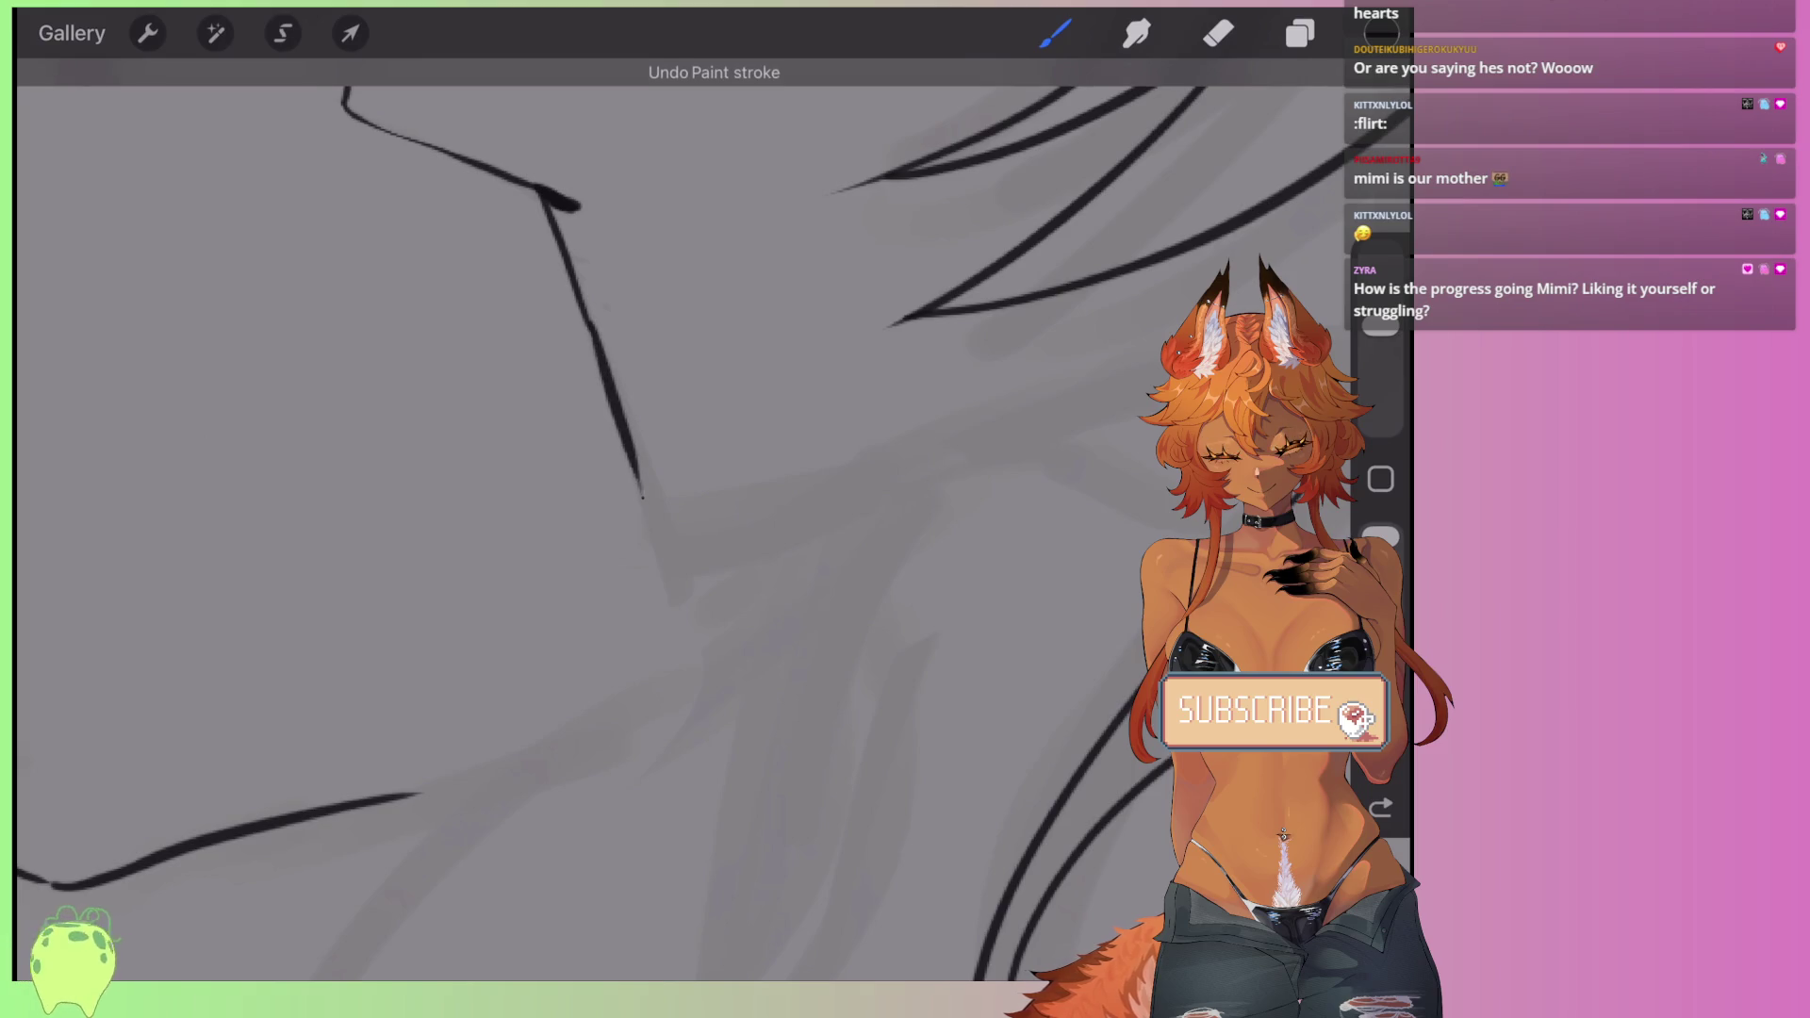
key(ctrl+z)
drag(591, 325, 667, 586)
- Draw a short stroke branching off the neck line
scroll(622, 518, down, 3)
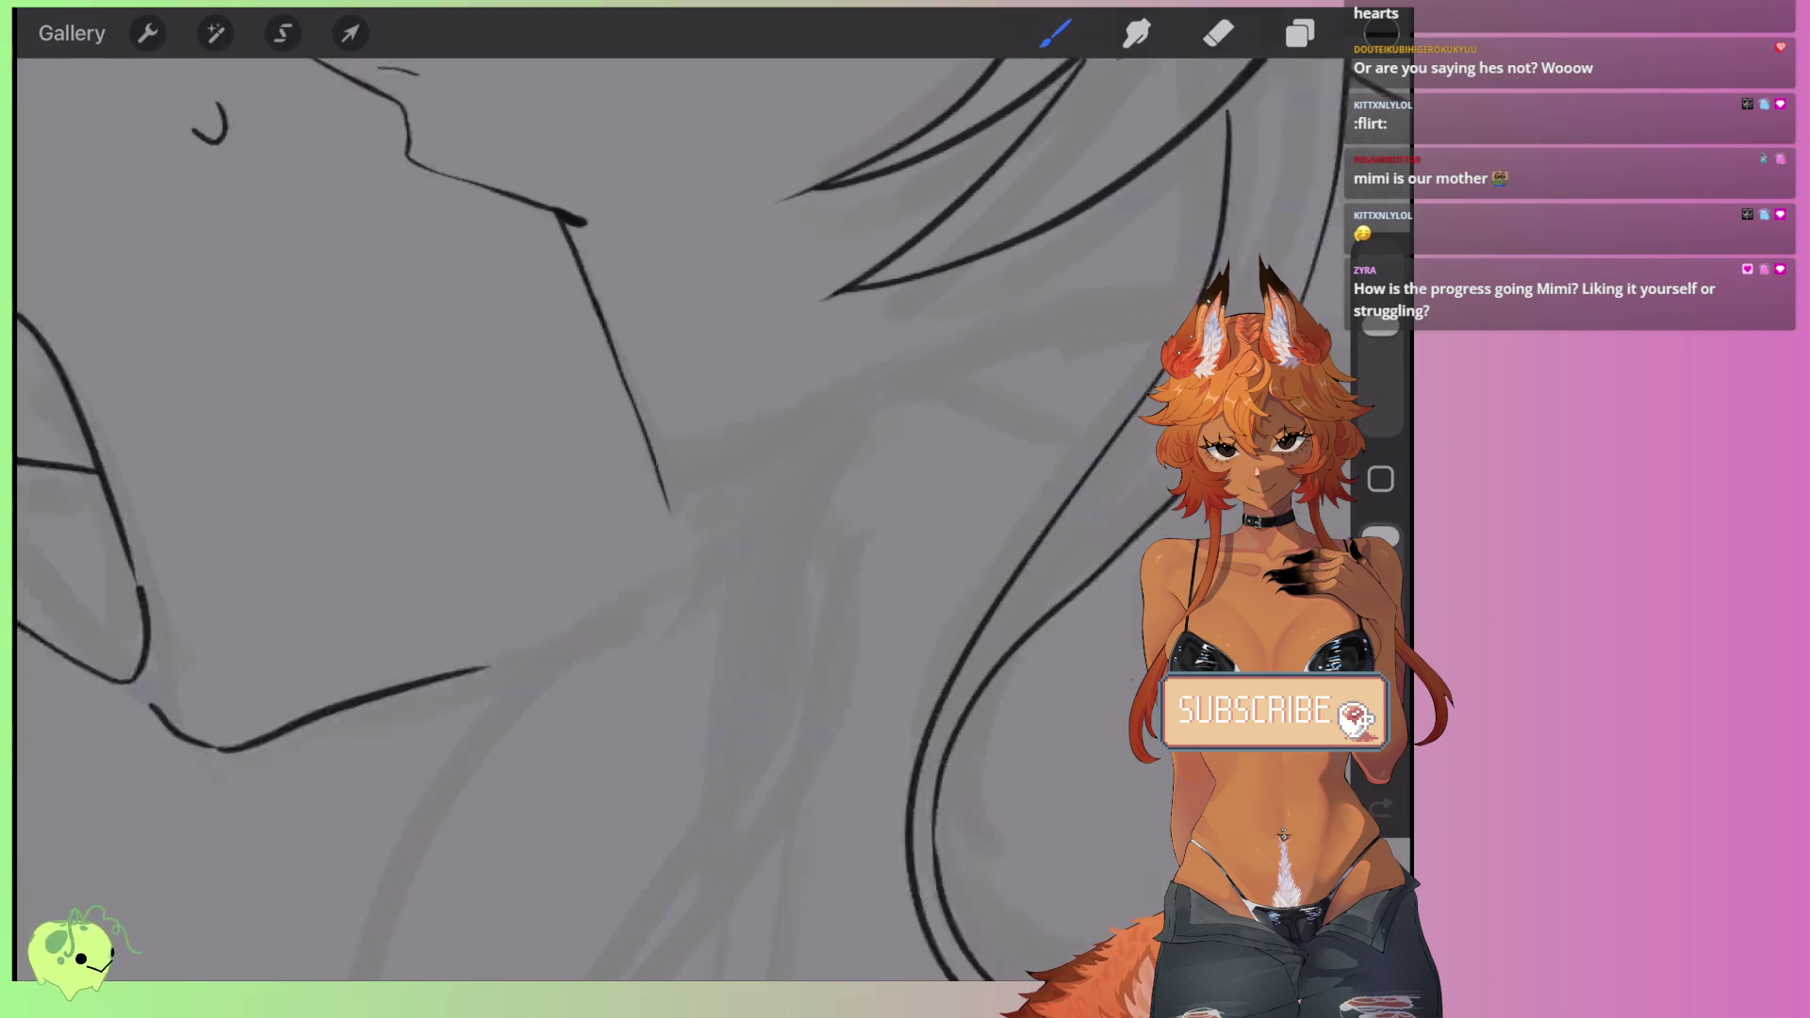
scroll(622, 518, down, 3)
scroll(623, 518, down, 3)
scroll(622, 519, up, 3)
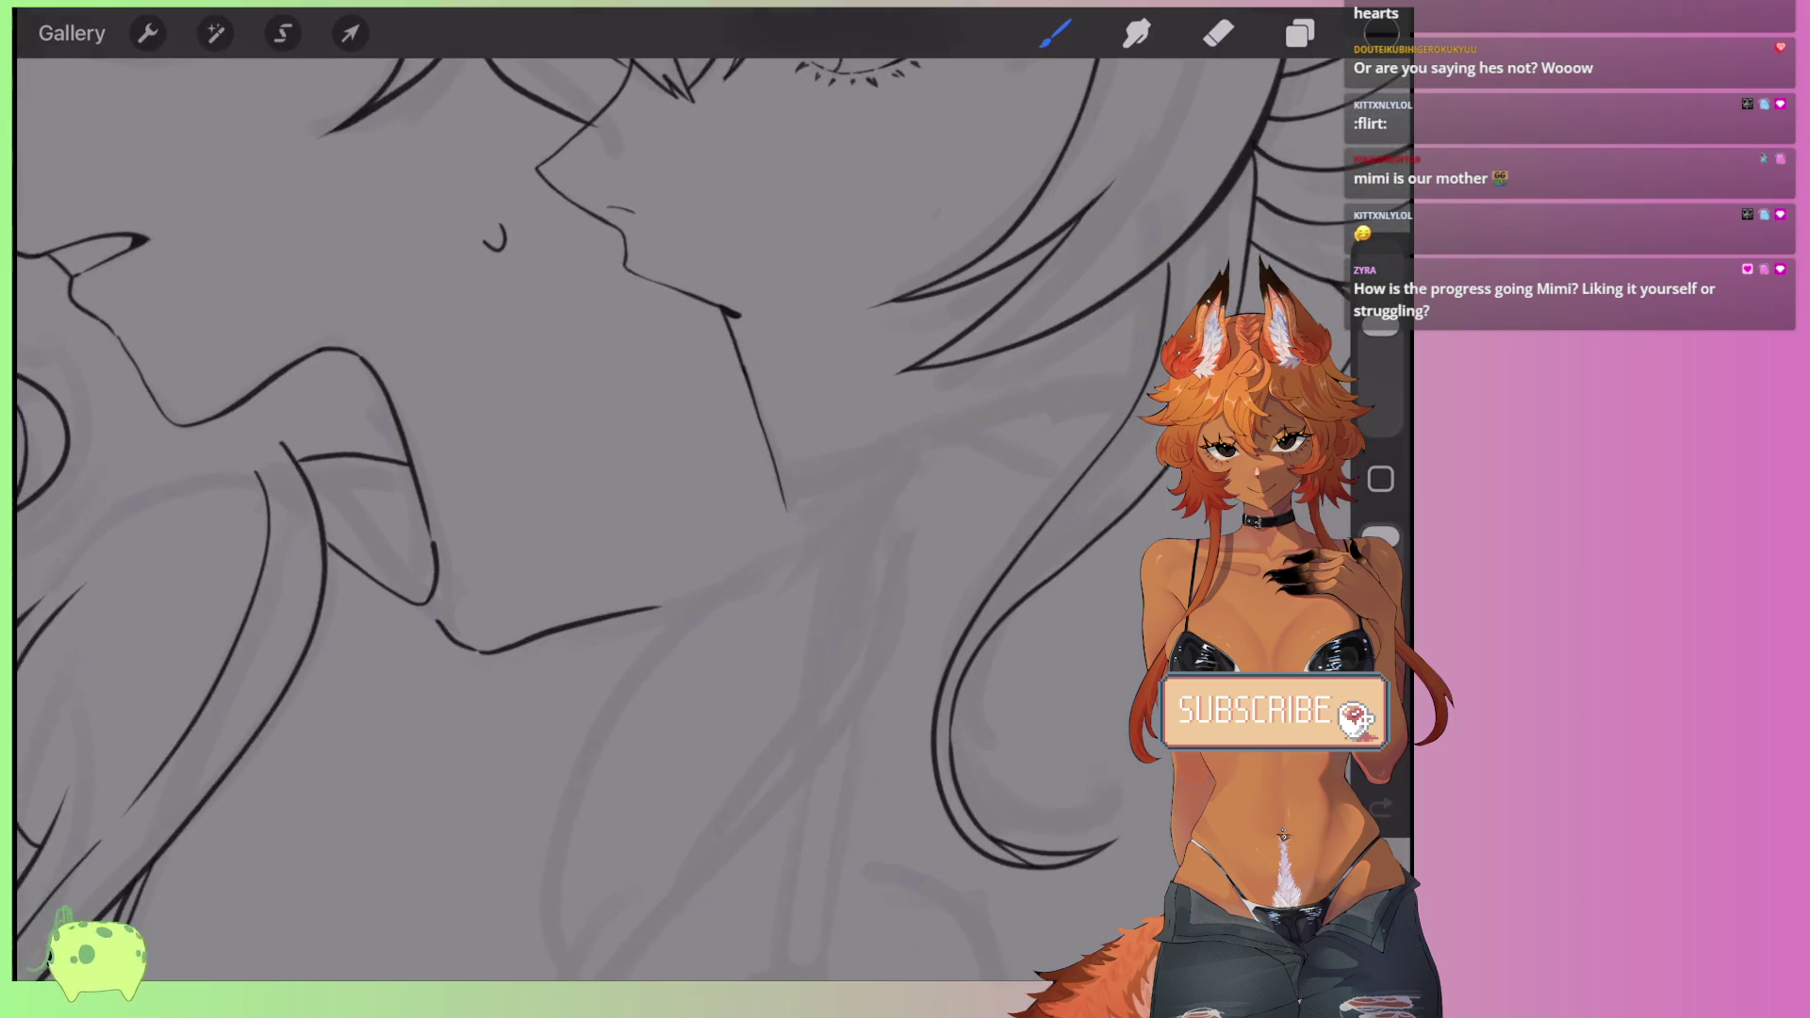
scroll(622, 518, up, 2)
scroll(754, 282, up, 2)
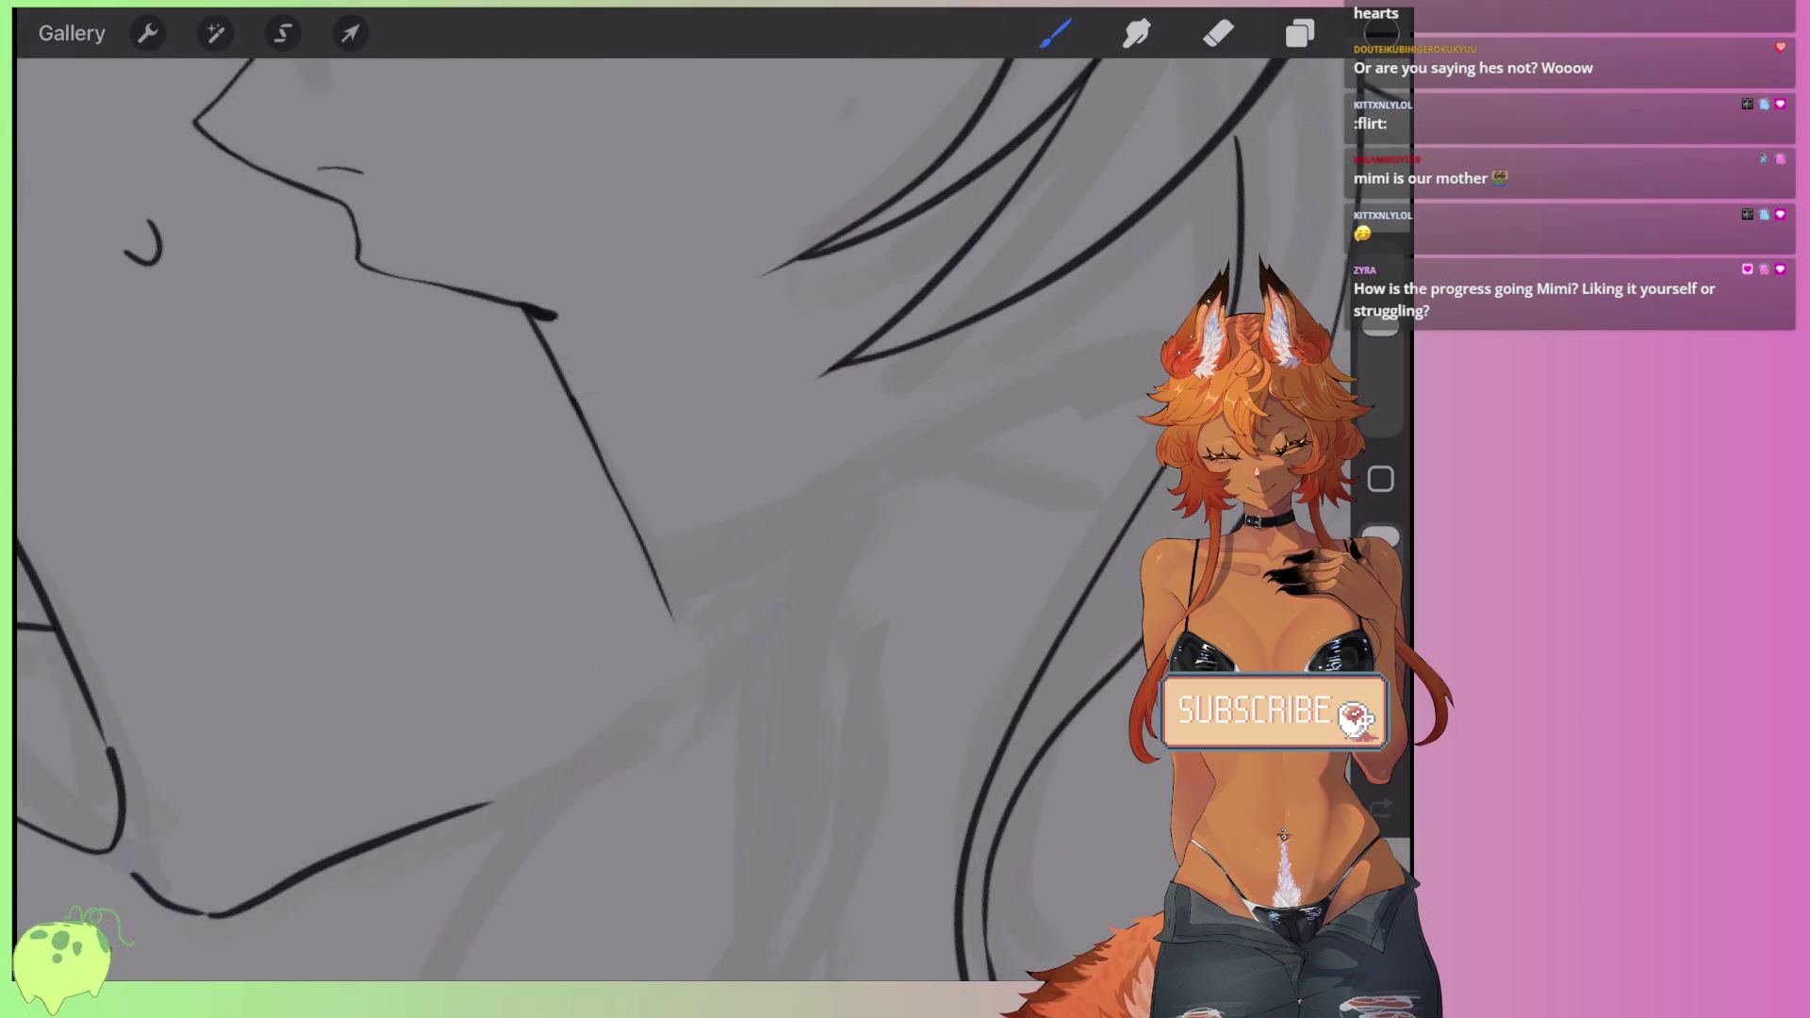
drag(659, 524, 749, 556)
scroll(622, 519, down, 2)
scroll(622, 518, down, 2)
- Undo the branch stroke off the neck line and the stroke before it
scroll(566, 519, down, 2)
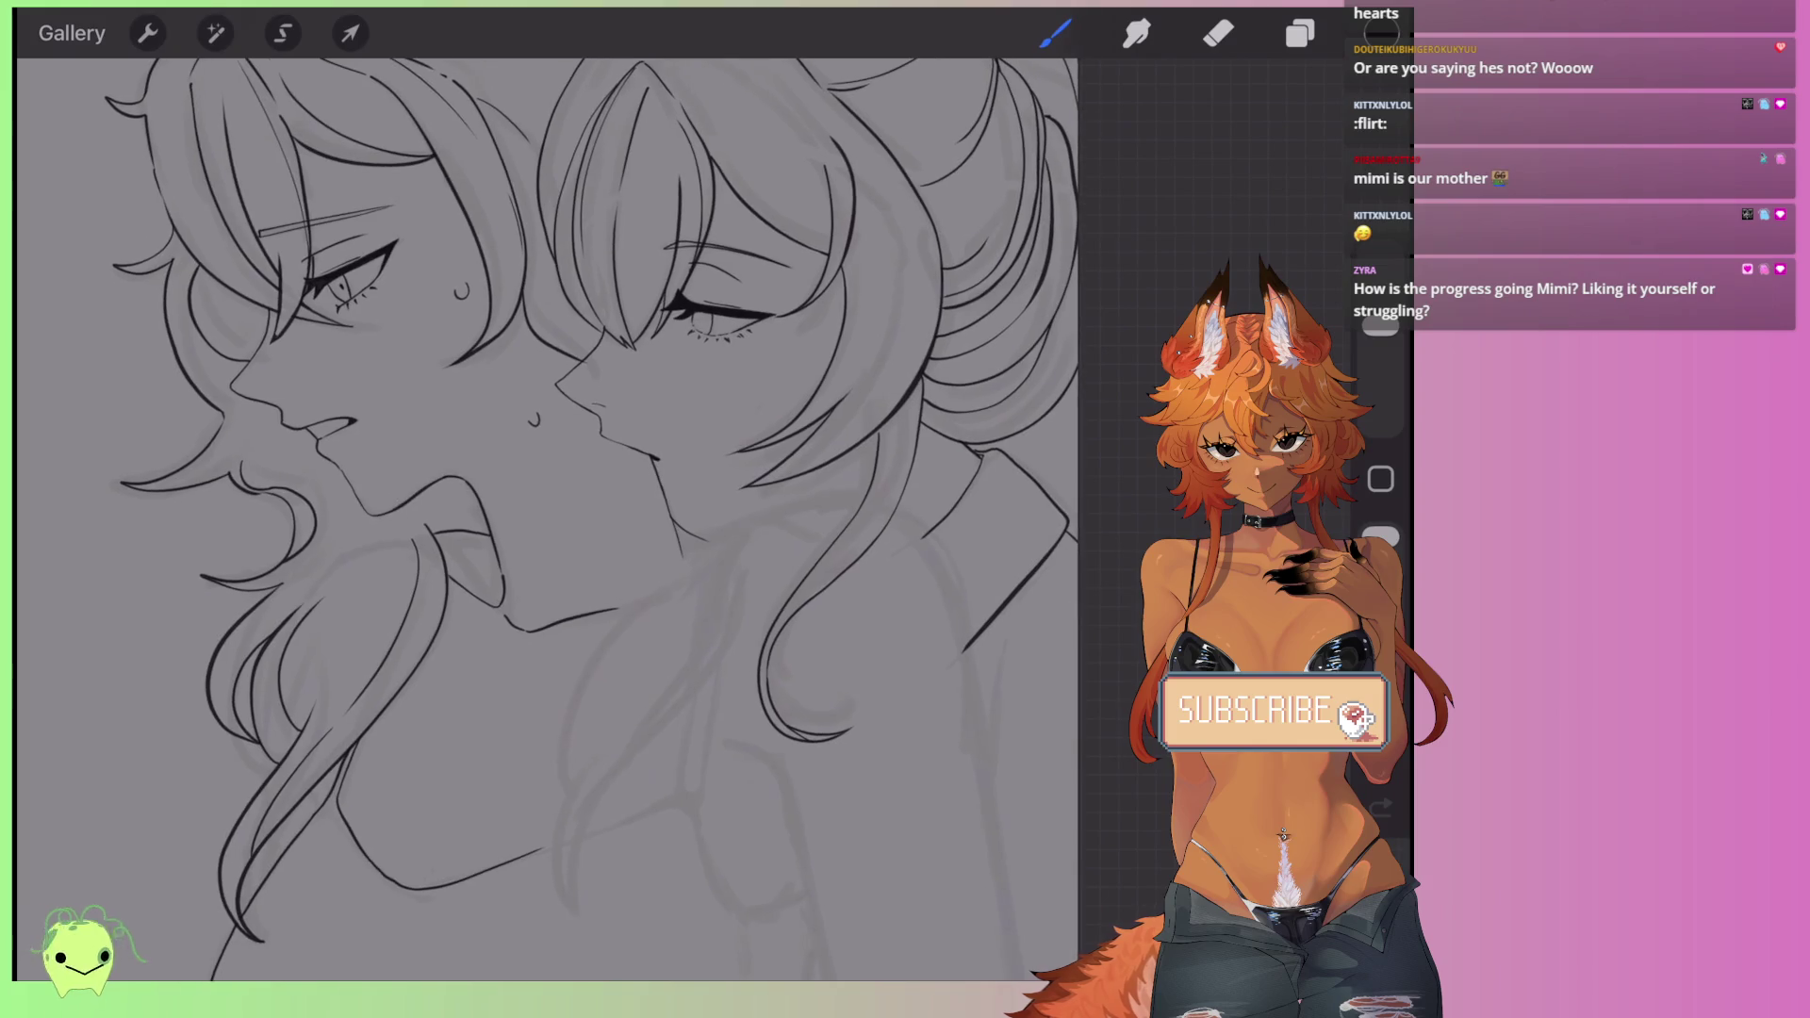
scroll(754, 603, up, 2)
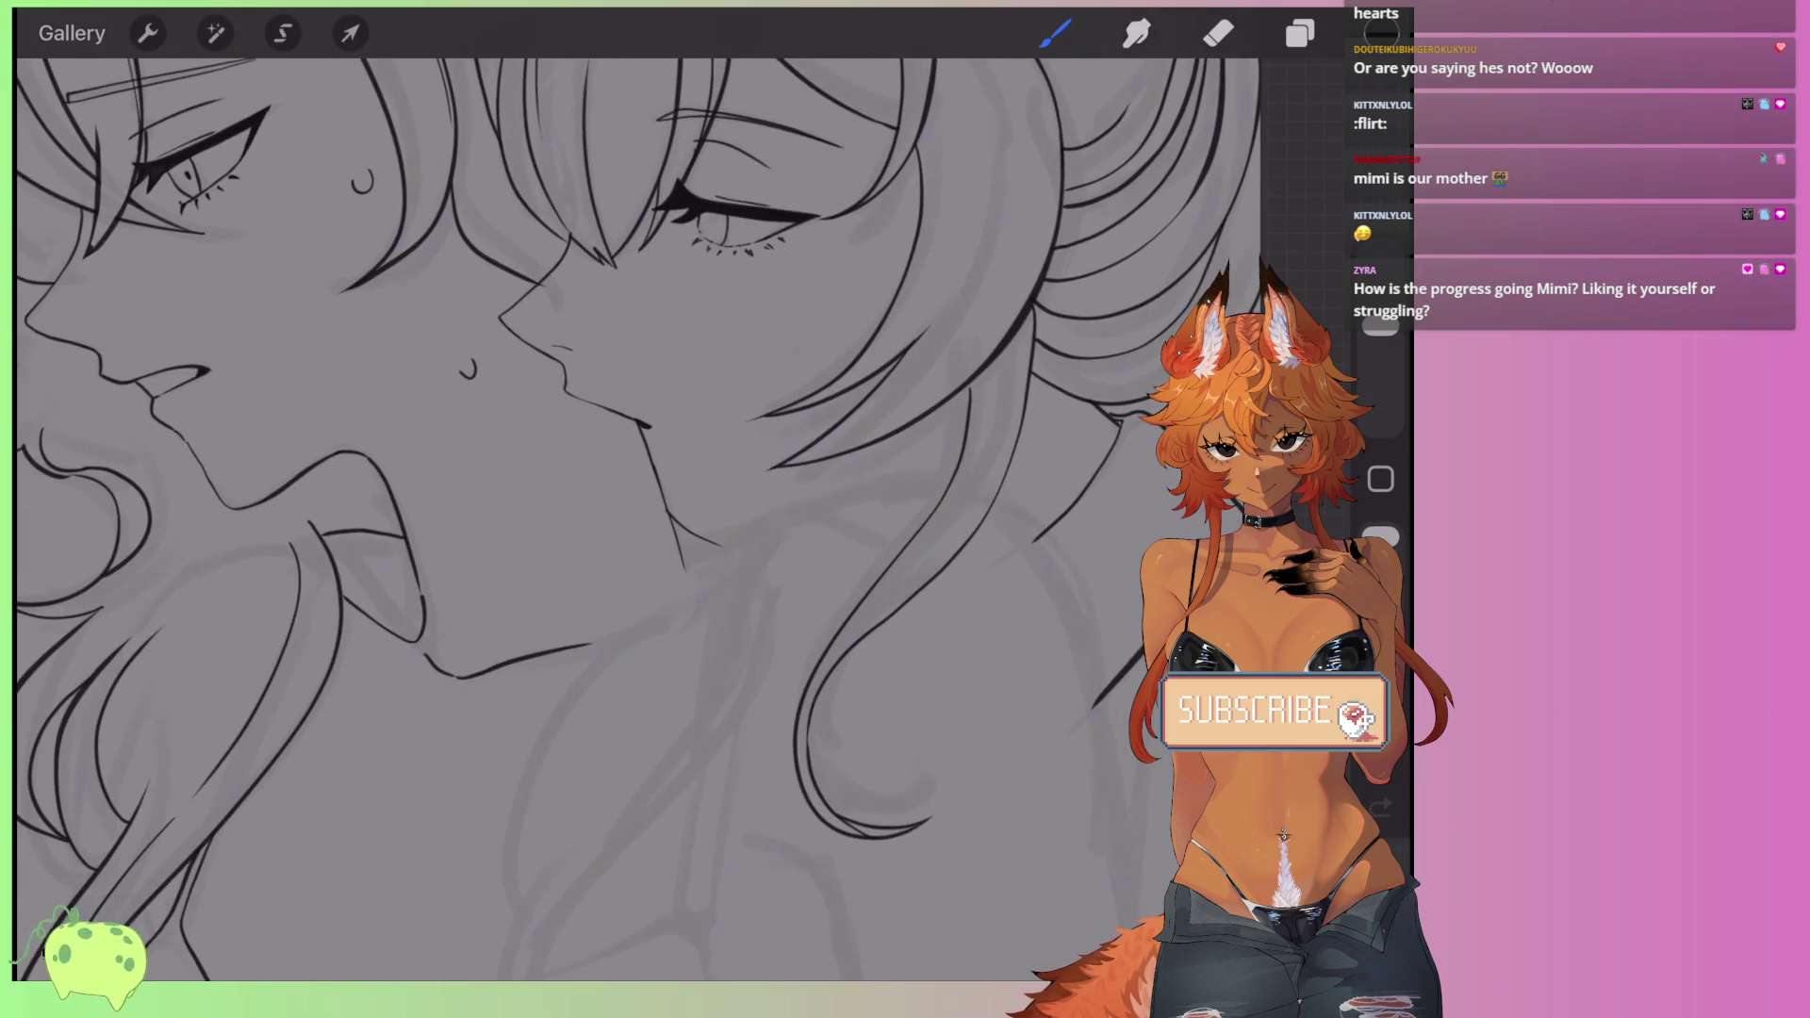
key(ctrl+z)
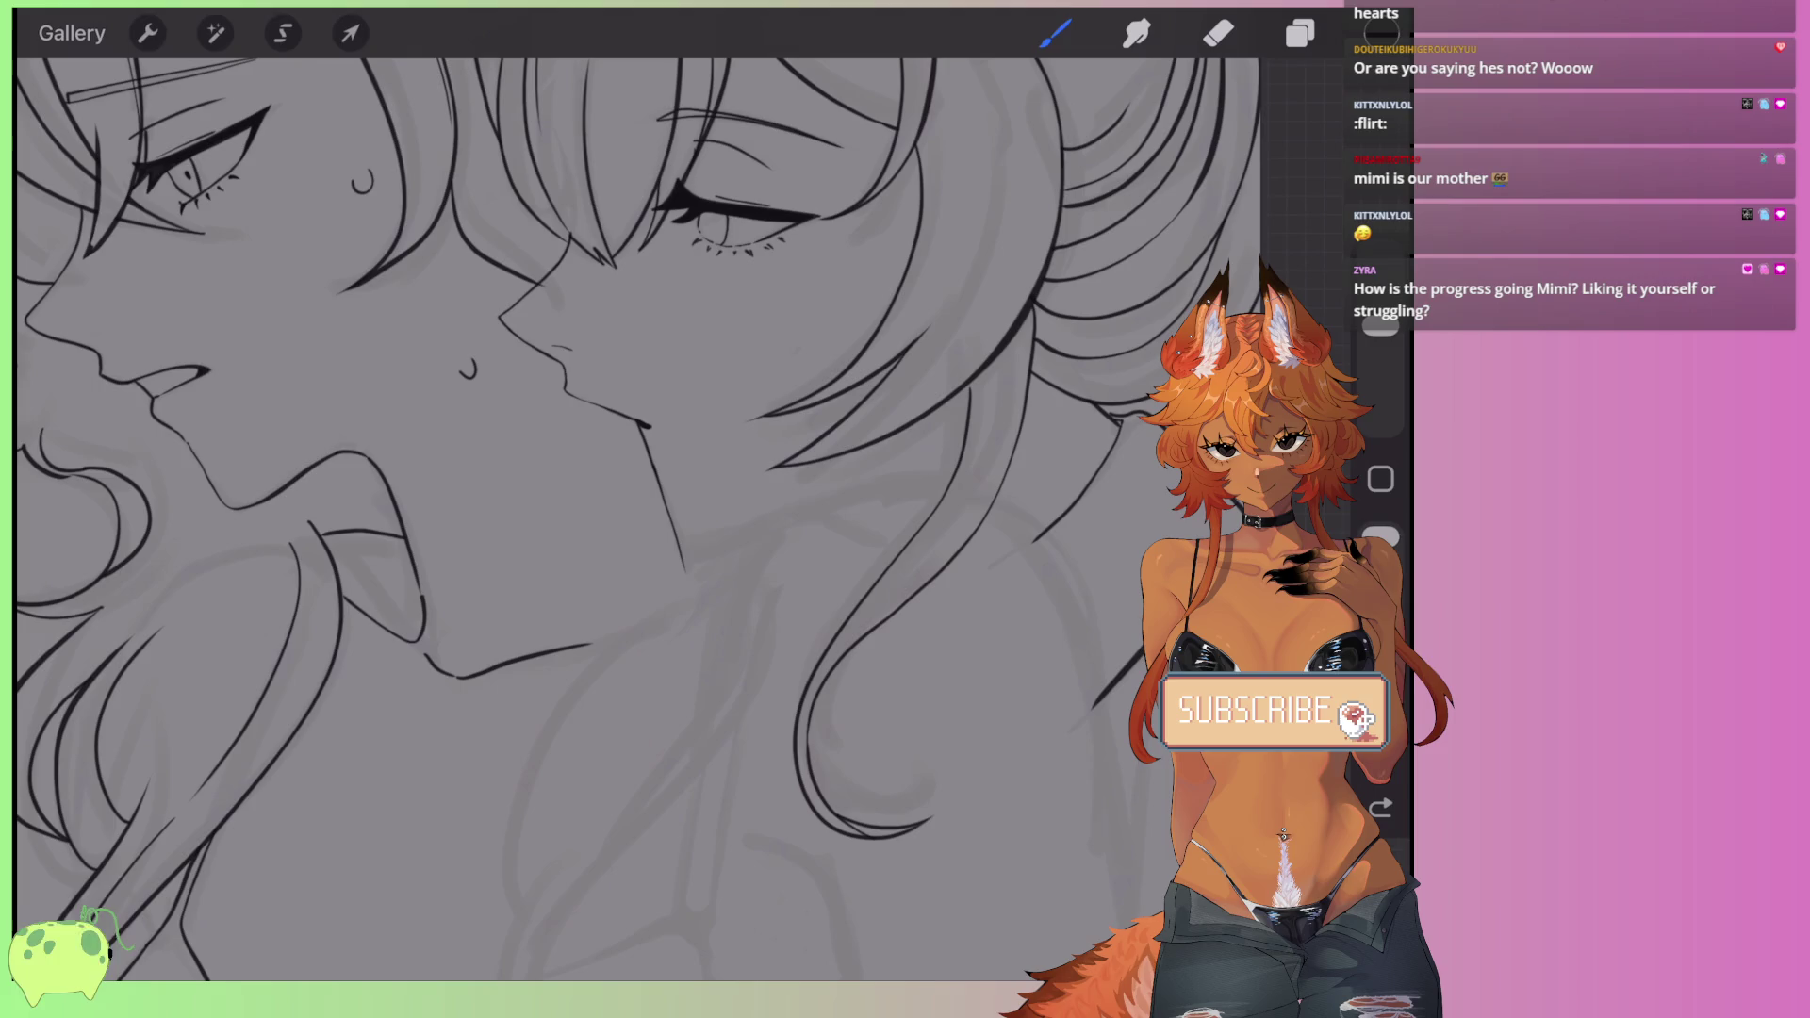
scroll(565, 377, down, 3)
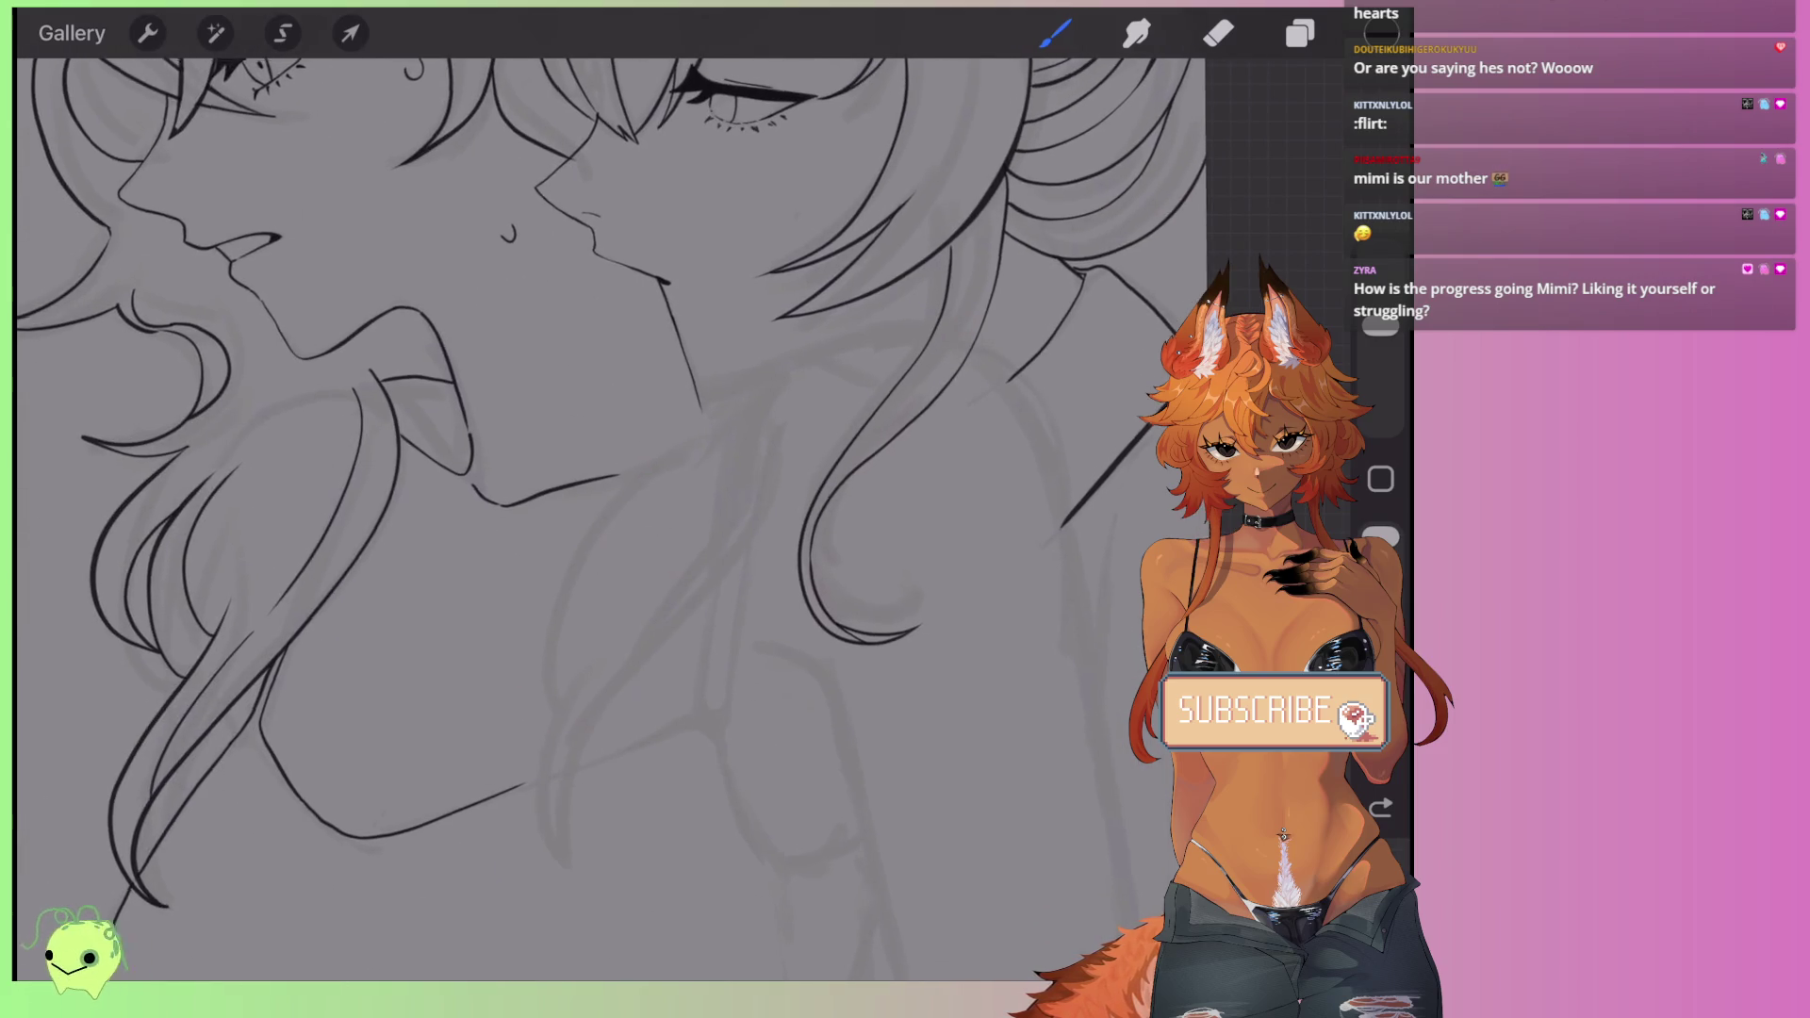
scroll(659, 472, right, 2)
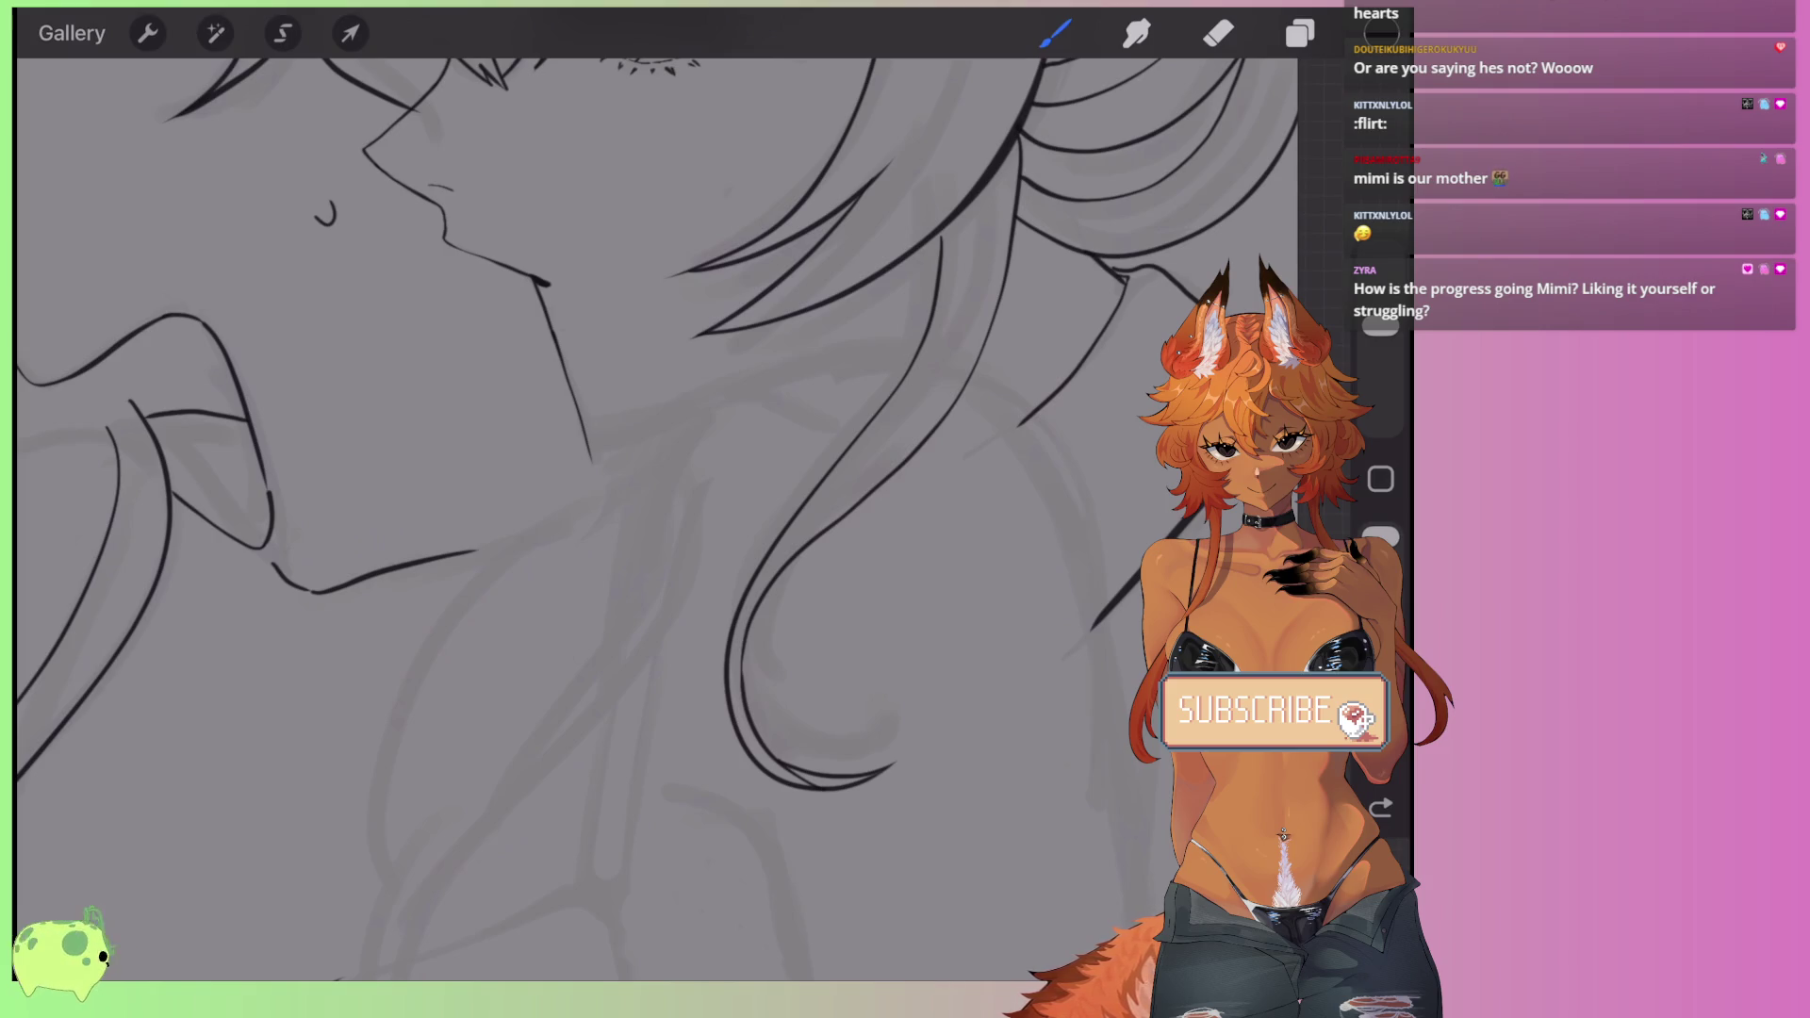
scroll(659, 472, down, 3)
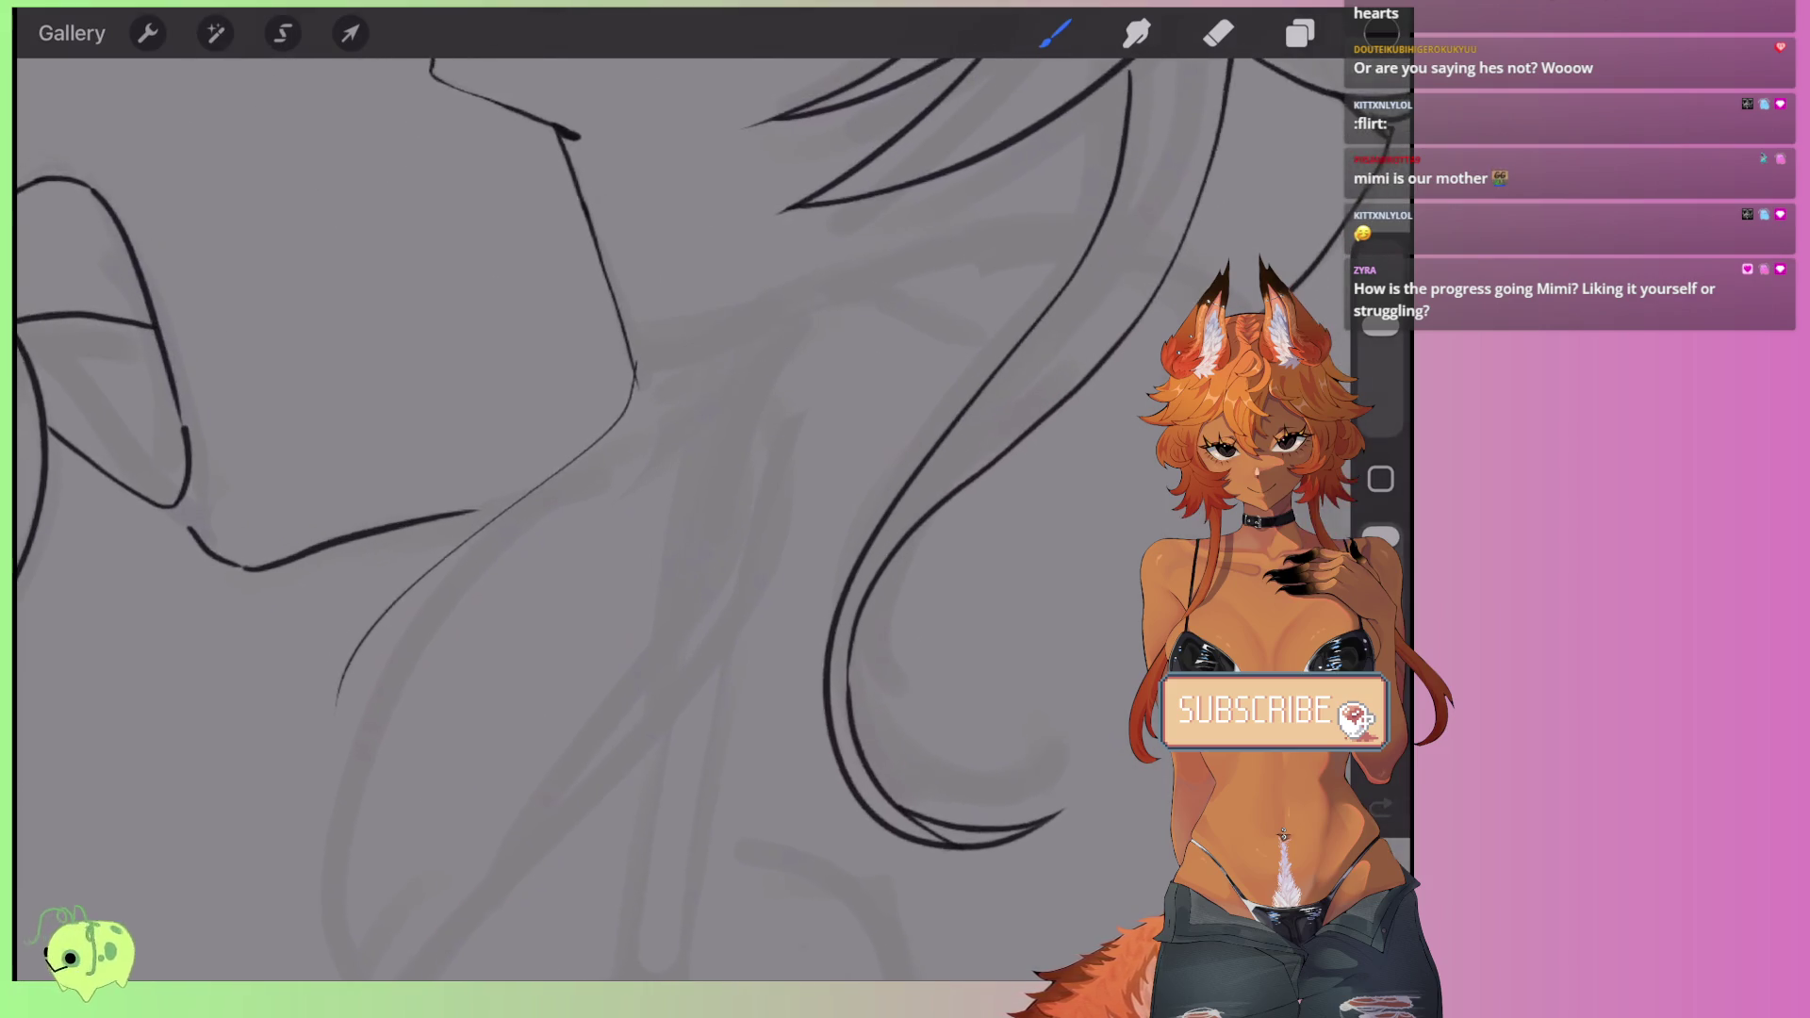
key(ctrl+z)
- Ink curved hair strands near the centre and down the shoulder, reworking the inner curve
drag(696, 354, 641, 754)
scroll(660, 471, down, 3)
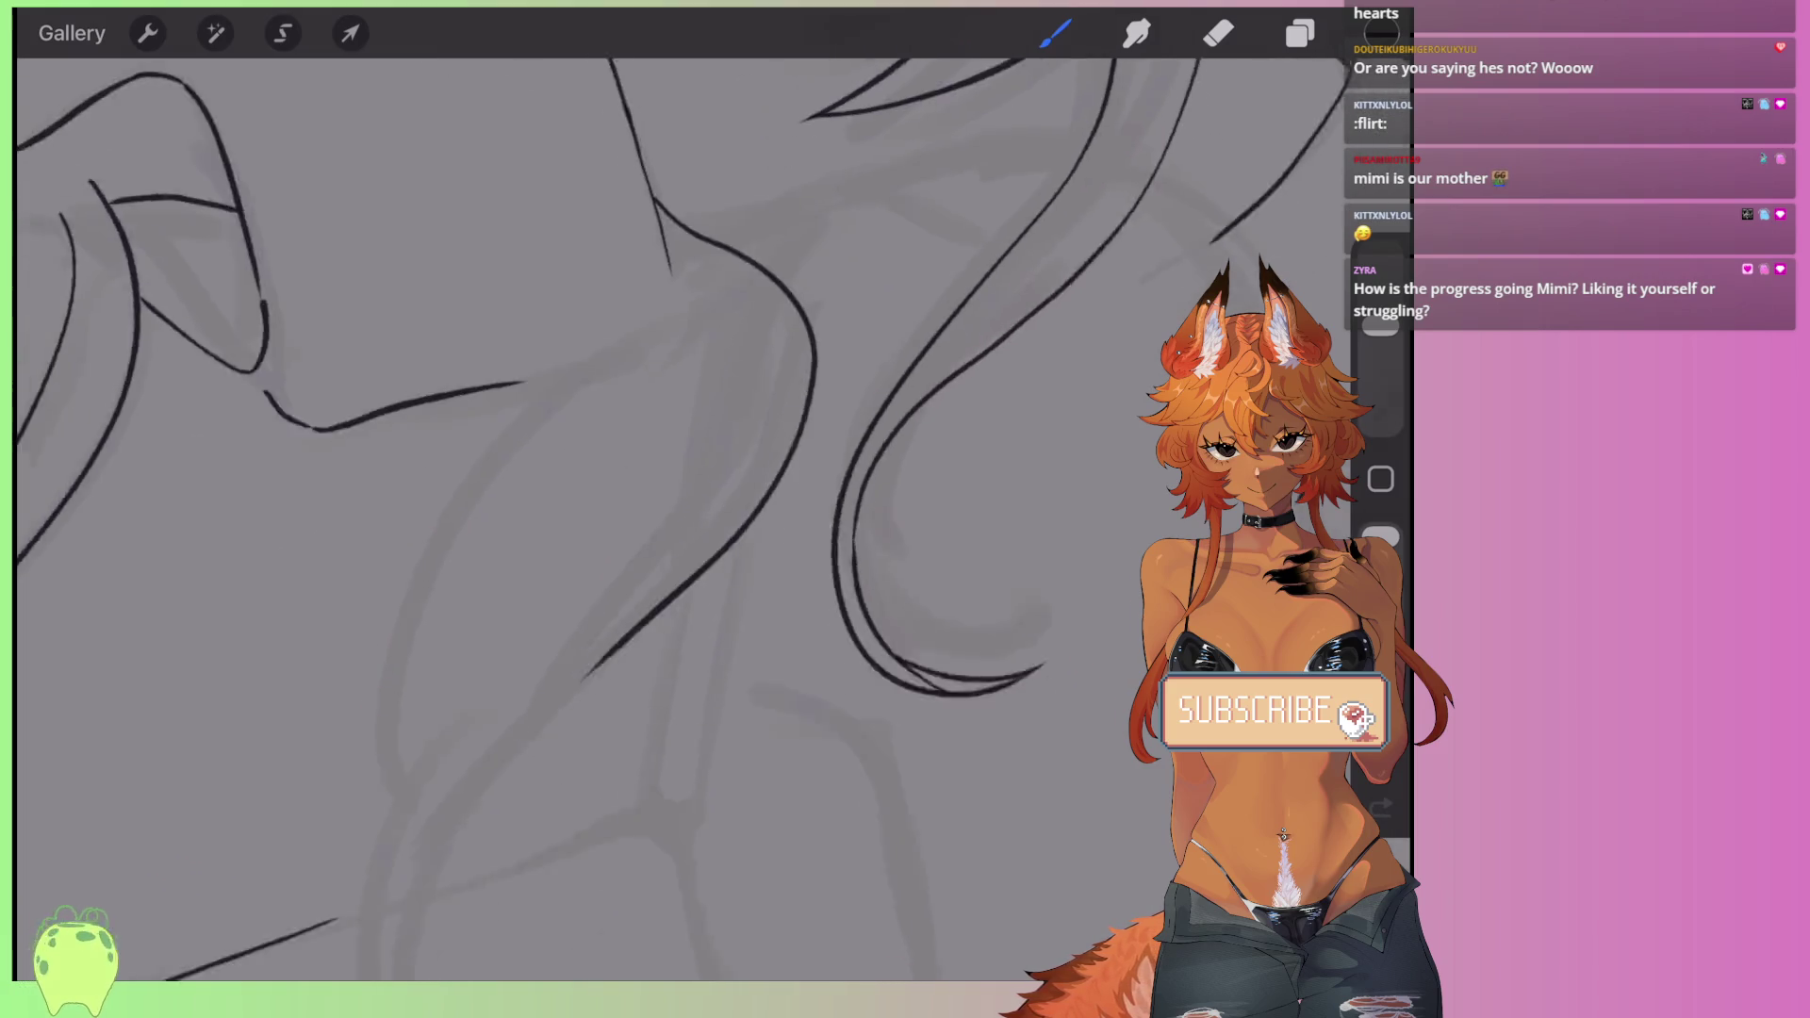
scroll(660, 471, down, 2)
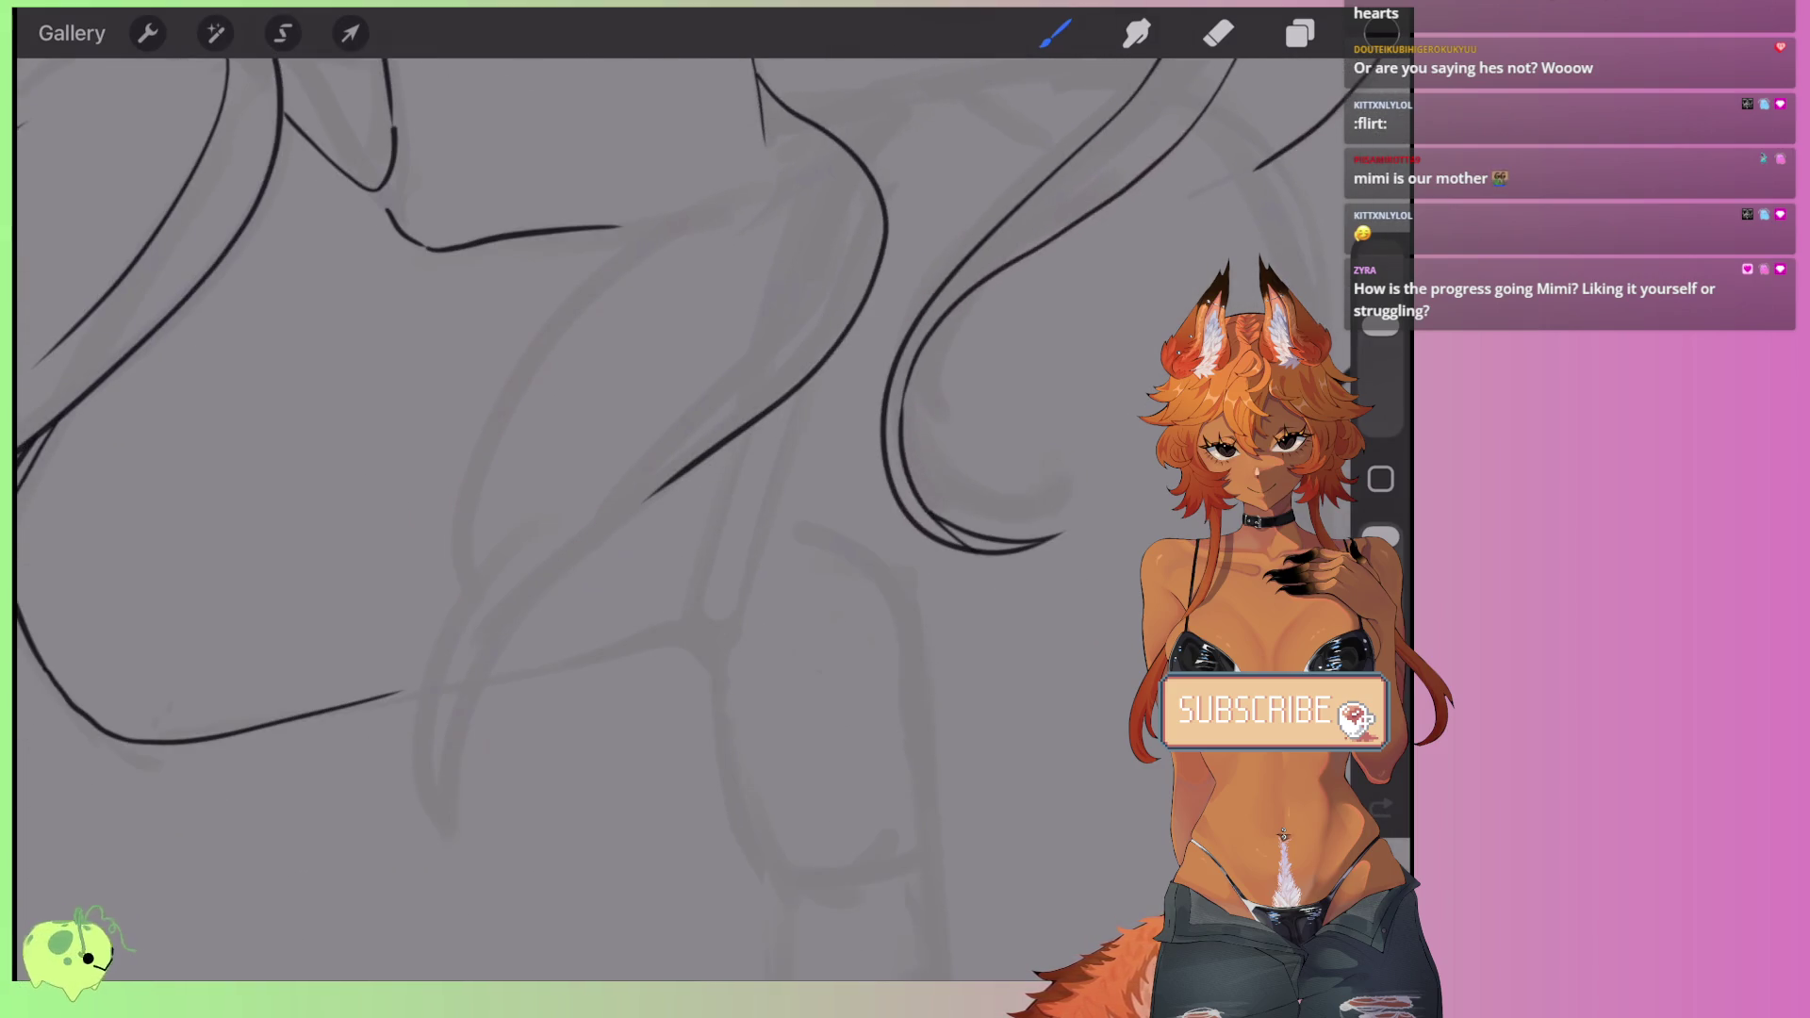
scroll(660, 377, up, 2)
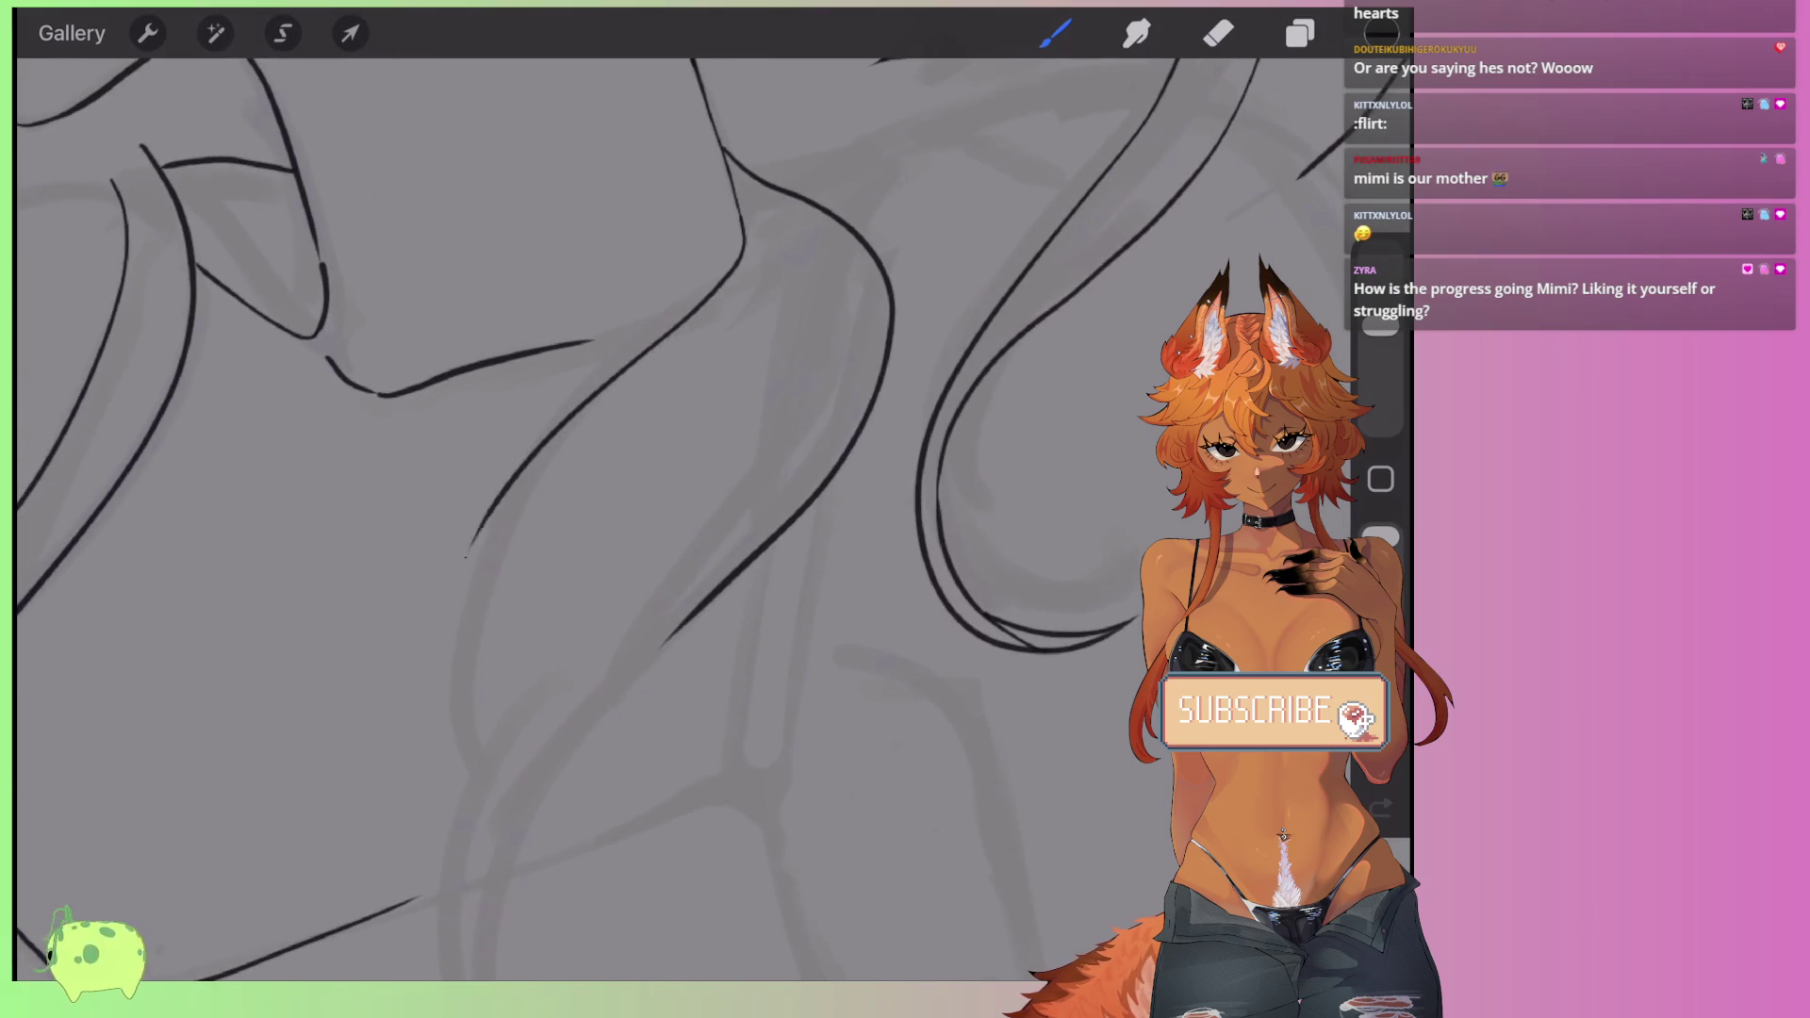
scroll(659, 471, down, 3)
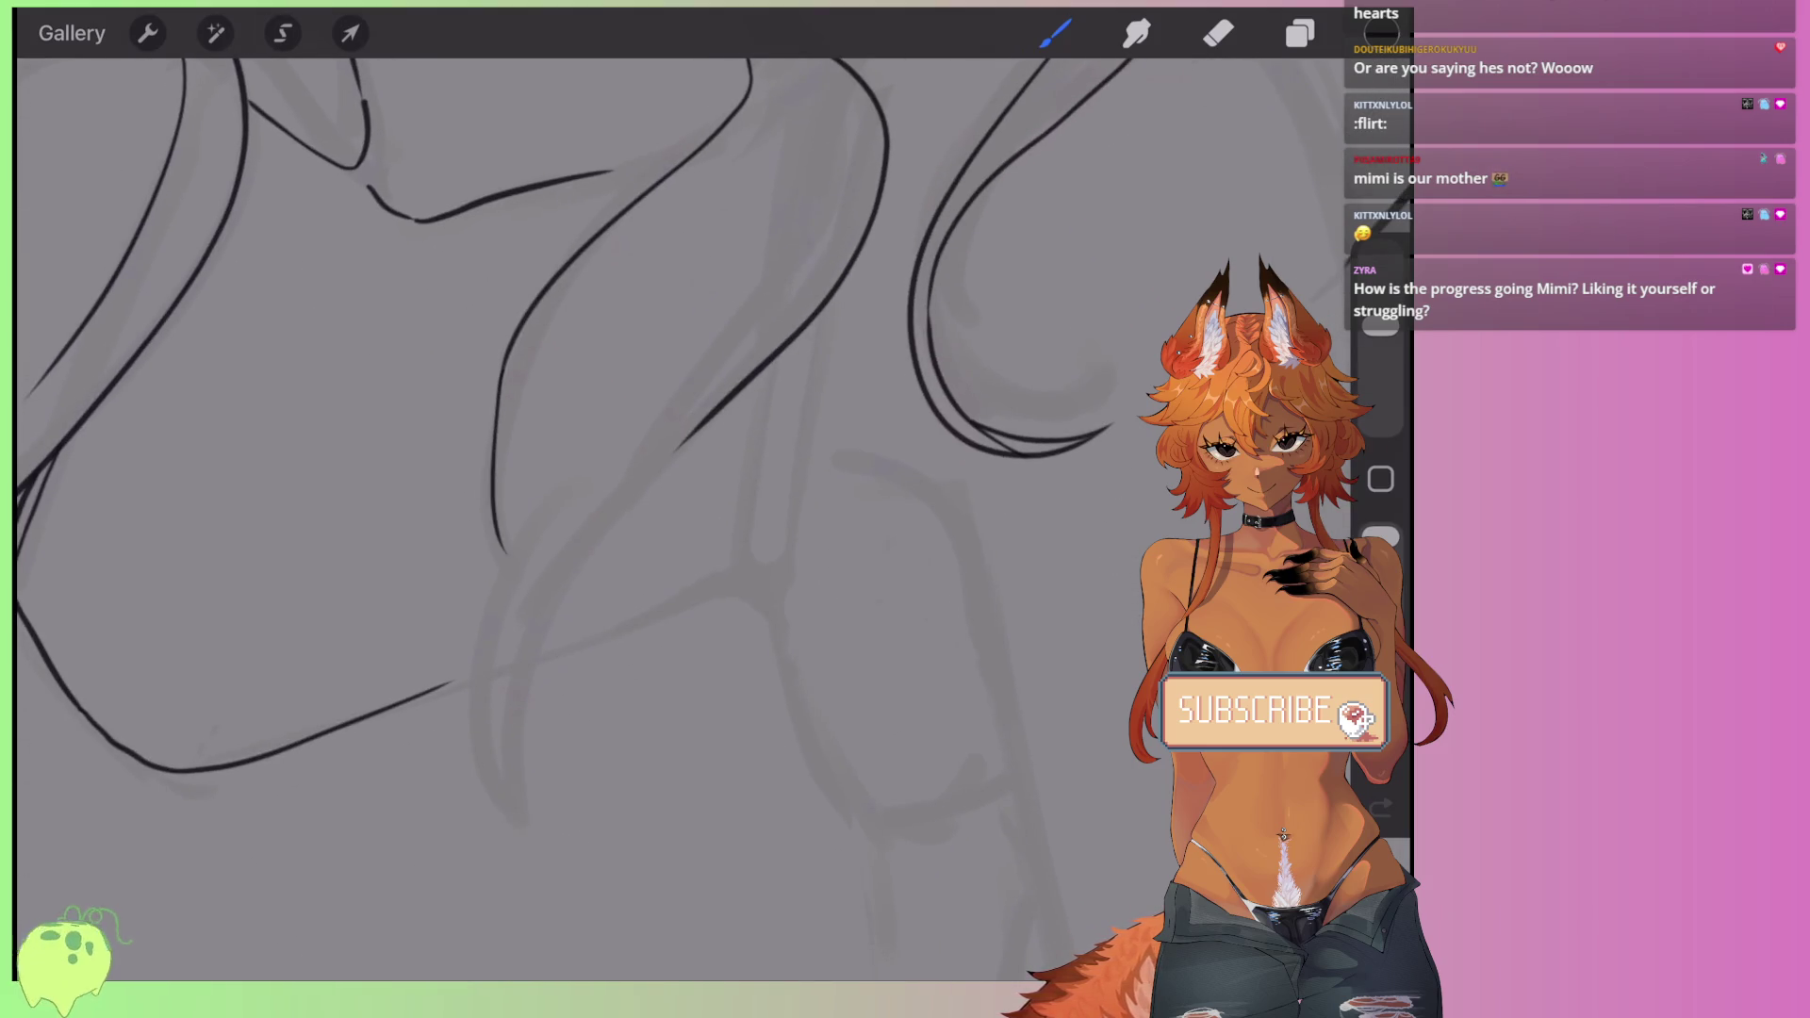
drag(563, 487, 530, 825)
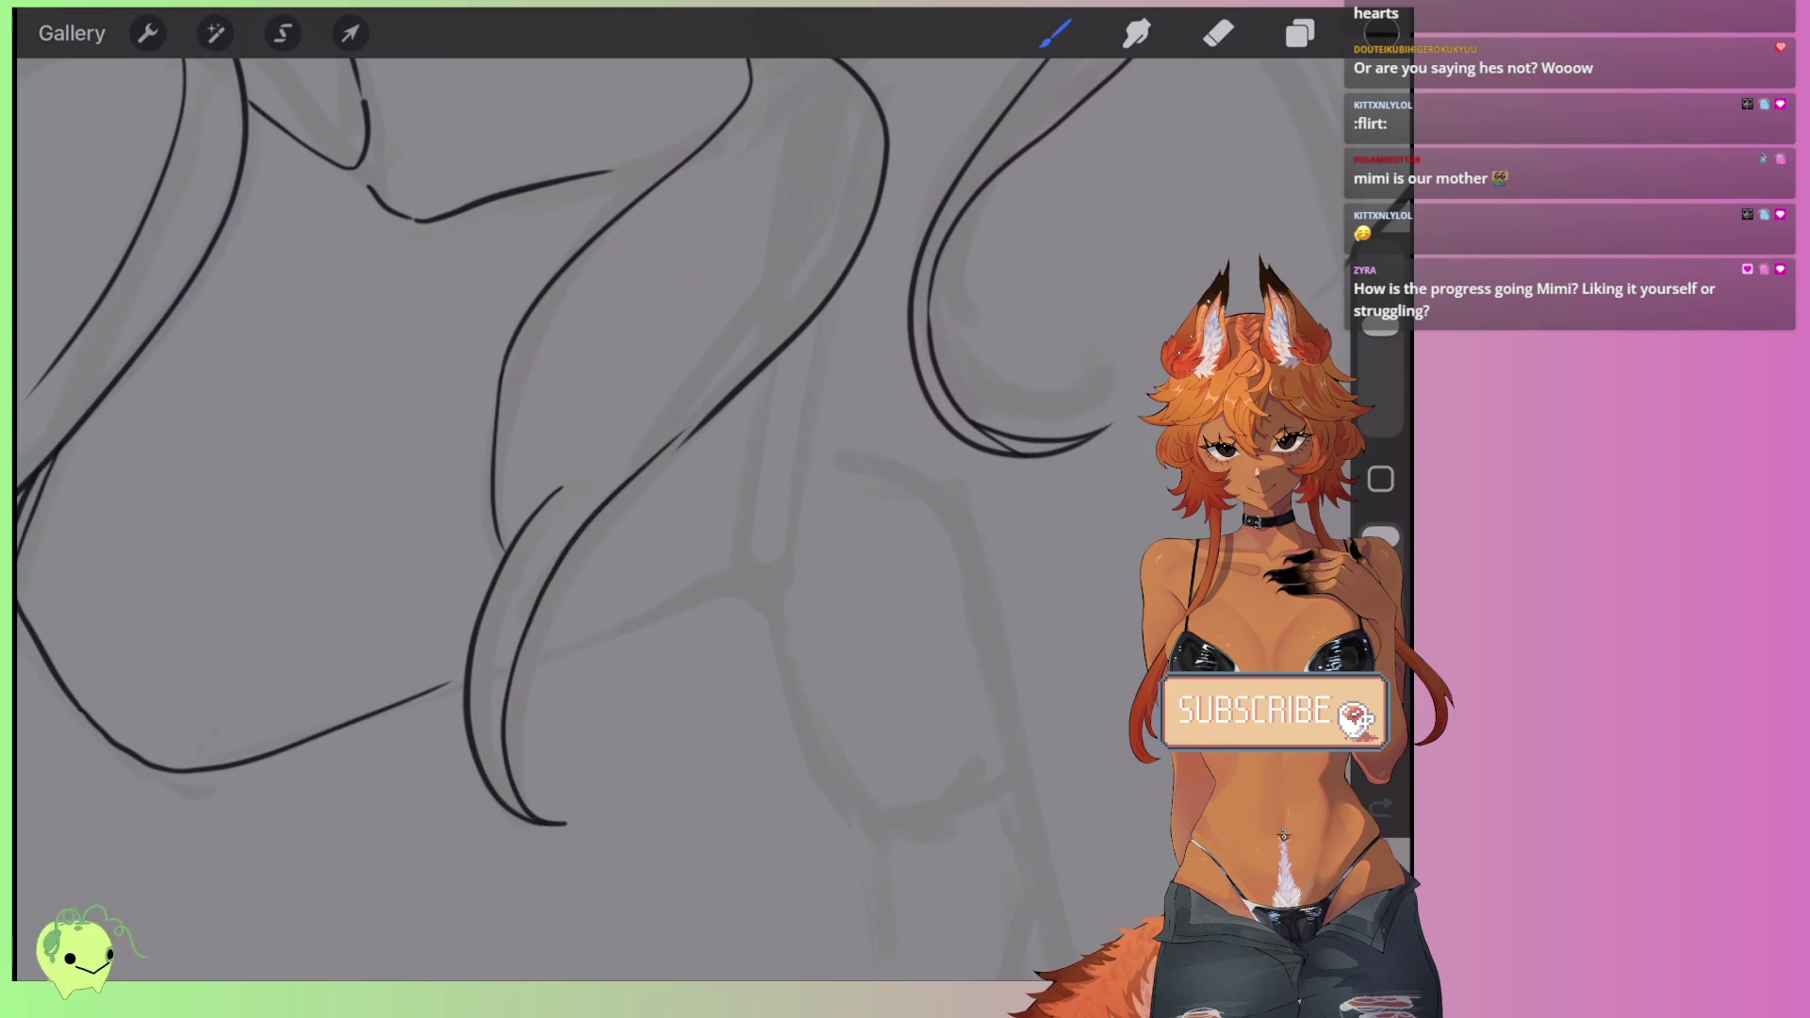
key(ctrl+z)
drag(556, 823, 603, 509)
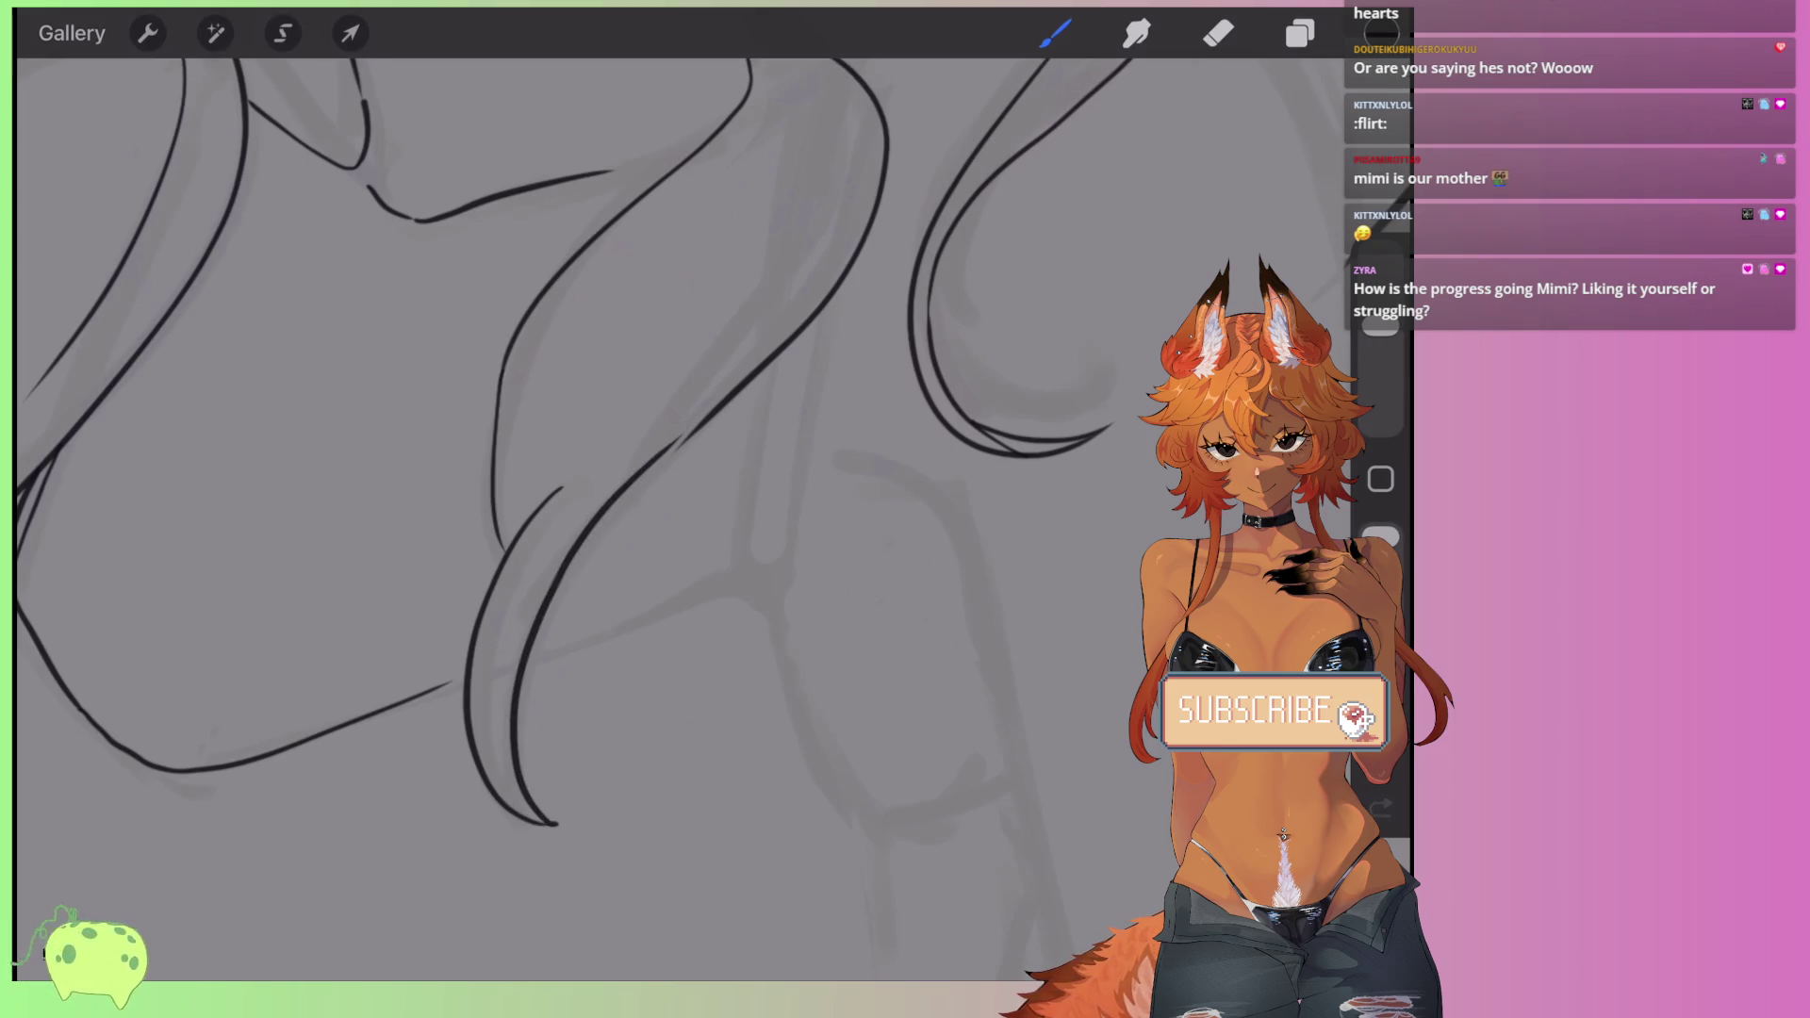
key(ctrl+z)
mouse_move(716, 406)
mouse_down()
mouse_move(526, 693)
mouse_move(585, 832)
mouse_up()
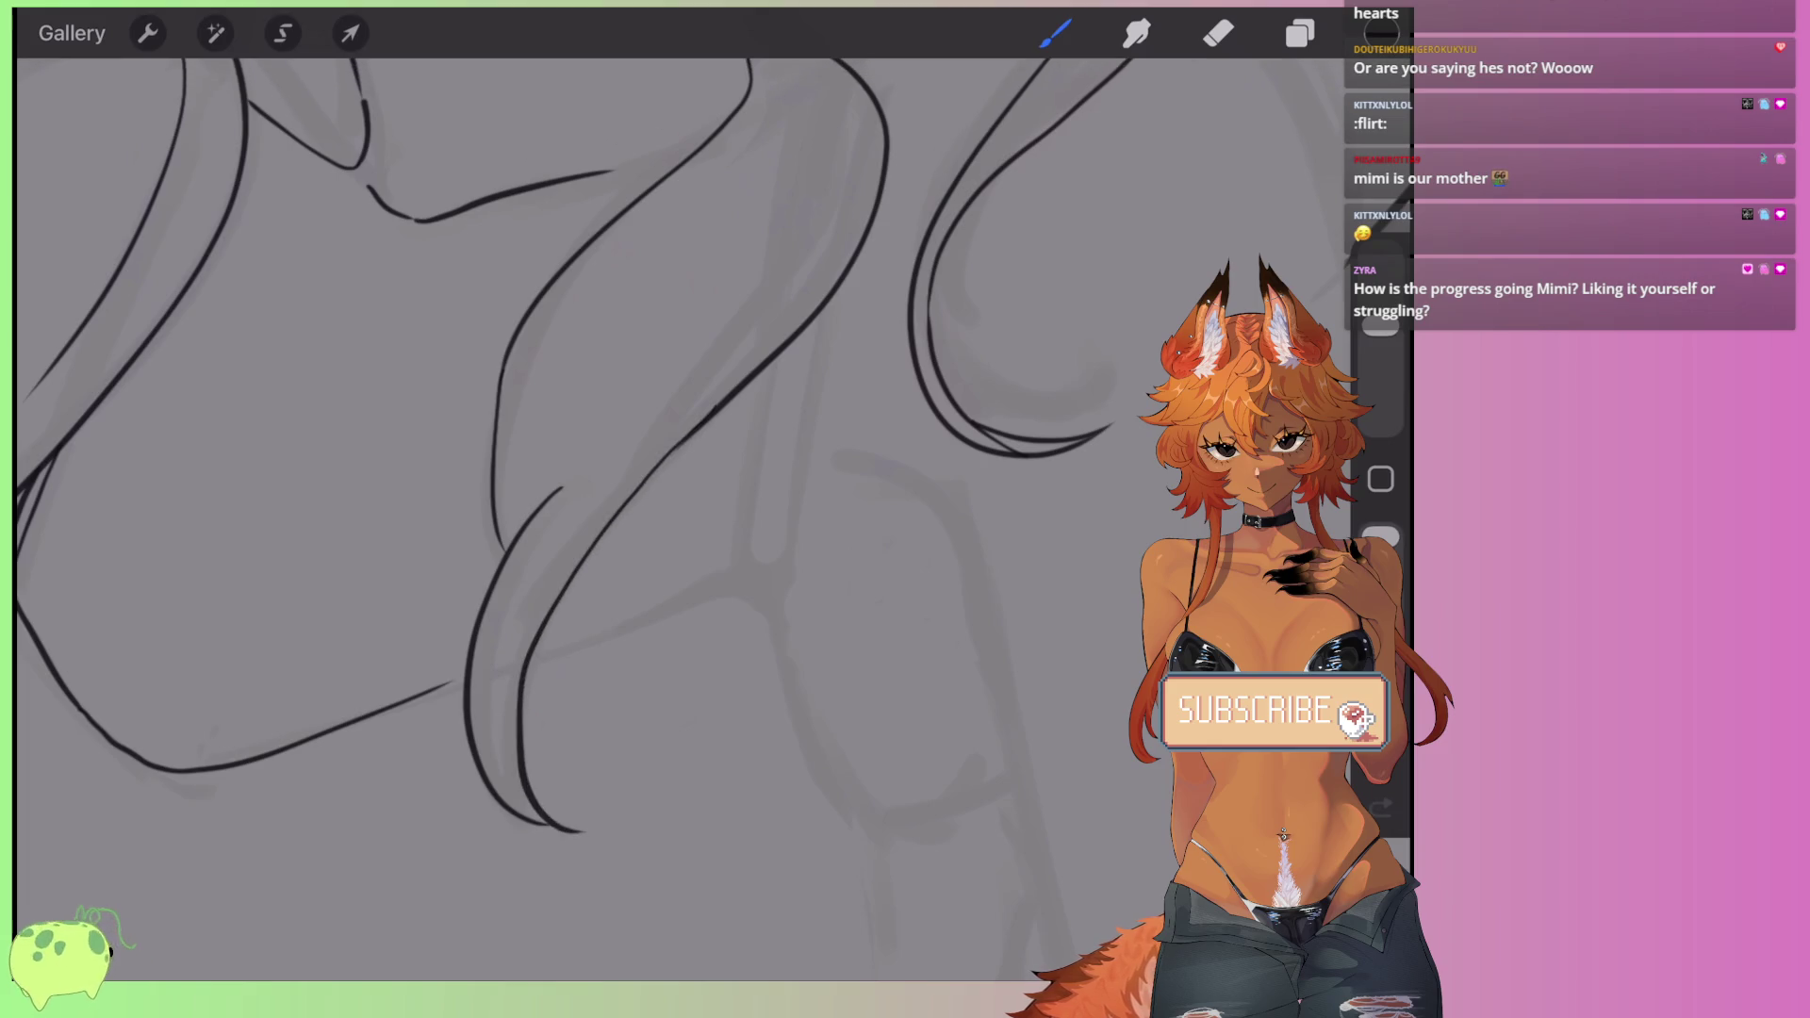
- Replace trial upper-right and short inner curves with one longer inner hair curve
drag(702, 351, 871, 75)
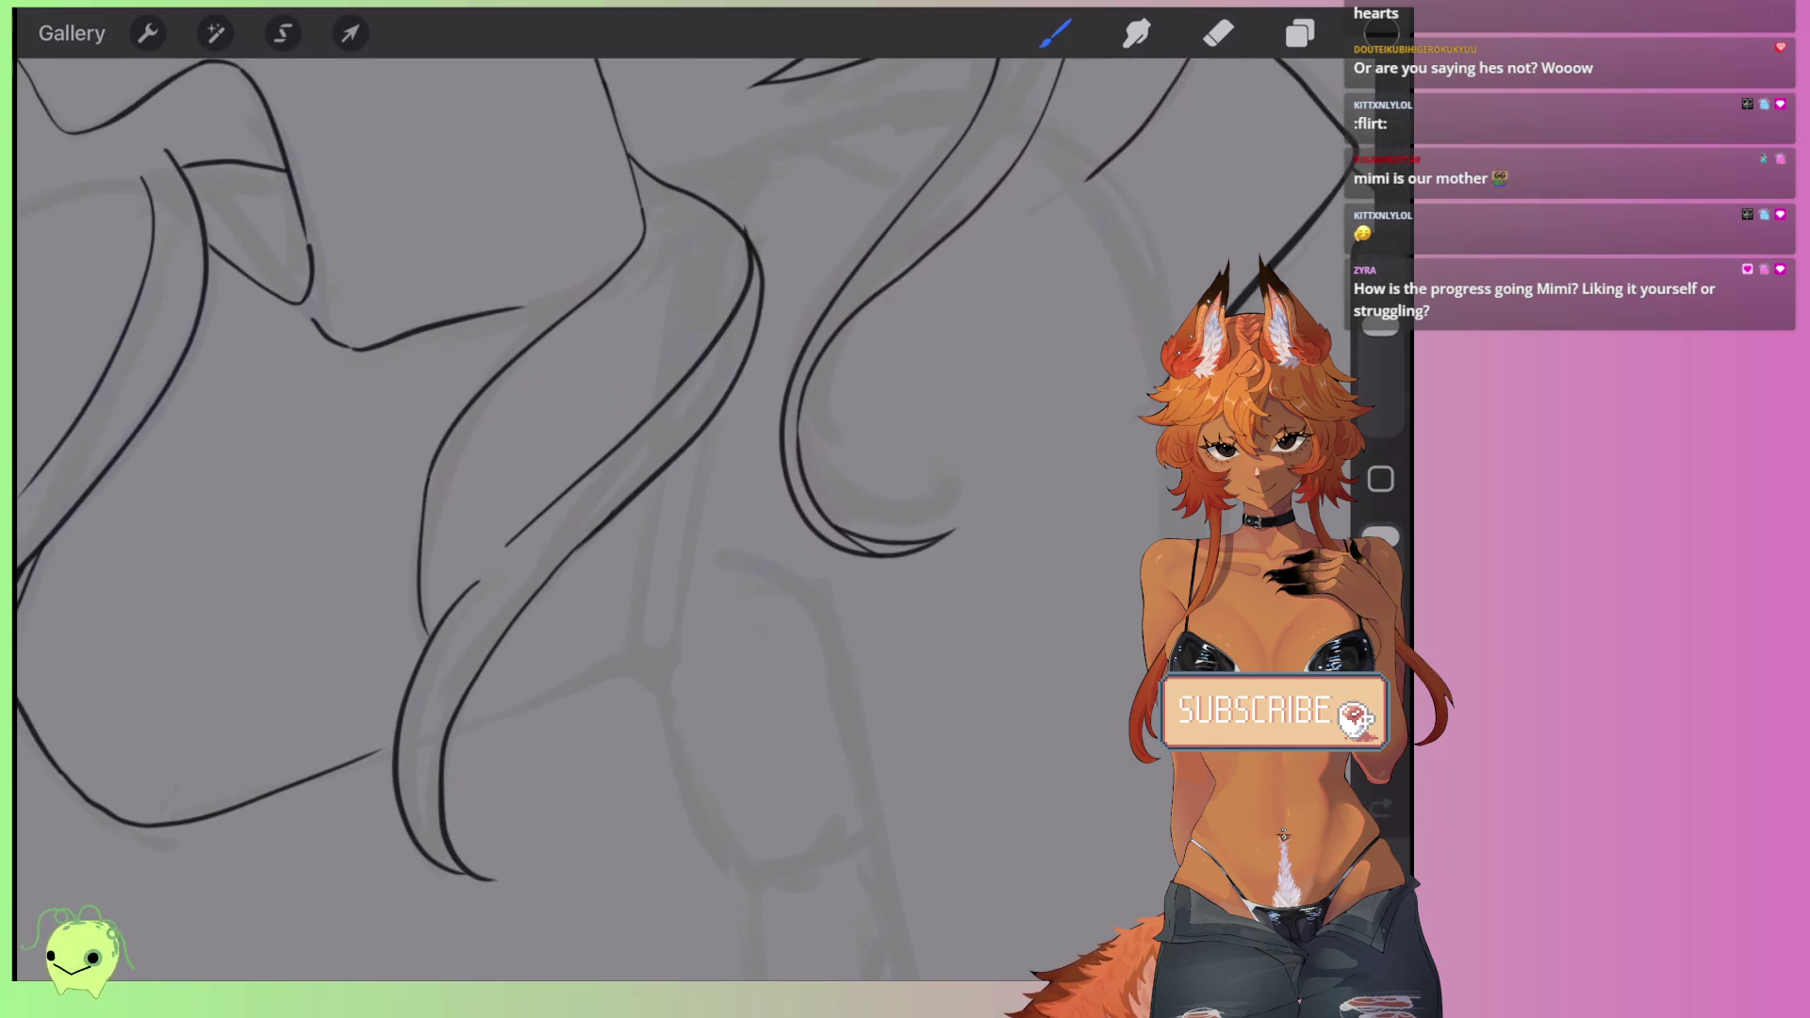
key(ctrl+z)
drag(645, 430, 487, 574)
scroll(603, 509, up, 1)
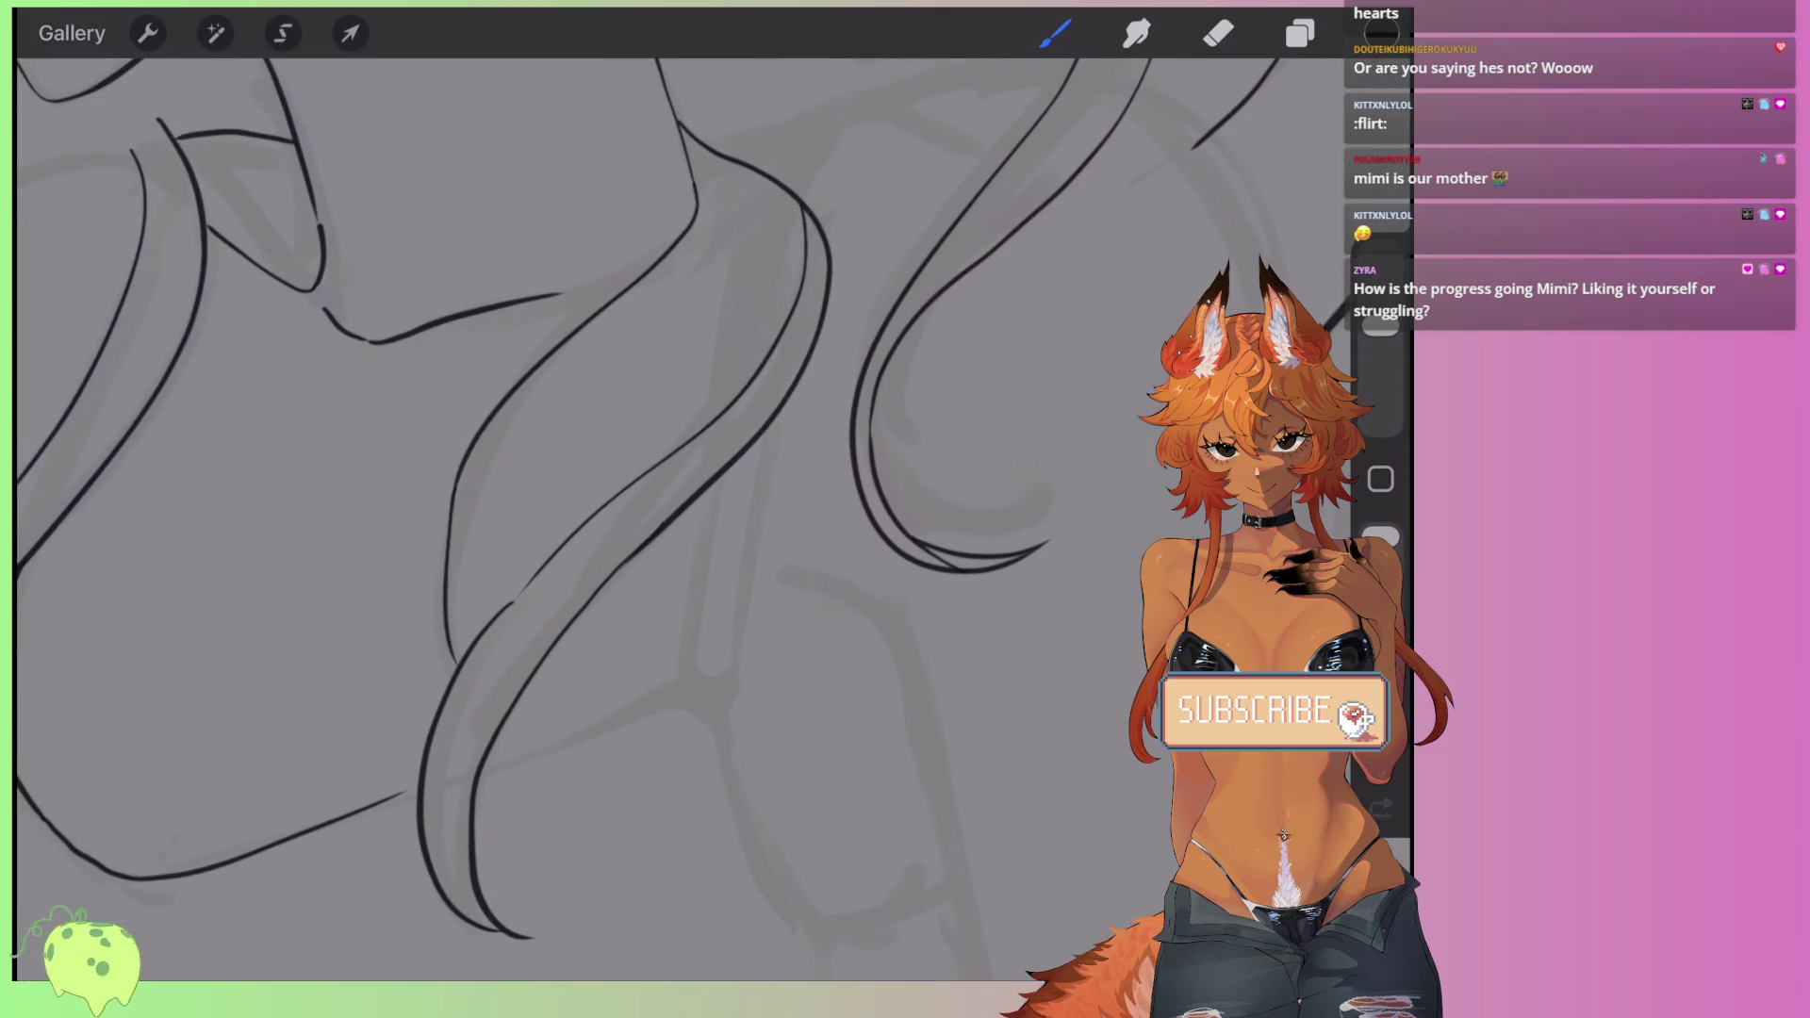
key(ctrl+z)
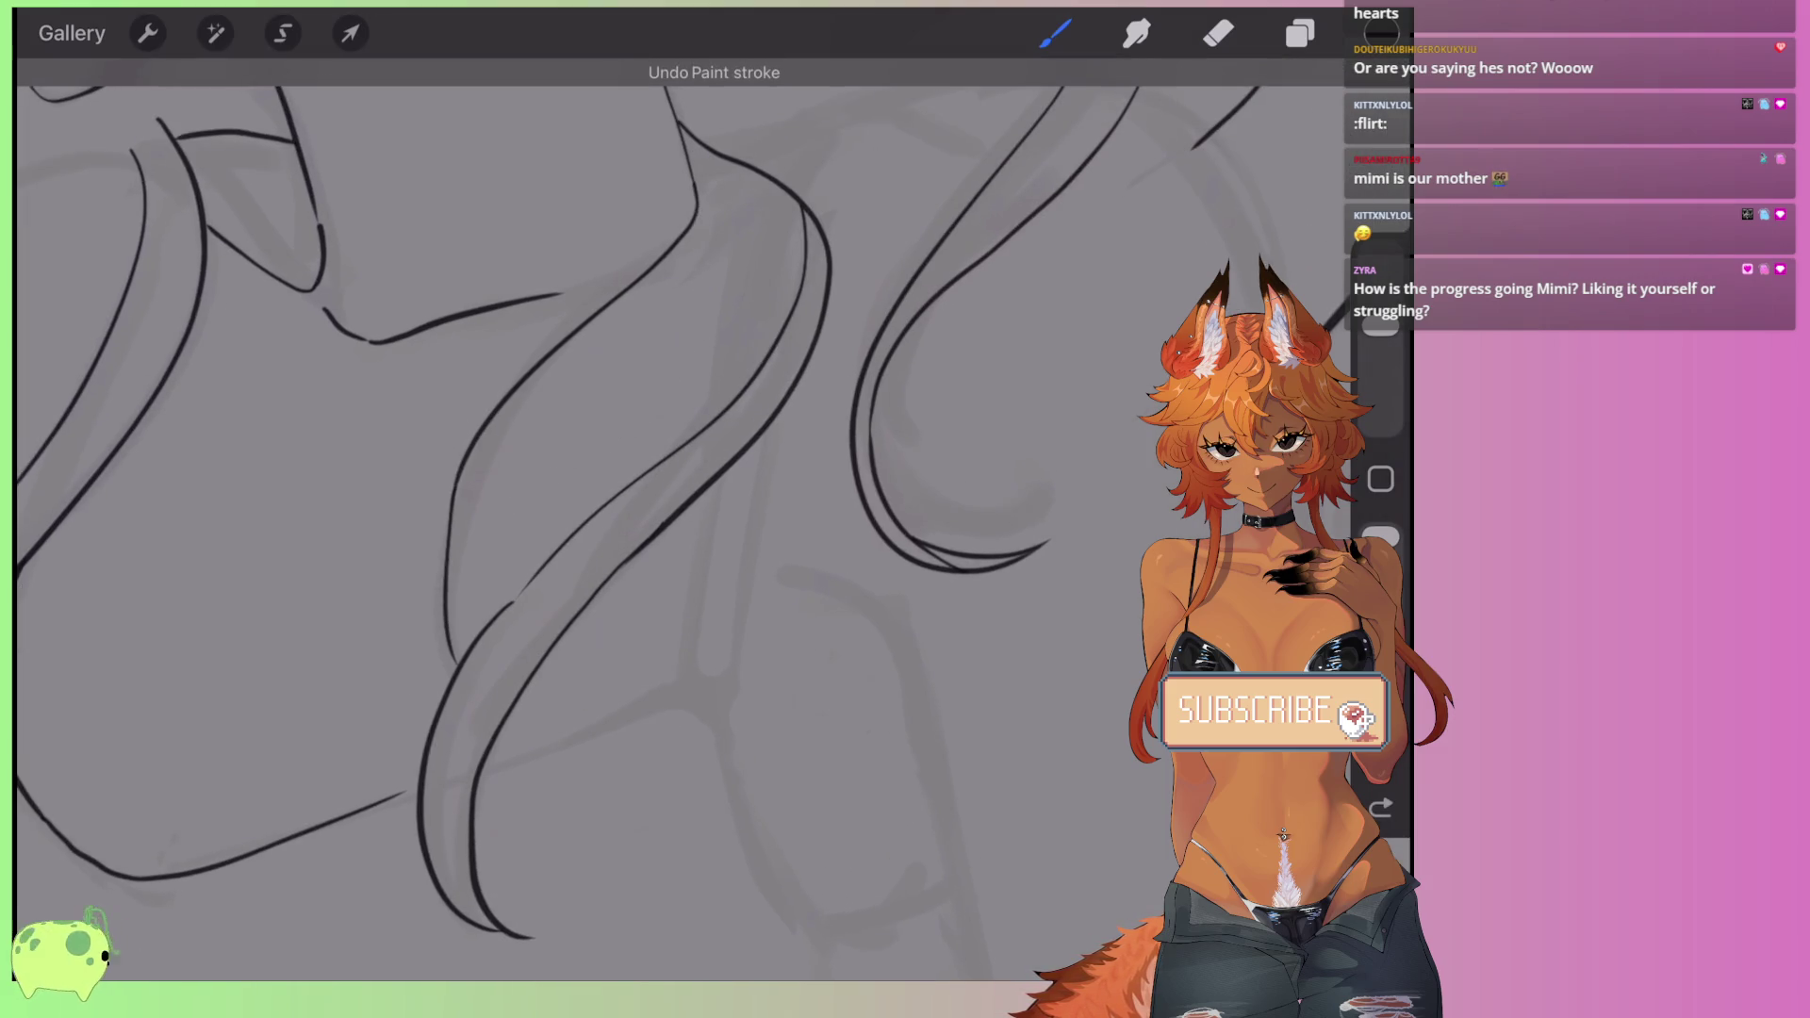
drag(698, 200, 554, 504)
- Add a dark line below the hair strand
scroll(603, 509, down, 2)
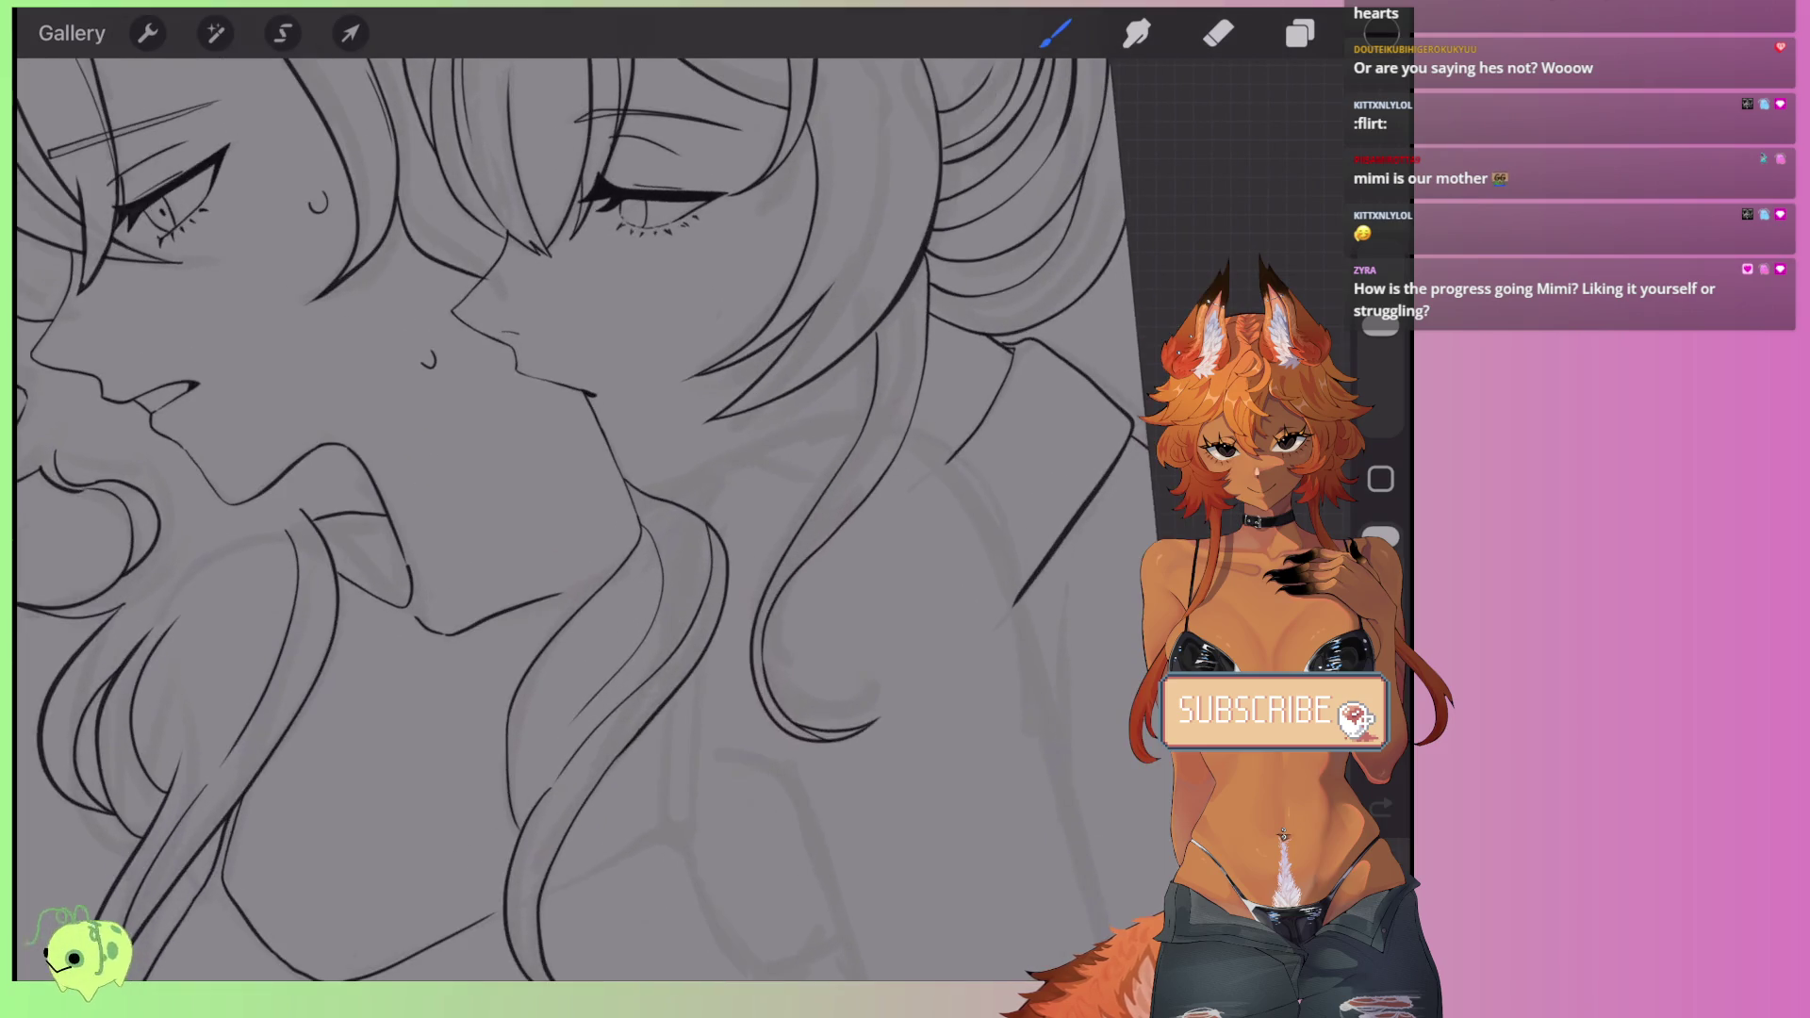
scroll(604, 509, up, 2)
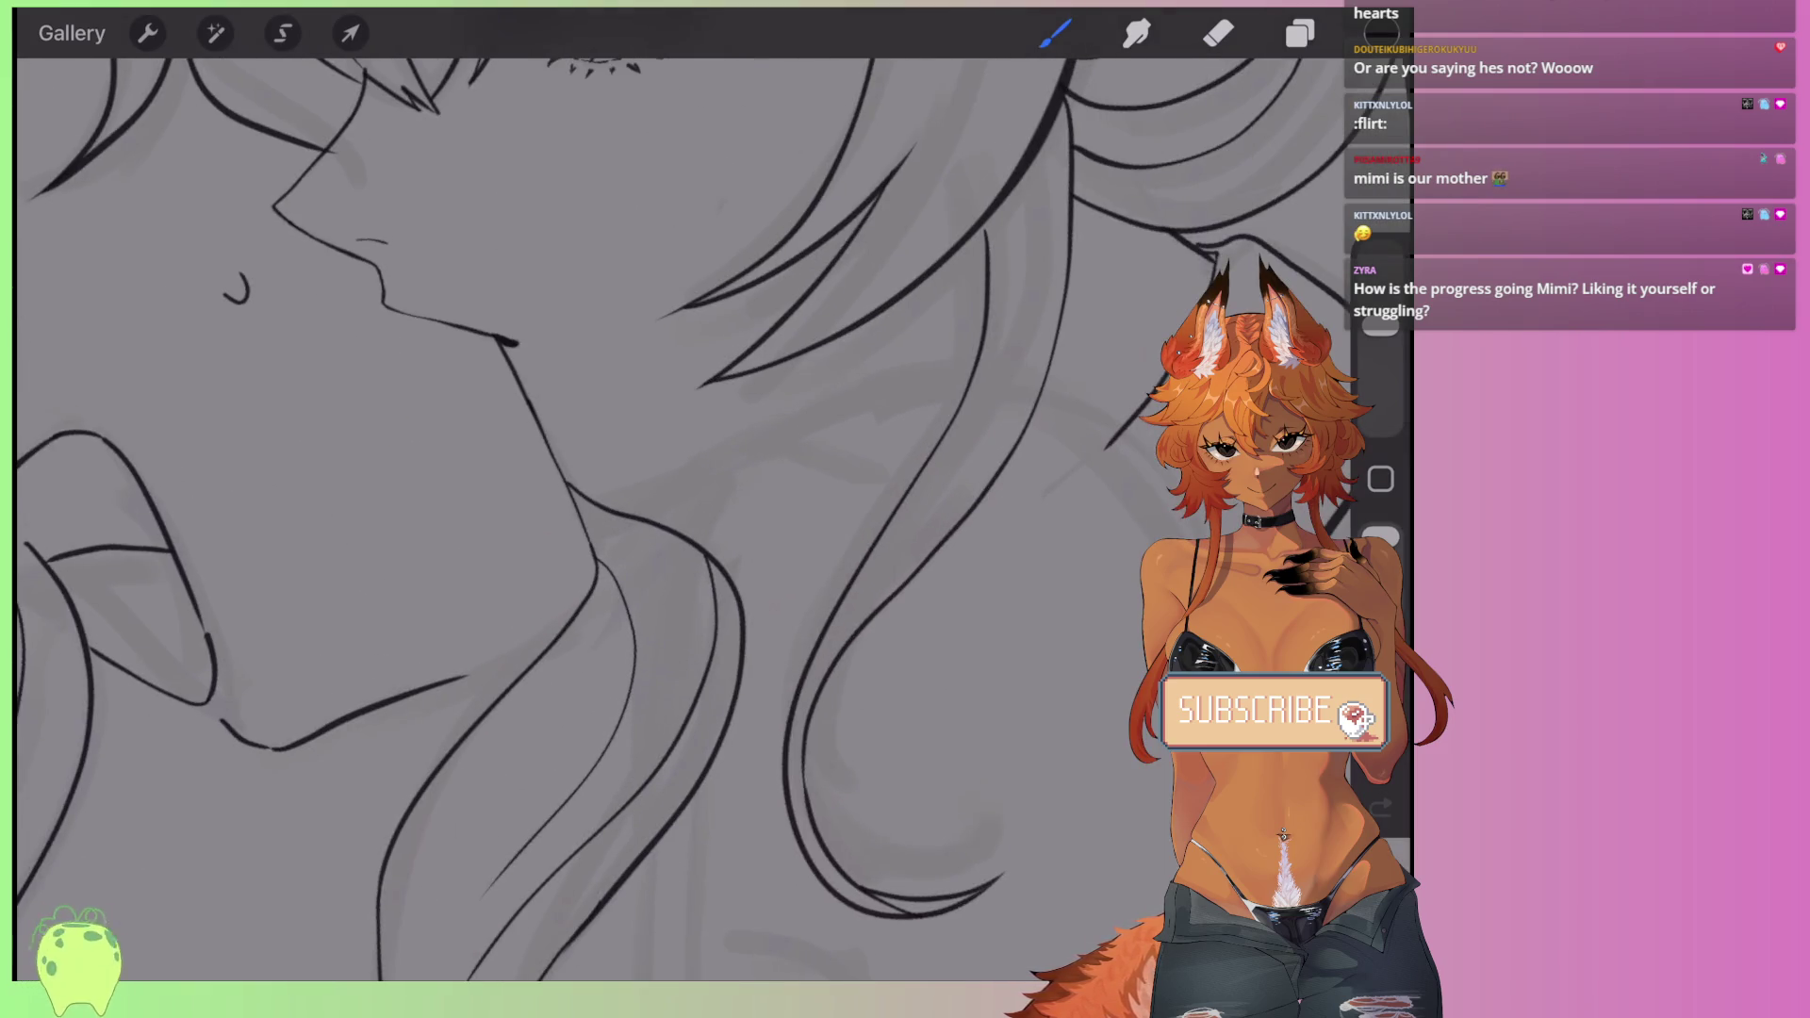
drag(956, 369, 698, 474)
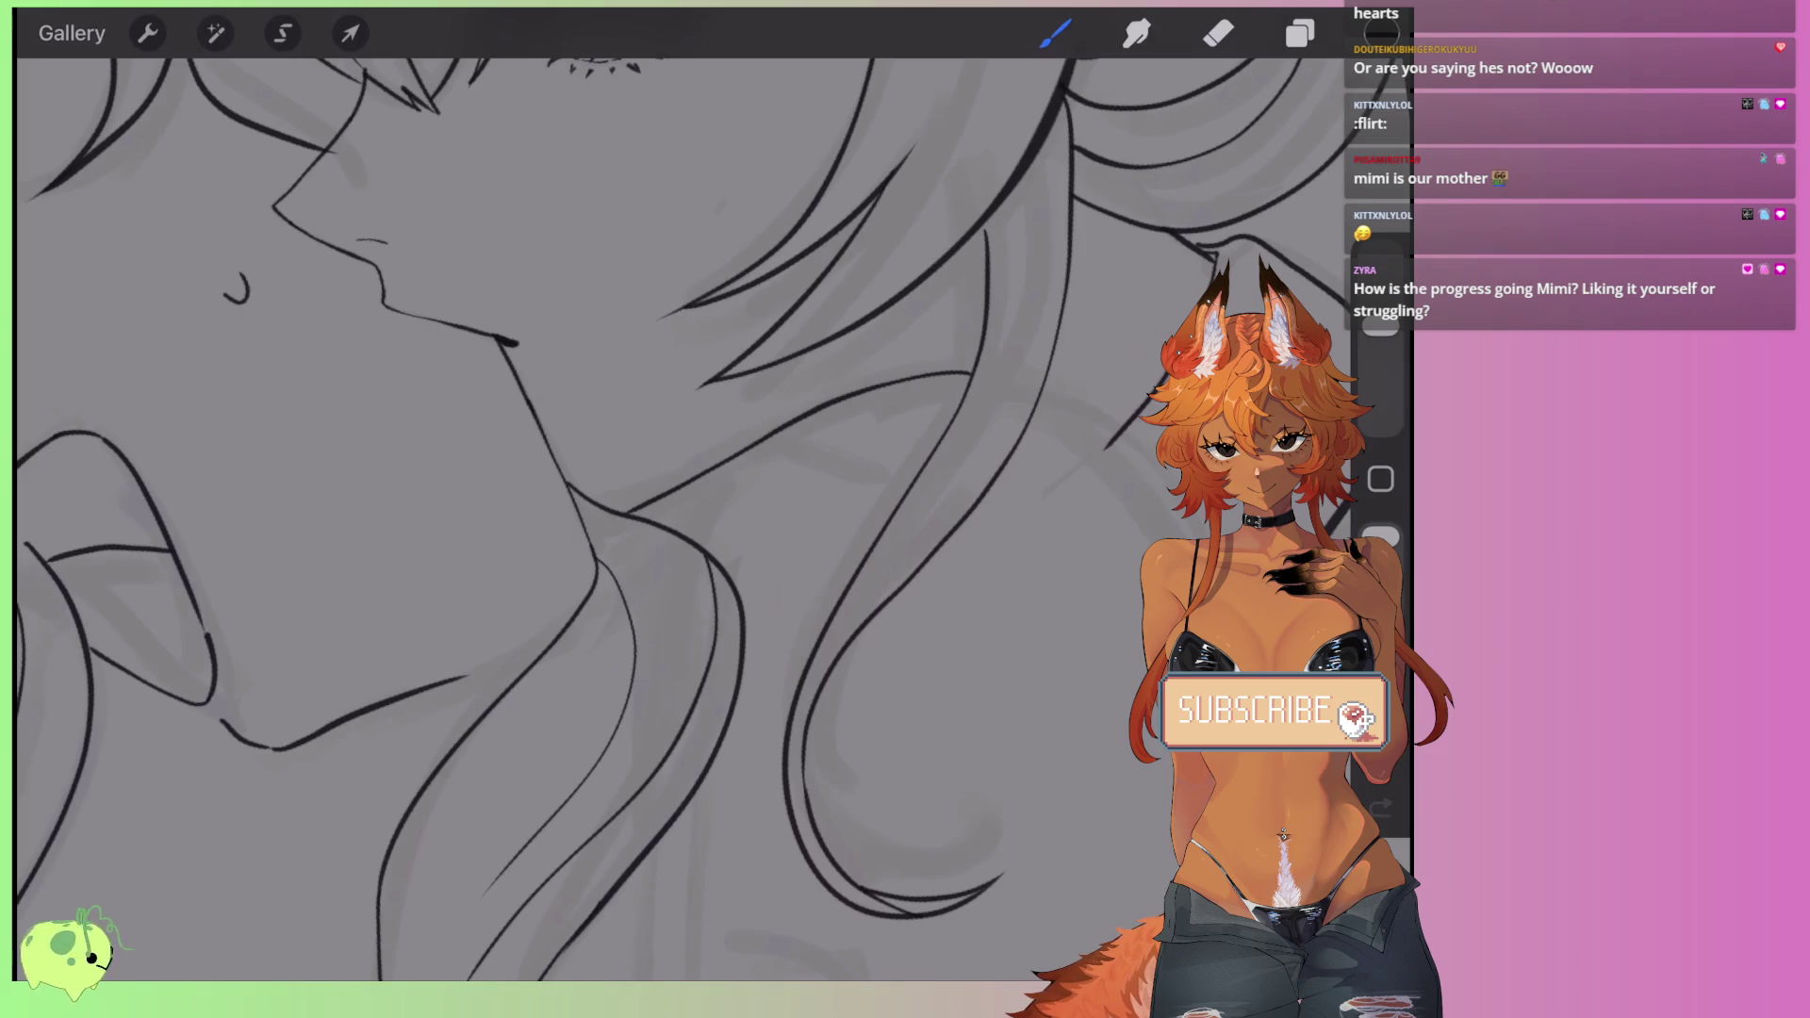
scroll(603, 509, down, 2)
scroll(603, 509, up, 2)
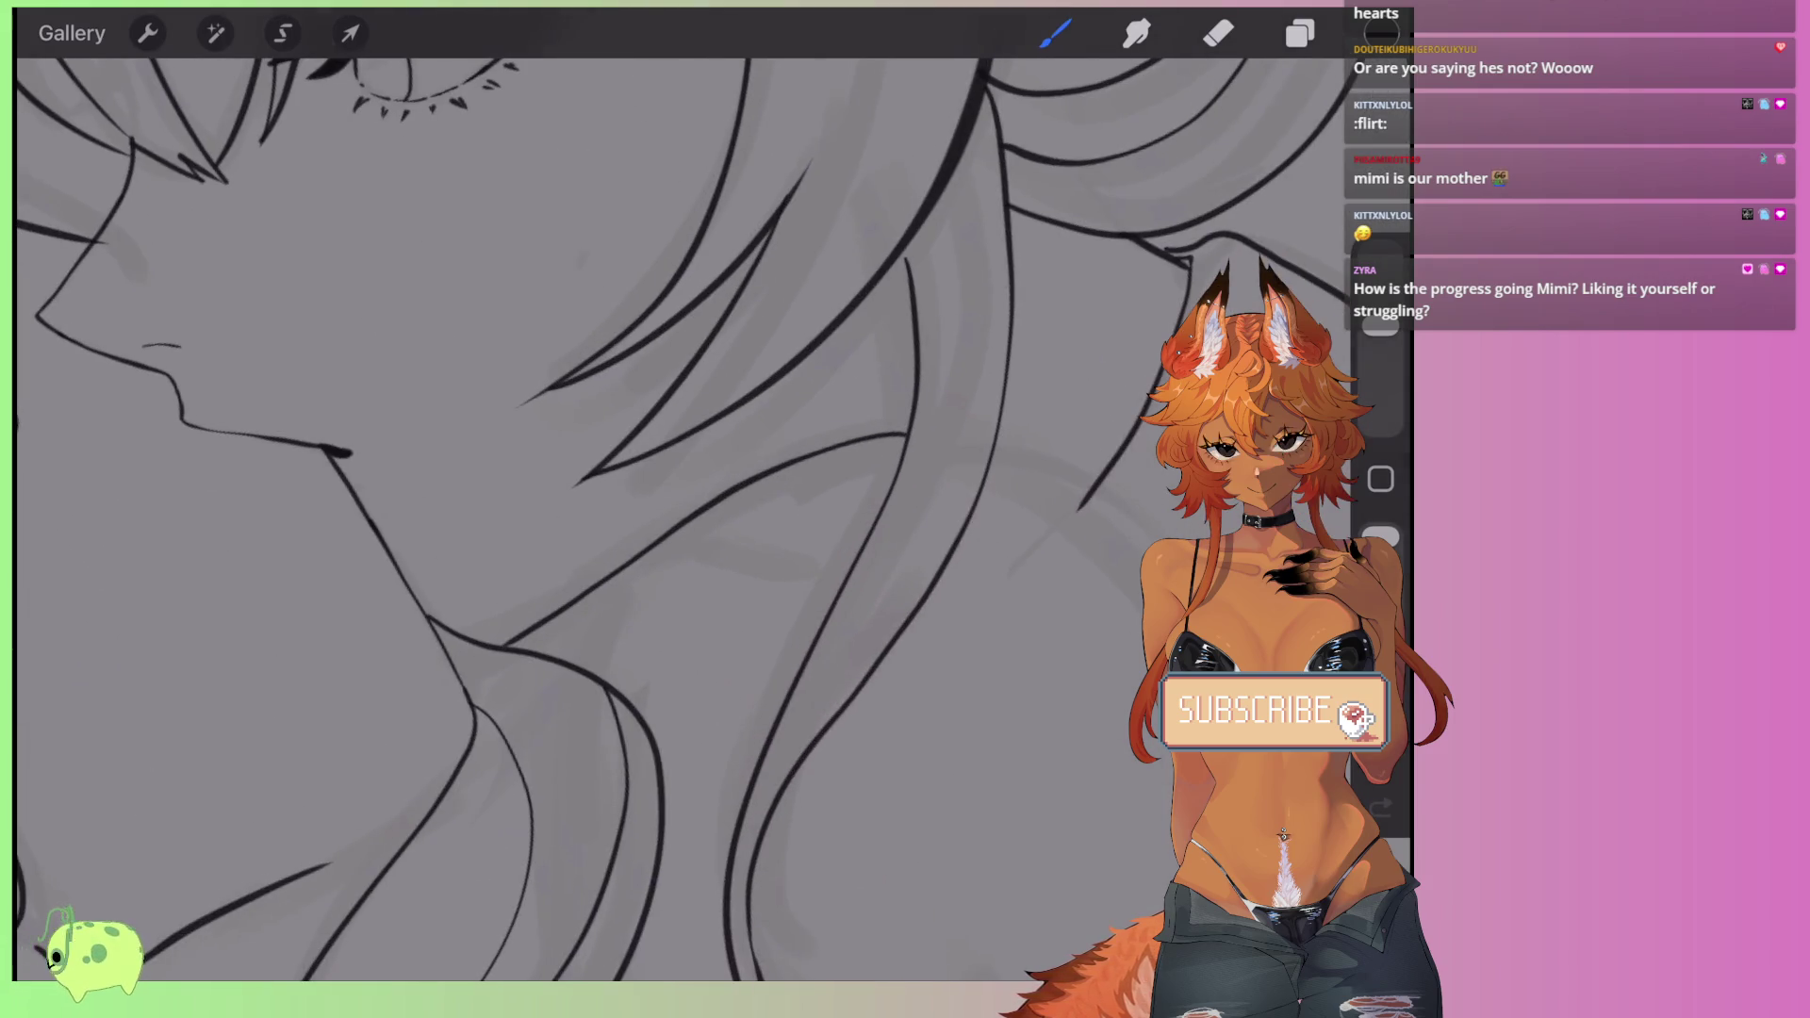
scroll(603, 509, down, 5)
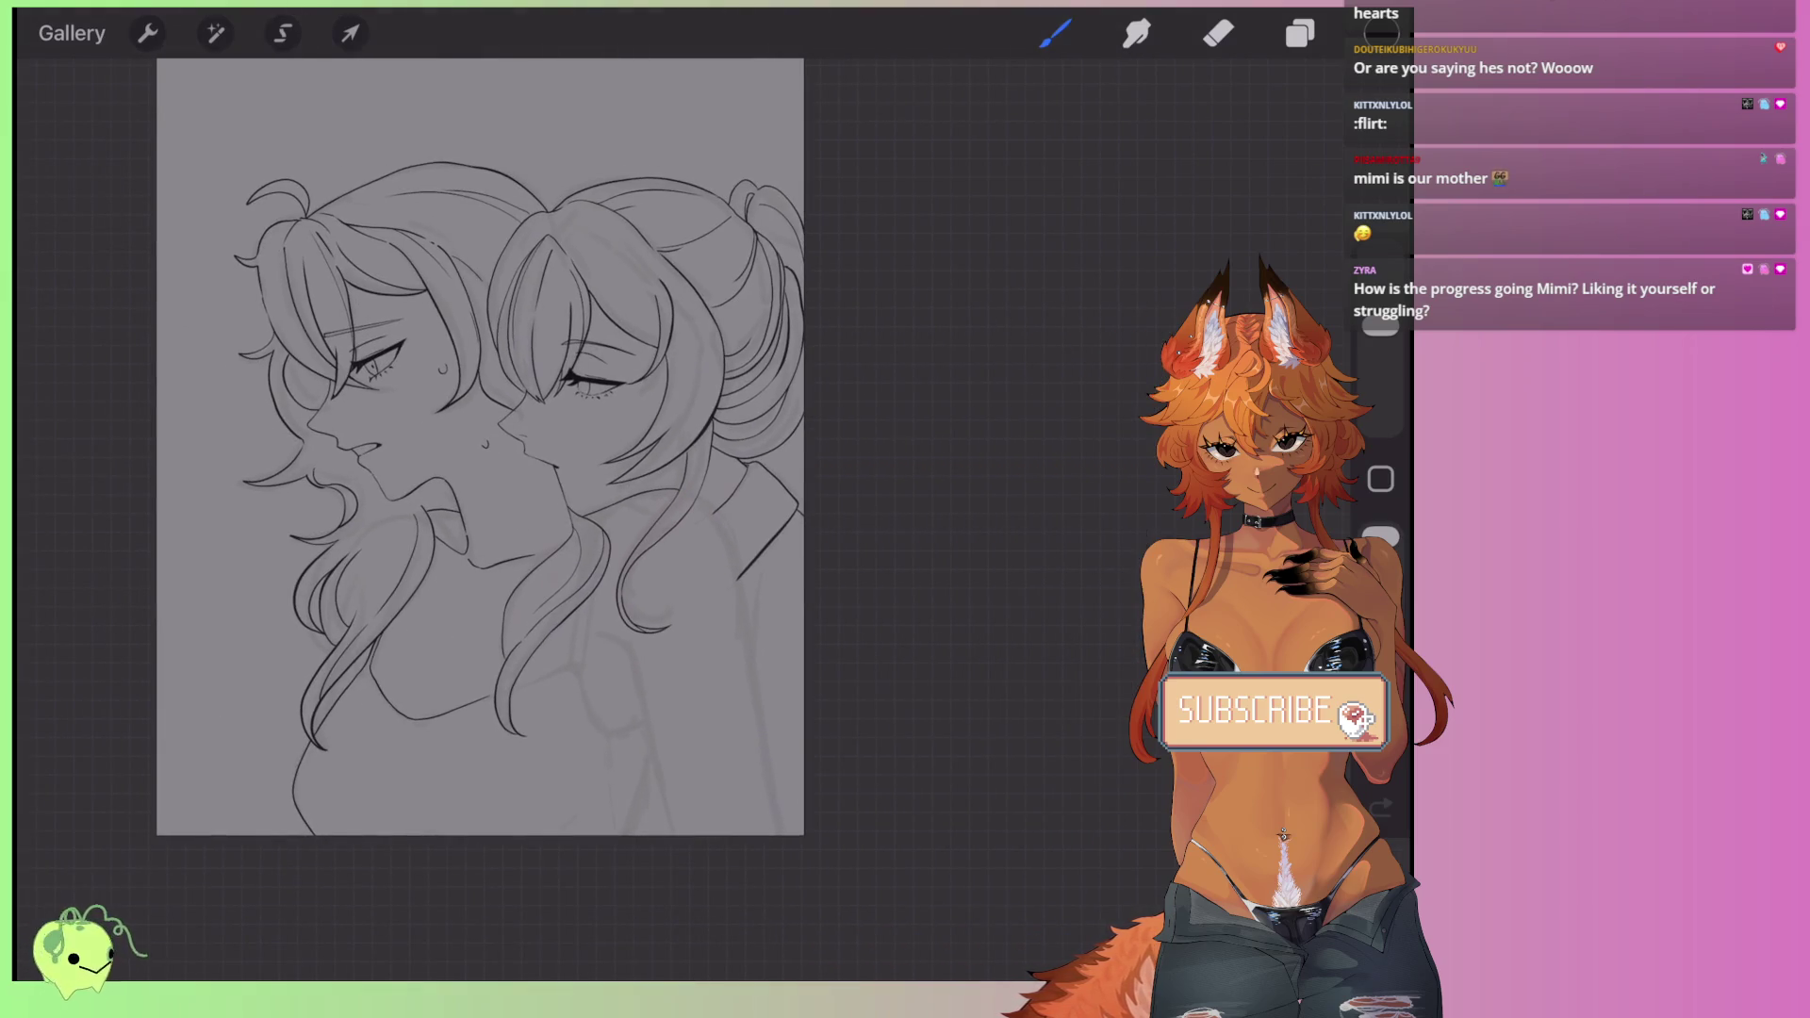
- Undo recent strokes and discard a trial stroke joining the neck line
scroll(527, 509, up, 5)
key(ctrl+z)
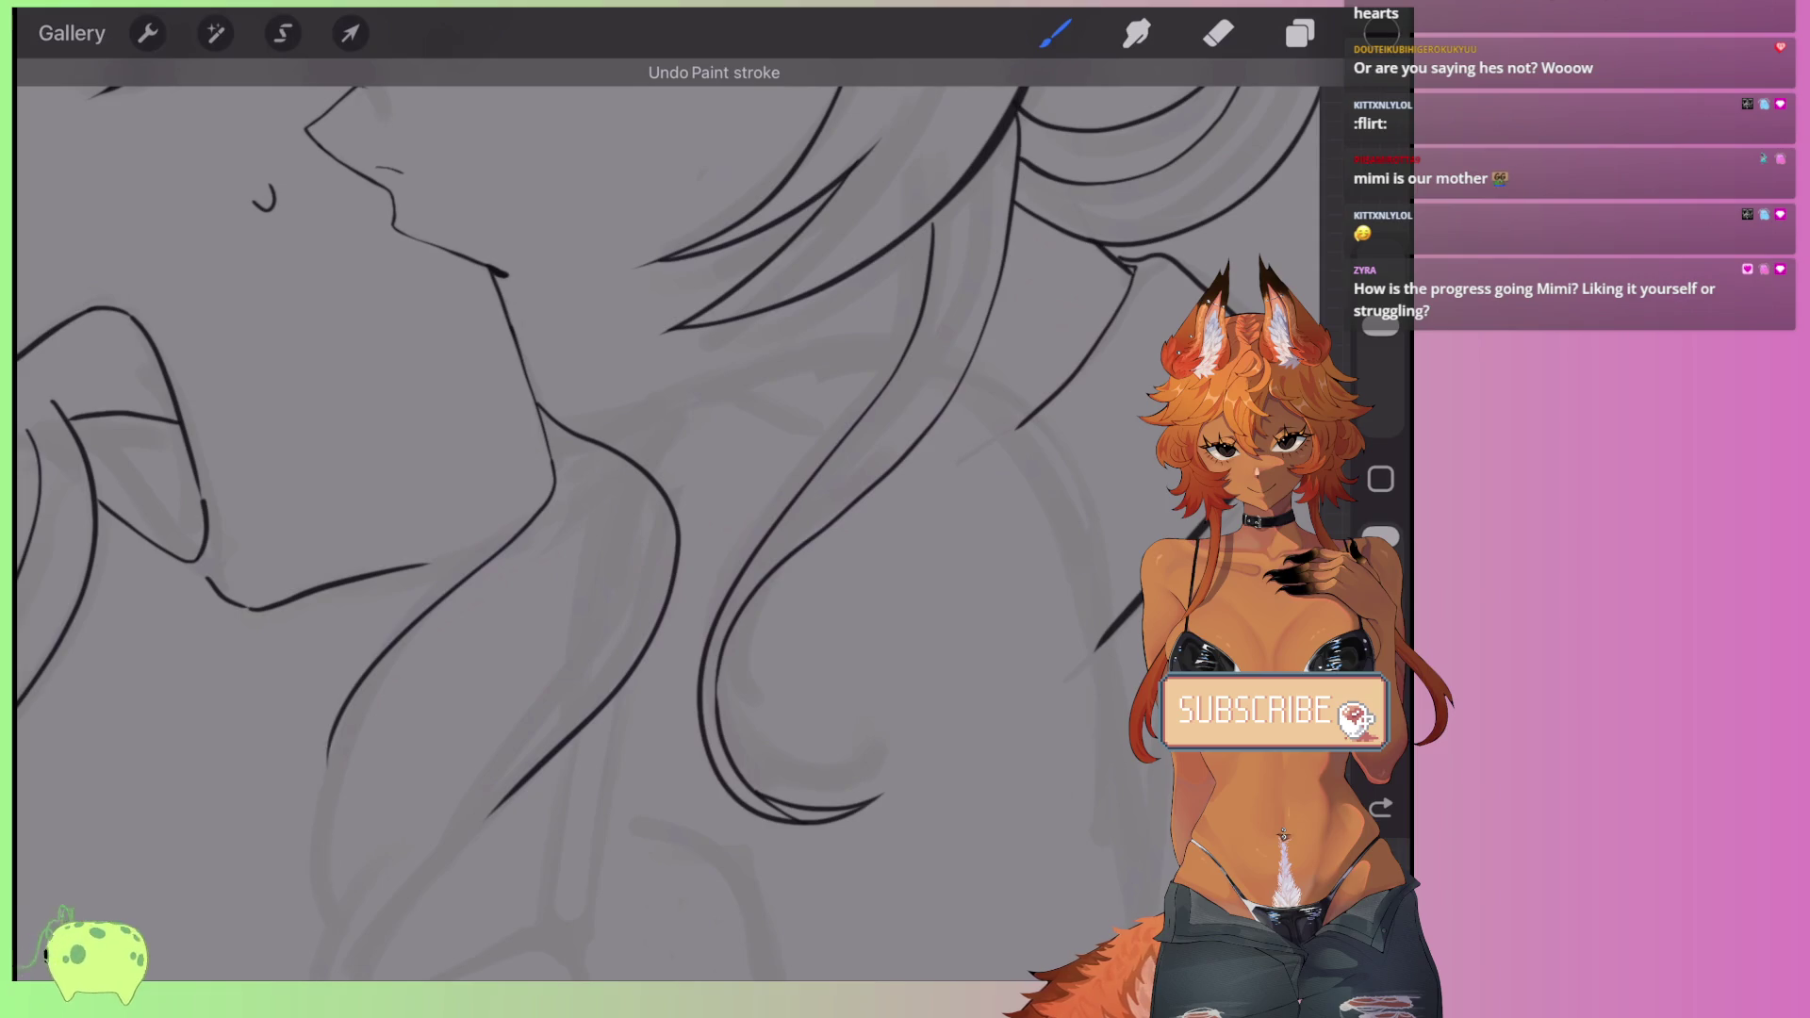
key(ctrl+z)
key(ctrl+z)
scroll(603, 509, down, 1)
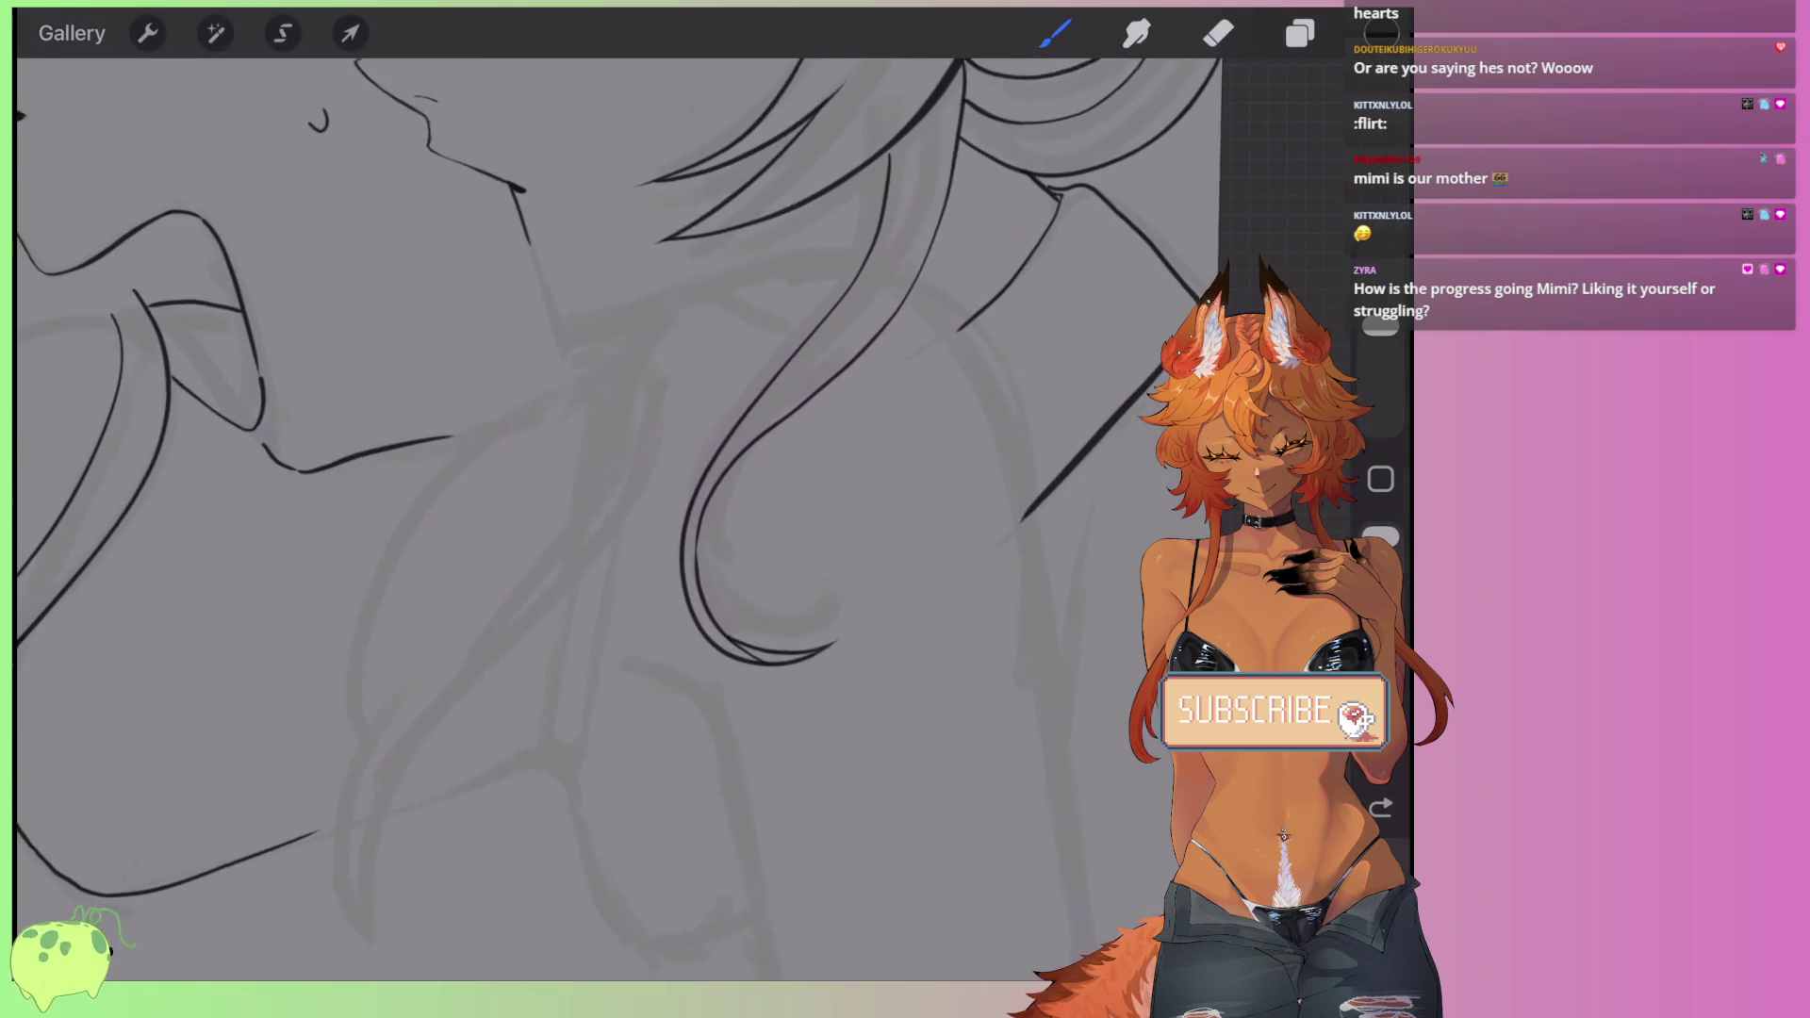
scroll(585, 283, up, 2)
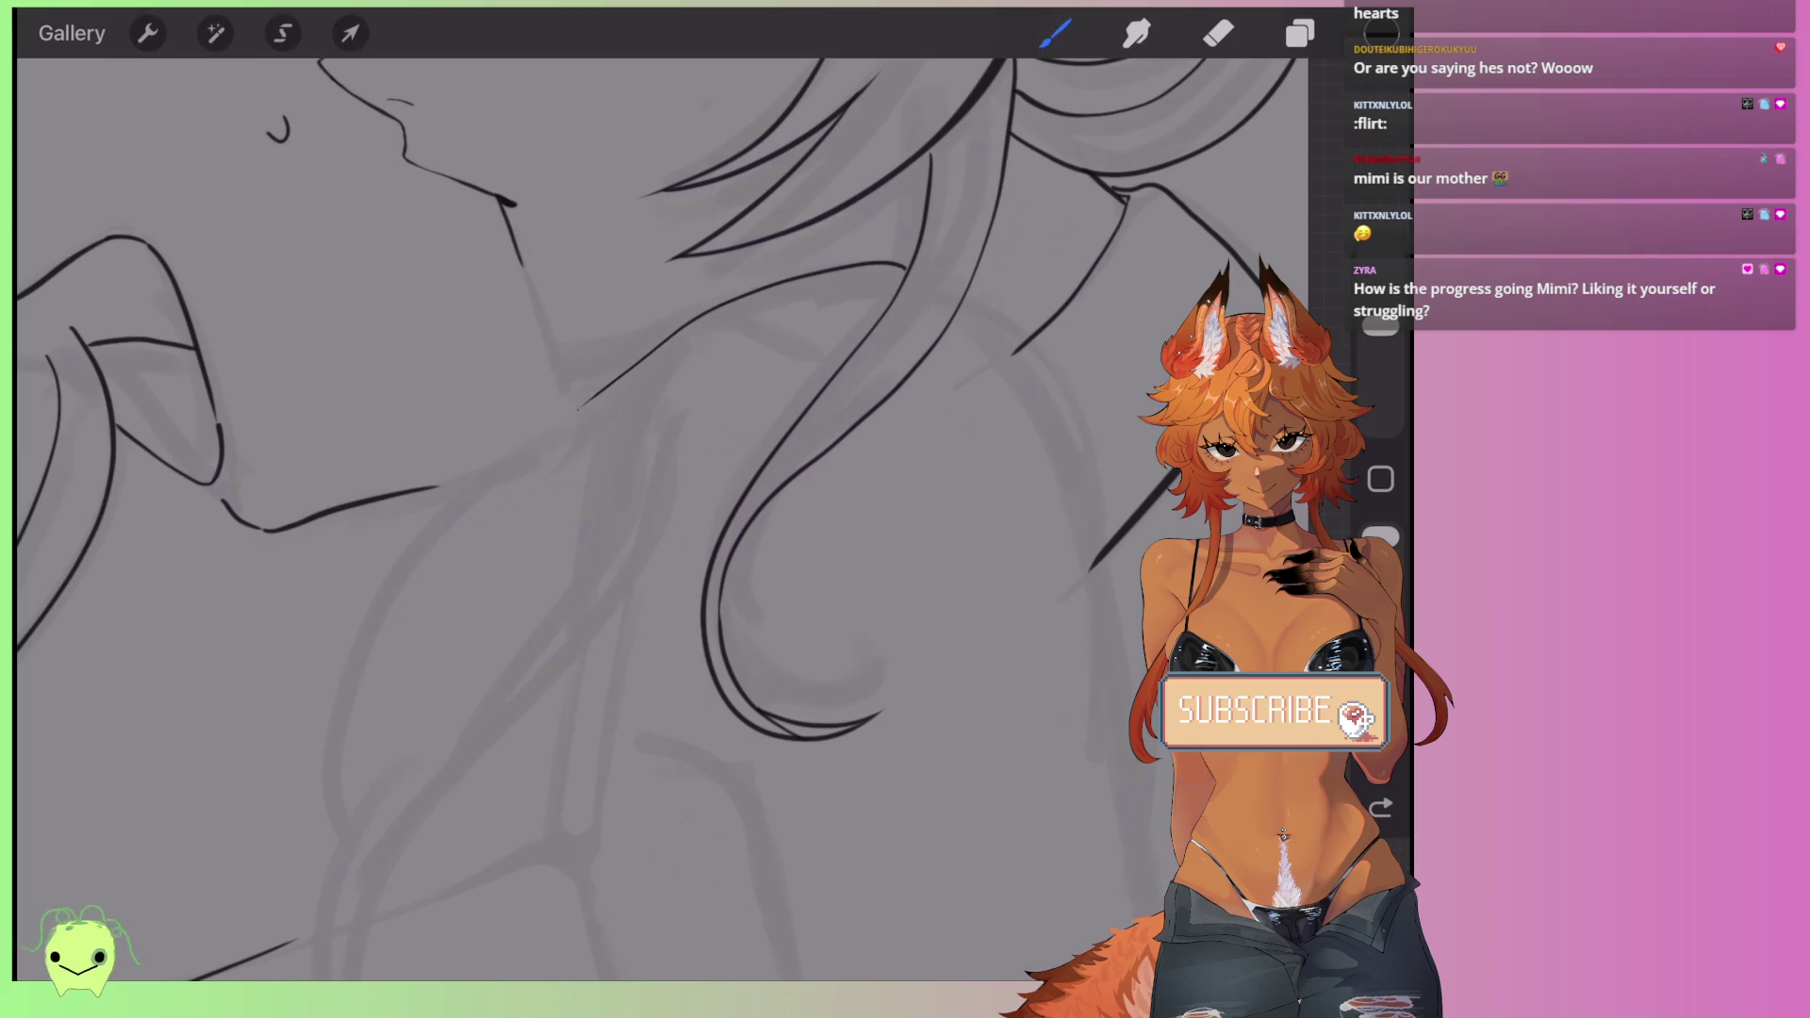
drag(443, 485, 548, 435)
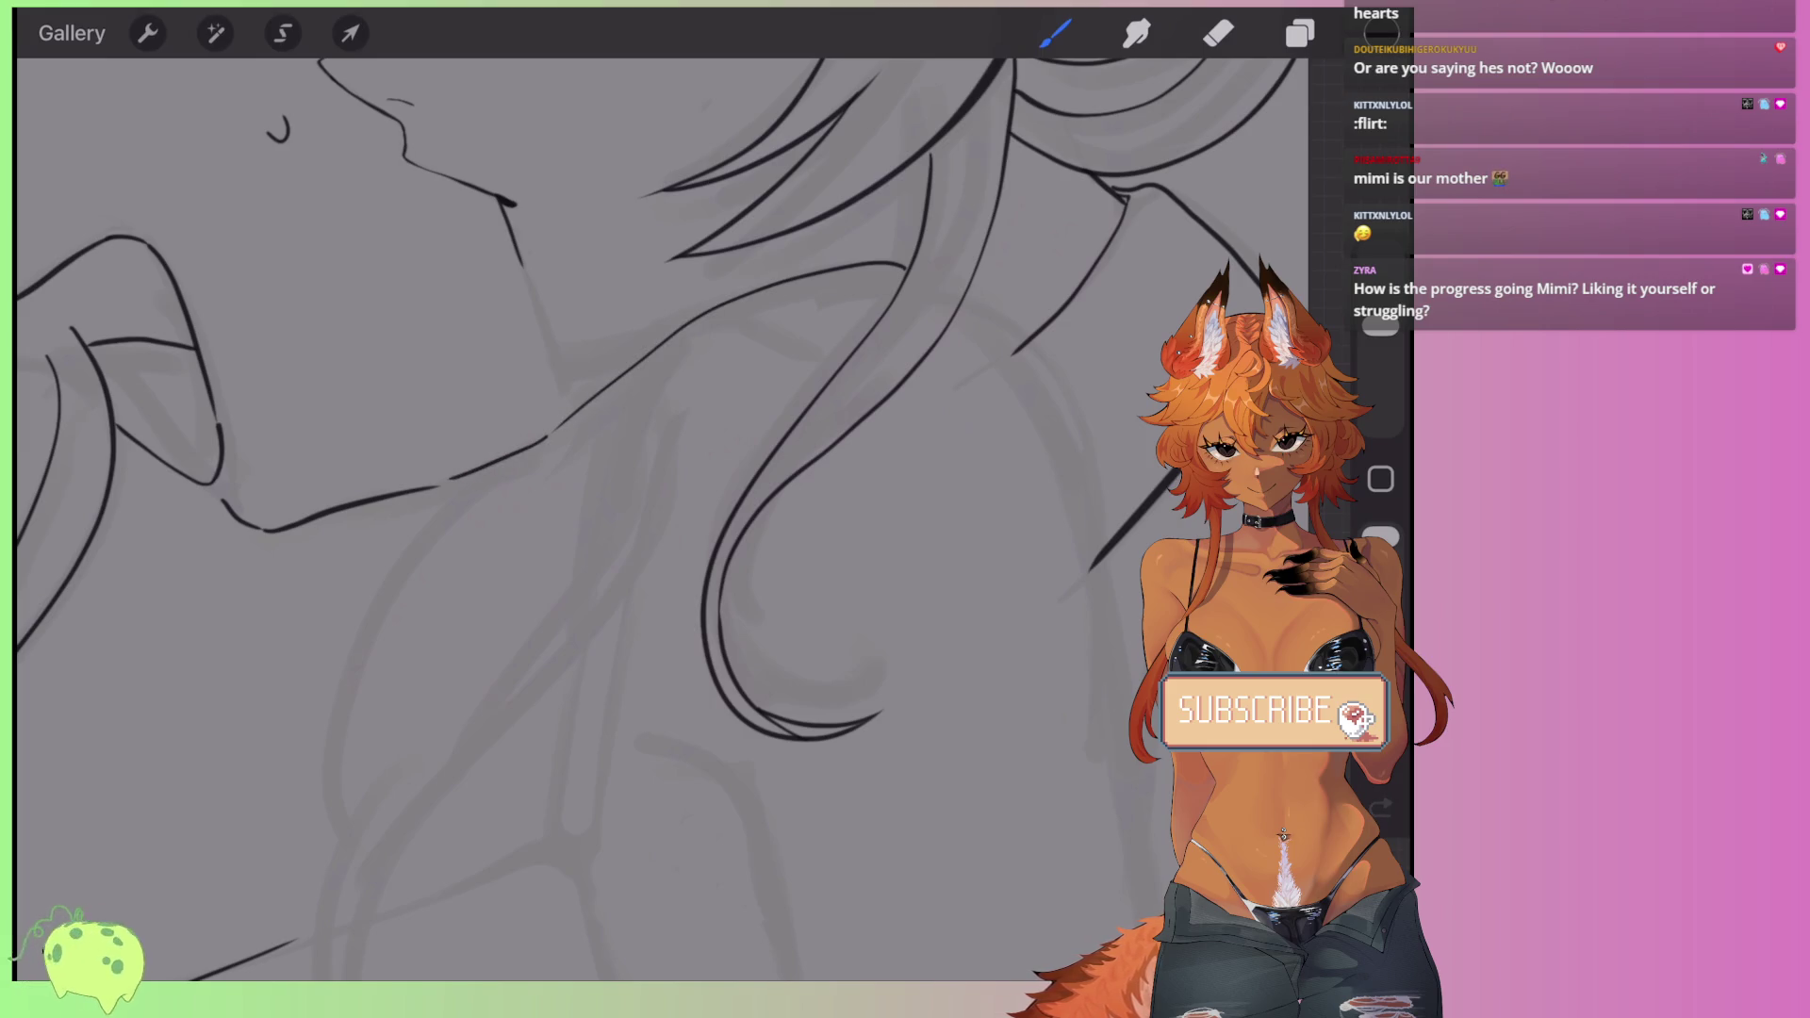
scroll(659, 471, up, 3)
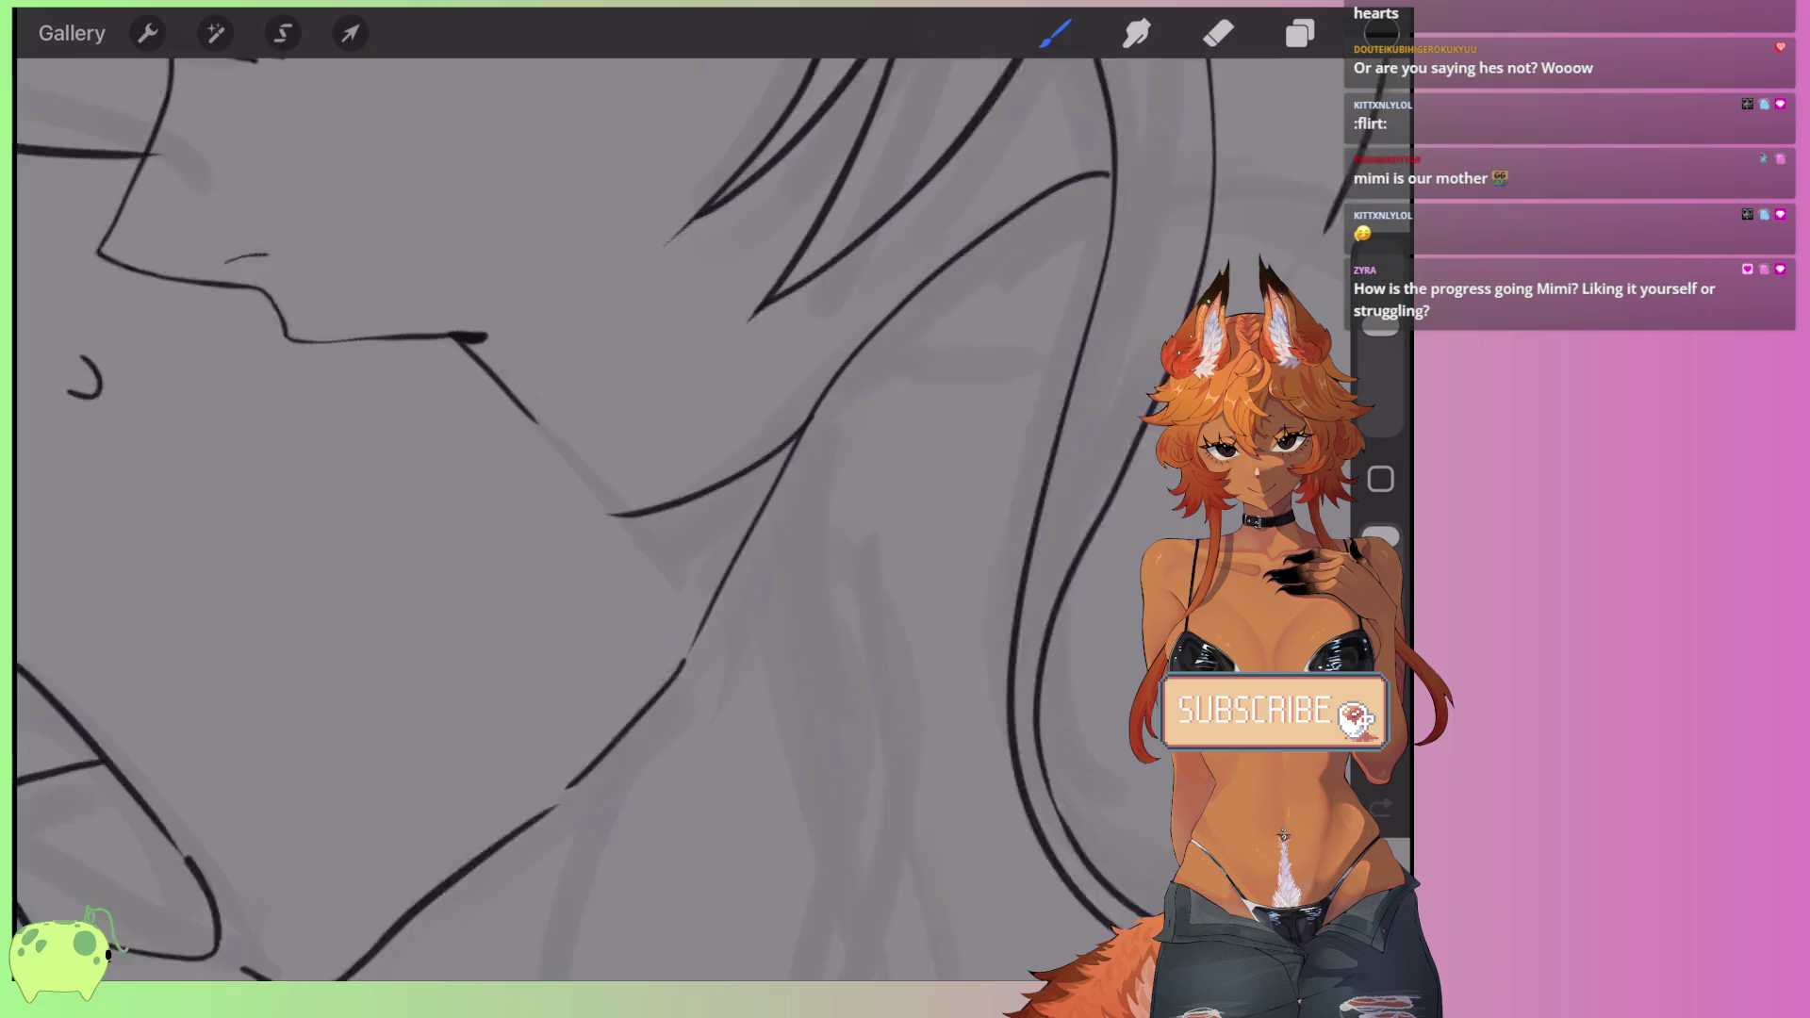
key(ctrl+z)
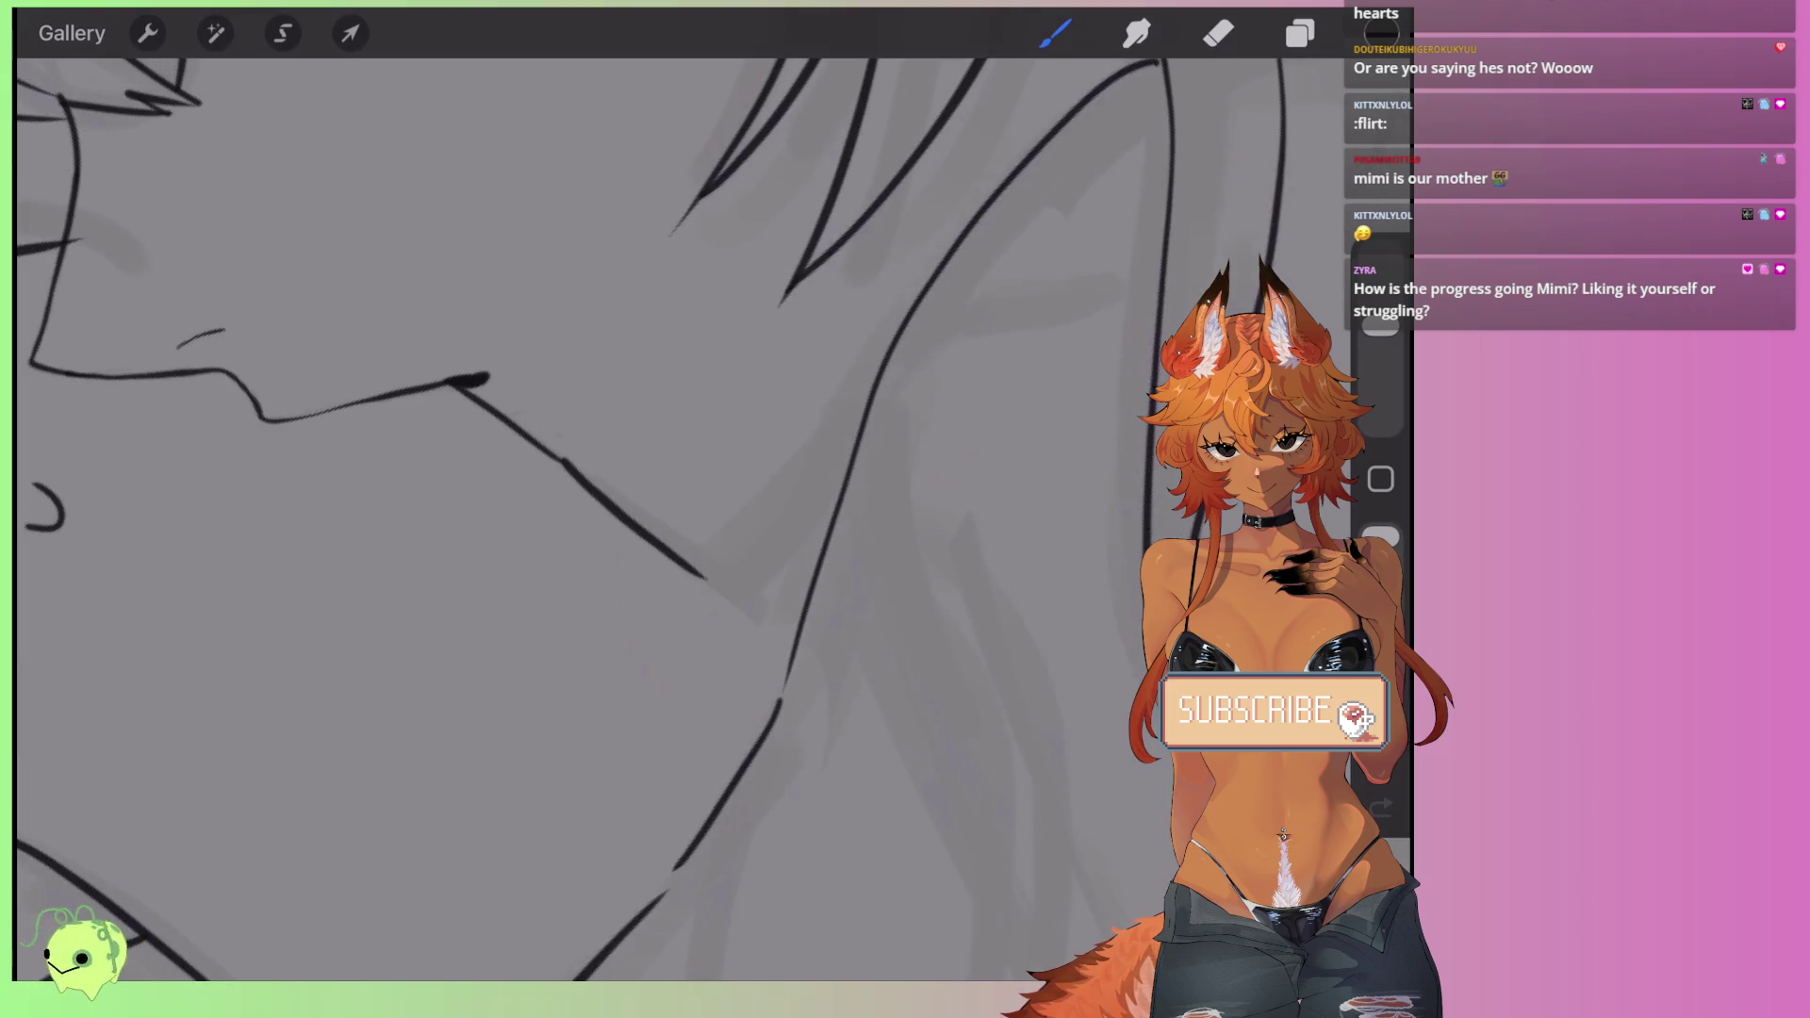
key(ctrl+z)
key(ctrl+shift+z)
scroll(660, 471, up, 3)
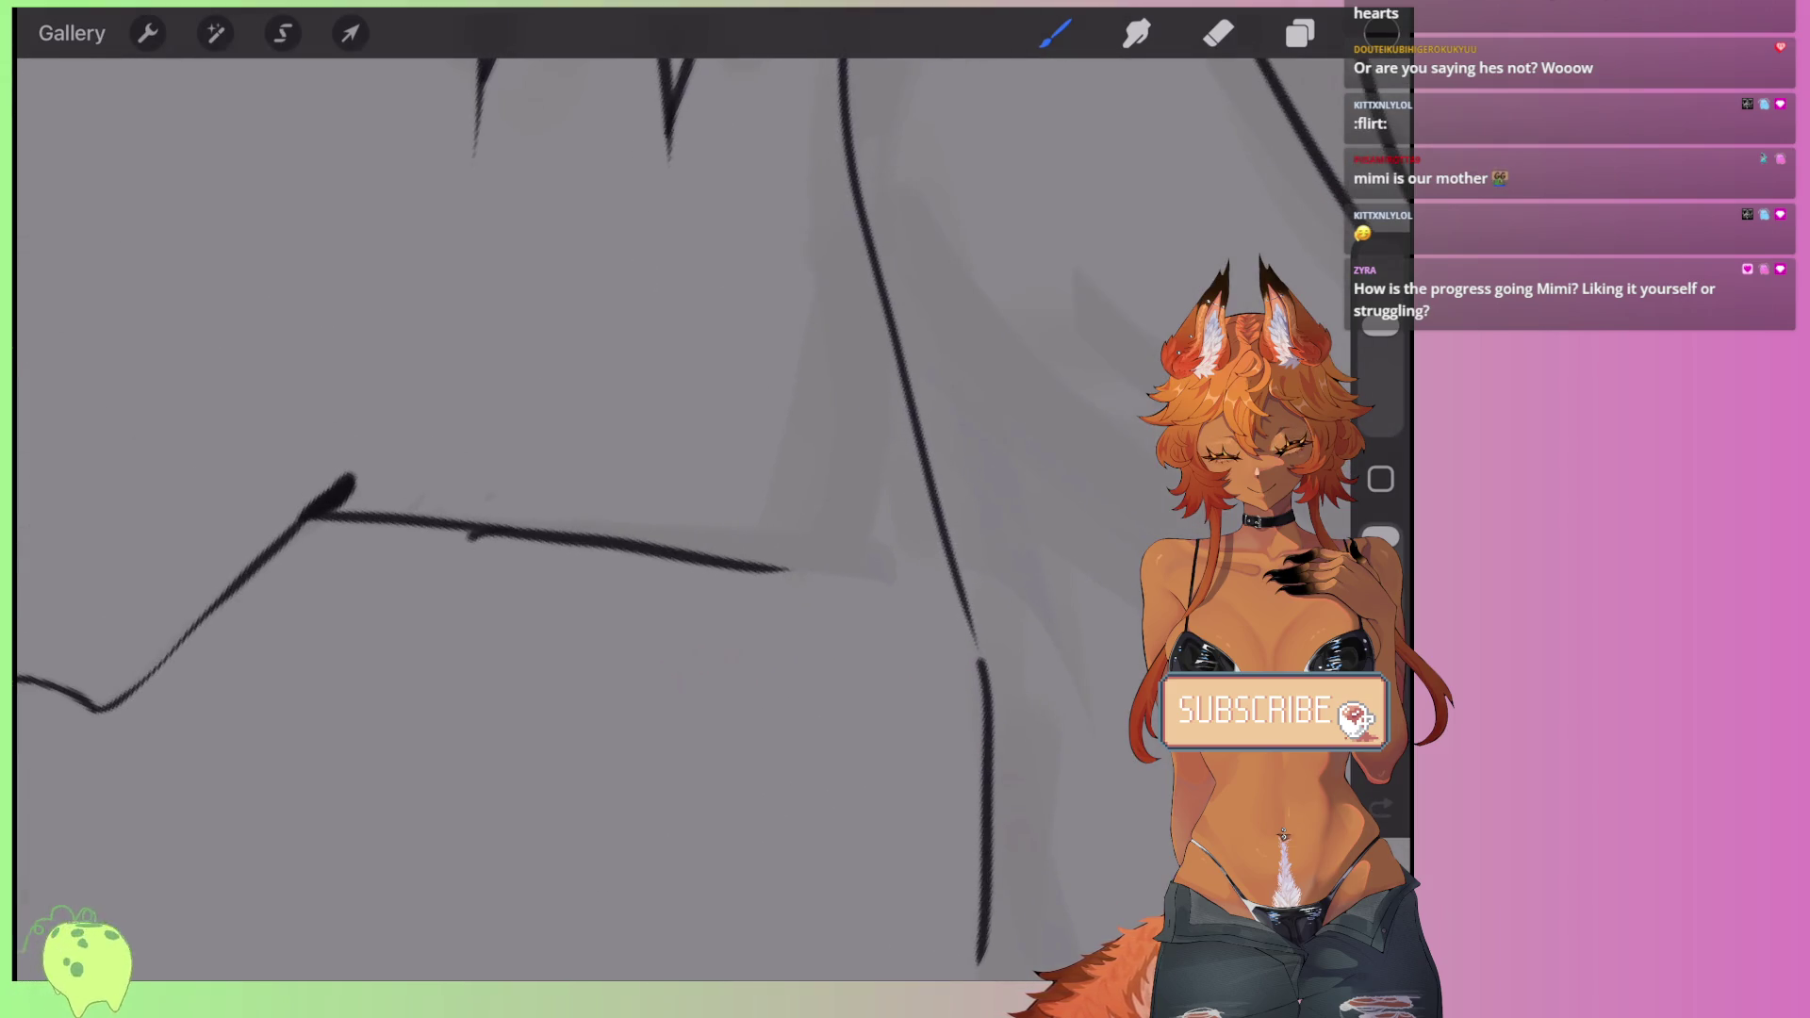
key(ctrl+z)
- Draw the horizontal shoulder line further right with a line down to its end
drag(481, 531, 788, 559)
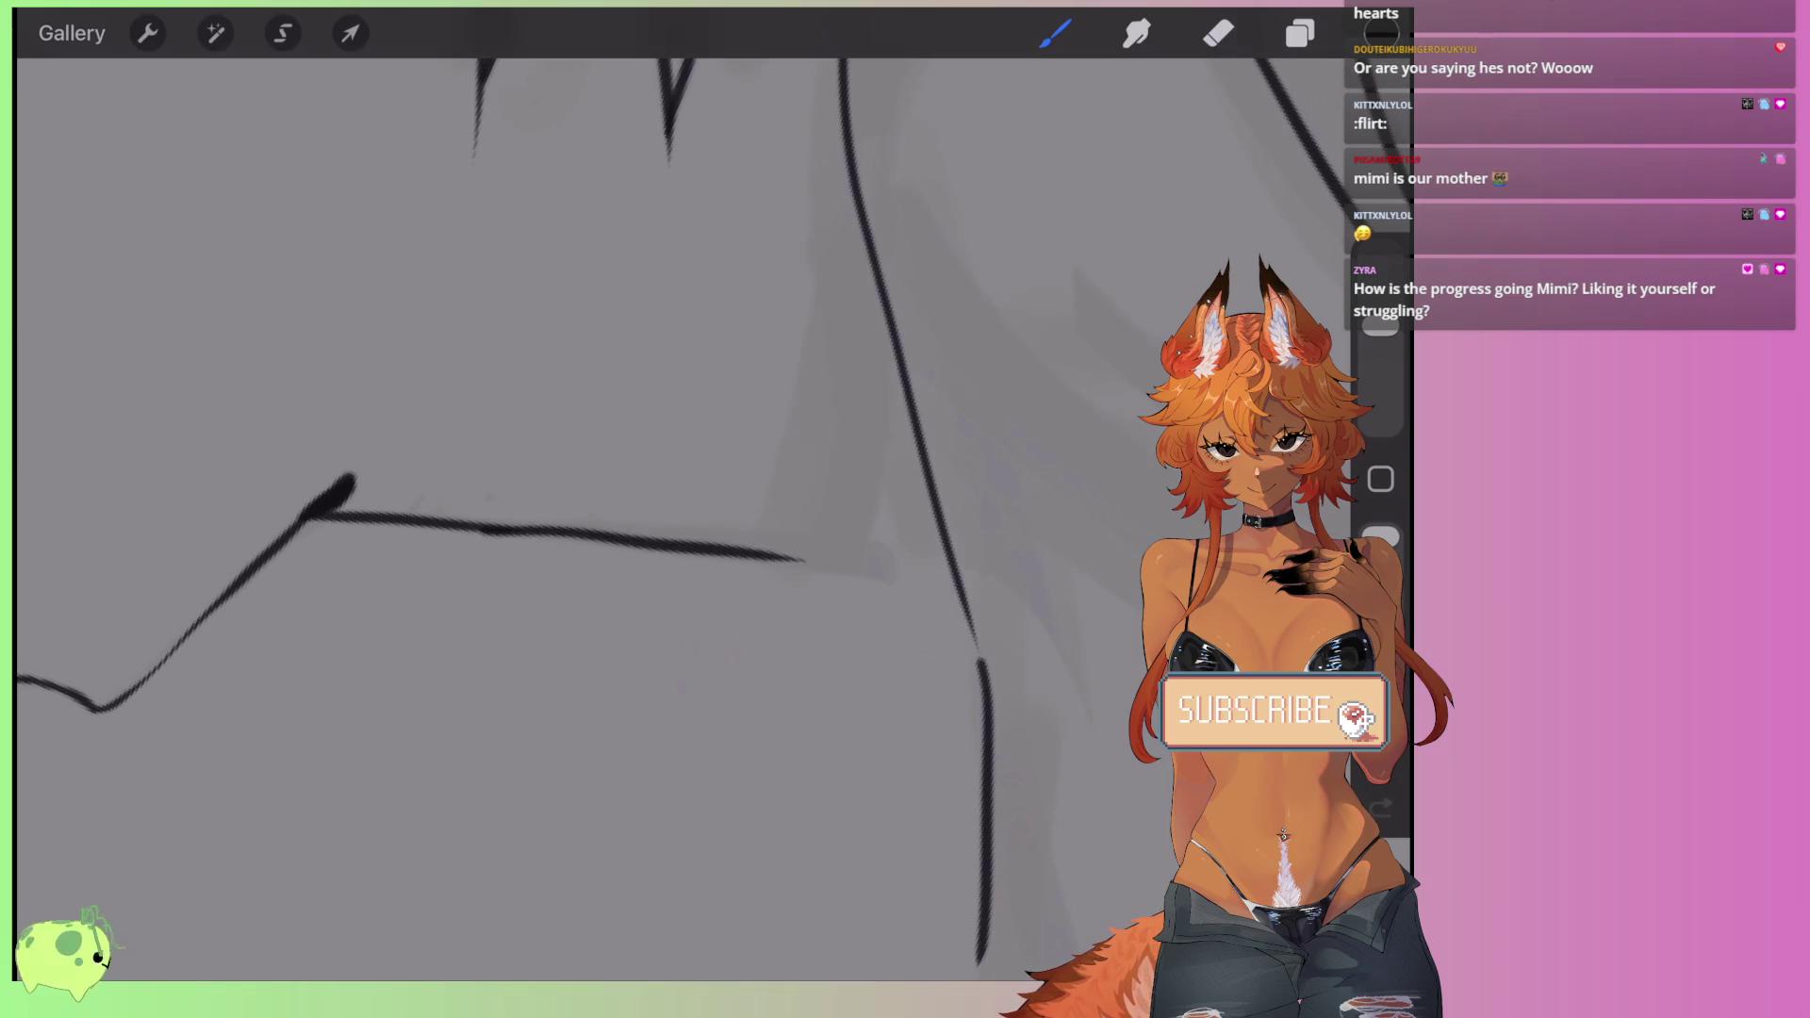
scroll(659, 472, up, 2)
key(ctrl+z)
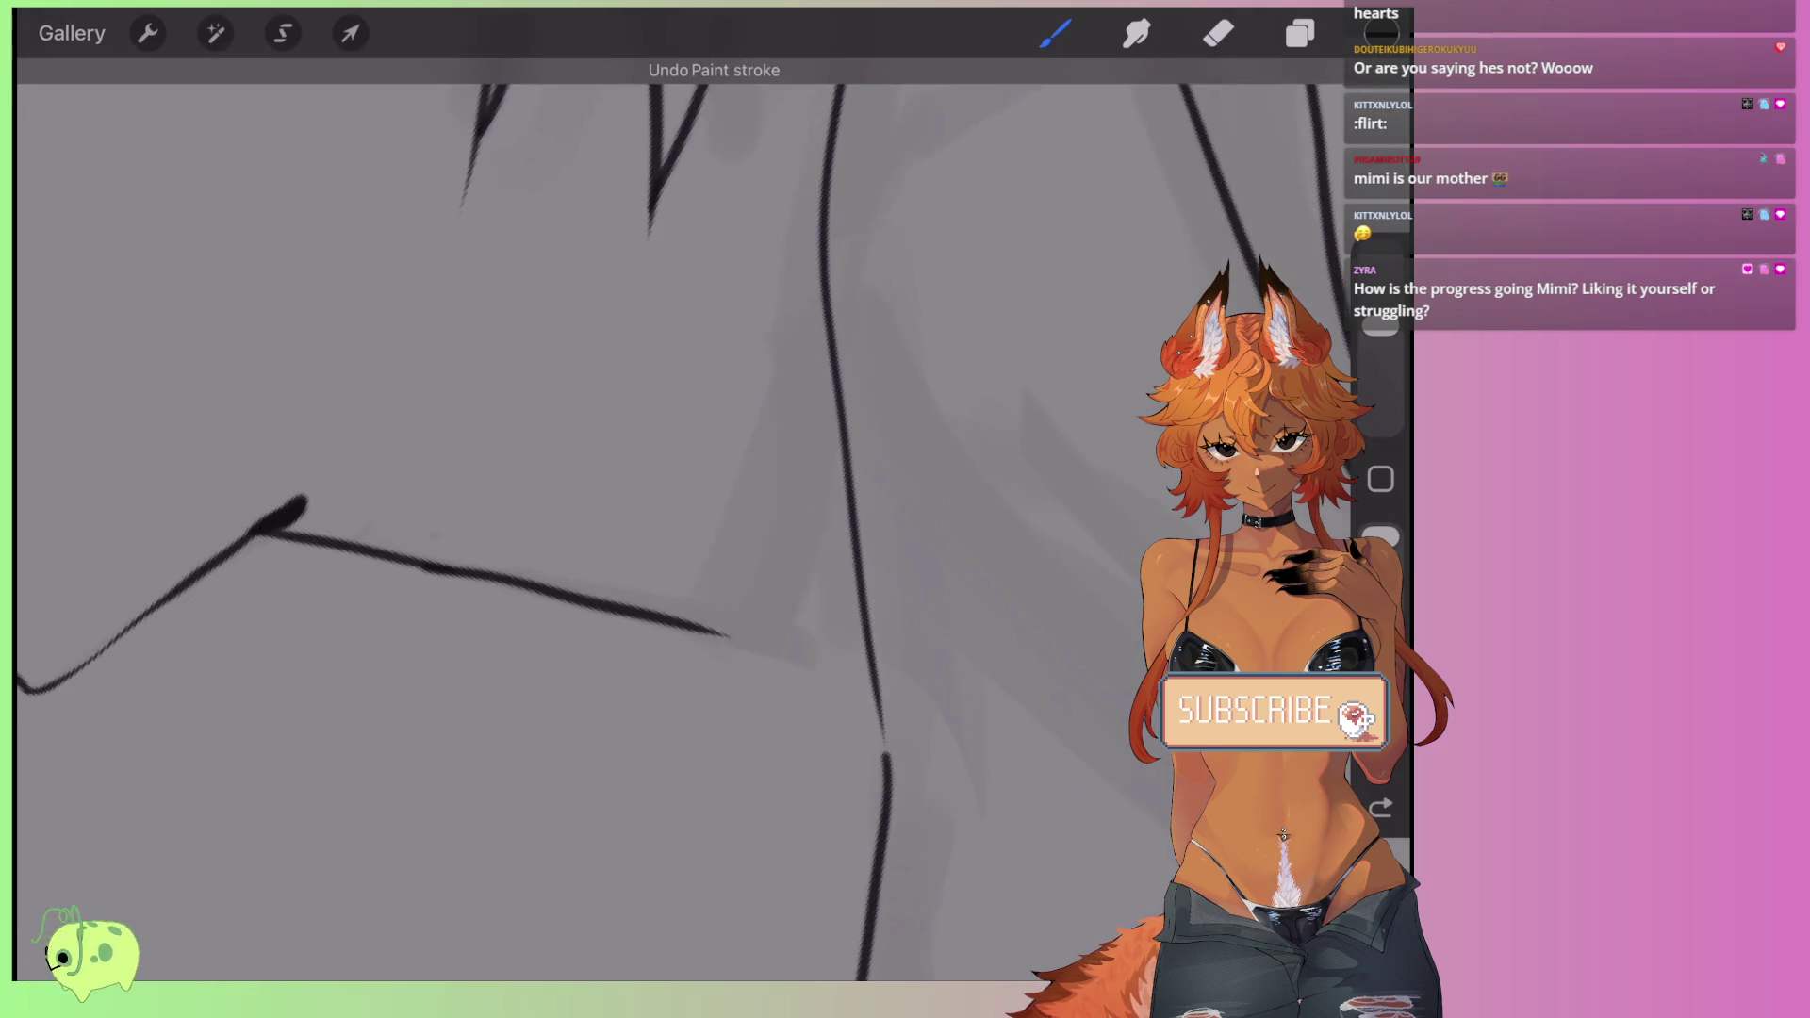
drag(698, 628, 778, 645)
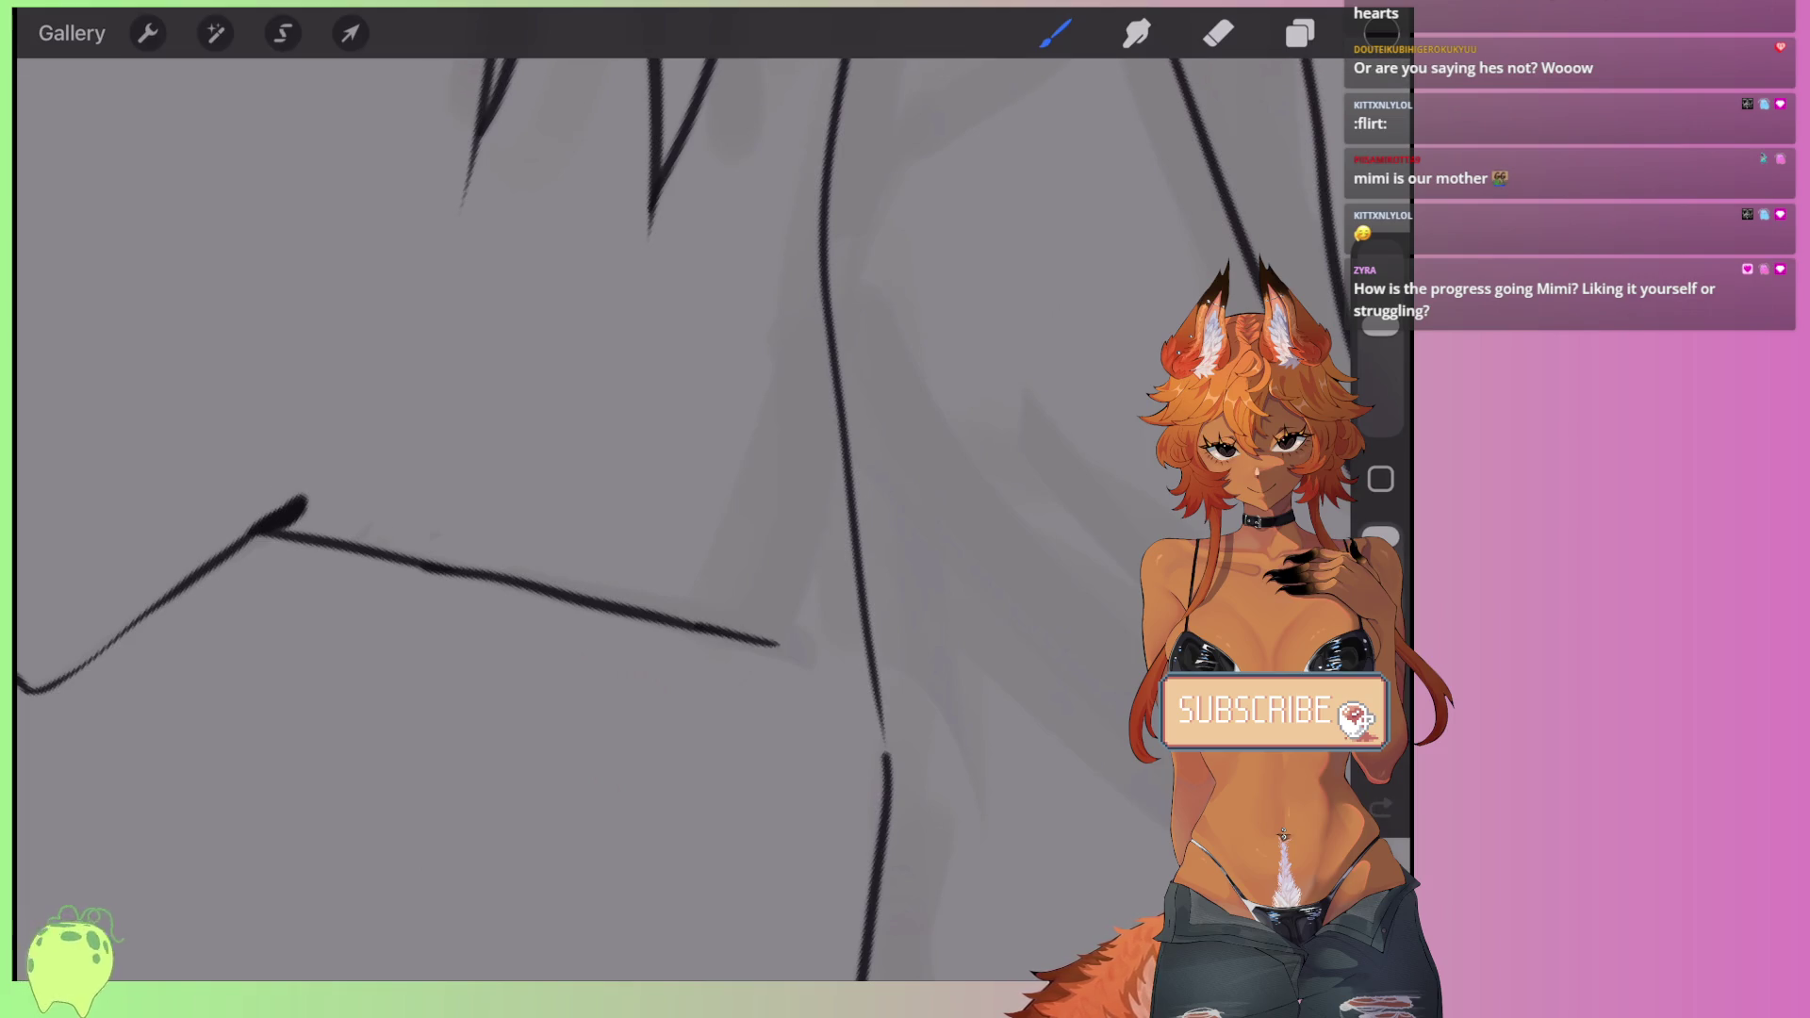
drag(827, 321, 744, 650)
- Remove the line to the shoulder end and the diagonal shoulder strokes
scroll(660, 471, down, 2)
scroll(660, 471, down, 2)
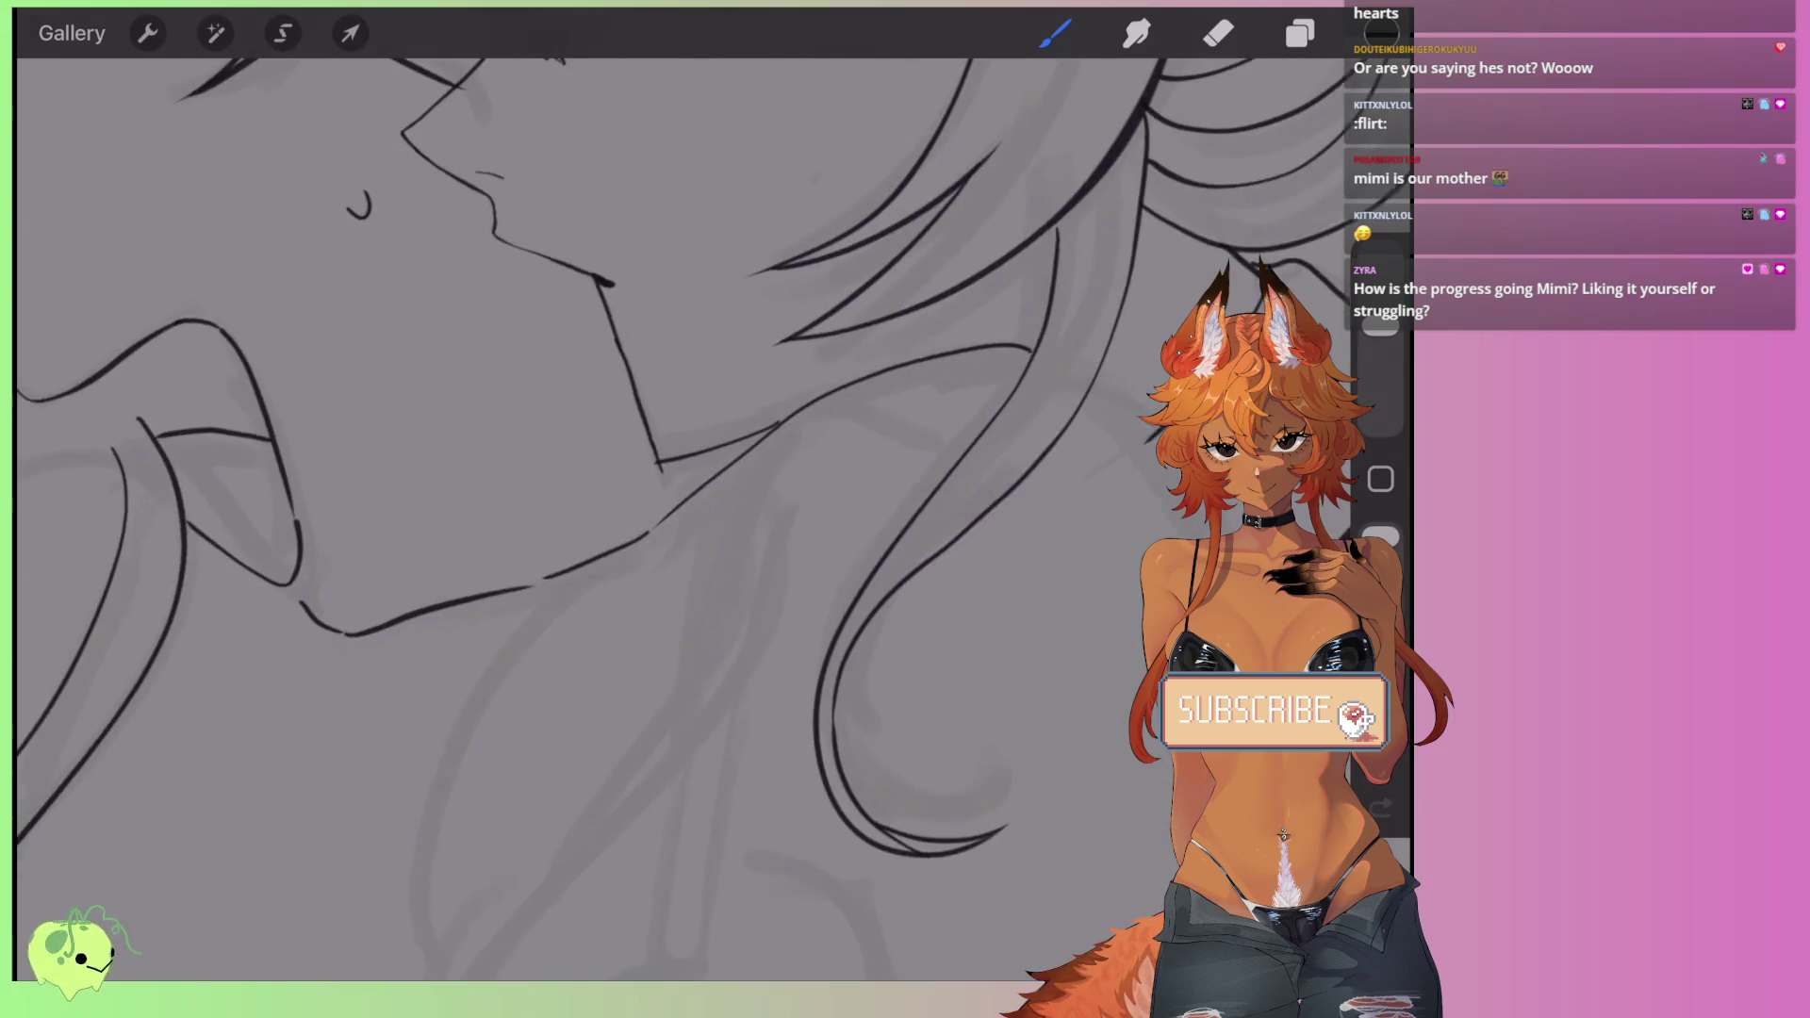
scroll(565, 471, down, 2)
scroll(660, 471, up, 2)
scroll(660, 472, up, 2)
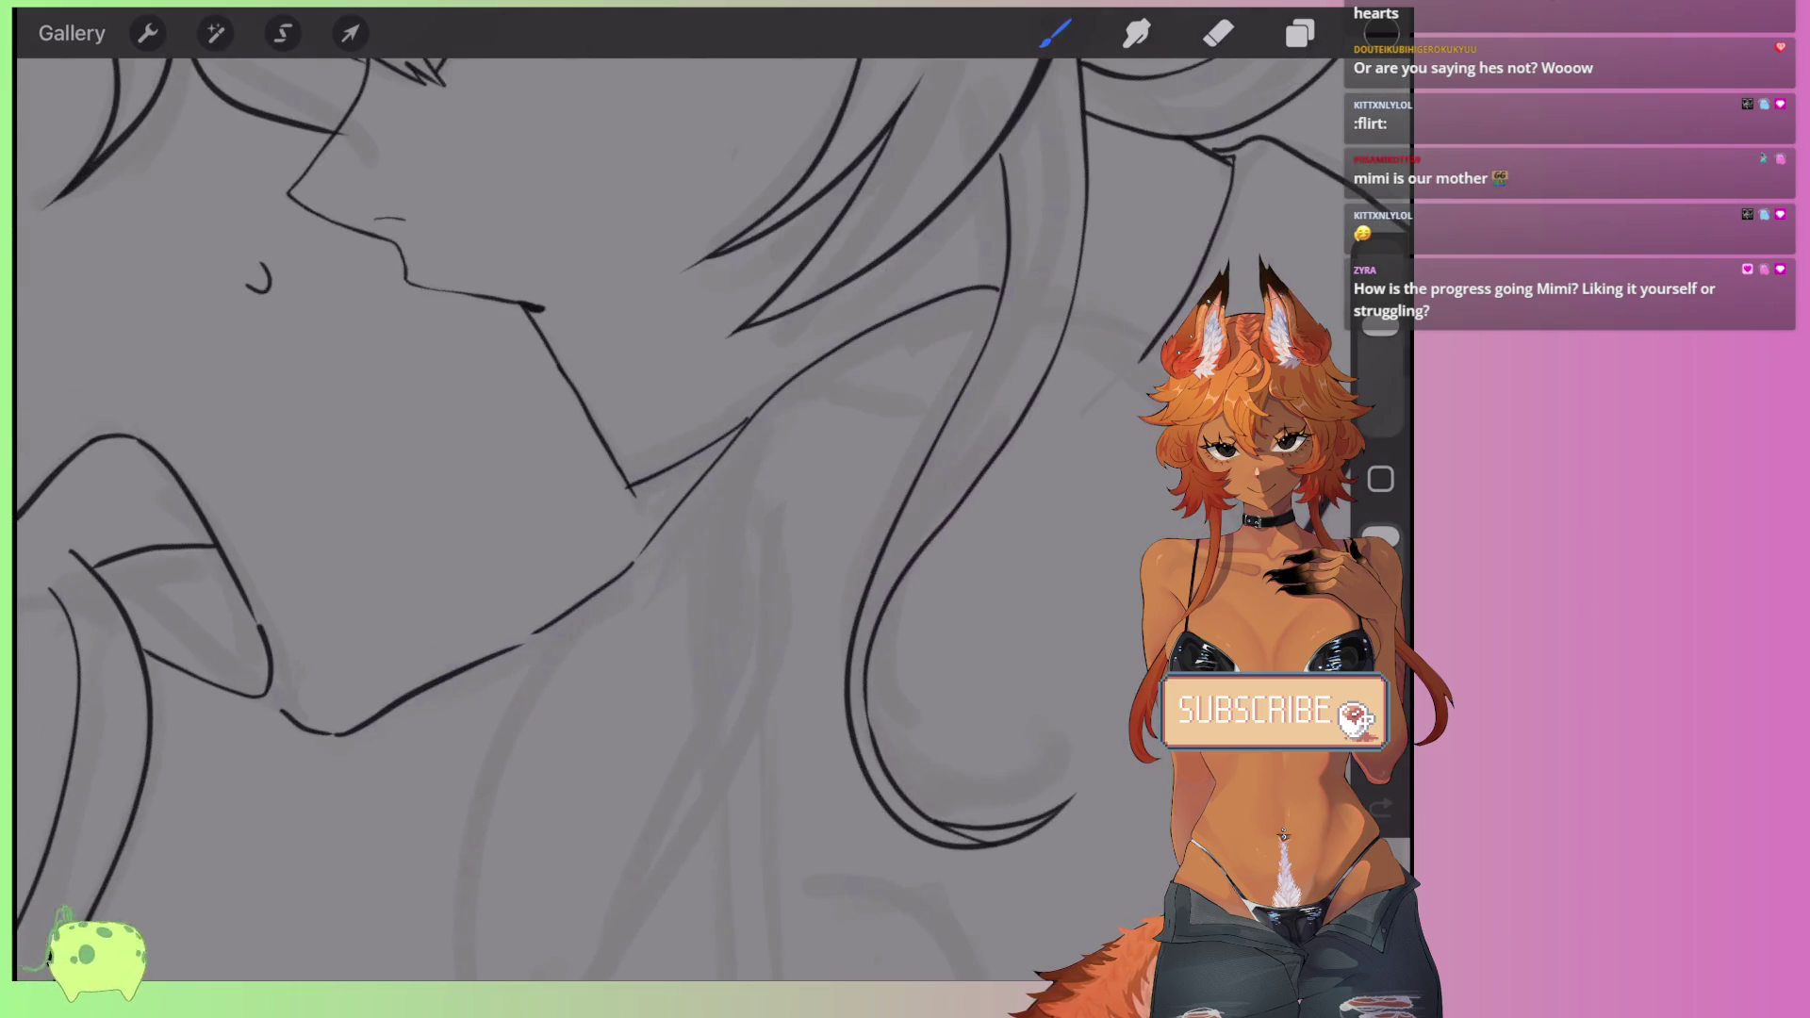
scroll(660, 471, up, 2)
scroll(660, 471, up, 2)
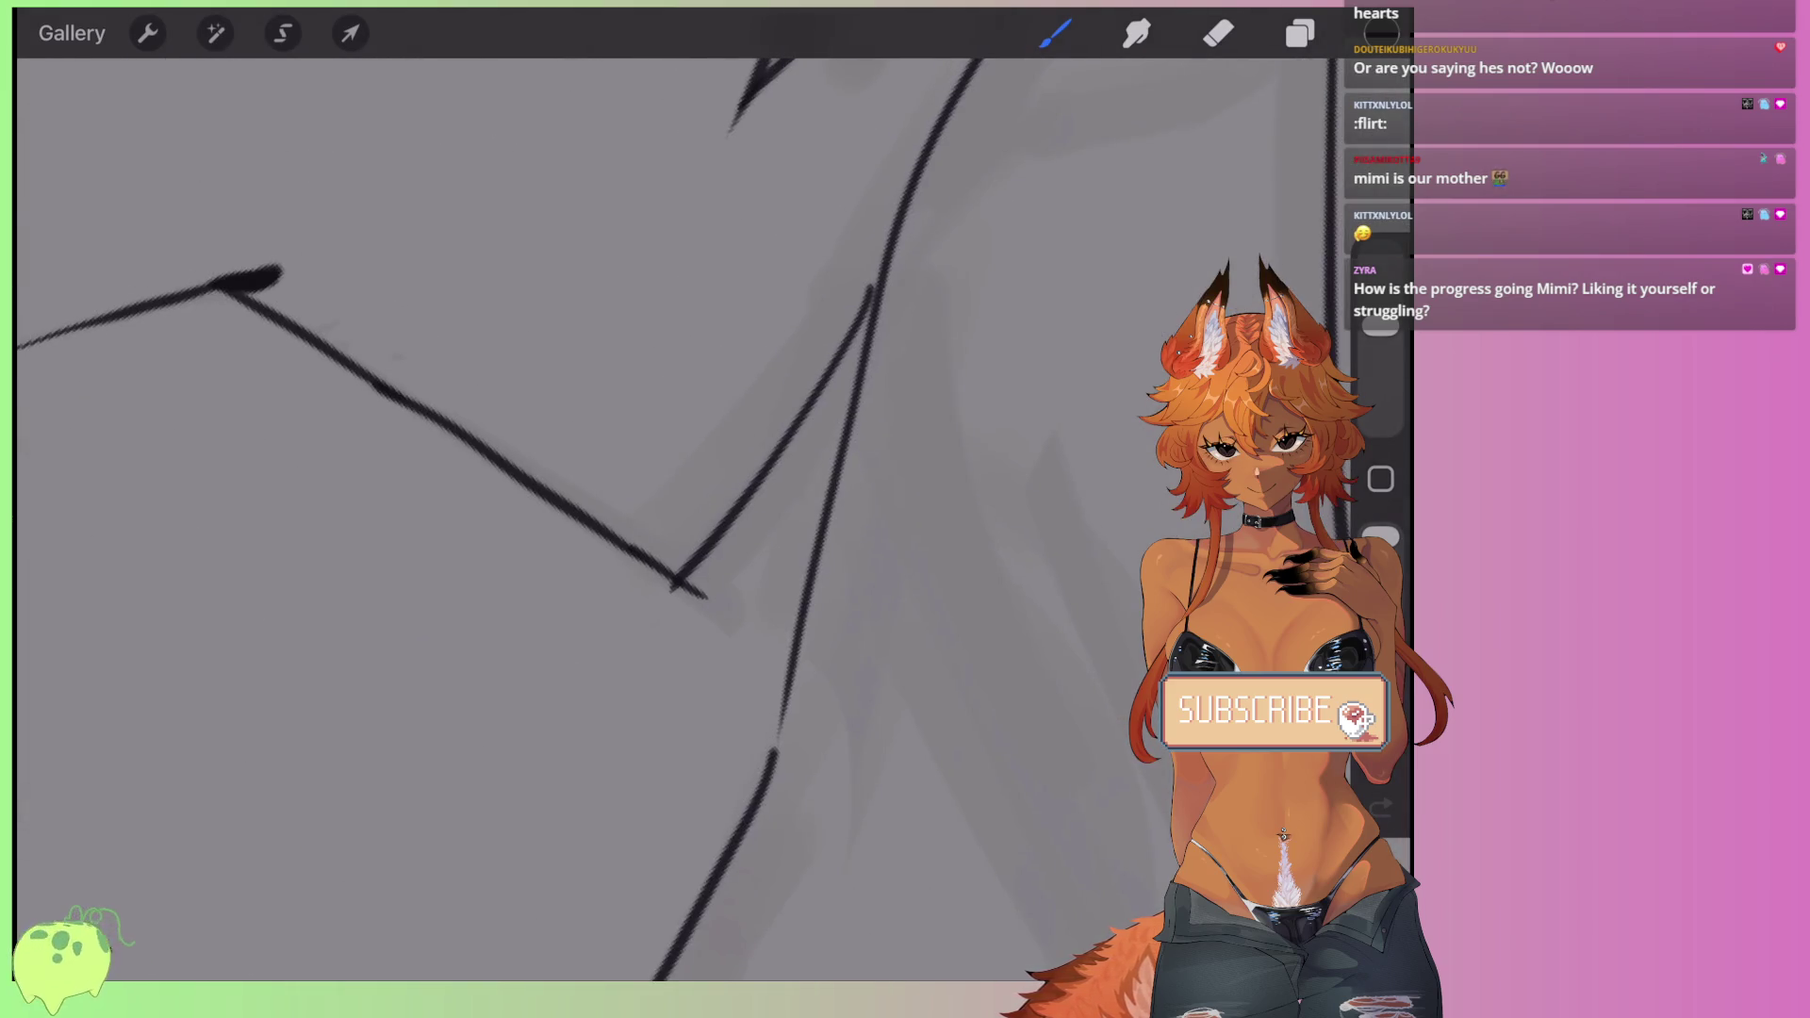
scroll(660, 471, up, 2)
key(ctrl+z)
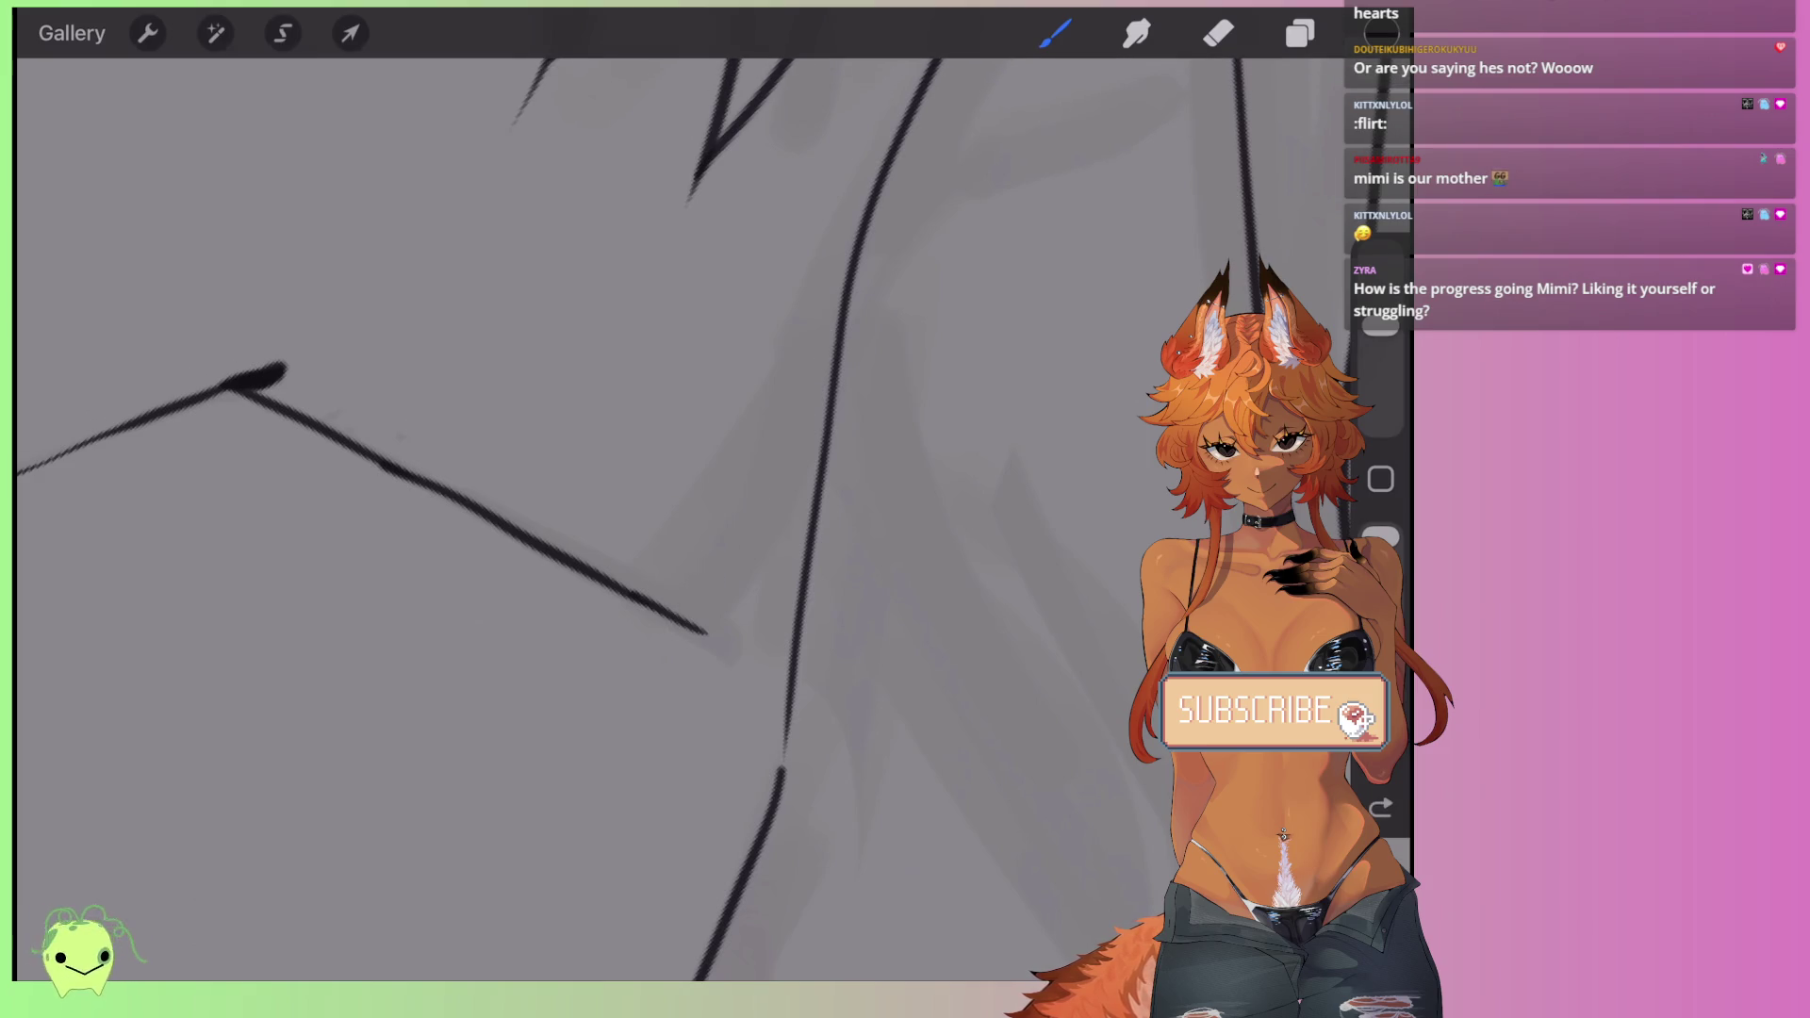
key(ctrl+z)
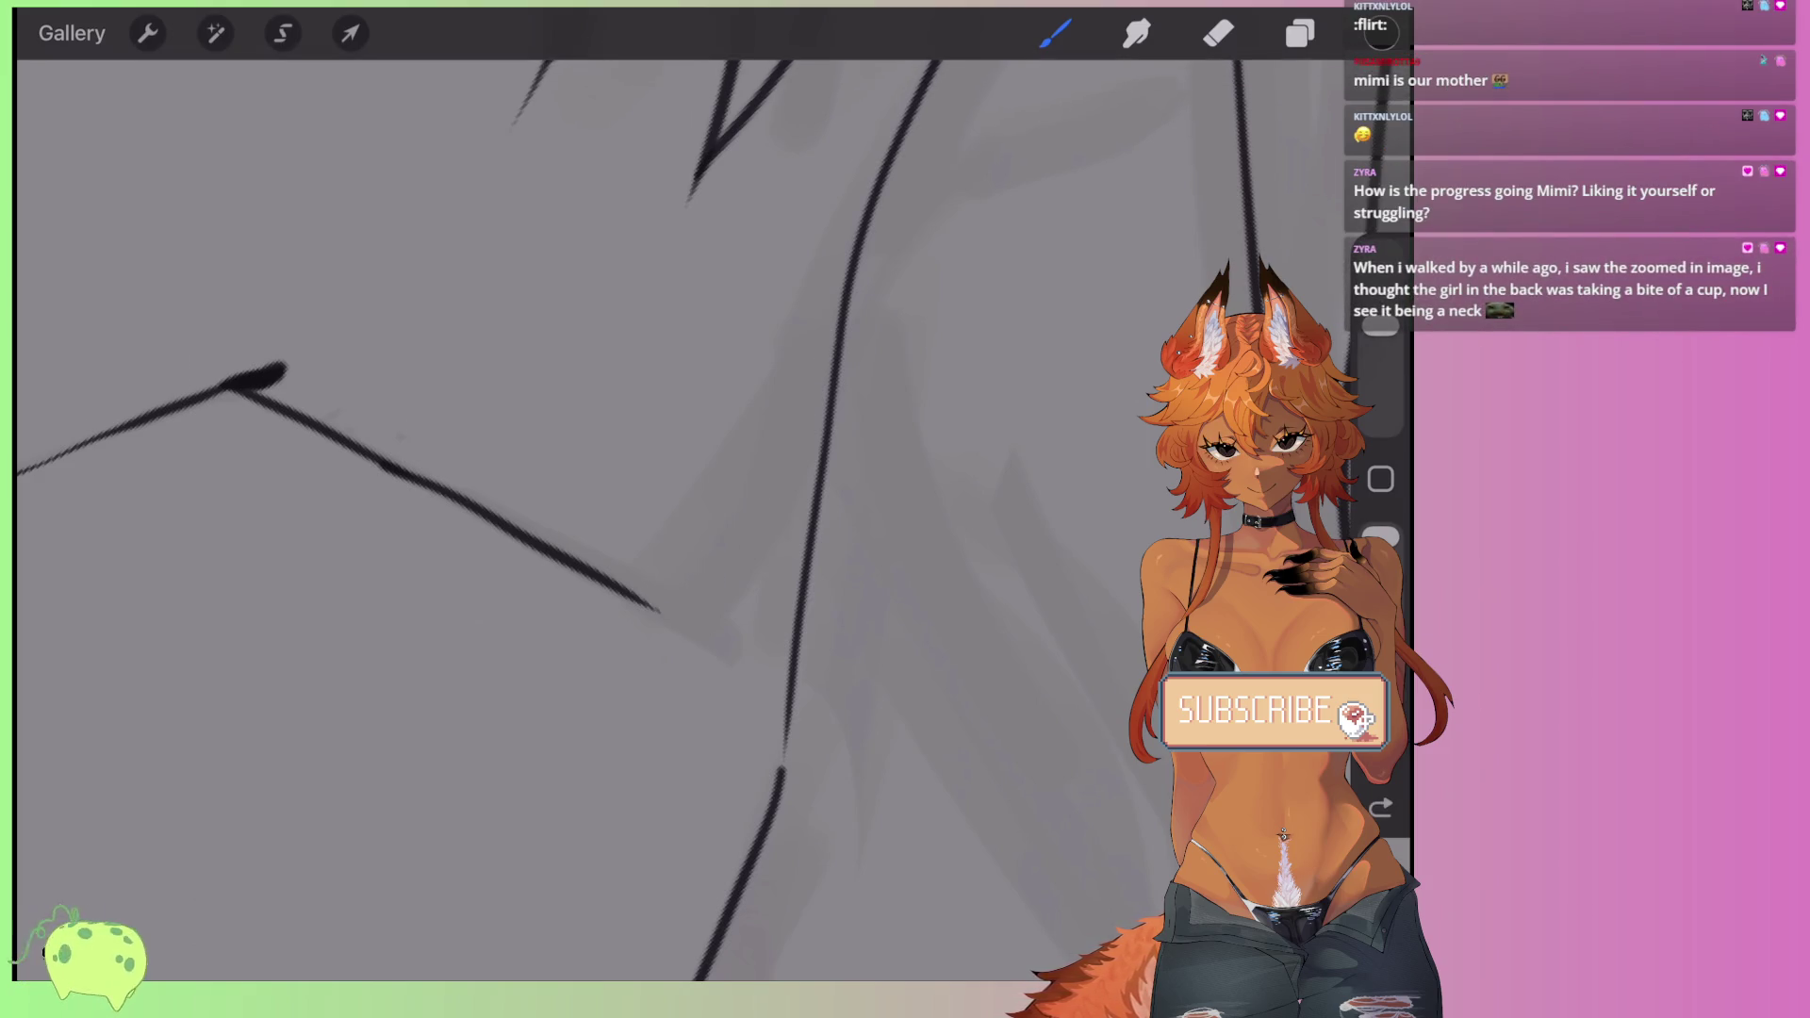
key(ctrl+z)
- Try a new curved shoulder line across the neck, then undo it
mouse_move(415, 476)
mouse_down()
mouse_move(478, 512)
mouse_move(811, 394)
mouse_up()
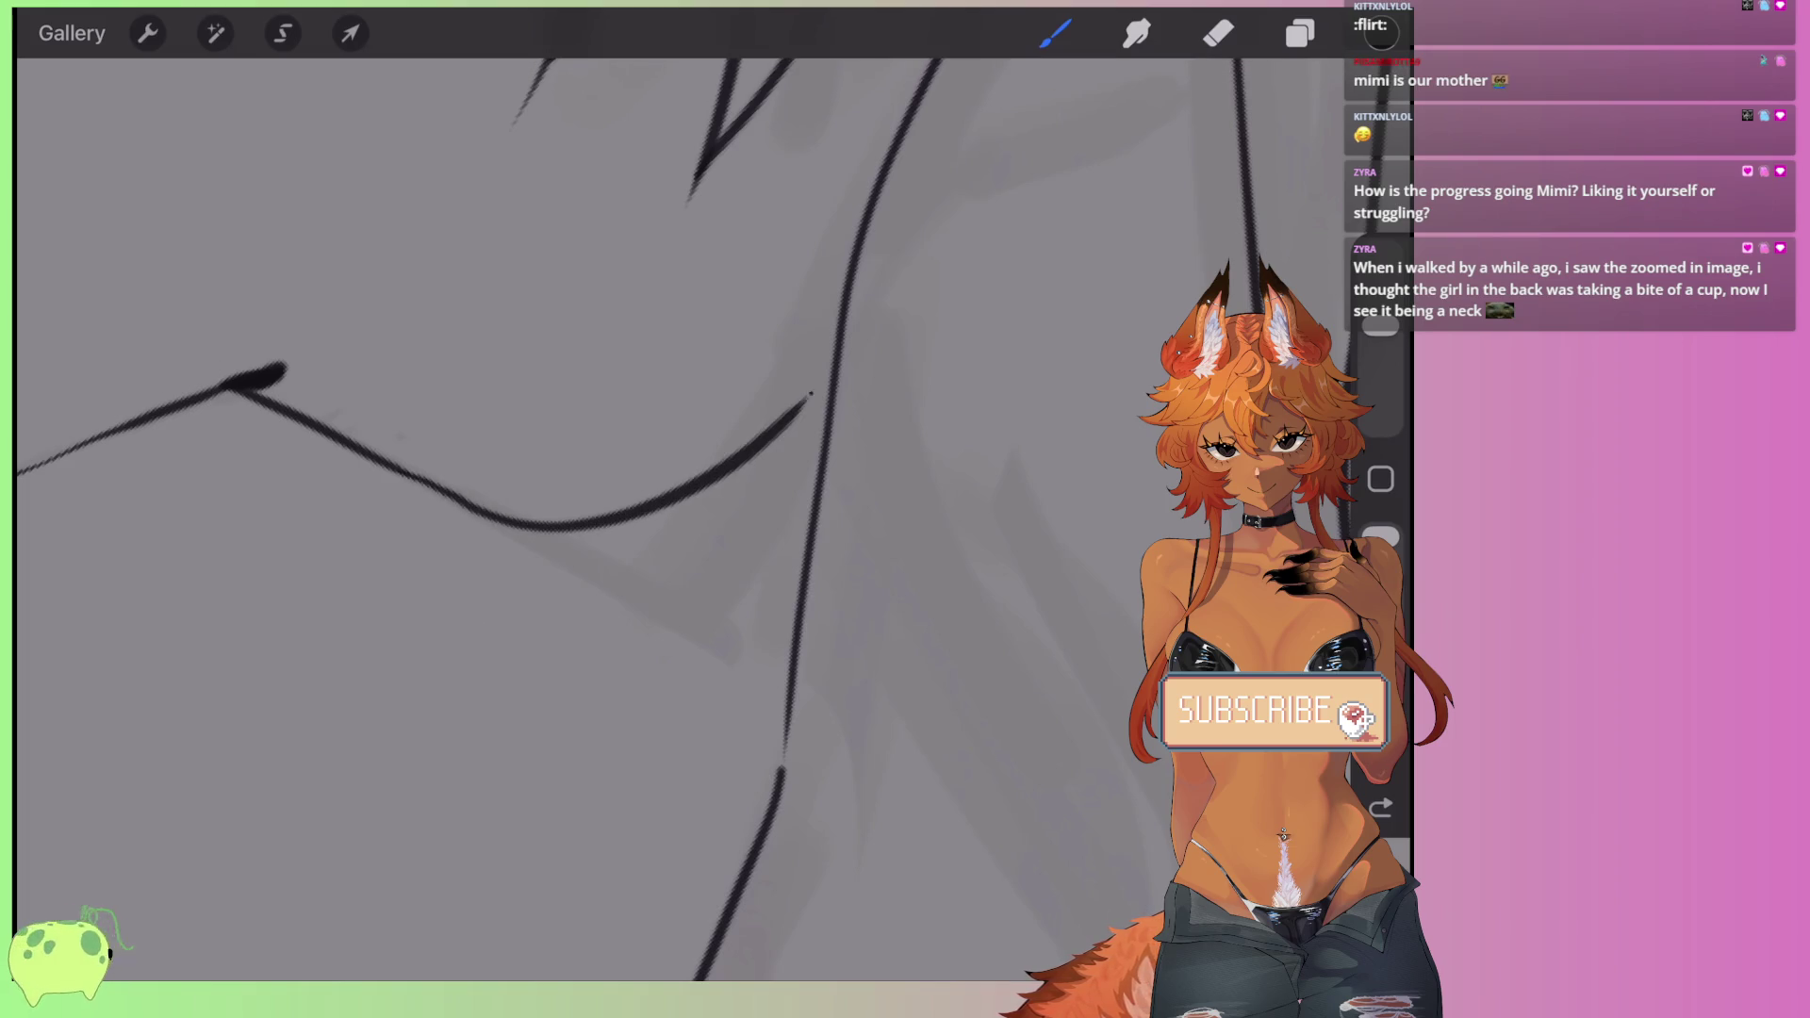
scroll(659, 471, up, 5)
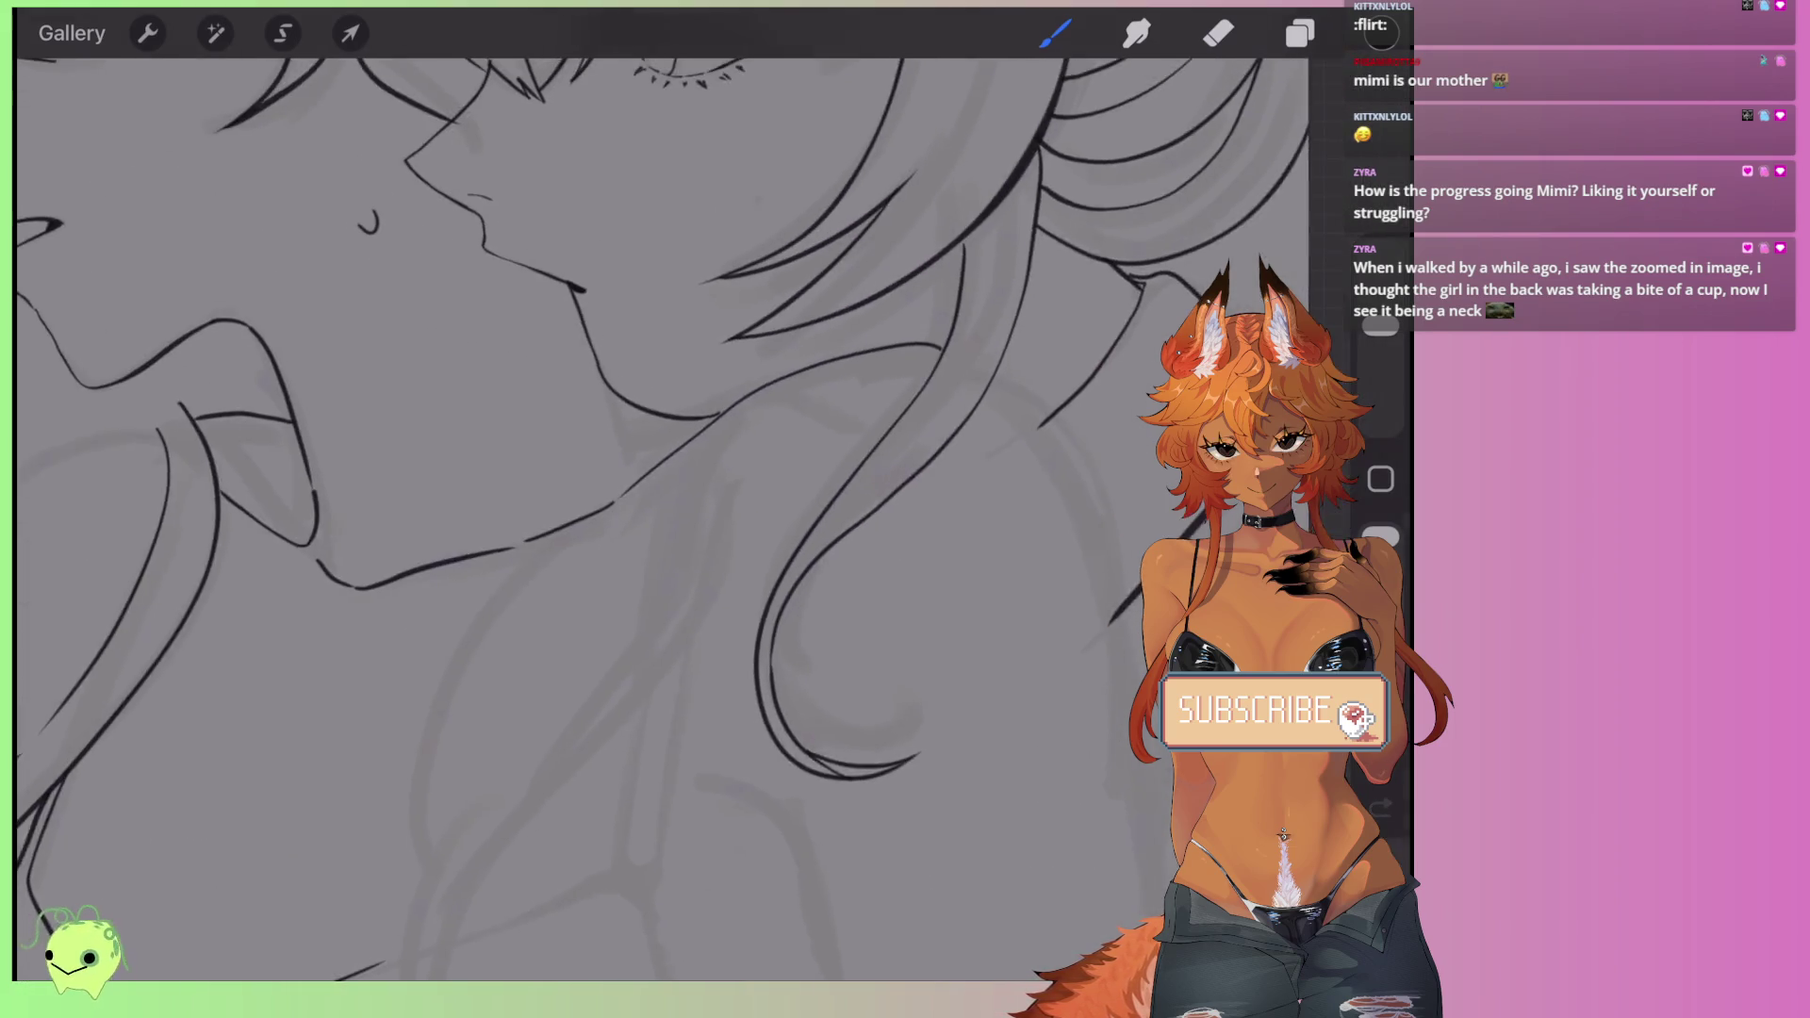
scroll(659, 471, up, 2)
key(ctrl+z)
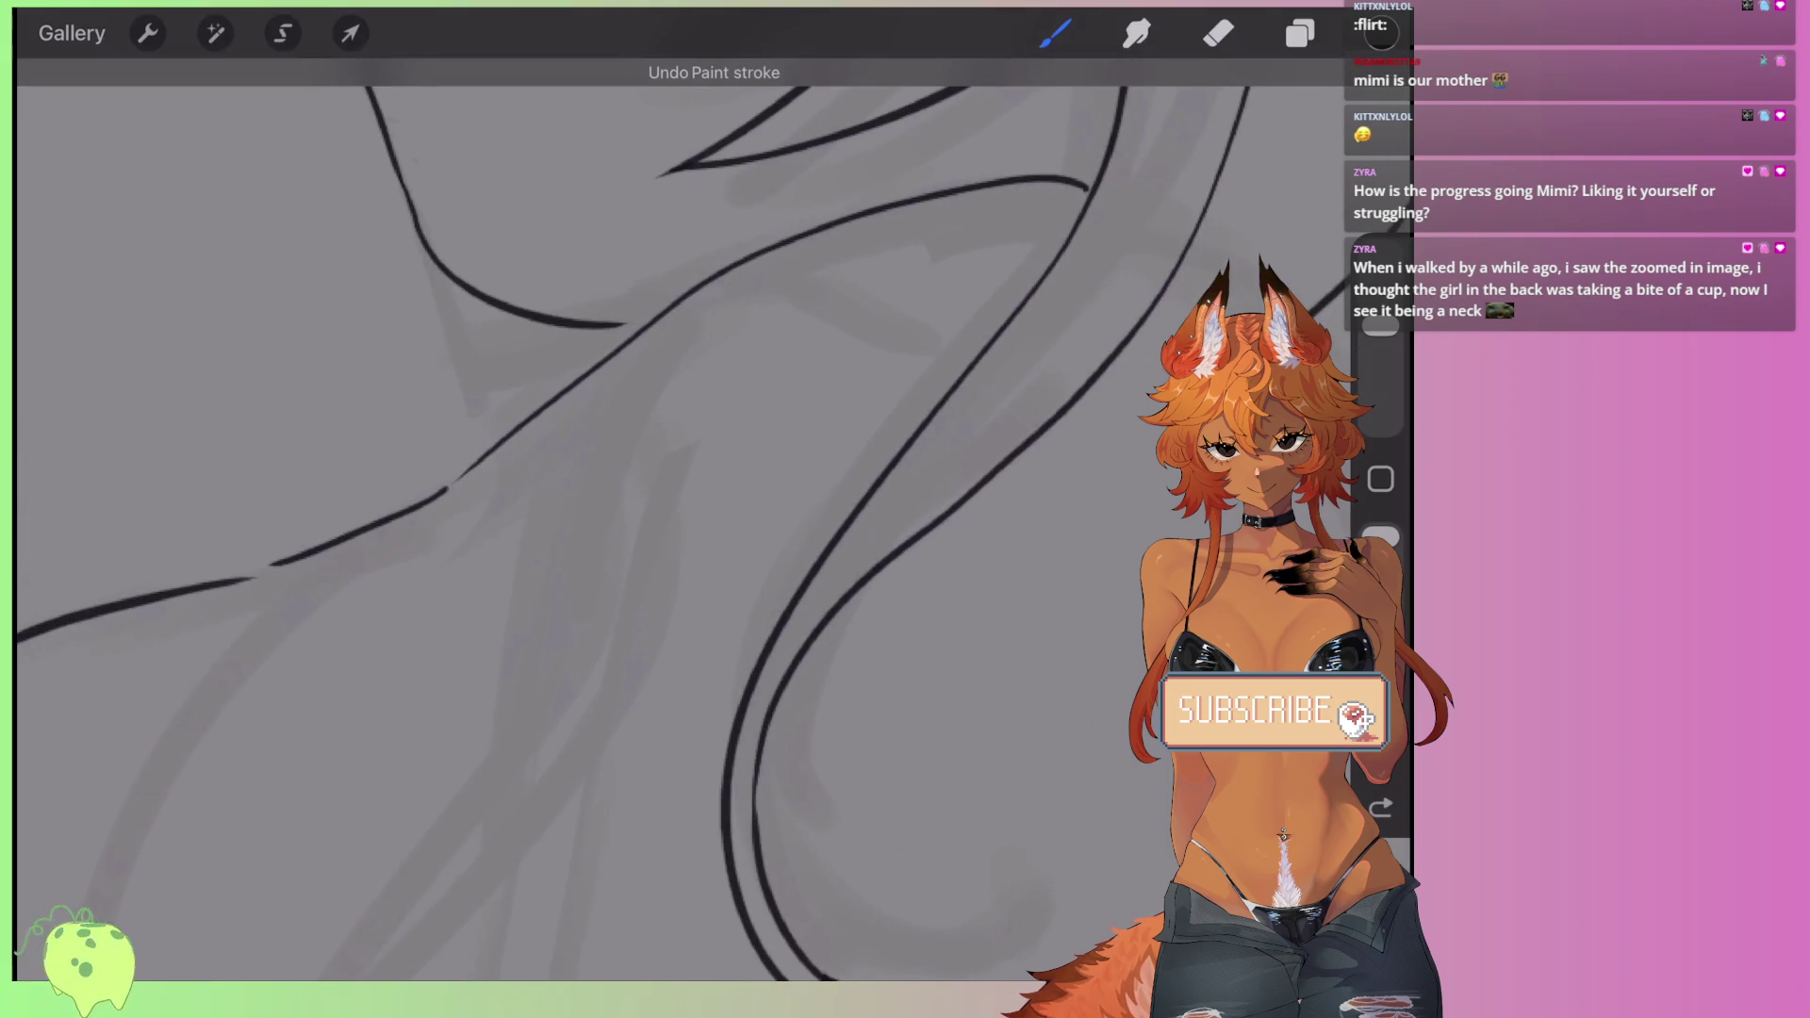
scroll(660, 471, down, 3)
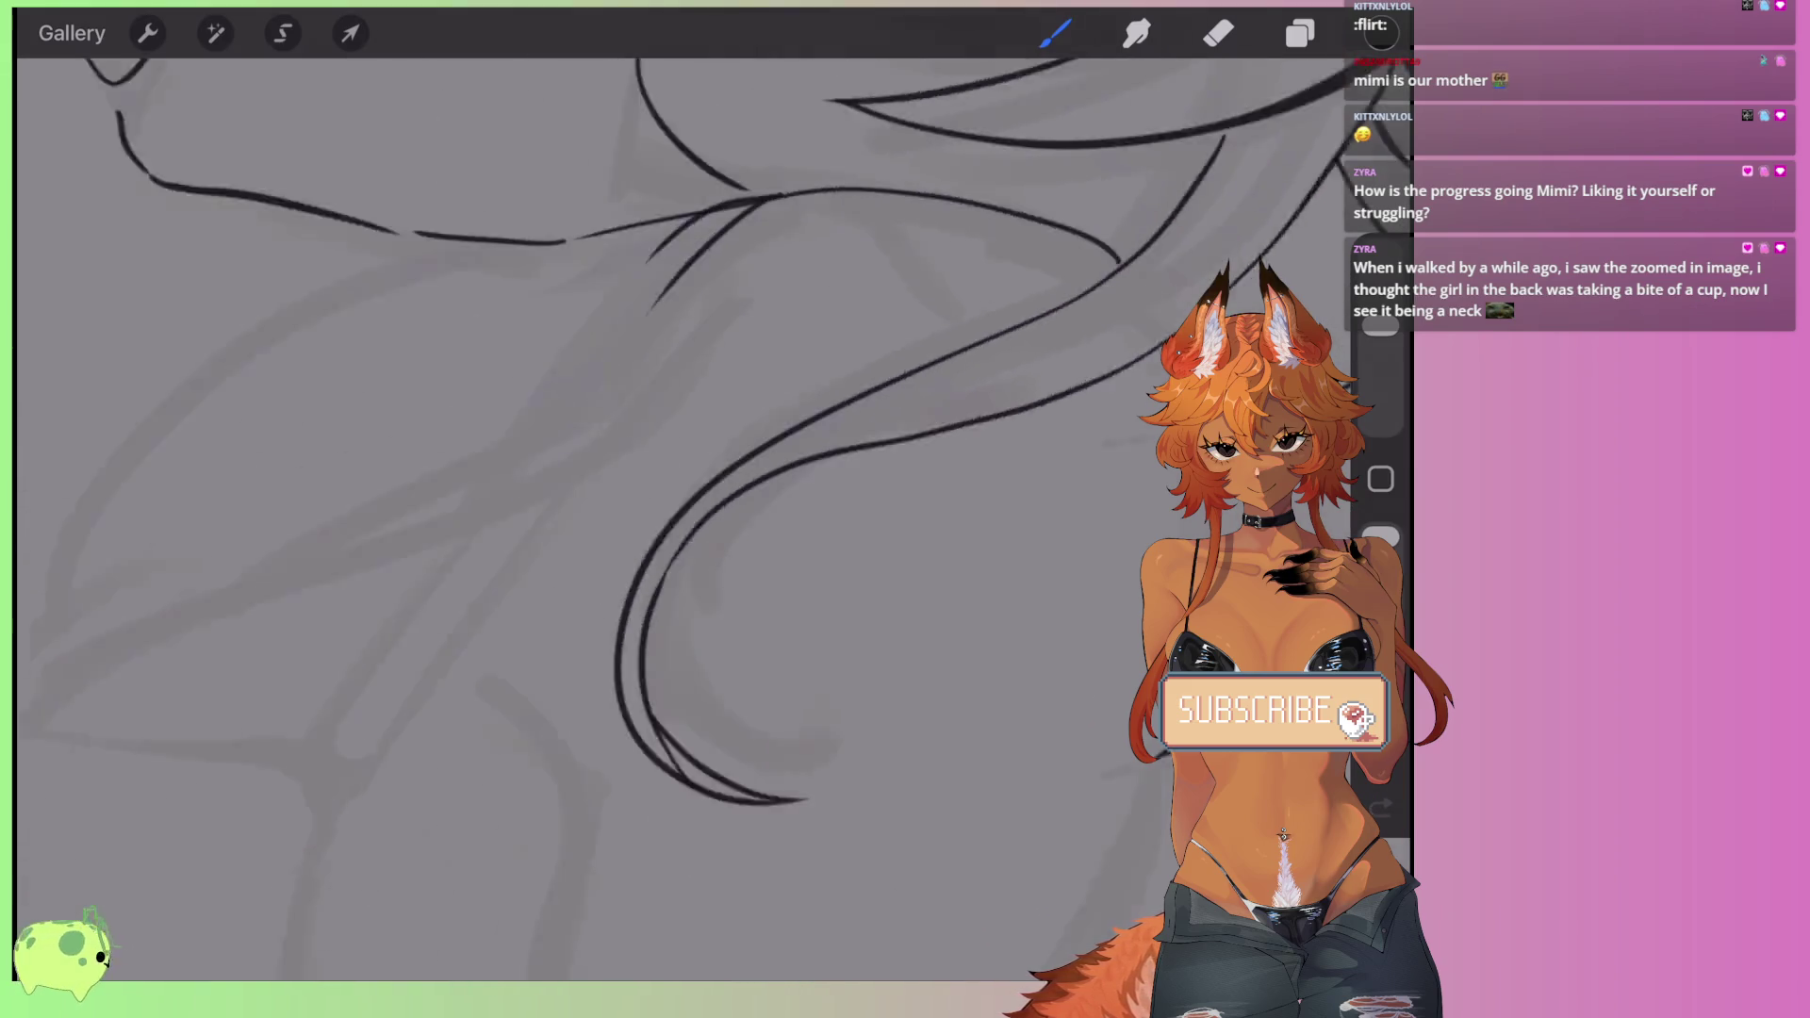
- Draw two long parallel hair strand lines sweeping across the neck and shoulder
drag(344, 542, 853, 121)
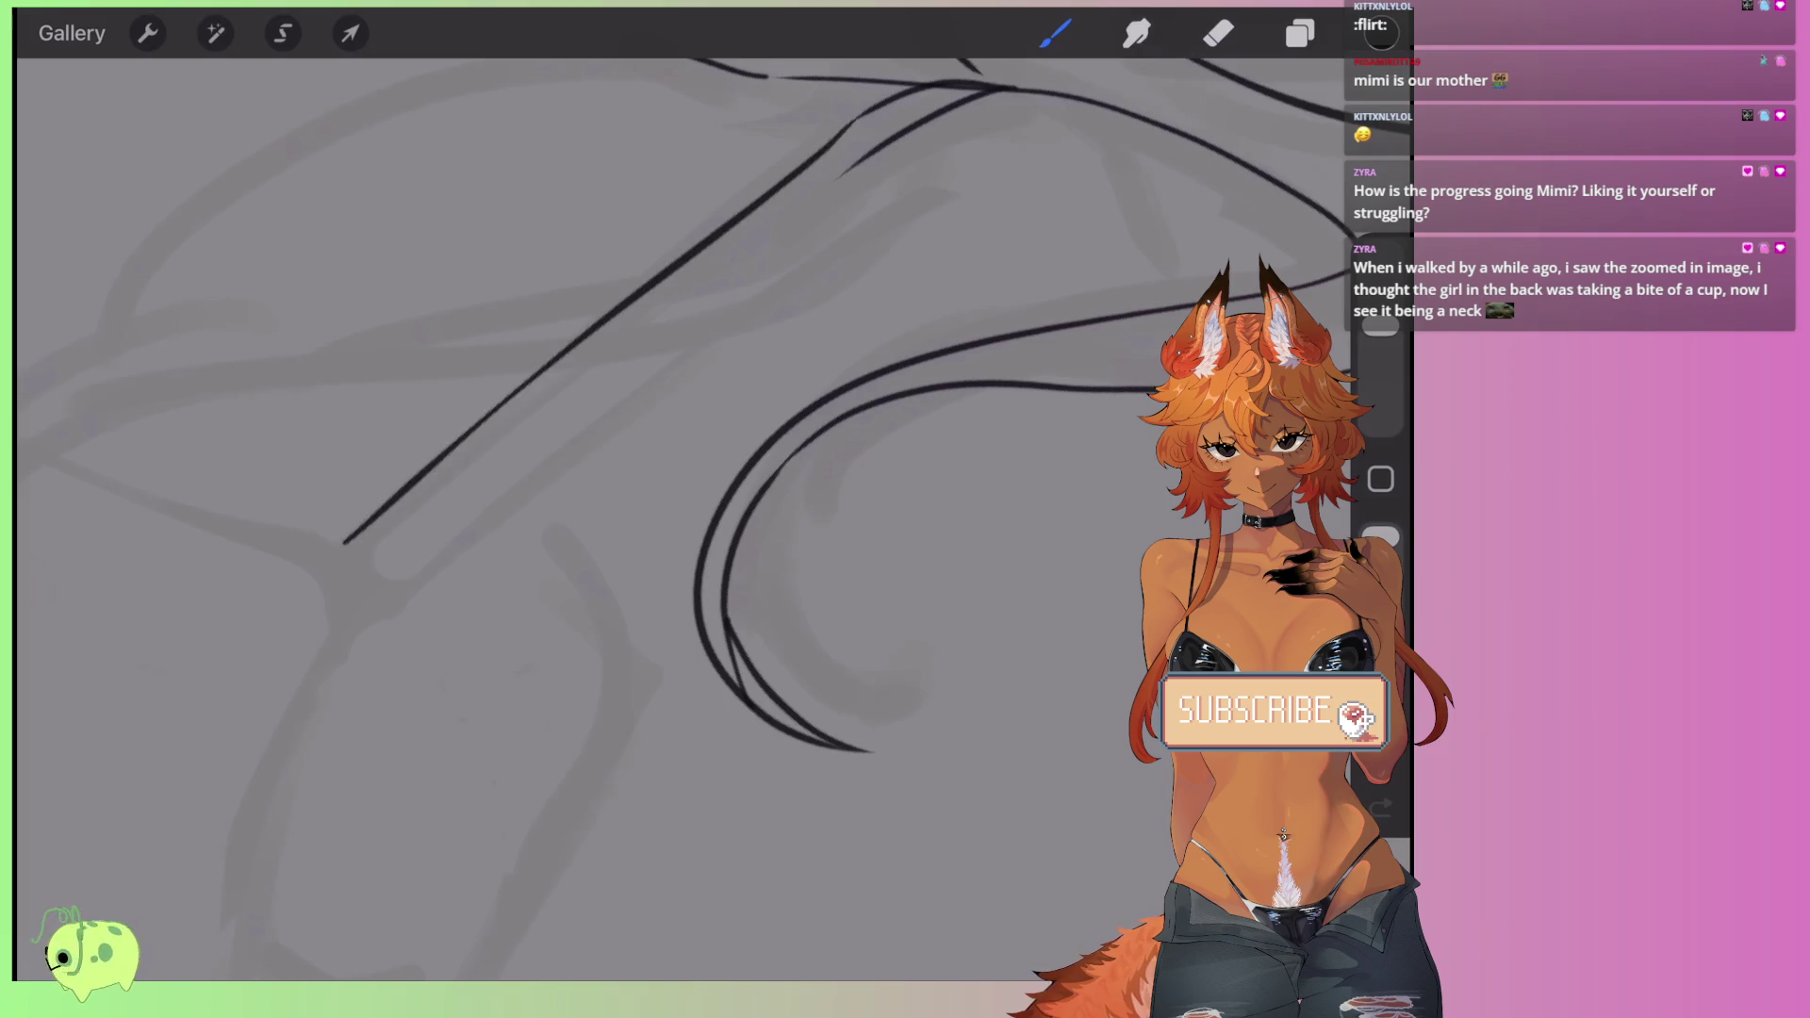
drag(793, 213, 386, 603)
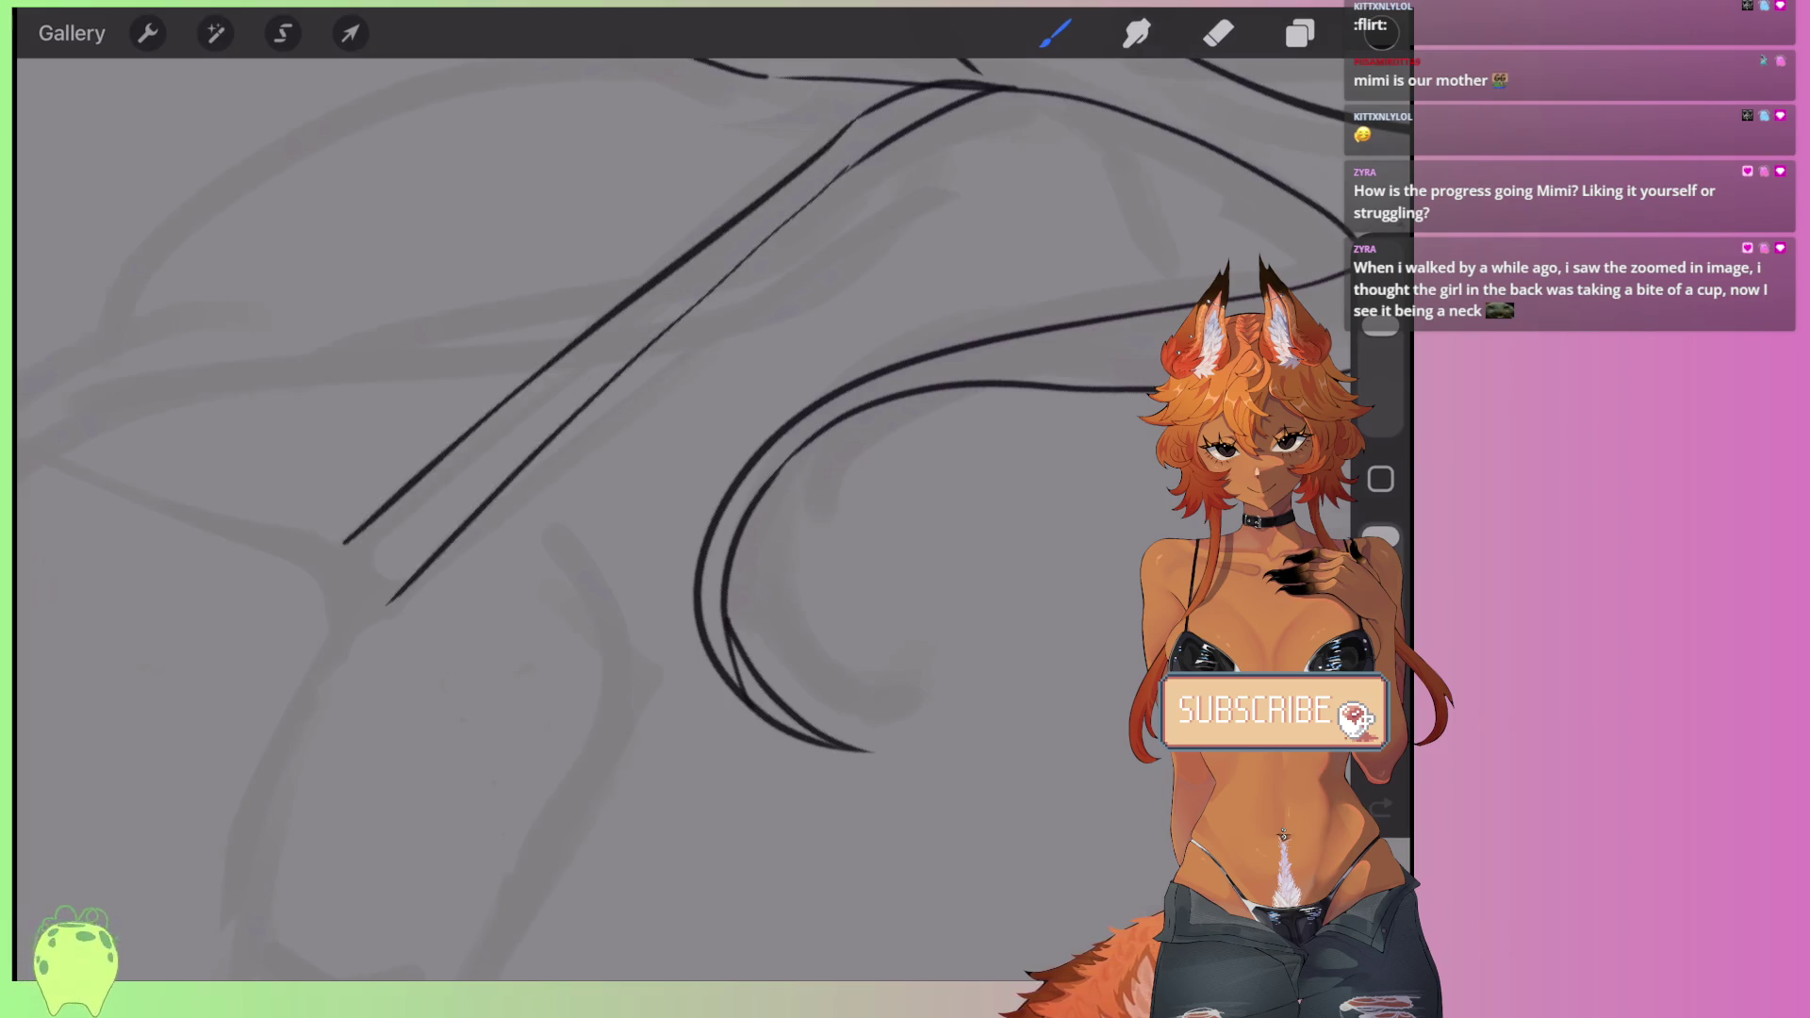
scroll(660, 471, up, 2)
key(ctrl+z)
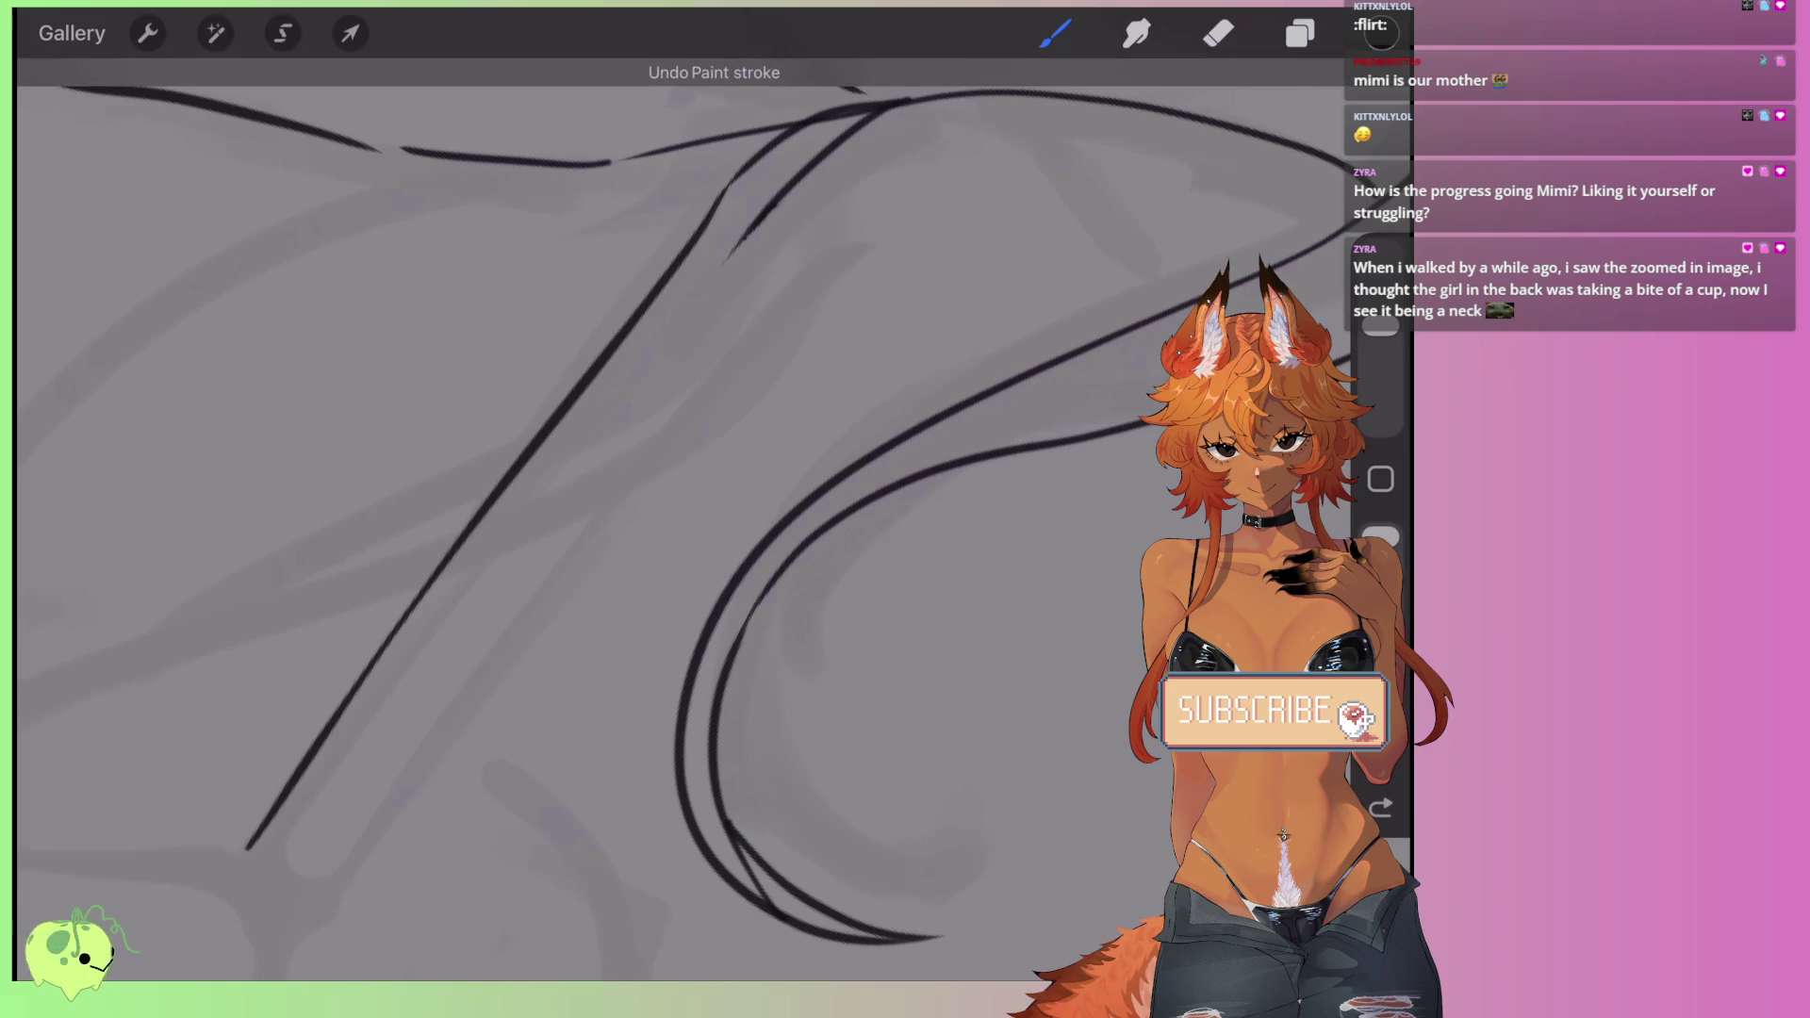
drag(745, 231, 311, 891)
- Undo the last hair strand stroke and reposition the view
scroll(660, 471, up, 3)
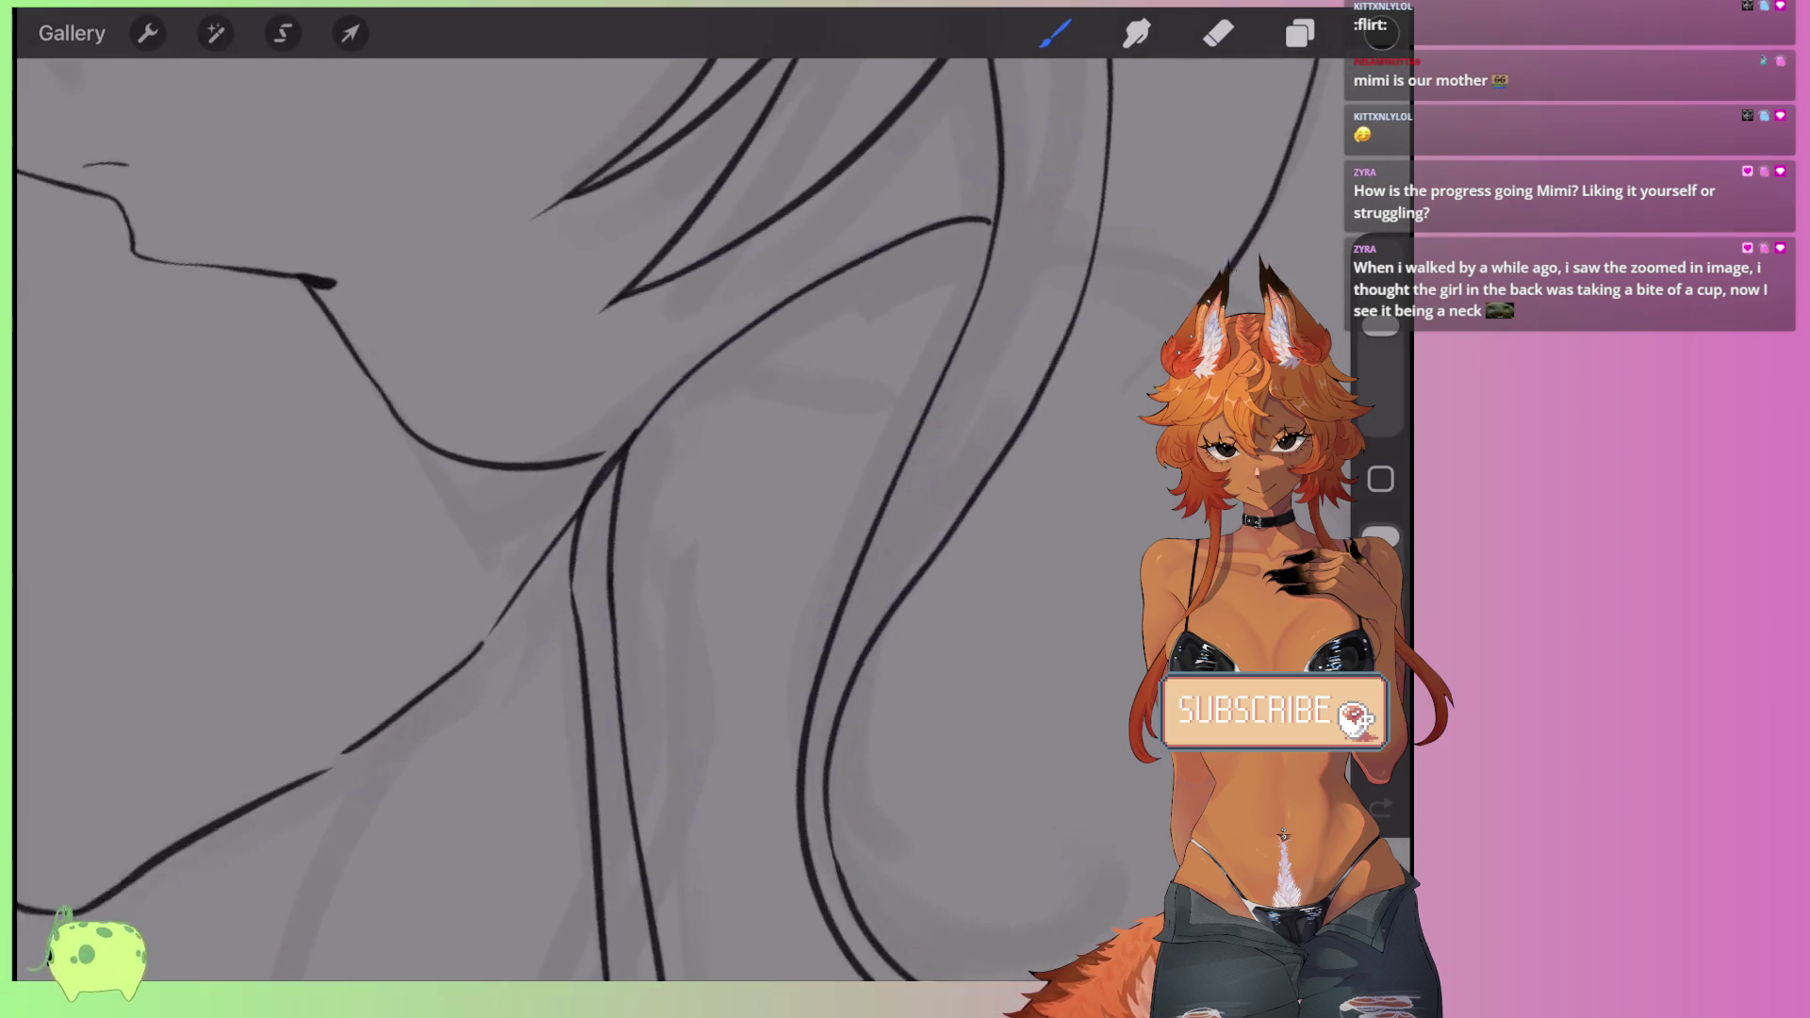
scroll(660, 471, up, 2)
scroll(660, 471, down, 2)
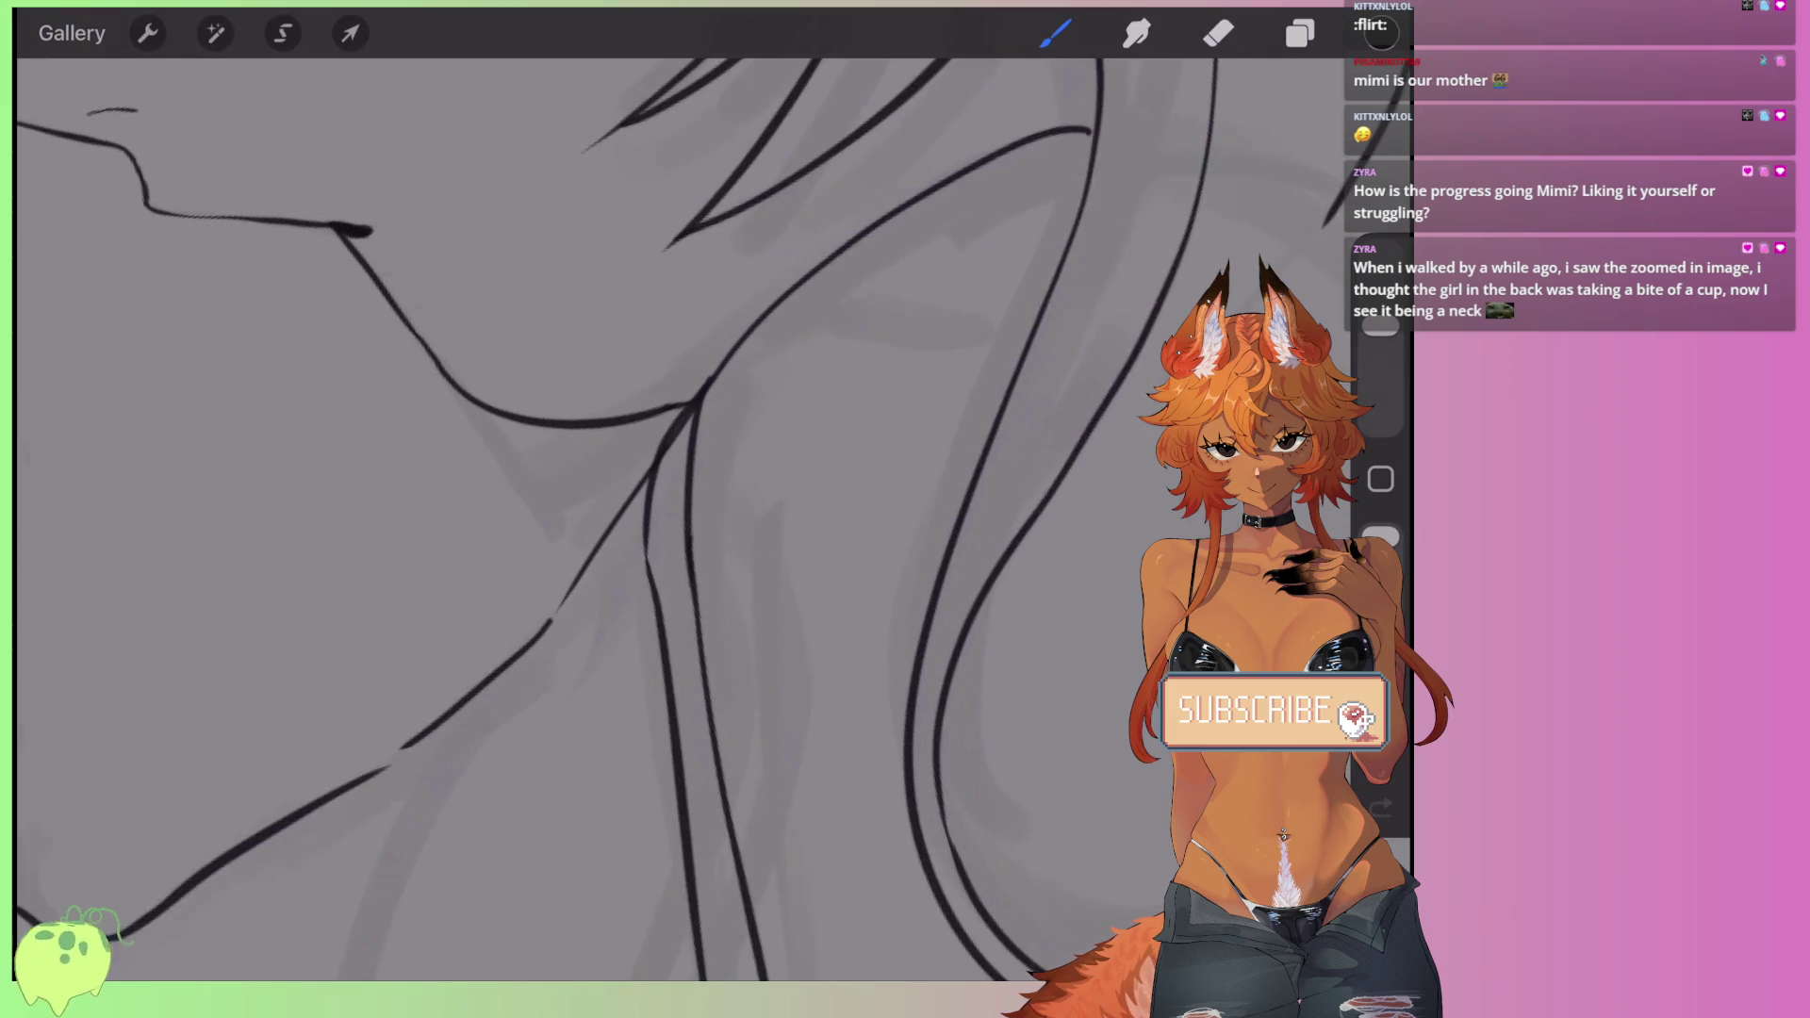
key(ctrl+z)
scroll(660, 518, down, 2)
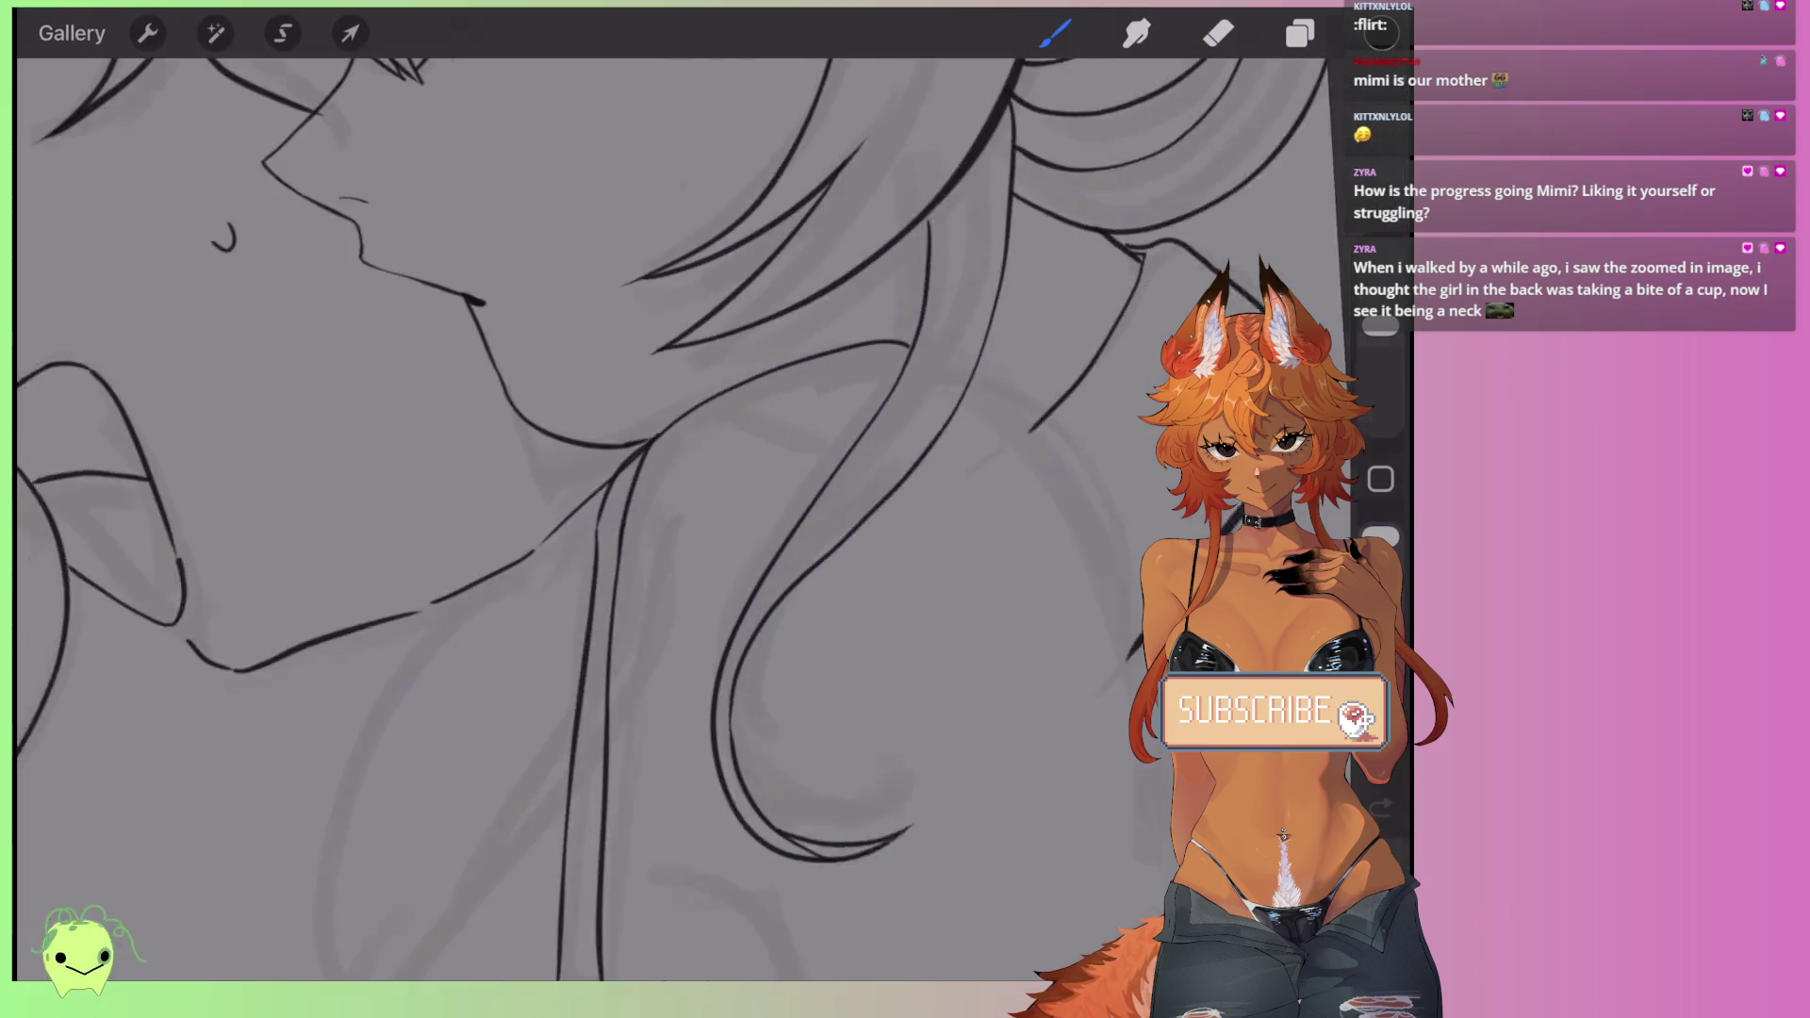
scroll(660, 518, down, 2)
scroll(660, 518, down, 1)
scroll(472, 471, up, 3)
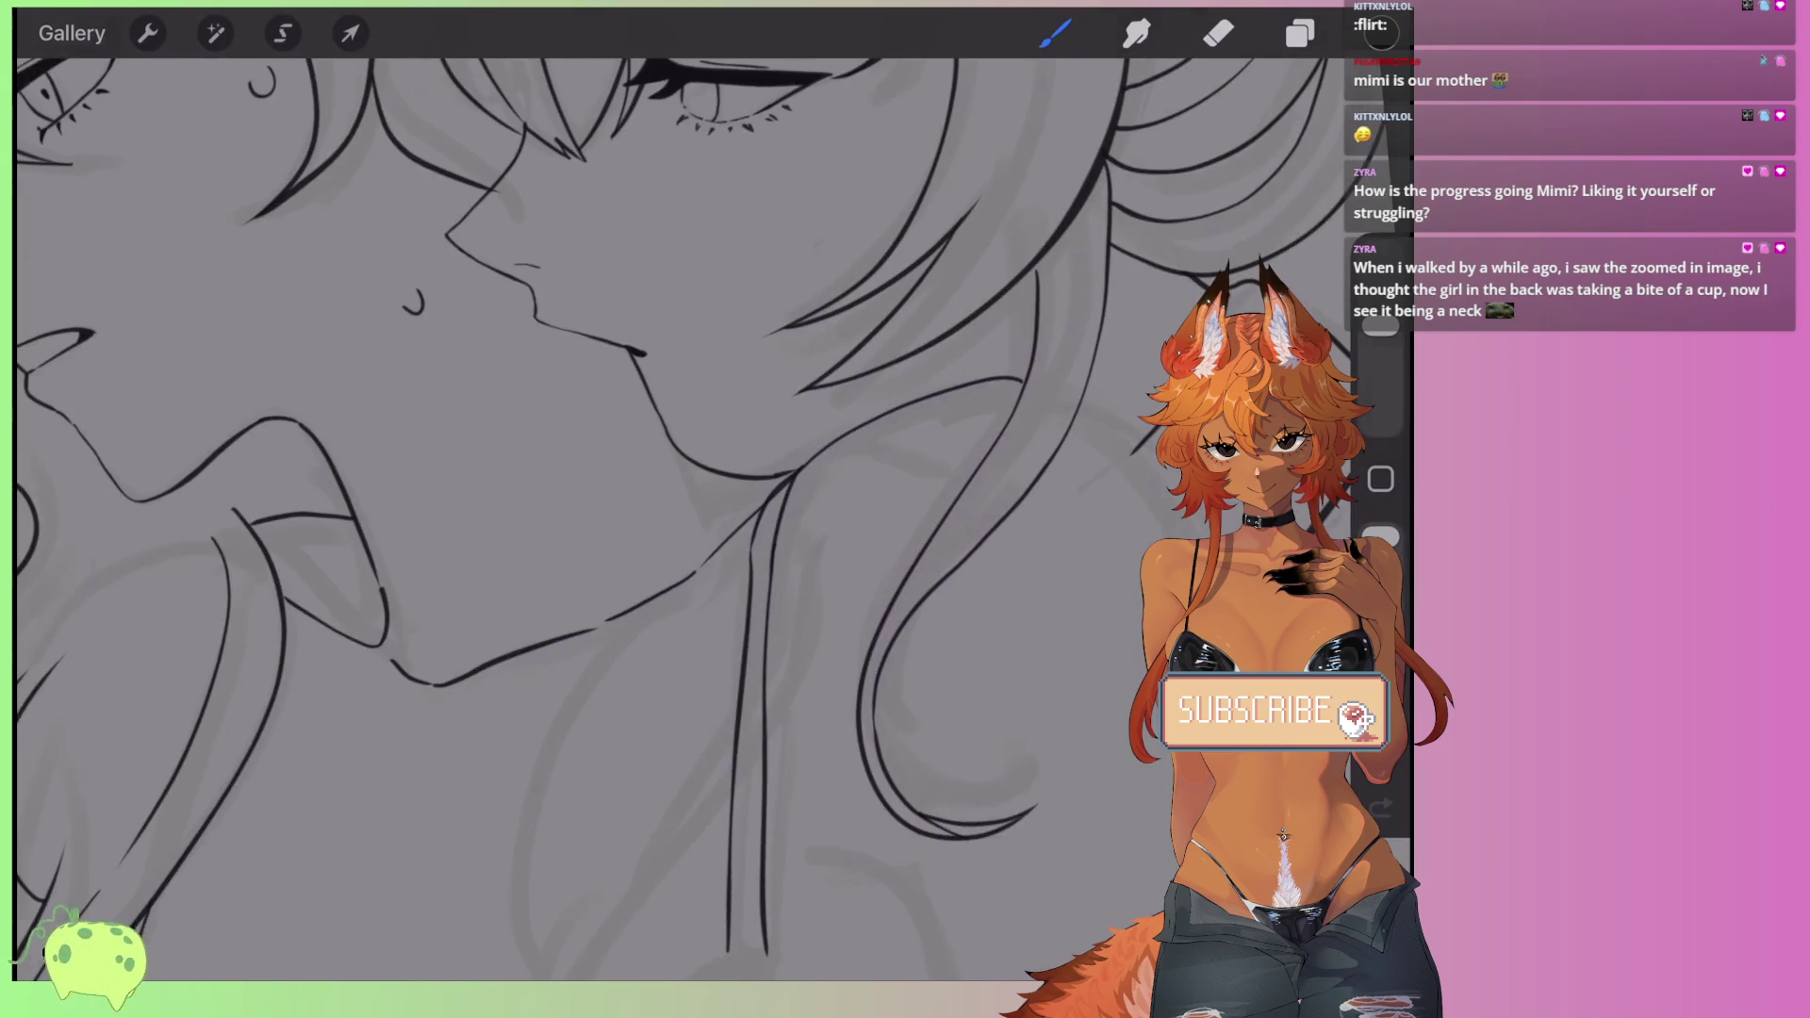
scroll(566, 471, up, 2)
scroll(660, 472, right, 2)
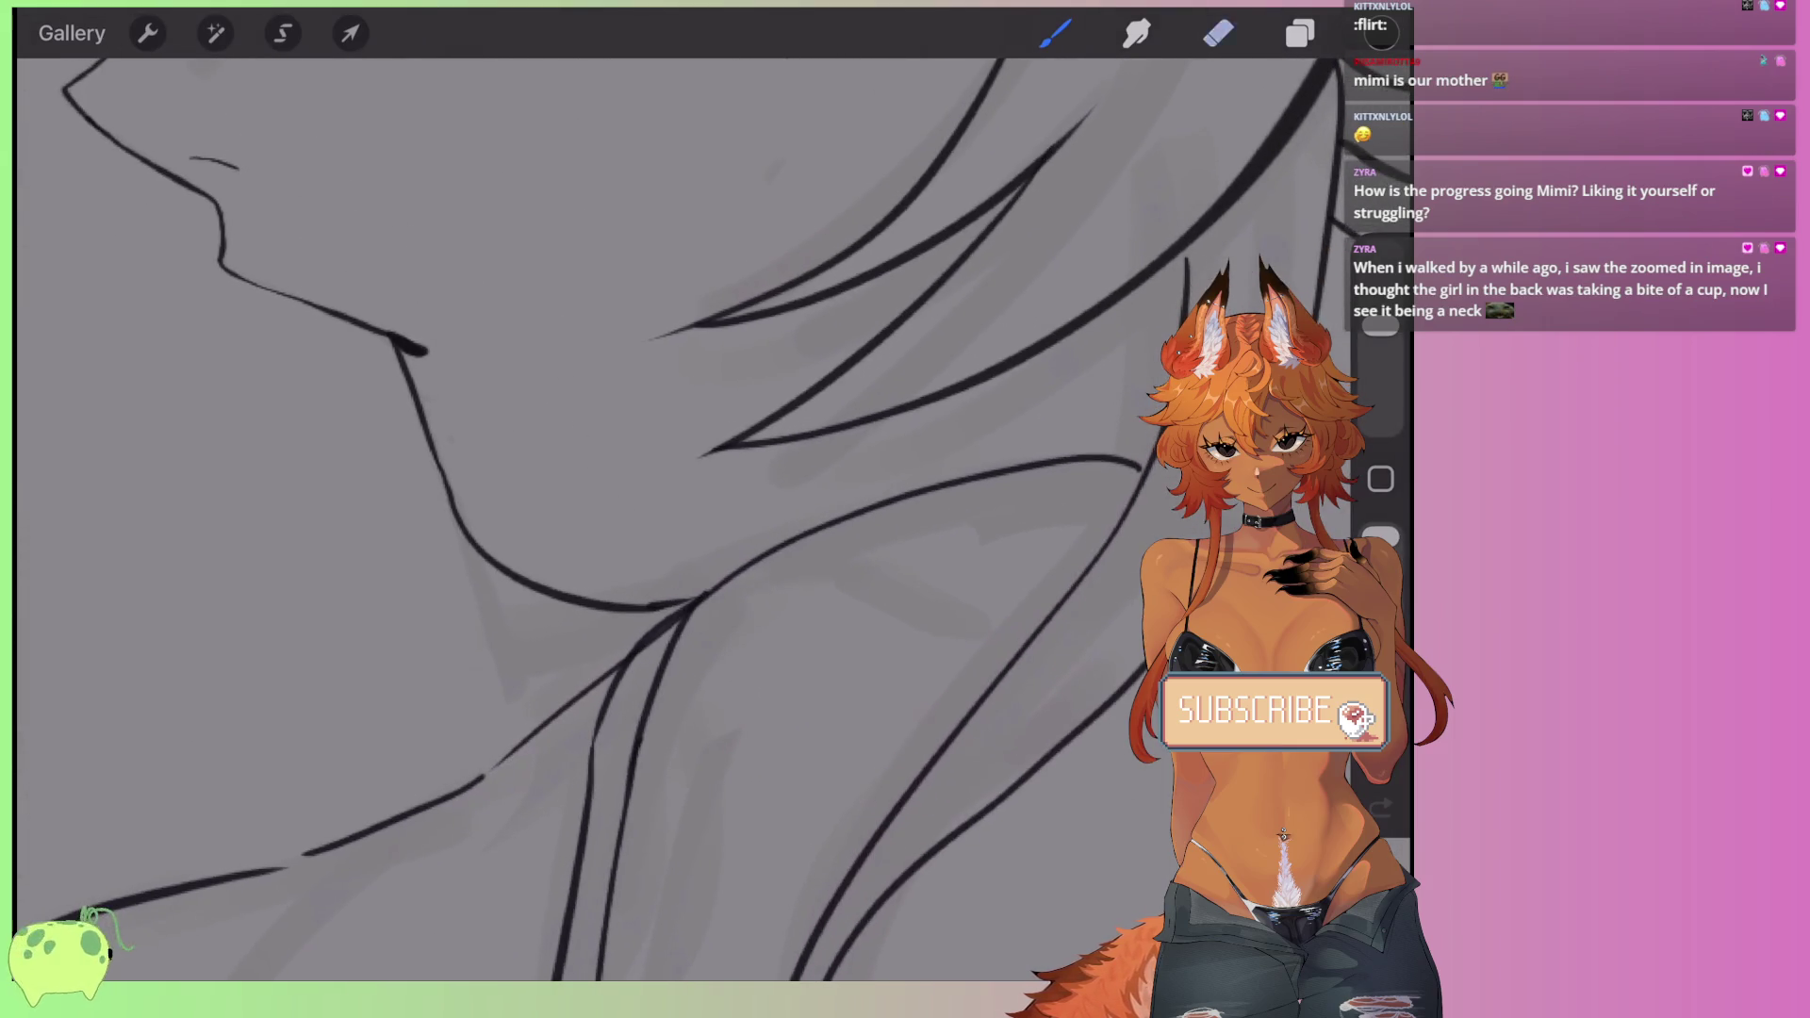
- Undo the two latest neck strokes on the right-hand character and zoom out to the whole sketch
key(e)
key(ctrl+z)
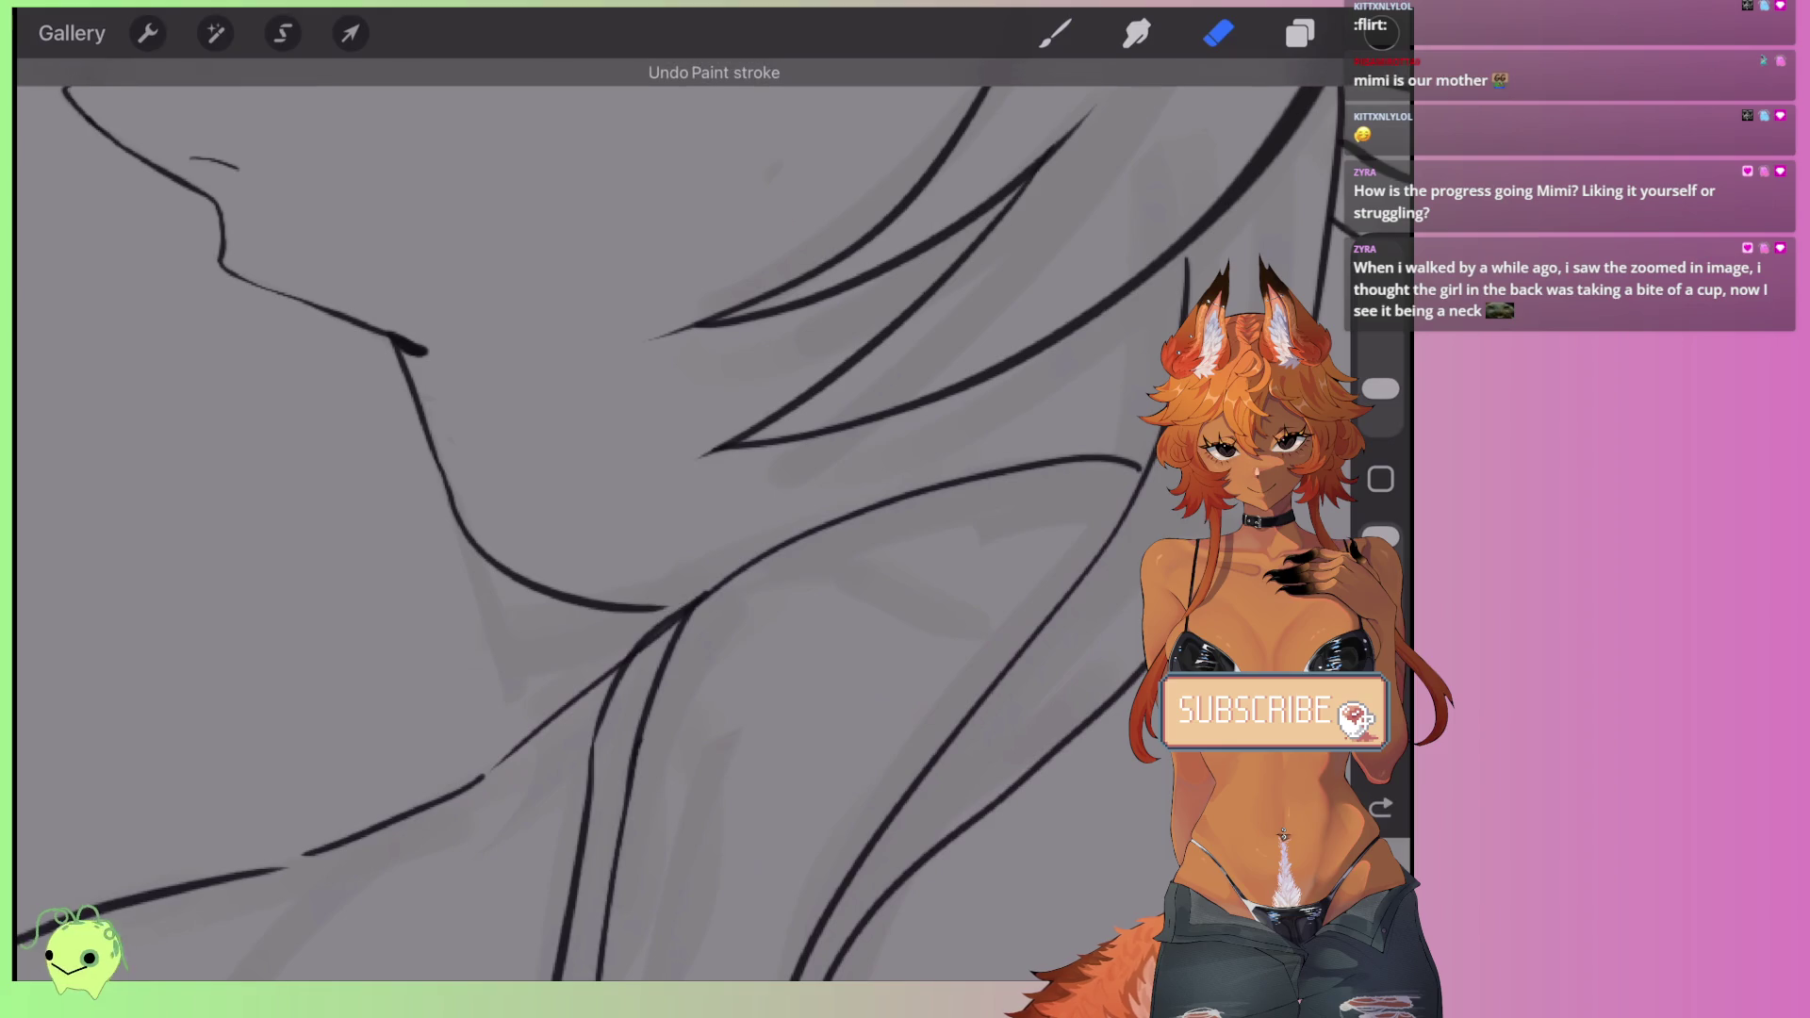
key(ctrl+z)
key(ctrl+z)
key(ctrl+z)
key(ctrl+z)
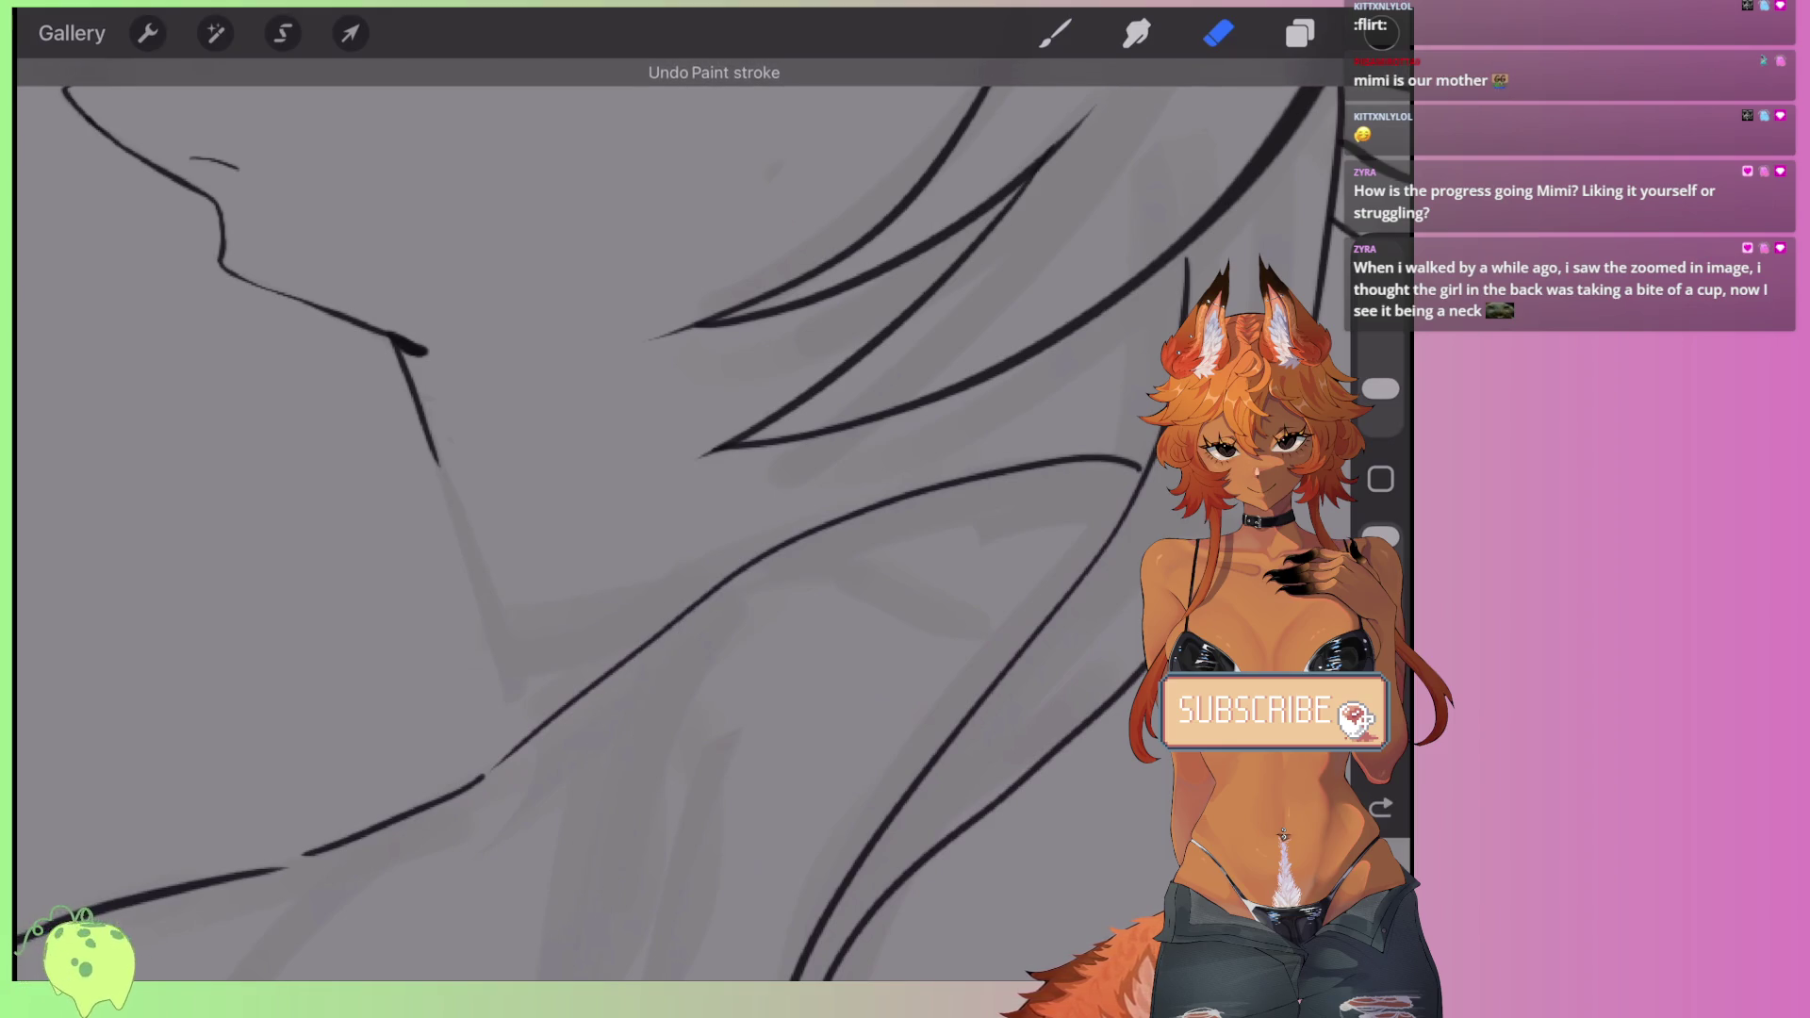
scroll(660, 471, down, 3)
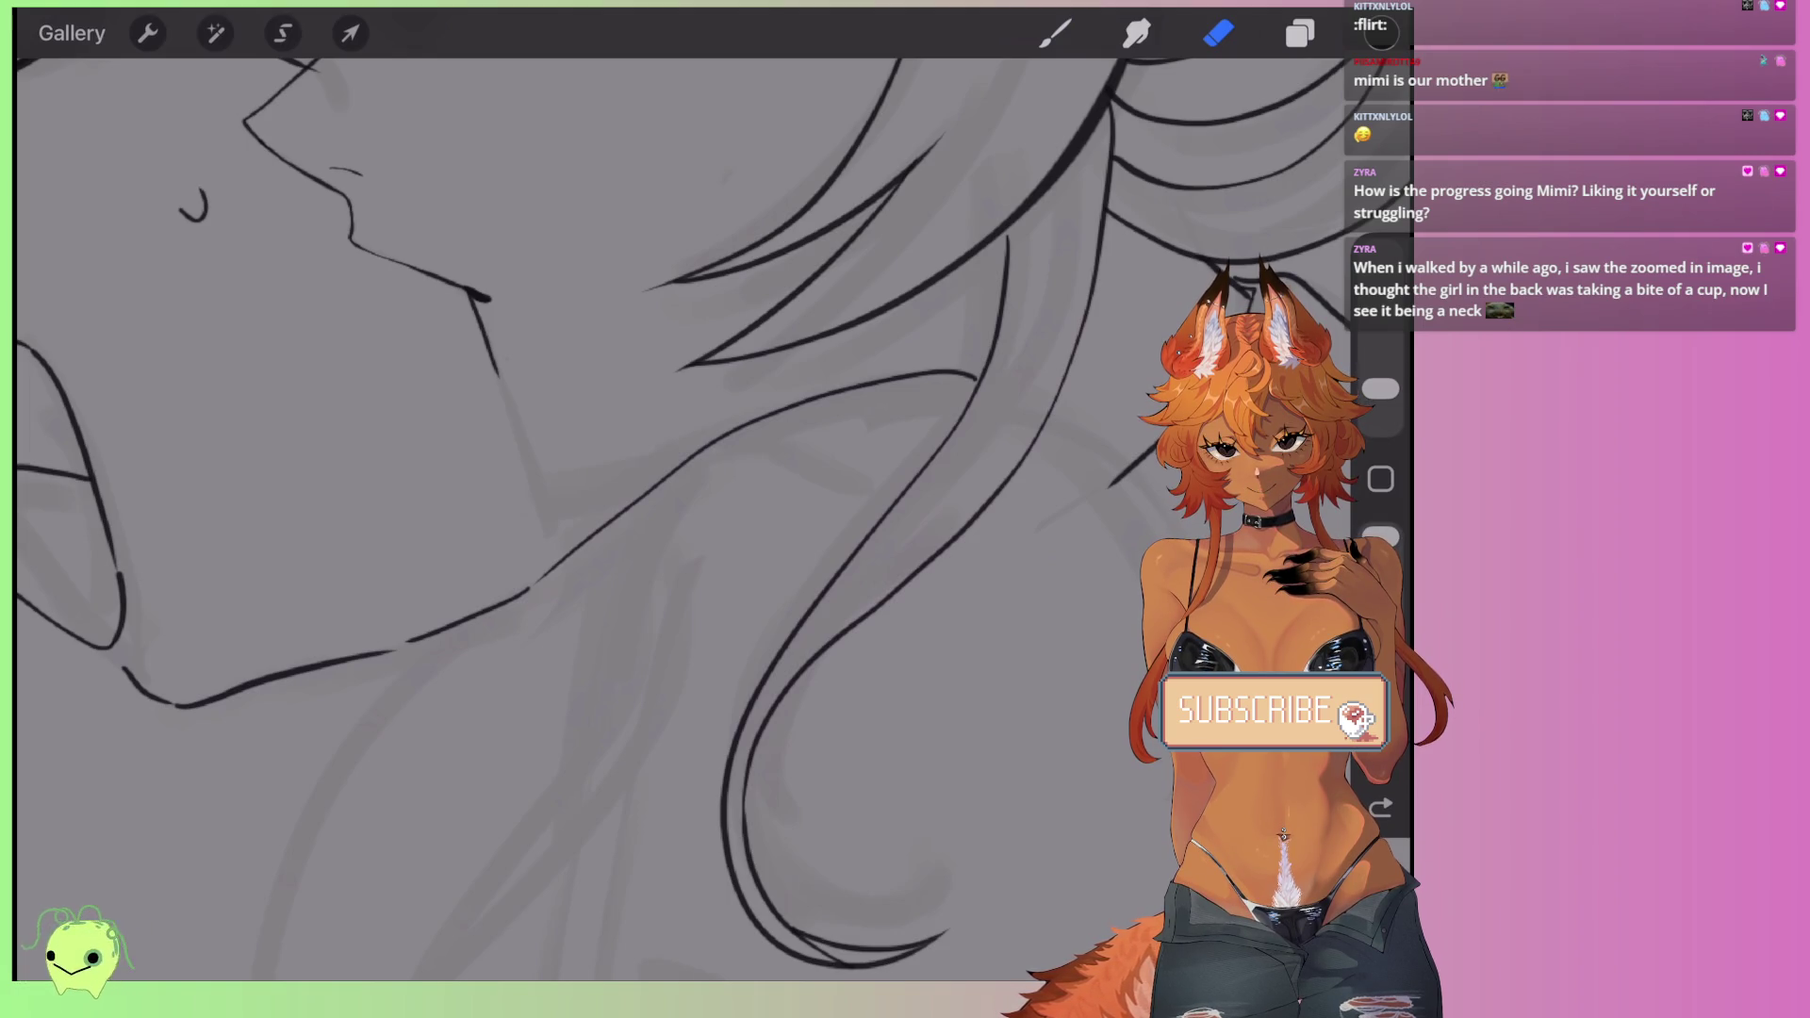
scroll(622, 500, down, 3)
scroll(622, 499, down, 3)
scroll(623, 500, down, 3)
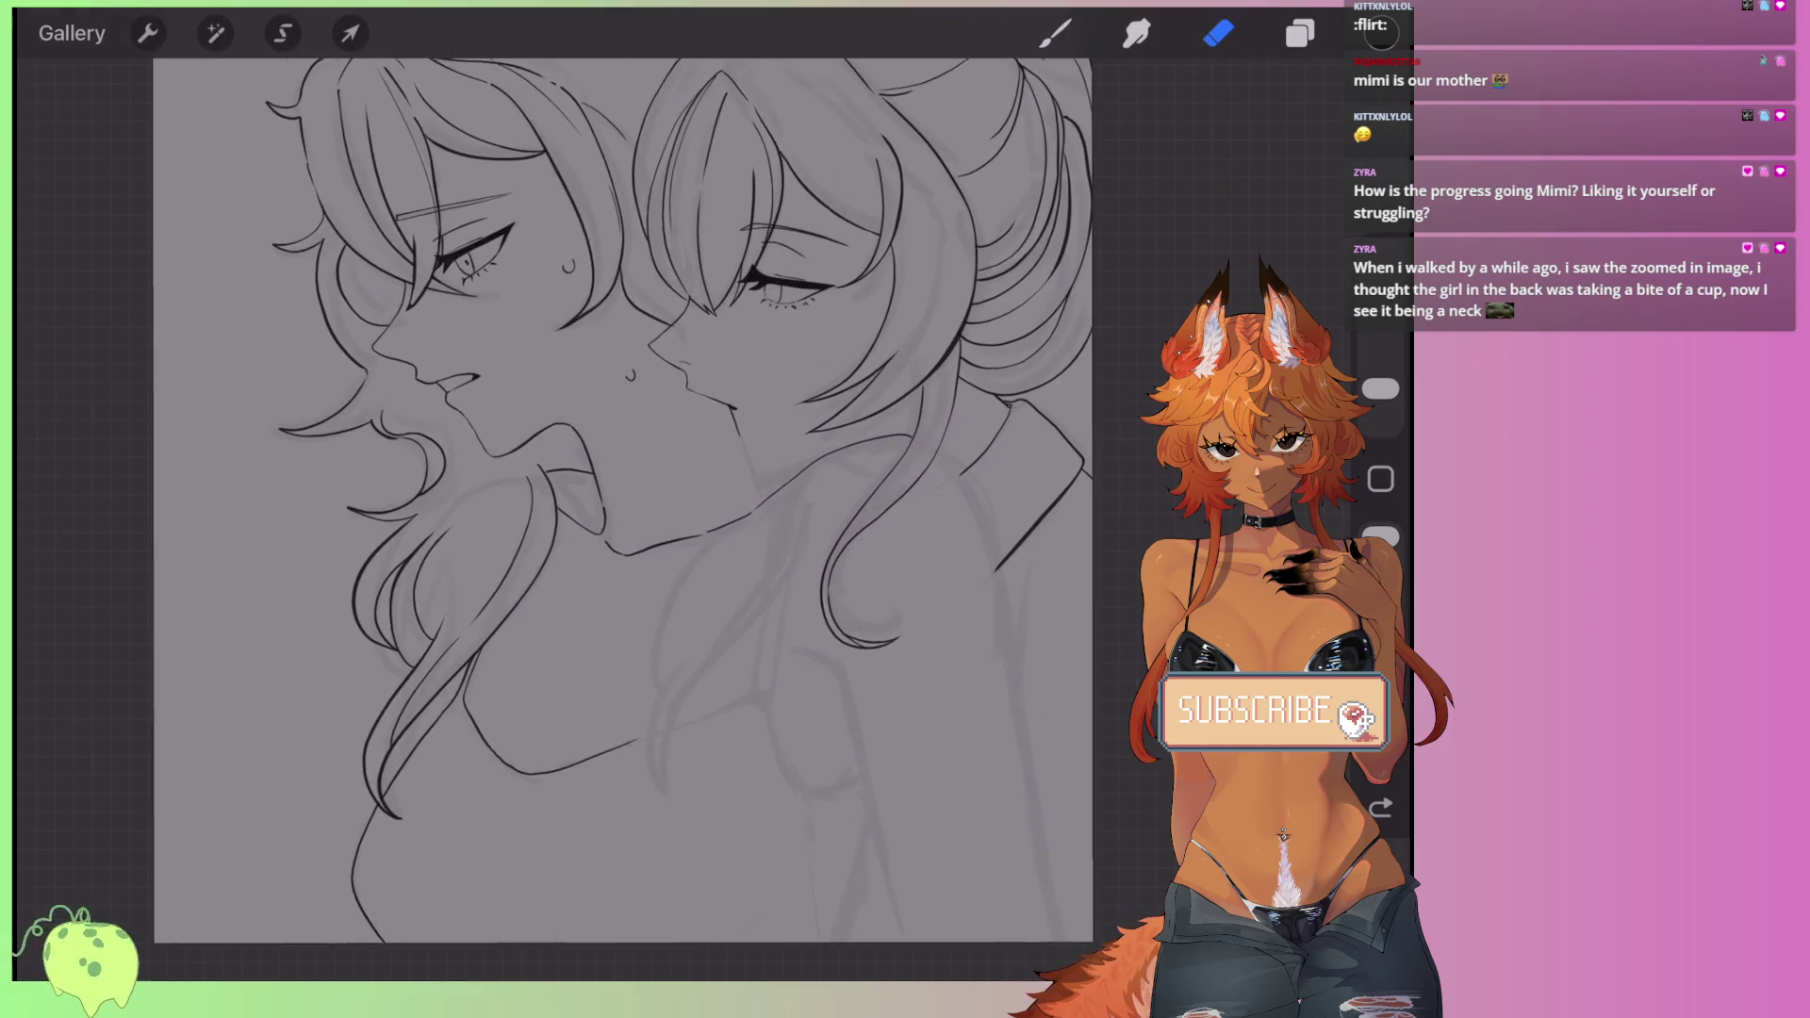
- Zoom into the neck and hair curl, then undo the last erase to restore the inked curl
scroll(584, 500, up, 3)
scroll(584, 499, down, 2)
scroll(584, 500, up, 3)
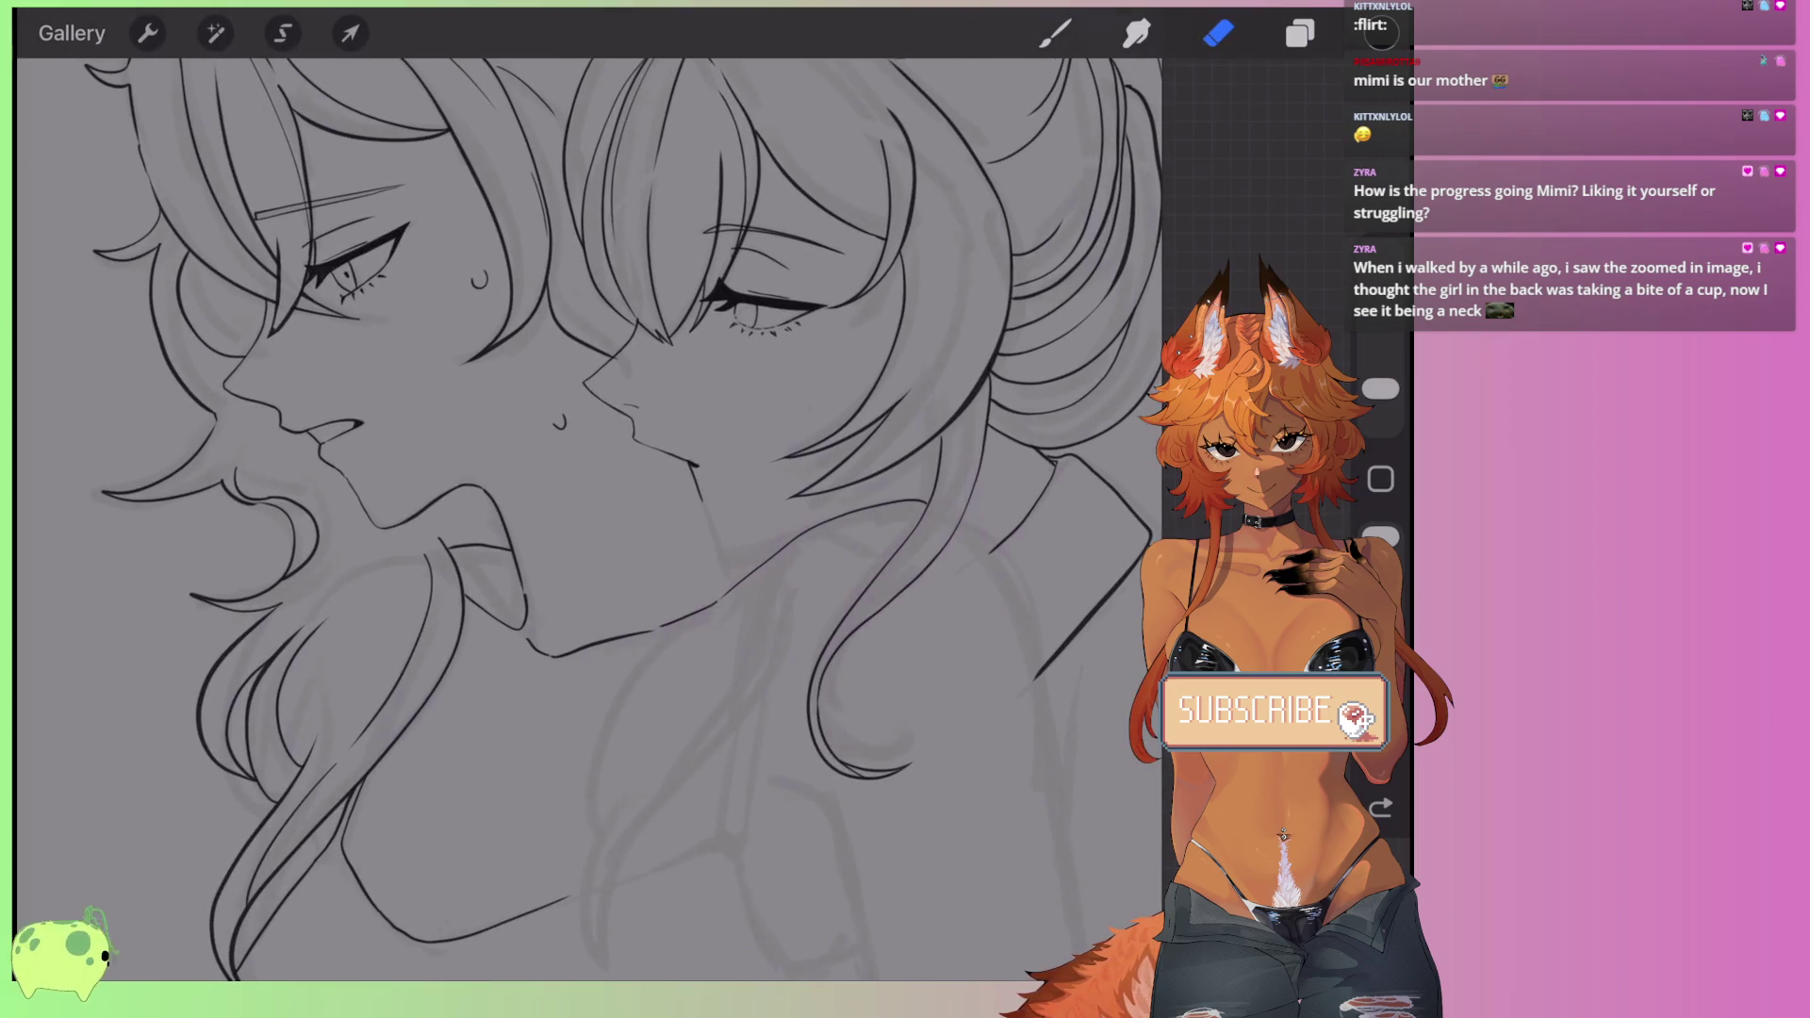
scroll(622, 500, down, 3)
scroll(622, 499, down, 1)
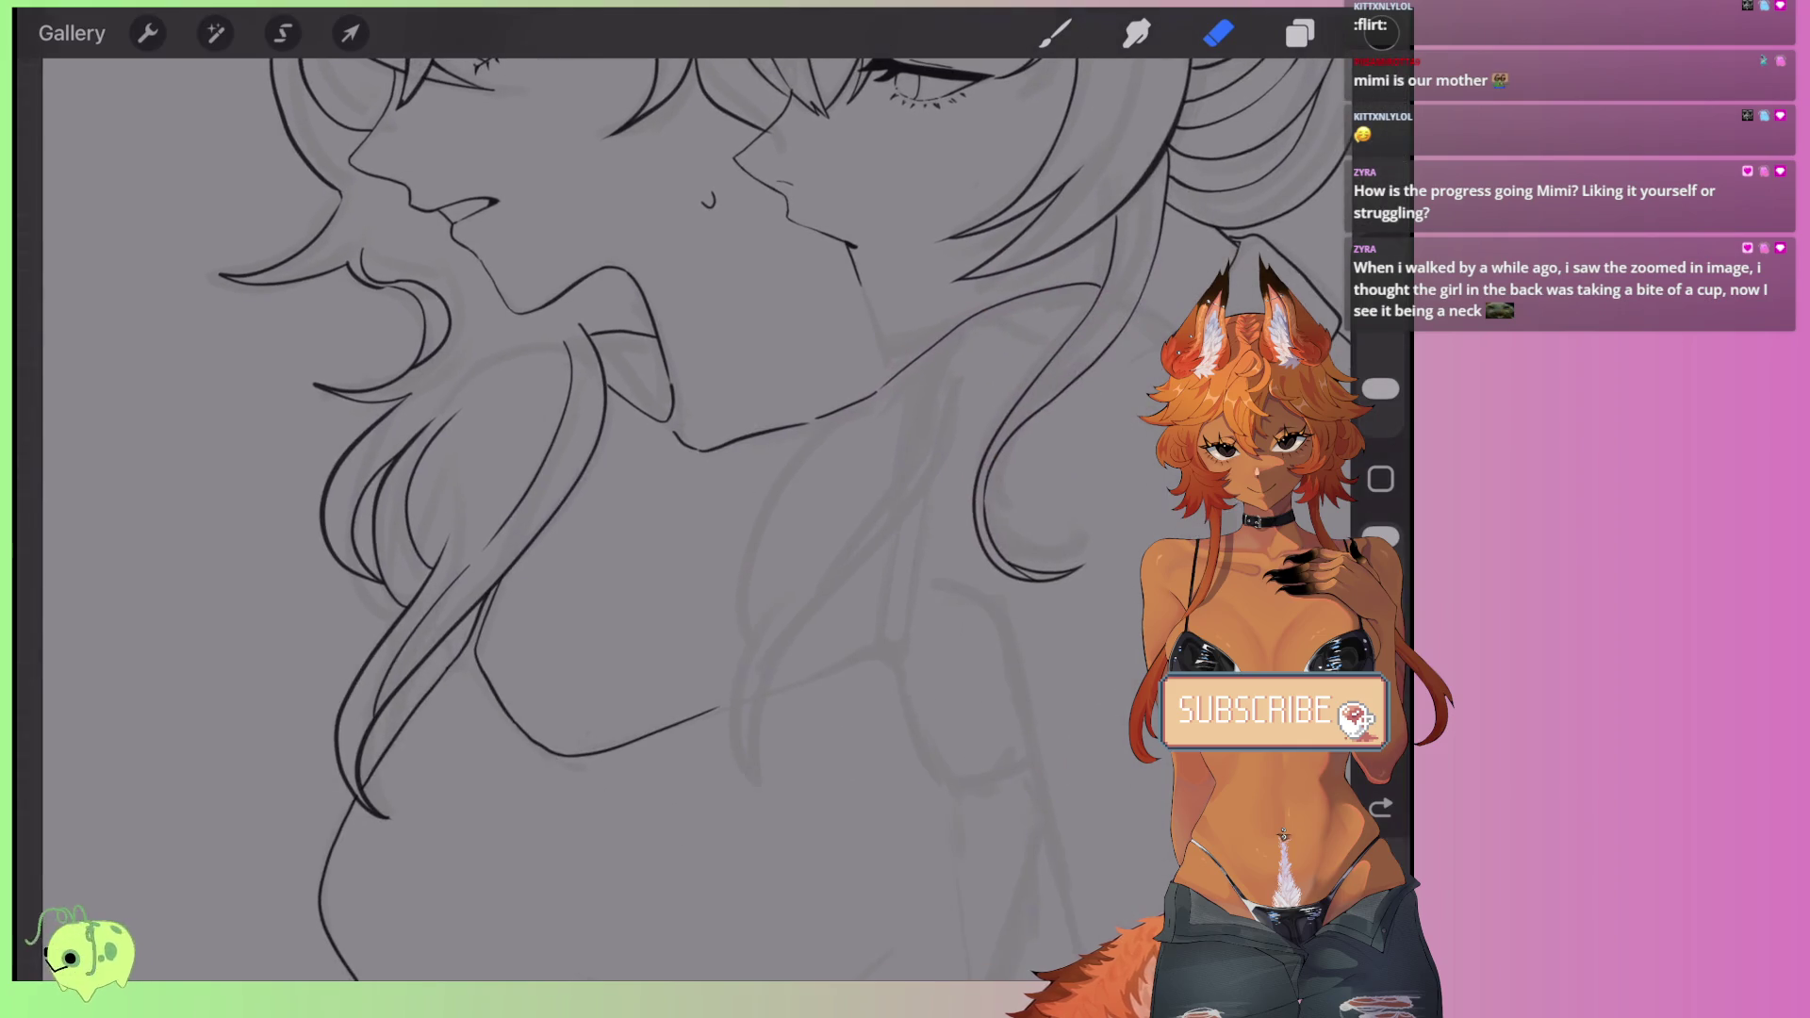
scroll(622, 500, down, 3)
scroll(622, 499, down, 2)
scroll(622, 500, down, 2)
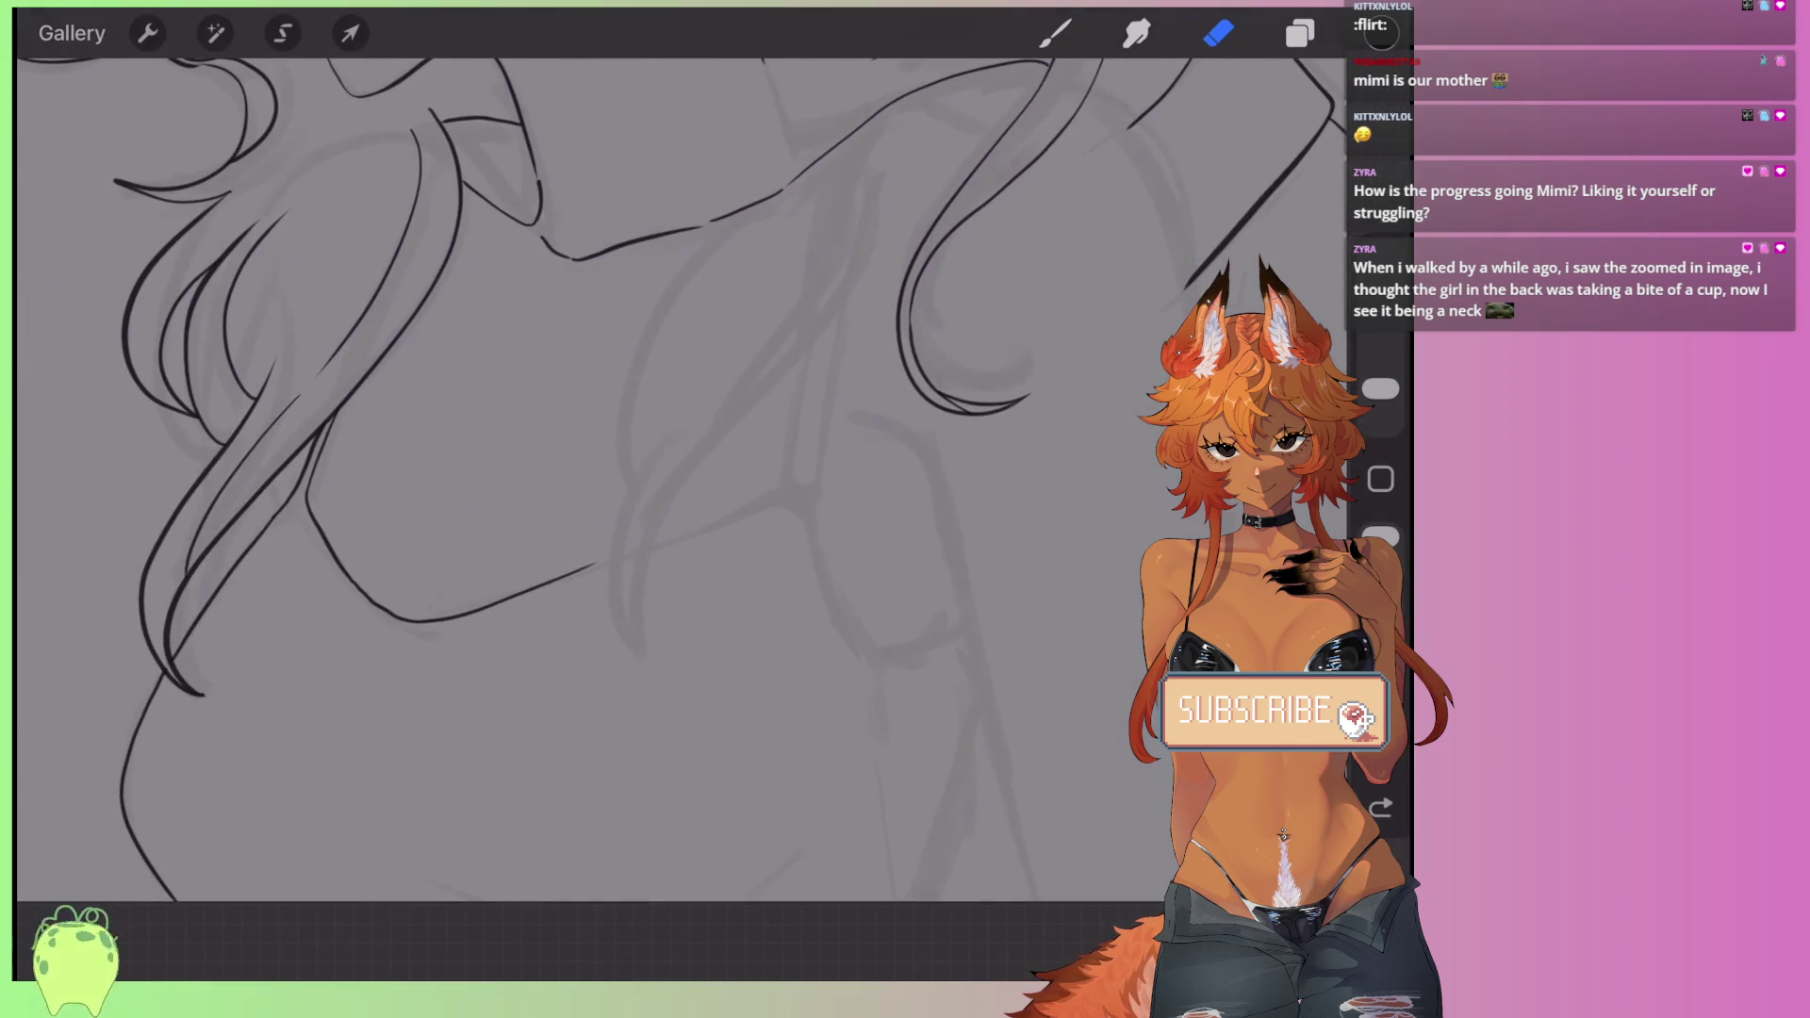
scroll(622, 500, down, 2)
scroll(623, 500, down, 2)
scroll(622, 500, up, 3)
scroll(622, 499, up, 3)
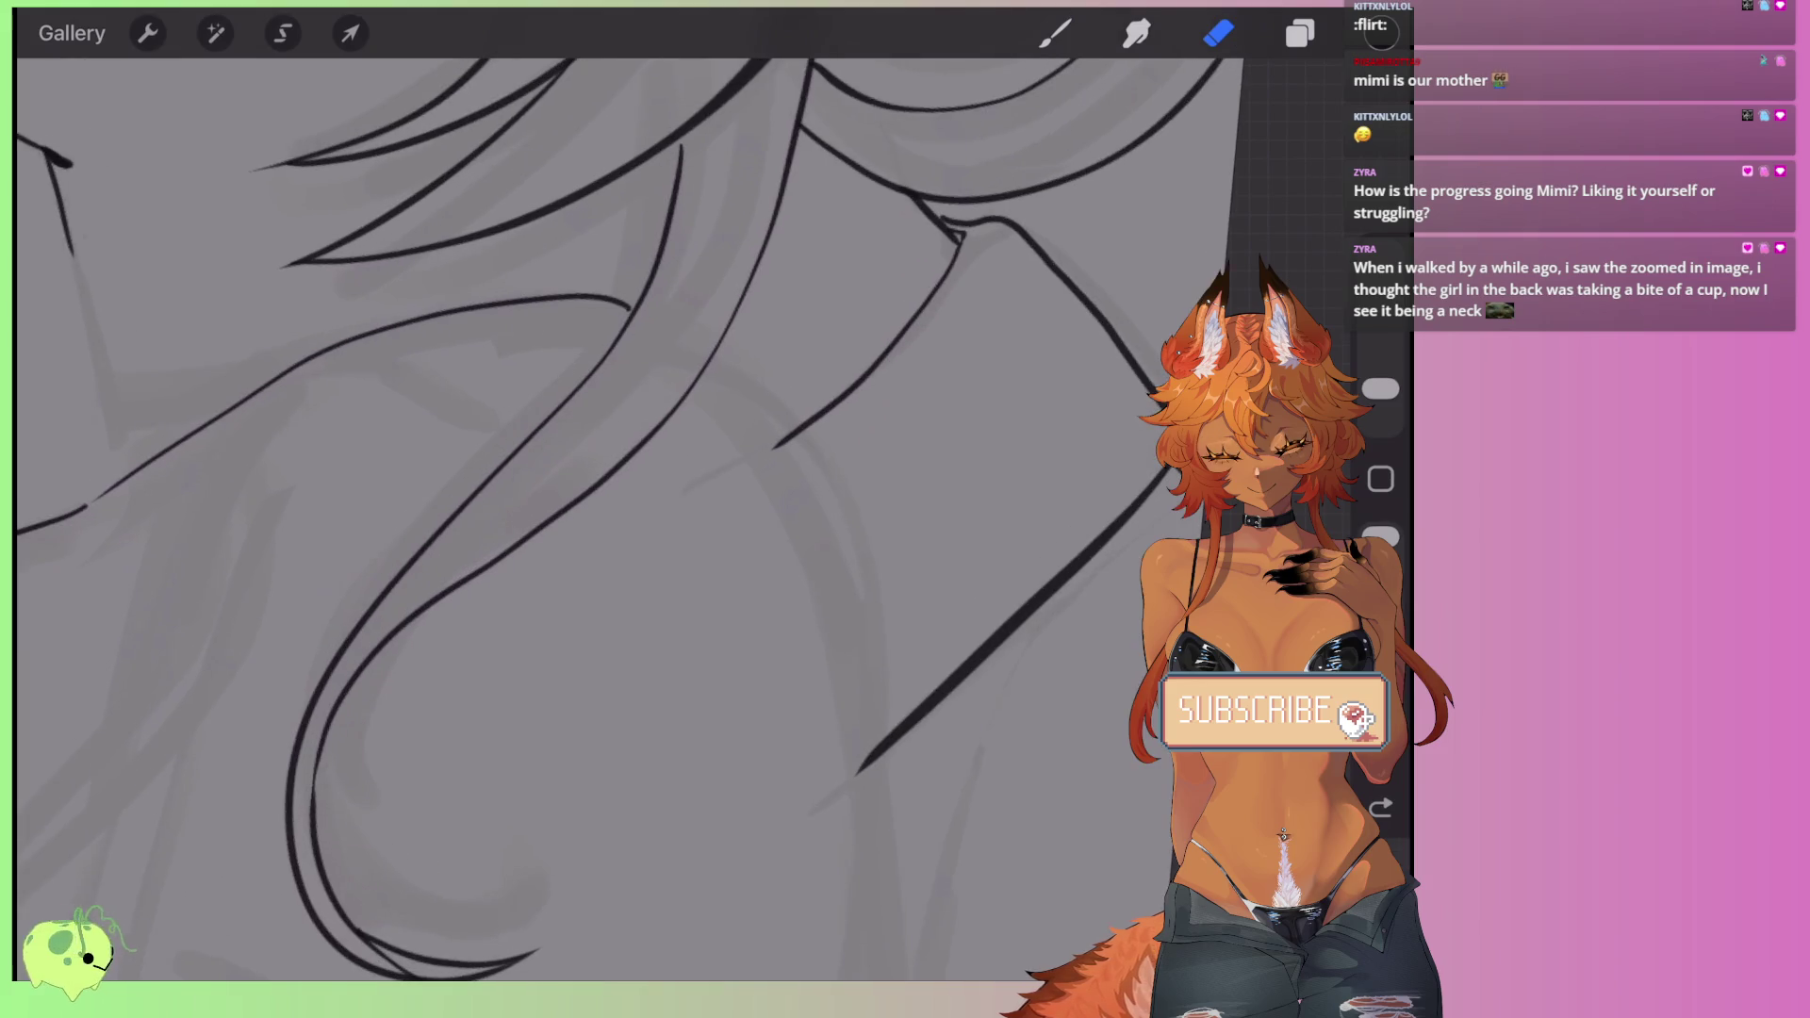
key(ctrl+z)
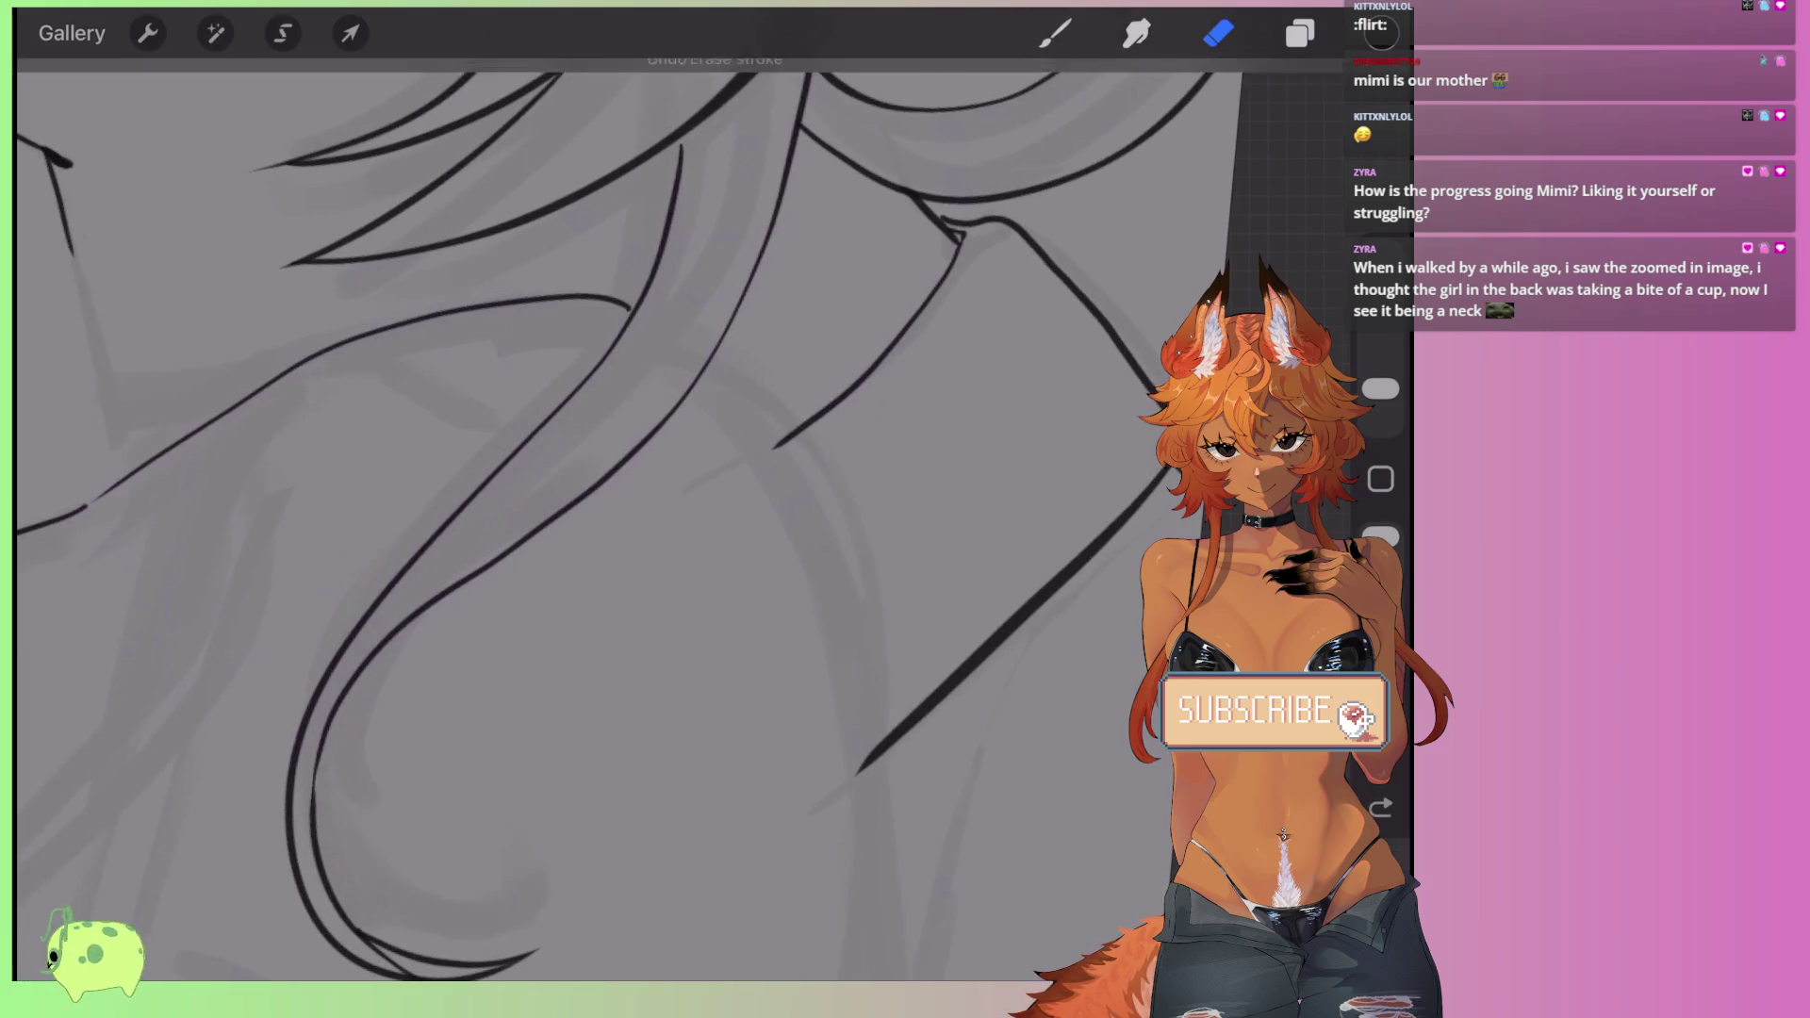
scroll(622, 500, down, 2)
- Switch back to the Brush and try shoulder strokes, undoing each failed attempt
key(b)
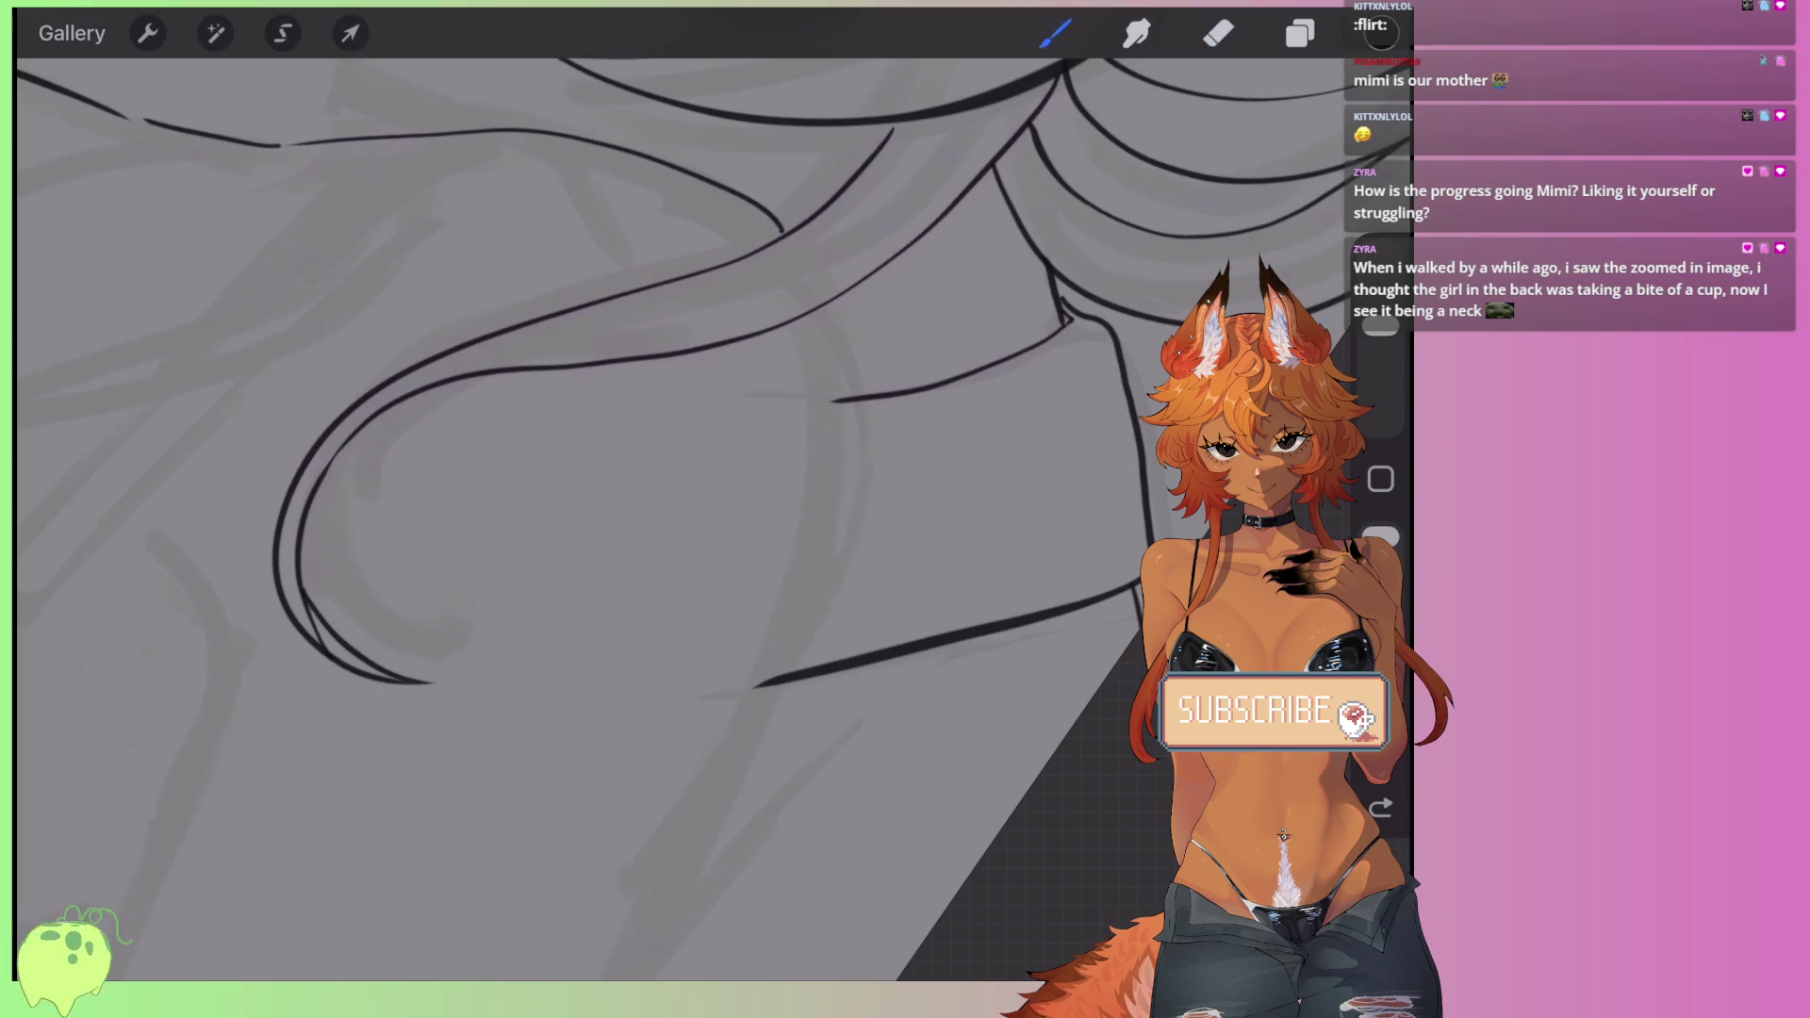
drag(838, 405, 805, 586)
drag(833, 398, 693, 695)
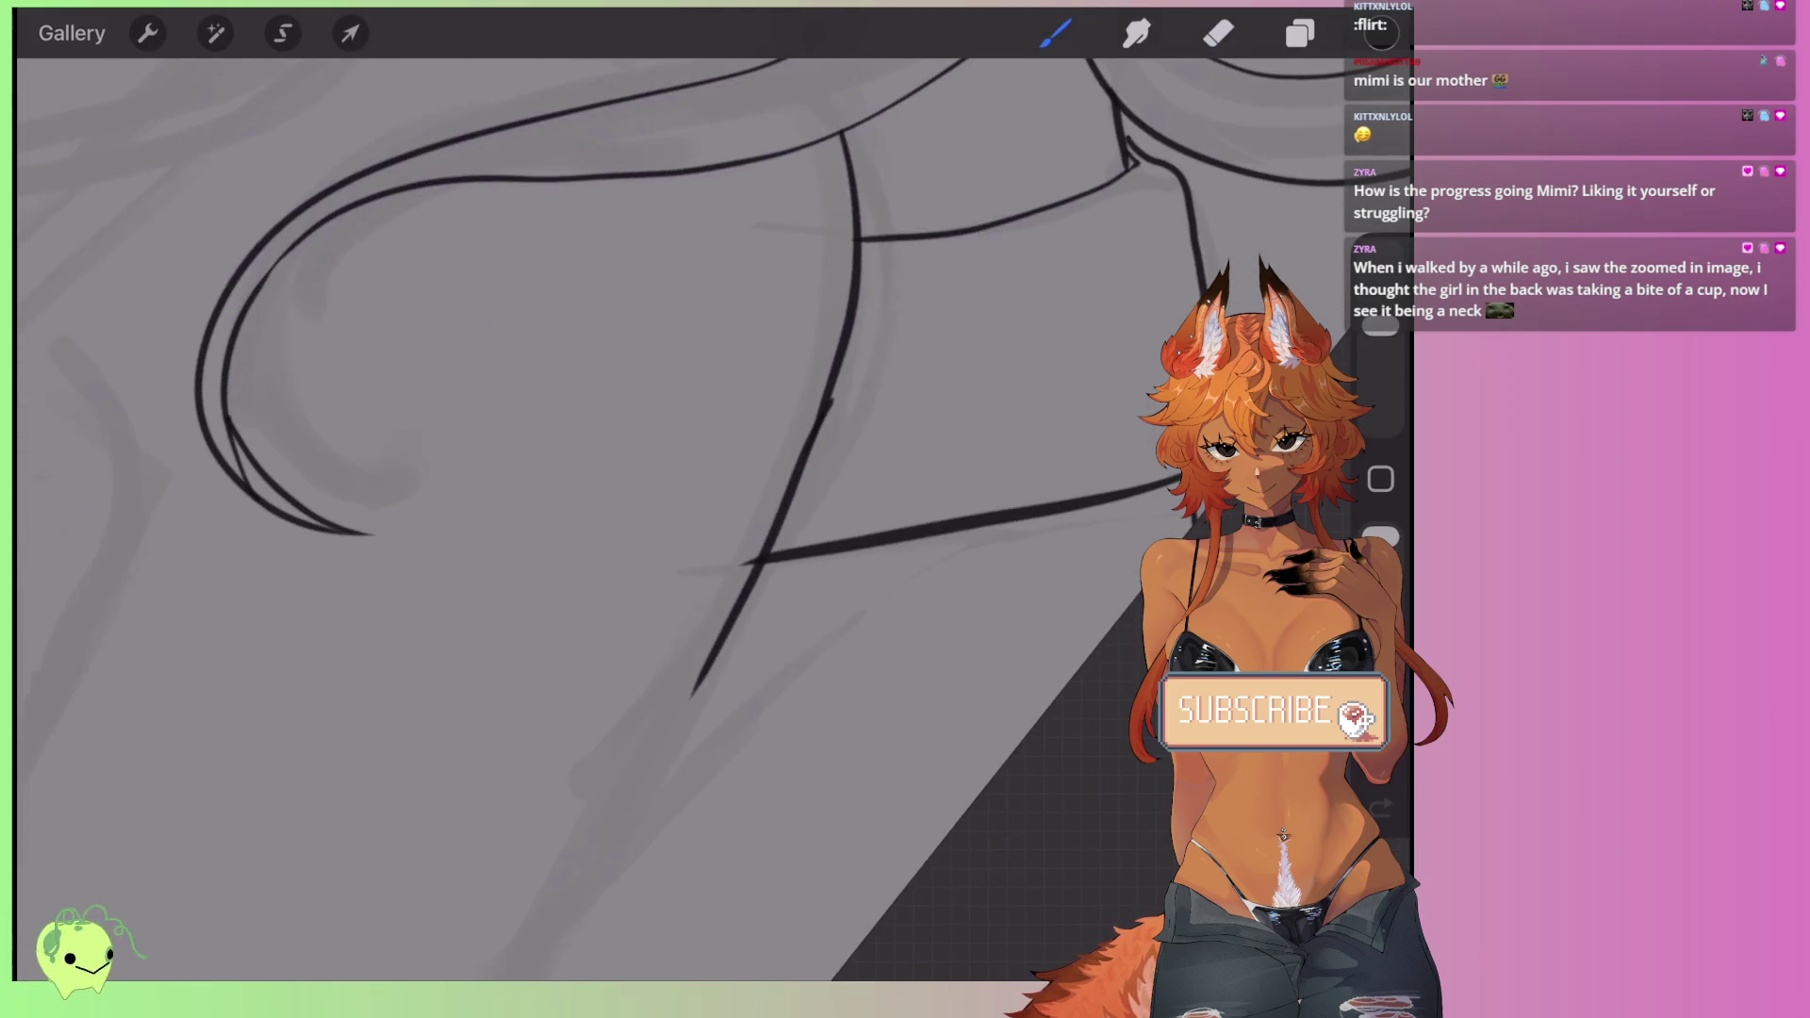
key(ctrl+z)
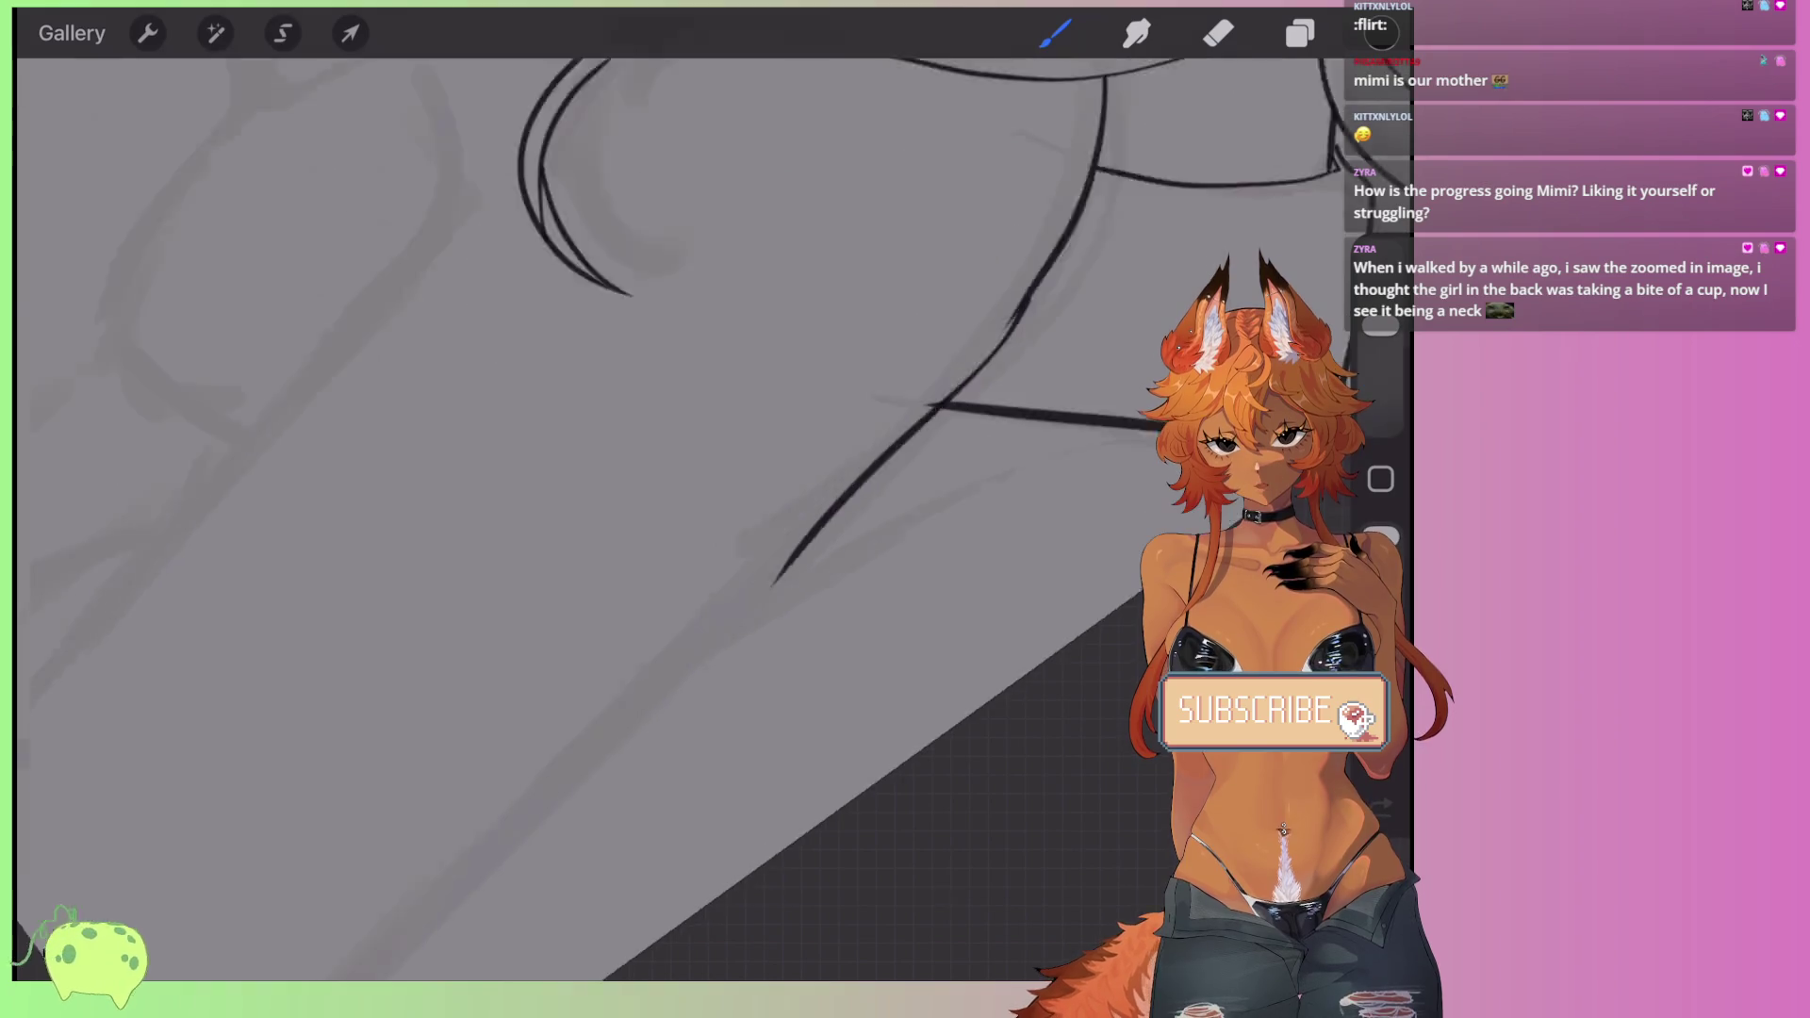
key(ctrl+z)
key(ctrl+z)
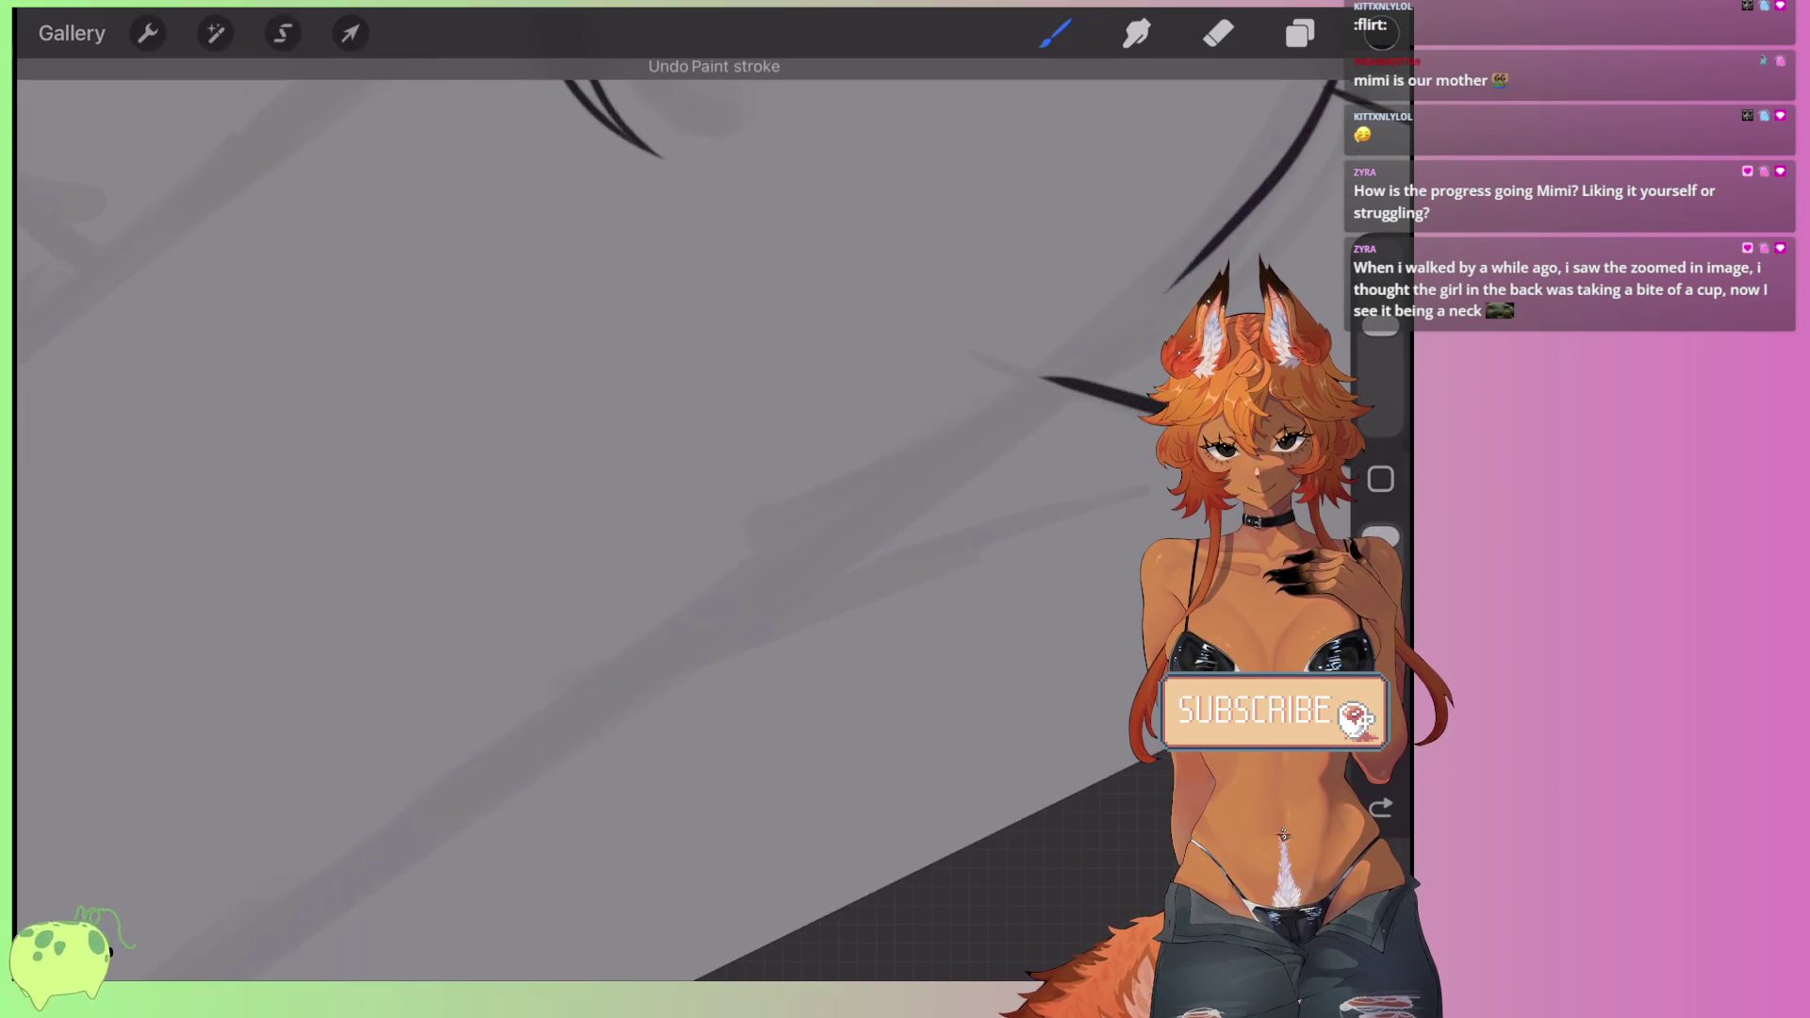
key(ctrl+z)
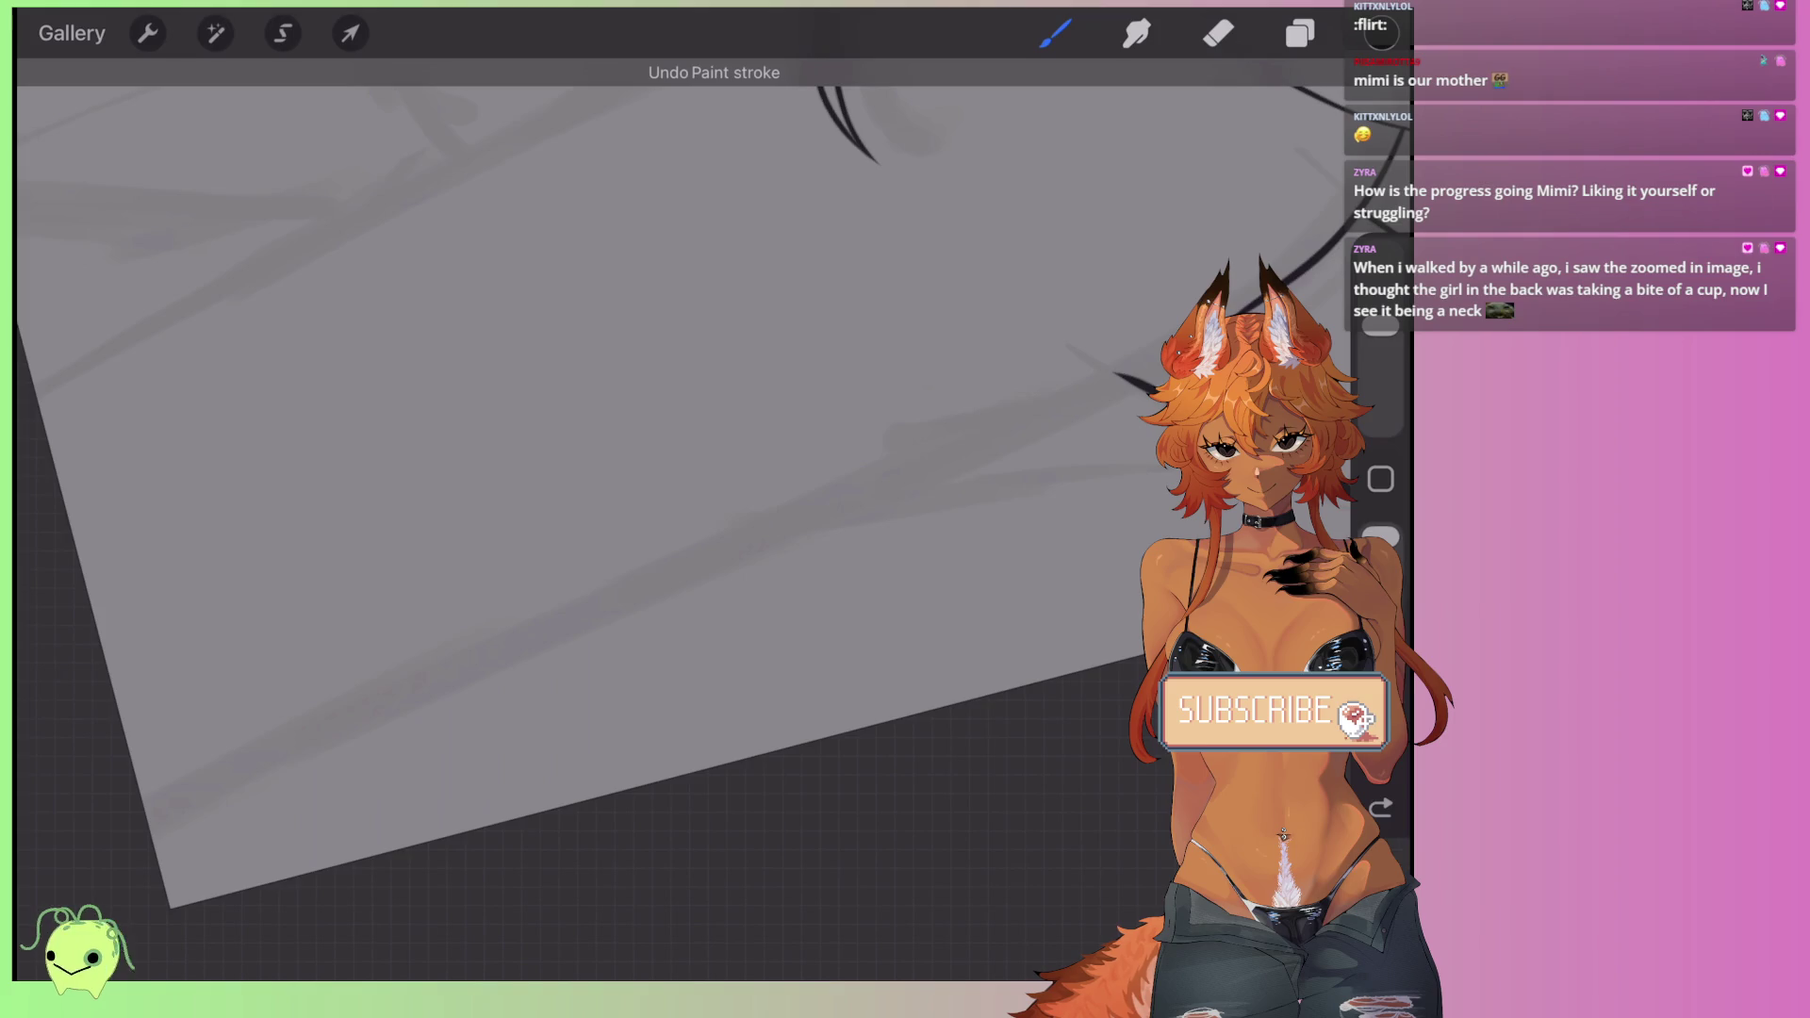
key(ctrl+z)
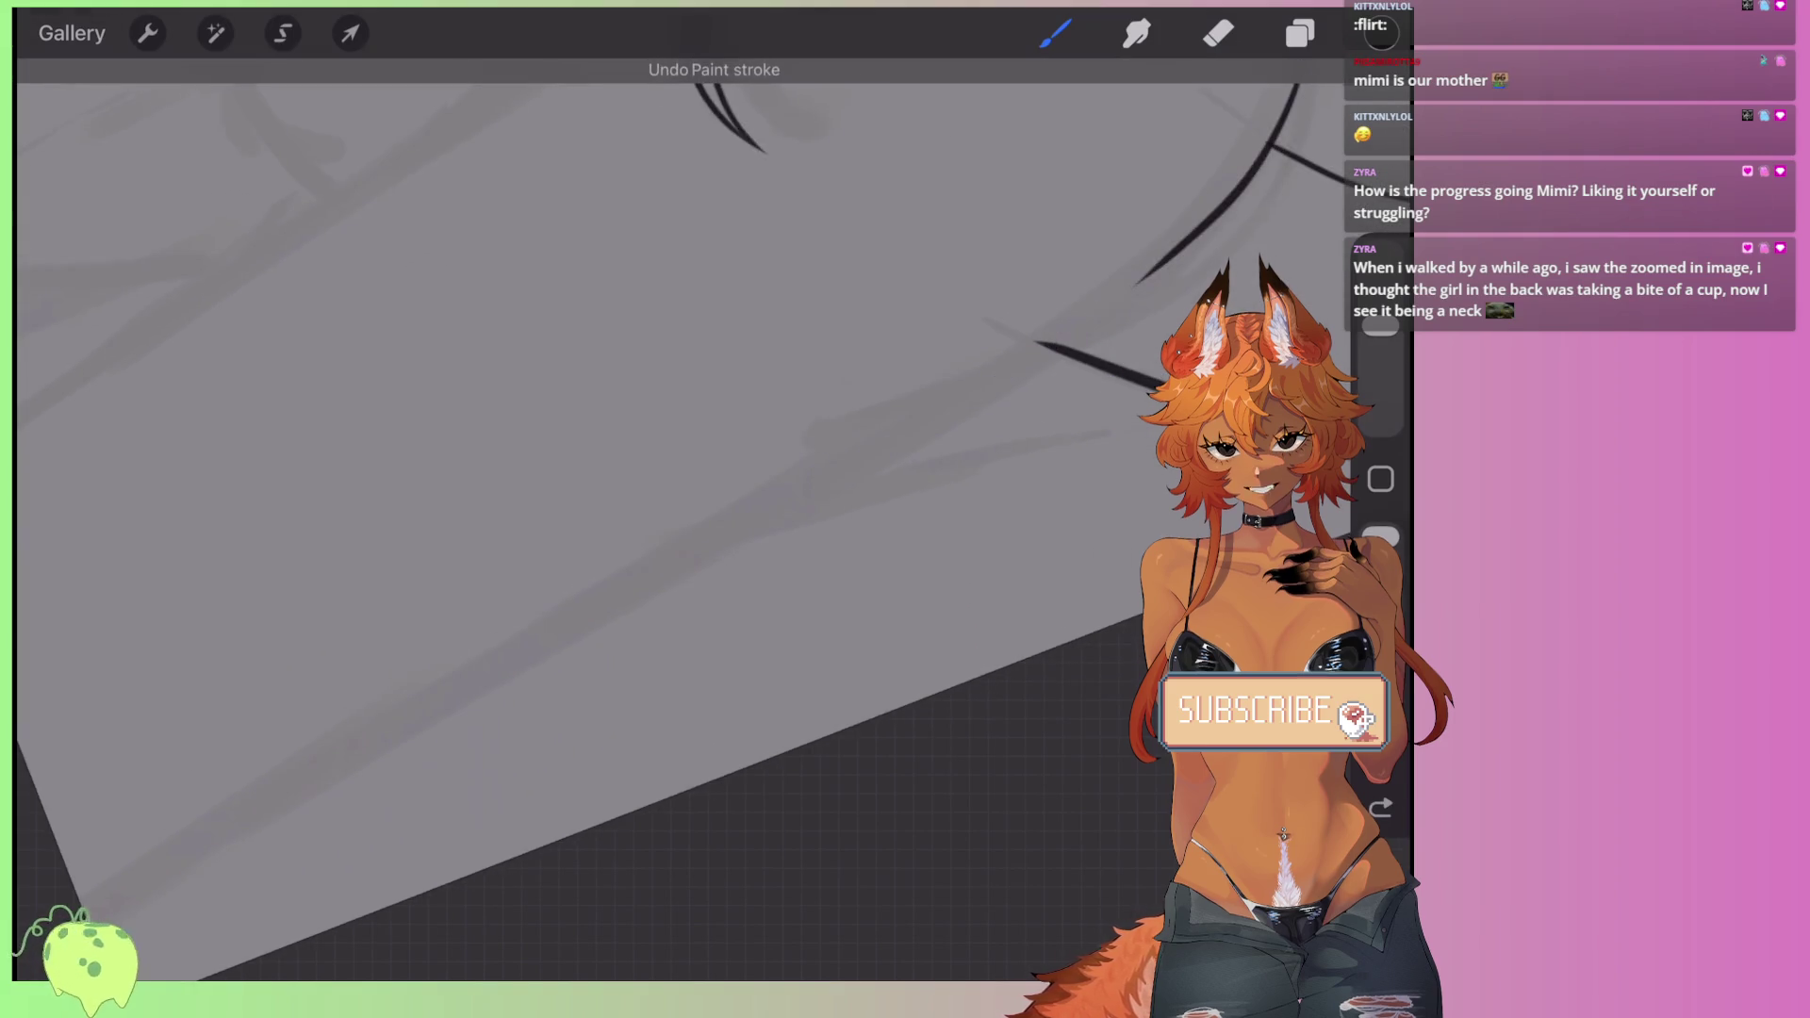
scroll(580, 518, down, 3)
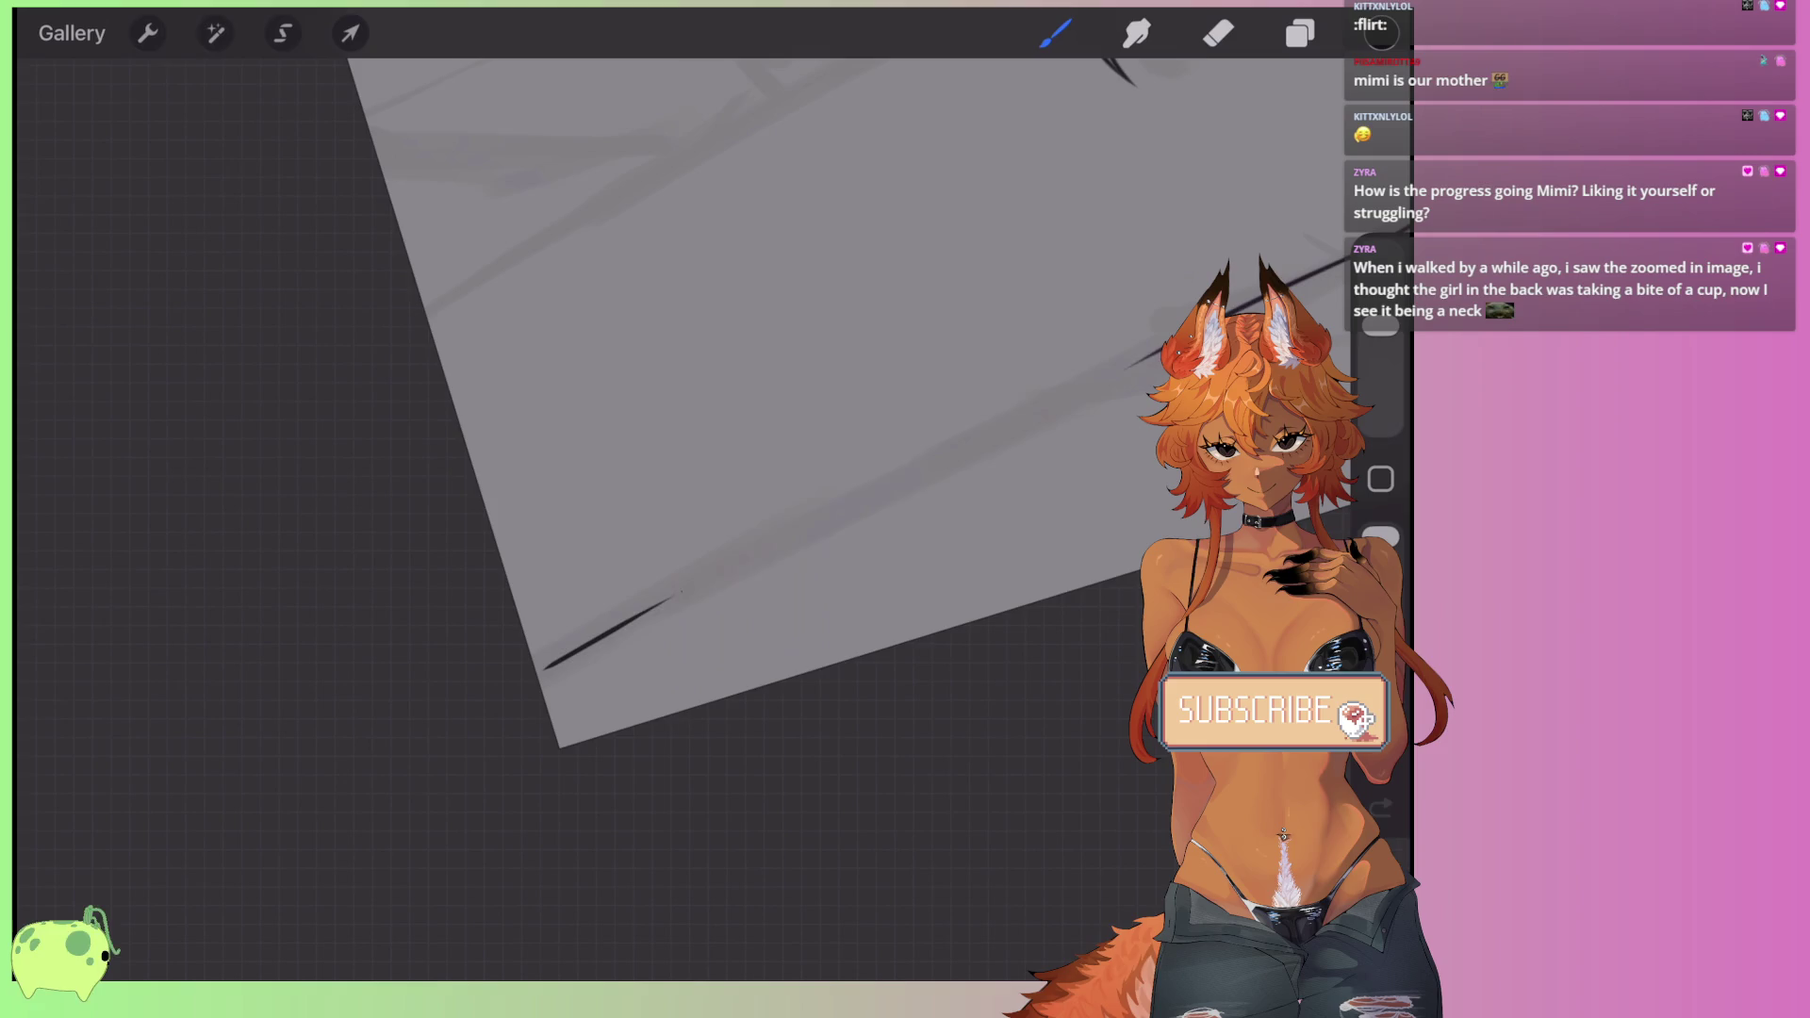
drag(566, 655, 1132, 405)
scroll(659, 471, up, 3)
key(ctrl+z)
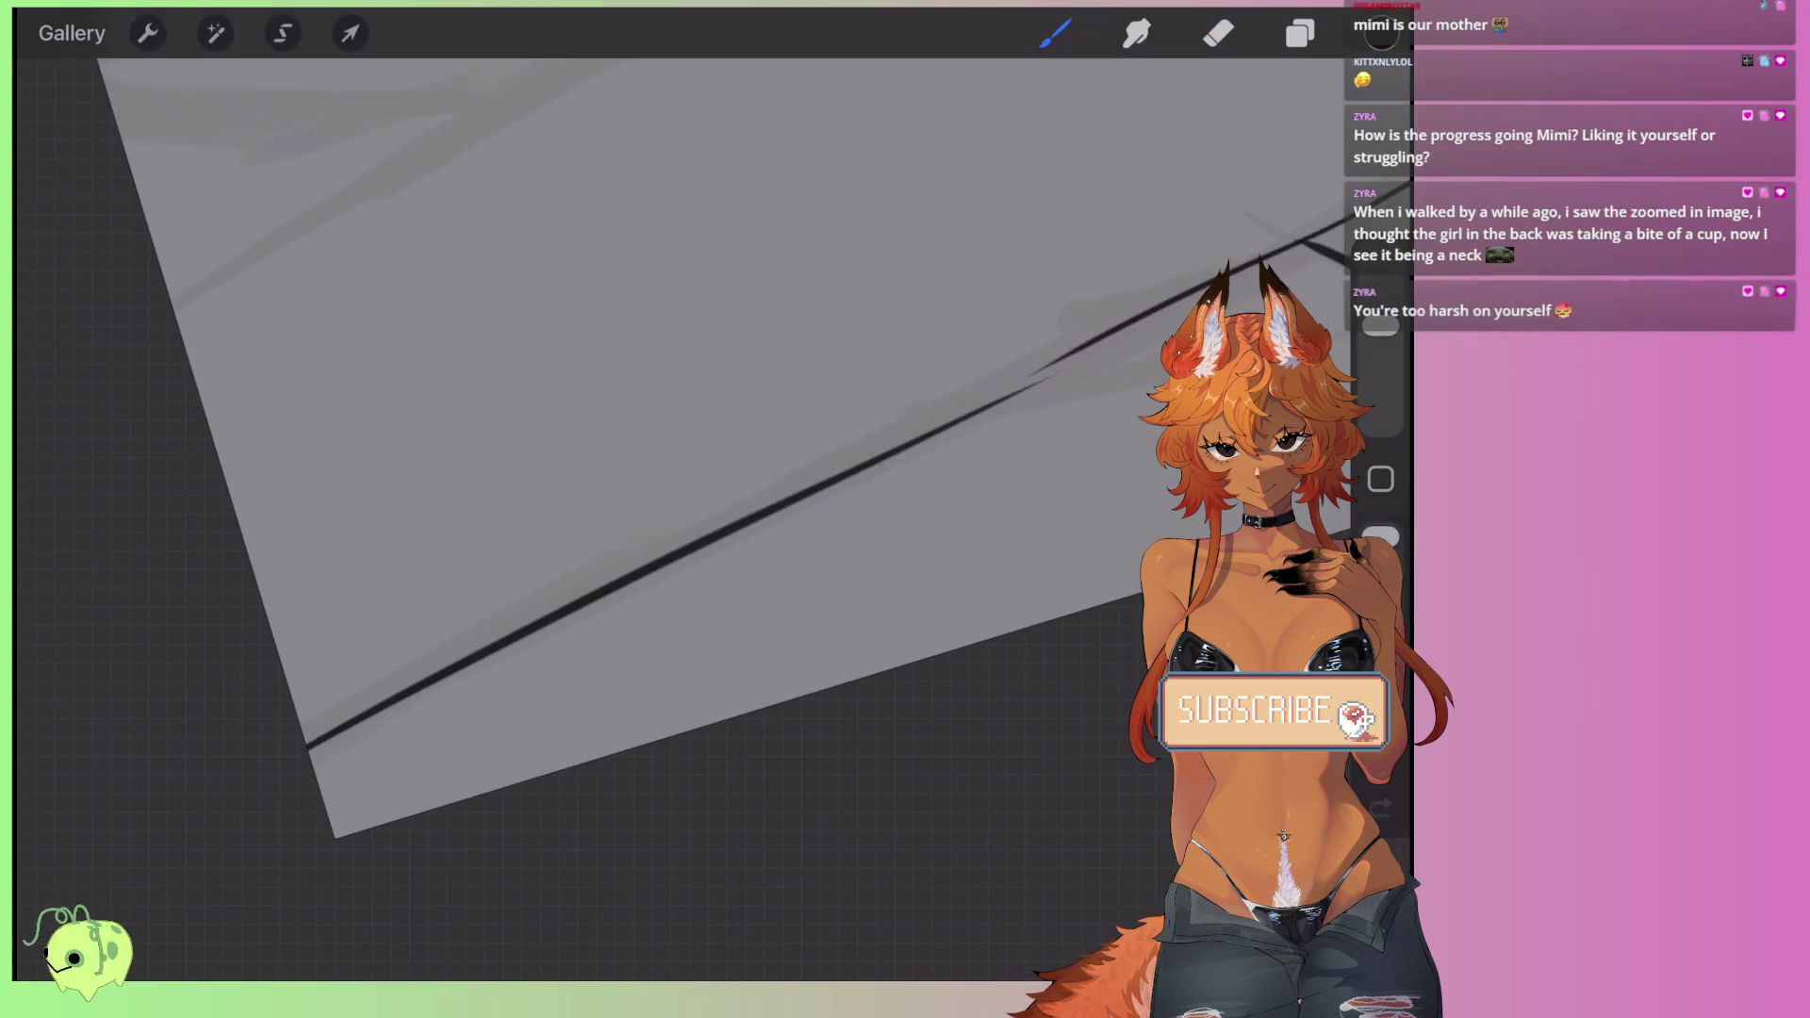
key(ctrl+z)
- Draw the long diagonal shoulder line from the lower left, redrawing it once
drag(306, 740, 1320, 217)
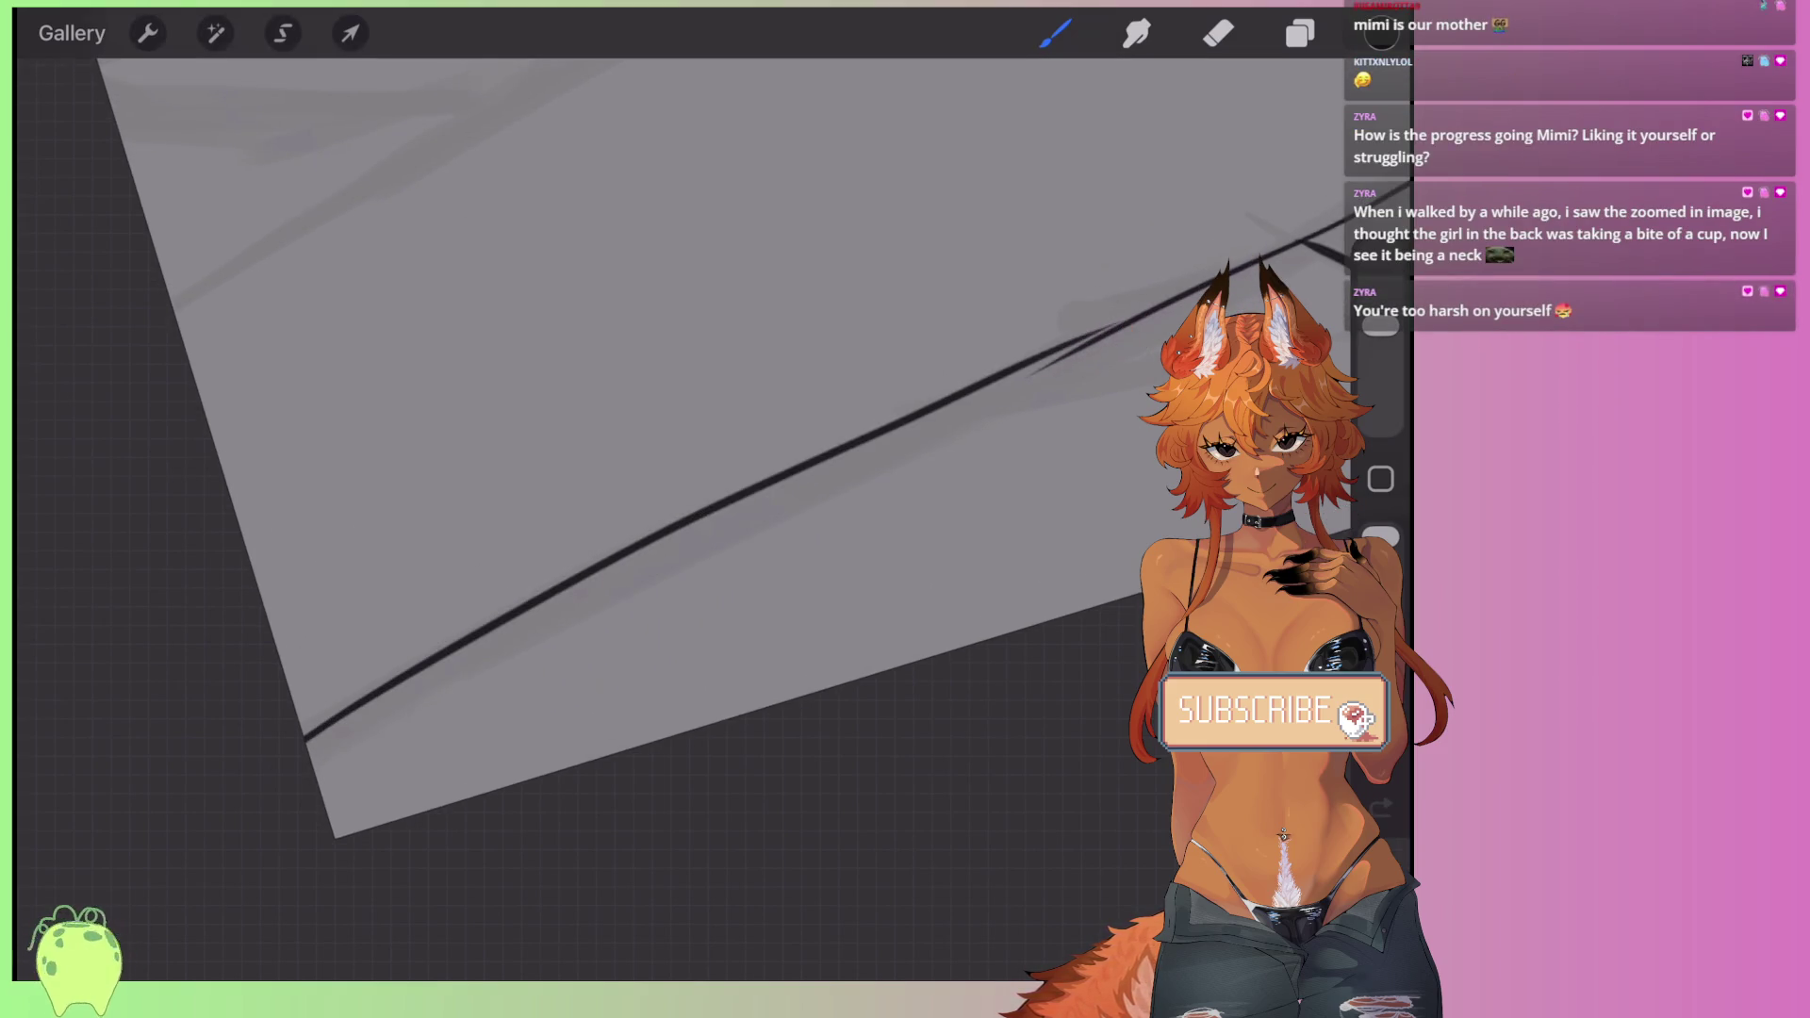
key(ctrl+z)
drag(304, 728, 942, 420)
scroll(603, 490, up, 5)
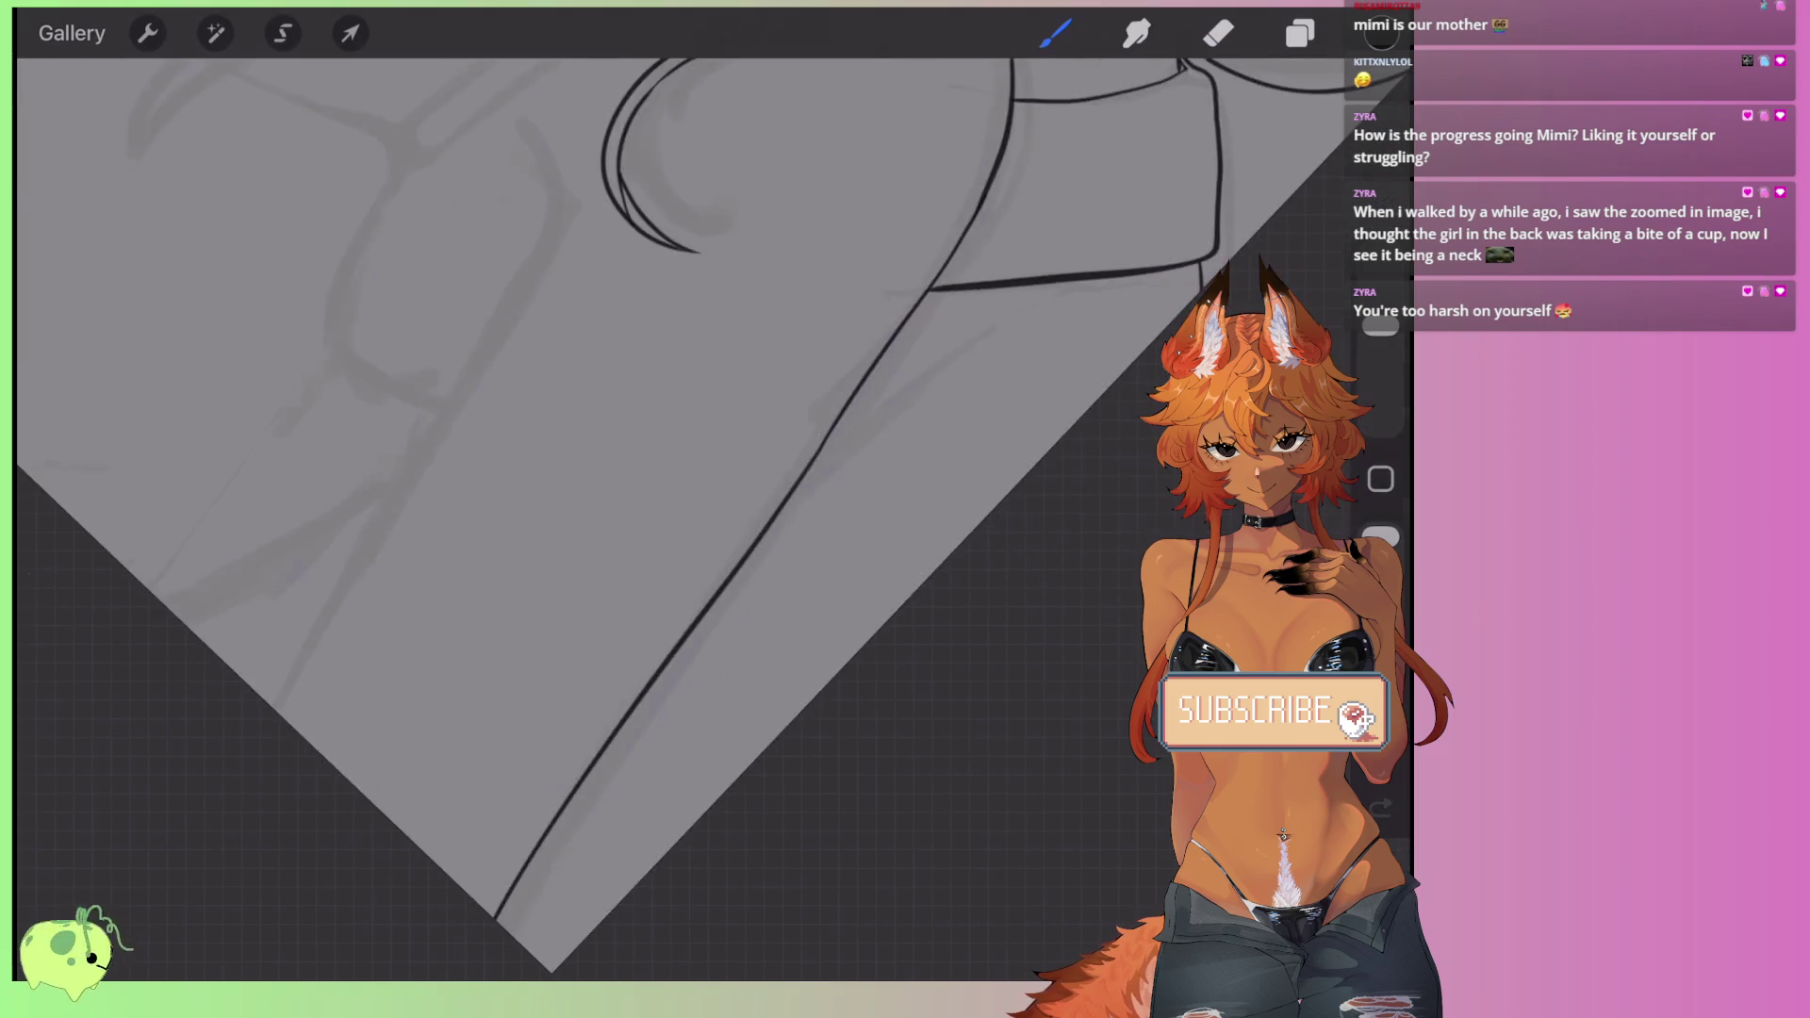
scroll(603, 490, up, 2)
scroll(604, 491, up, 3)
- Add a short stroke by the hair curl and ink the long line down the shoulder edge
drag(704, 392, 844, 424)
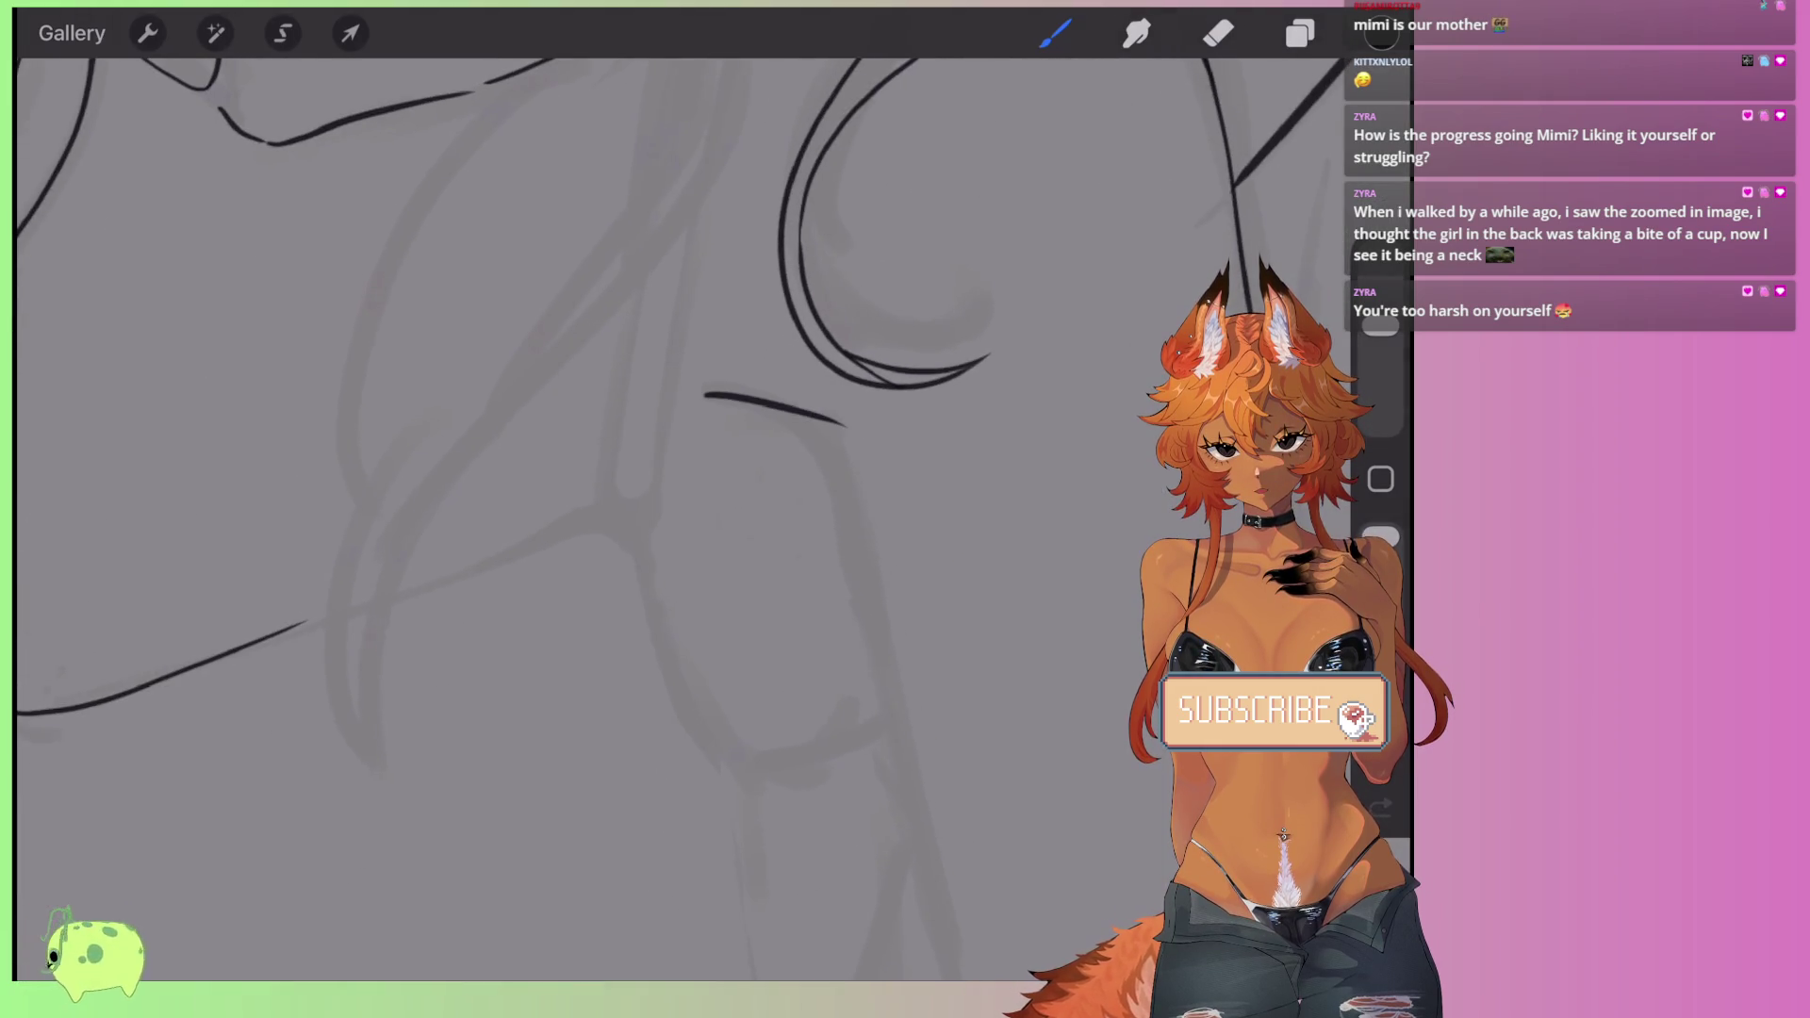
scroll(604, 490, down, 1)
drag(762, 370, 806, 679)
scroll(603, 490, down, 2)
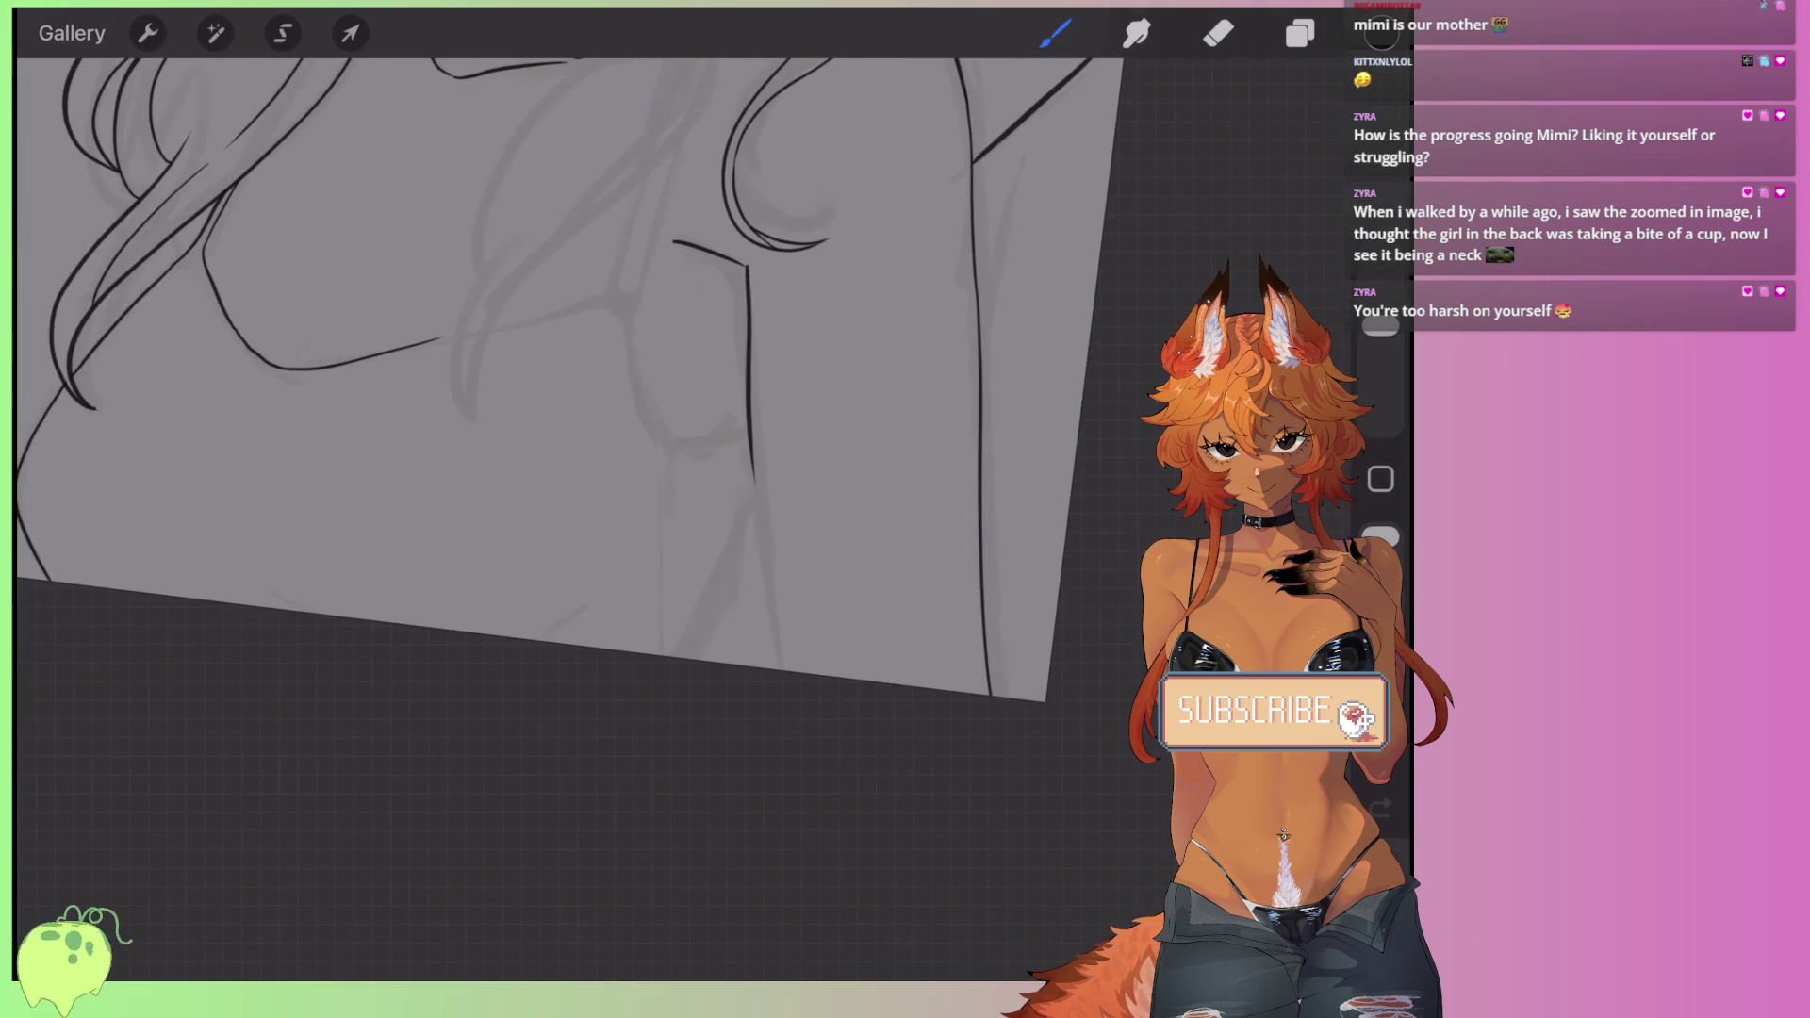
key(ctrl+z)
drag(725, 278, 853, 773)
scroll(603, 491, up, 2)
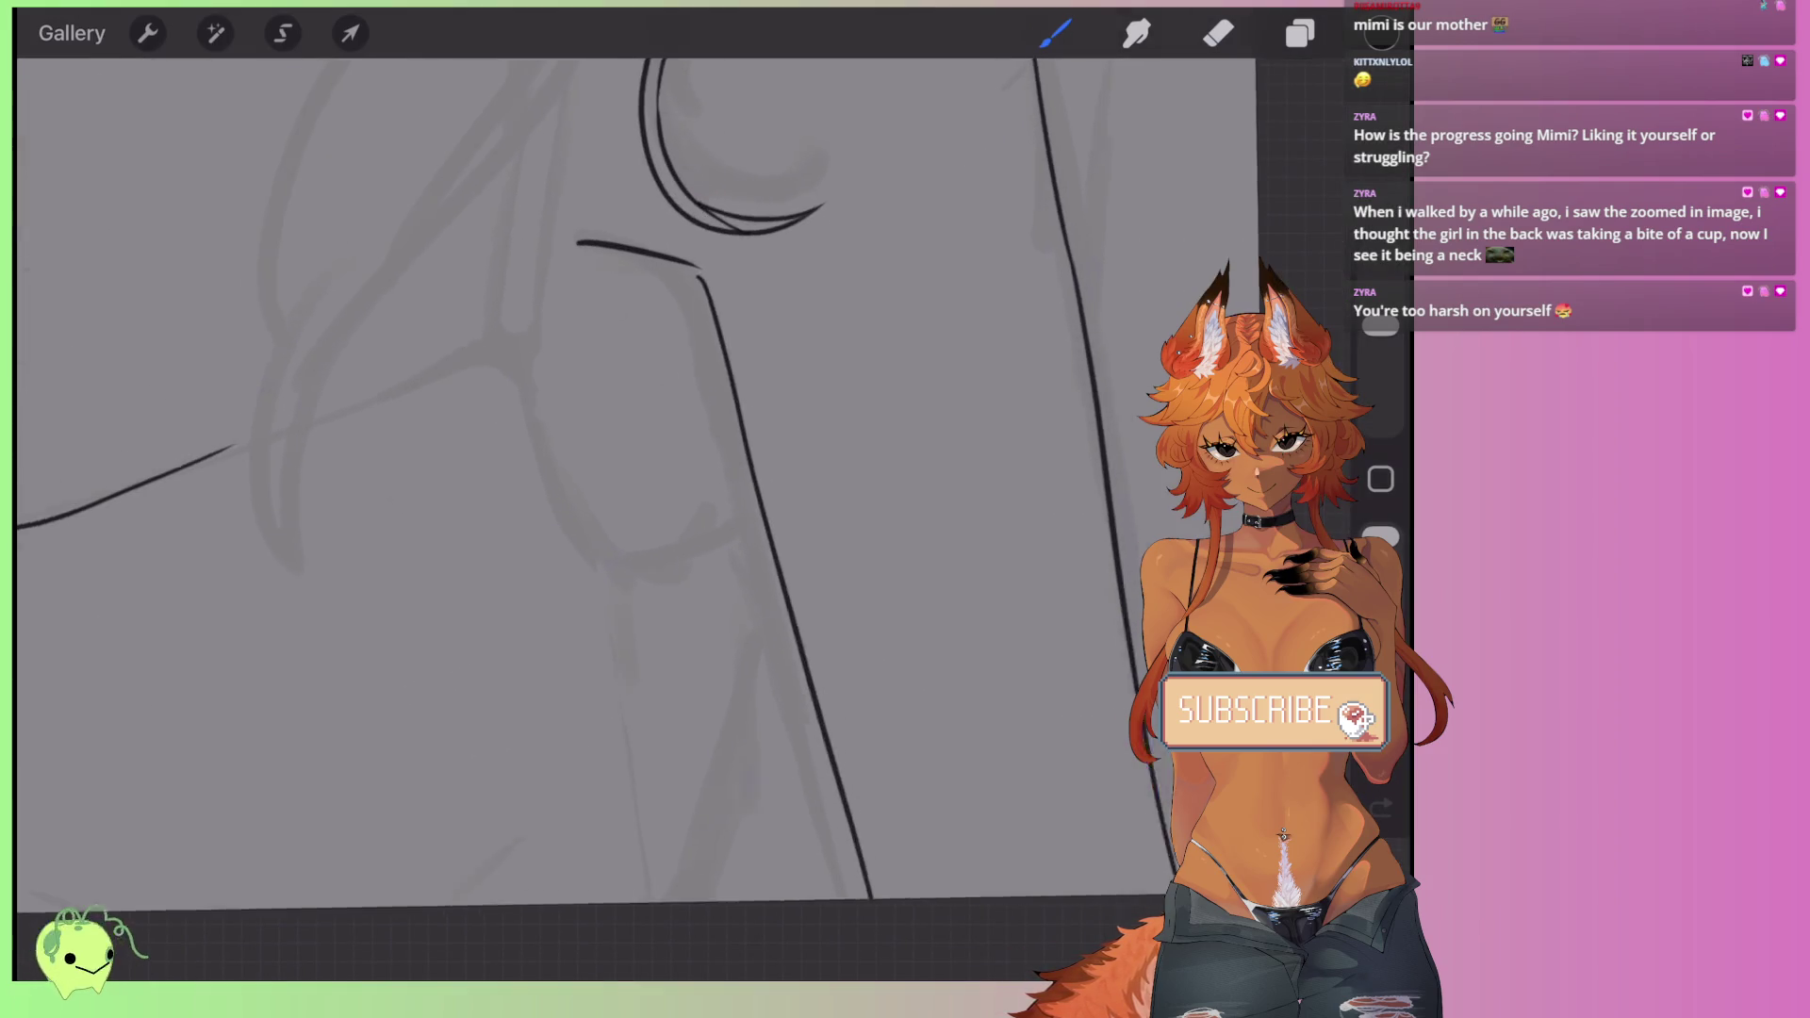
key(ctrl+z)
drag(707, 283, 853, 919)
scroll(603, 490, down, 3)
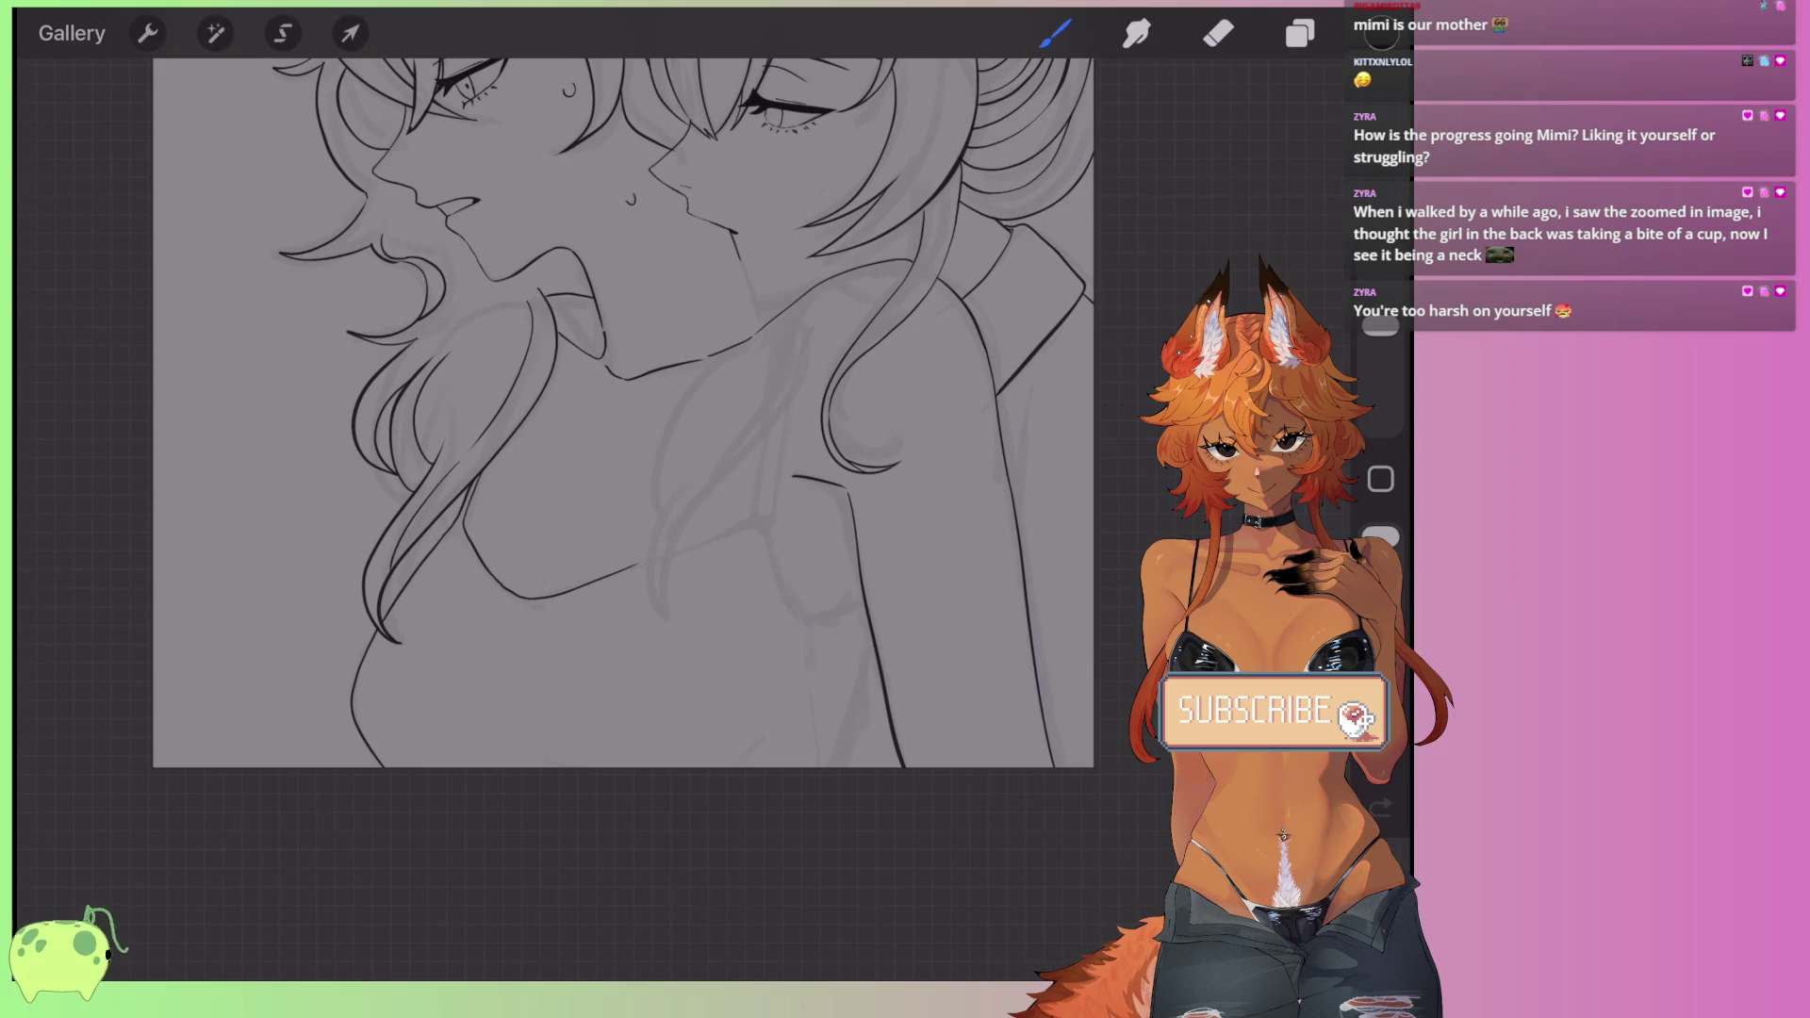
- Zoom into the collarbone area and undo four stray paint strokes
scroll(622, 415, up, 3)
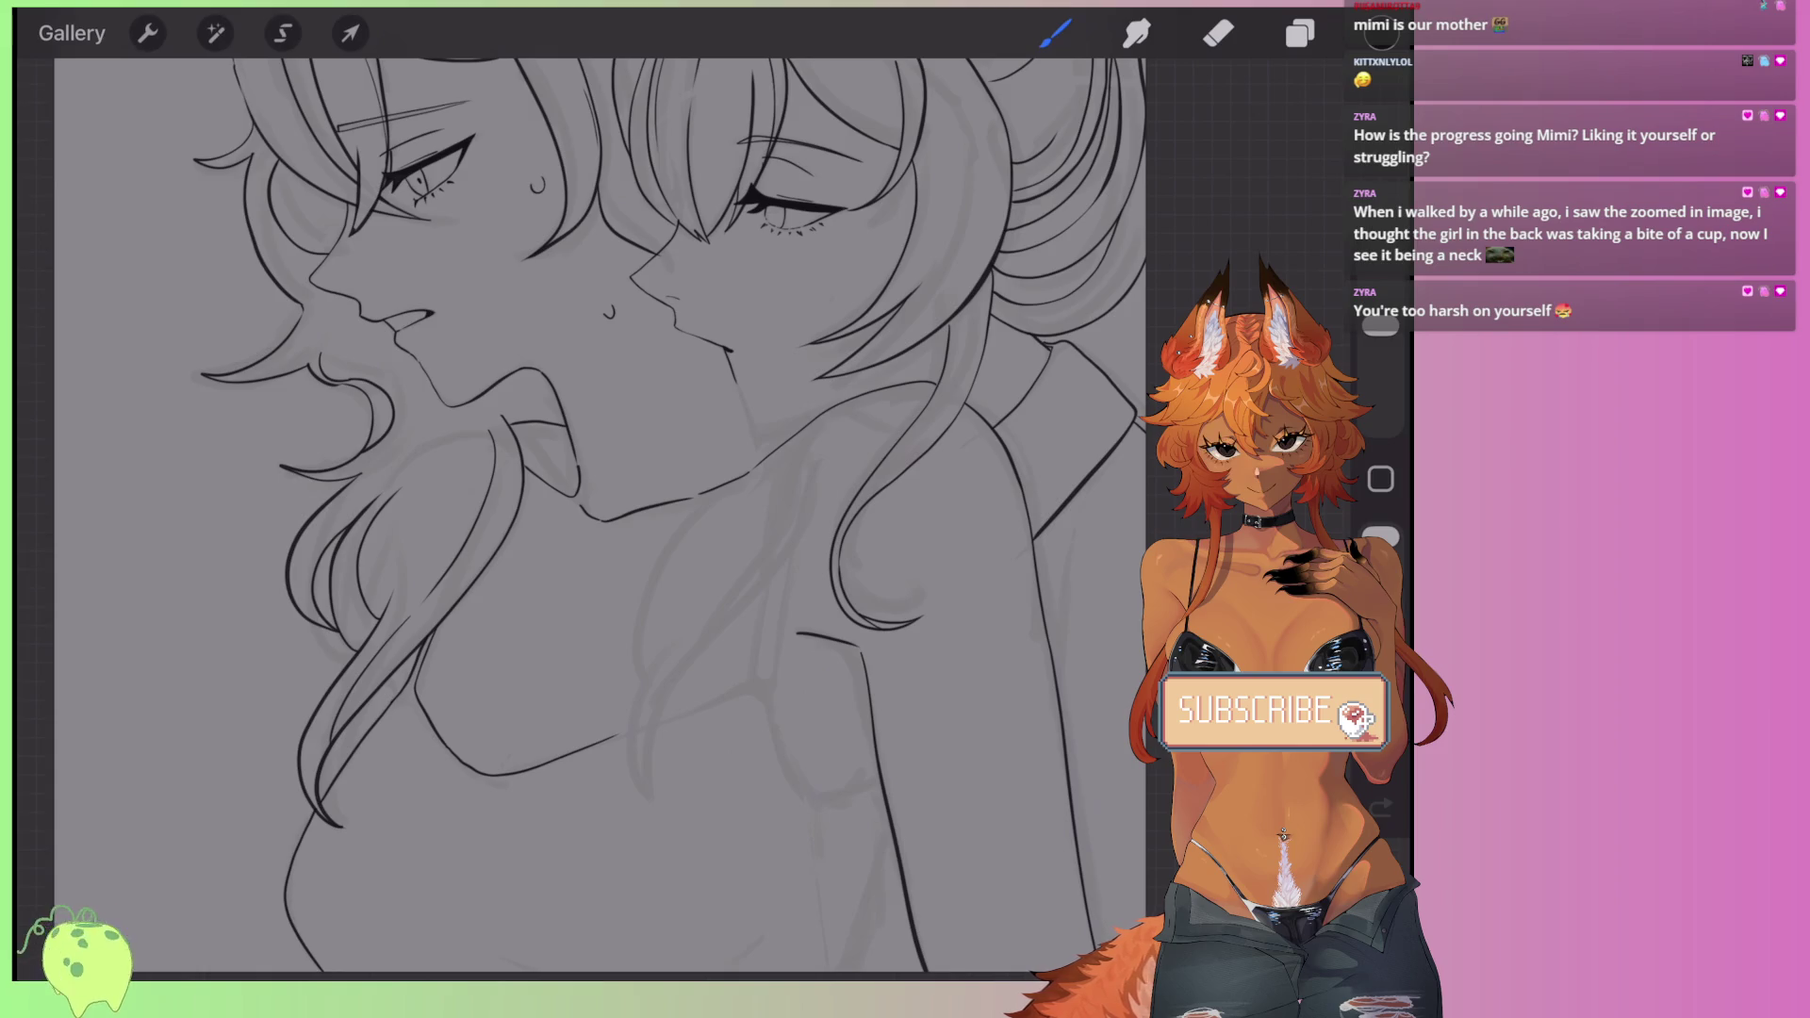
scroll(660, 613, up, 3)
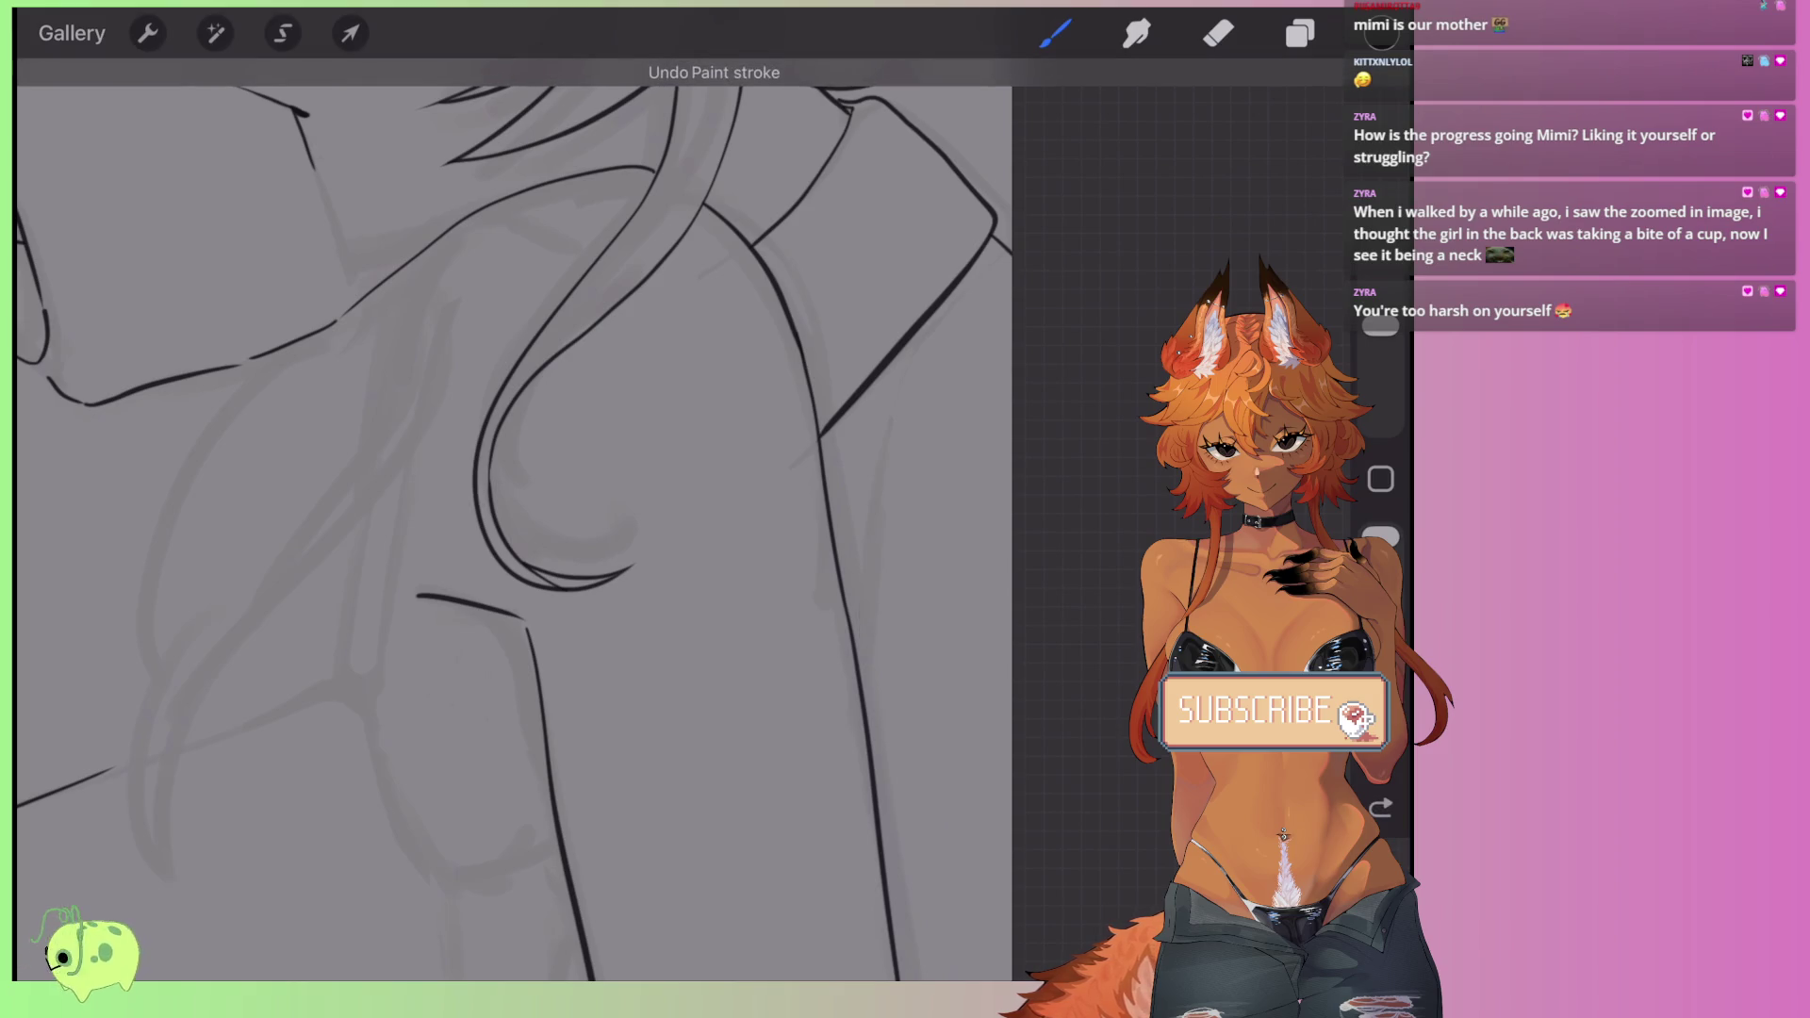
scroll(566, 471, down, 3)
scroll(566, 471, up, 3)
key(ctrl+z)
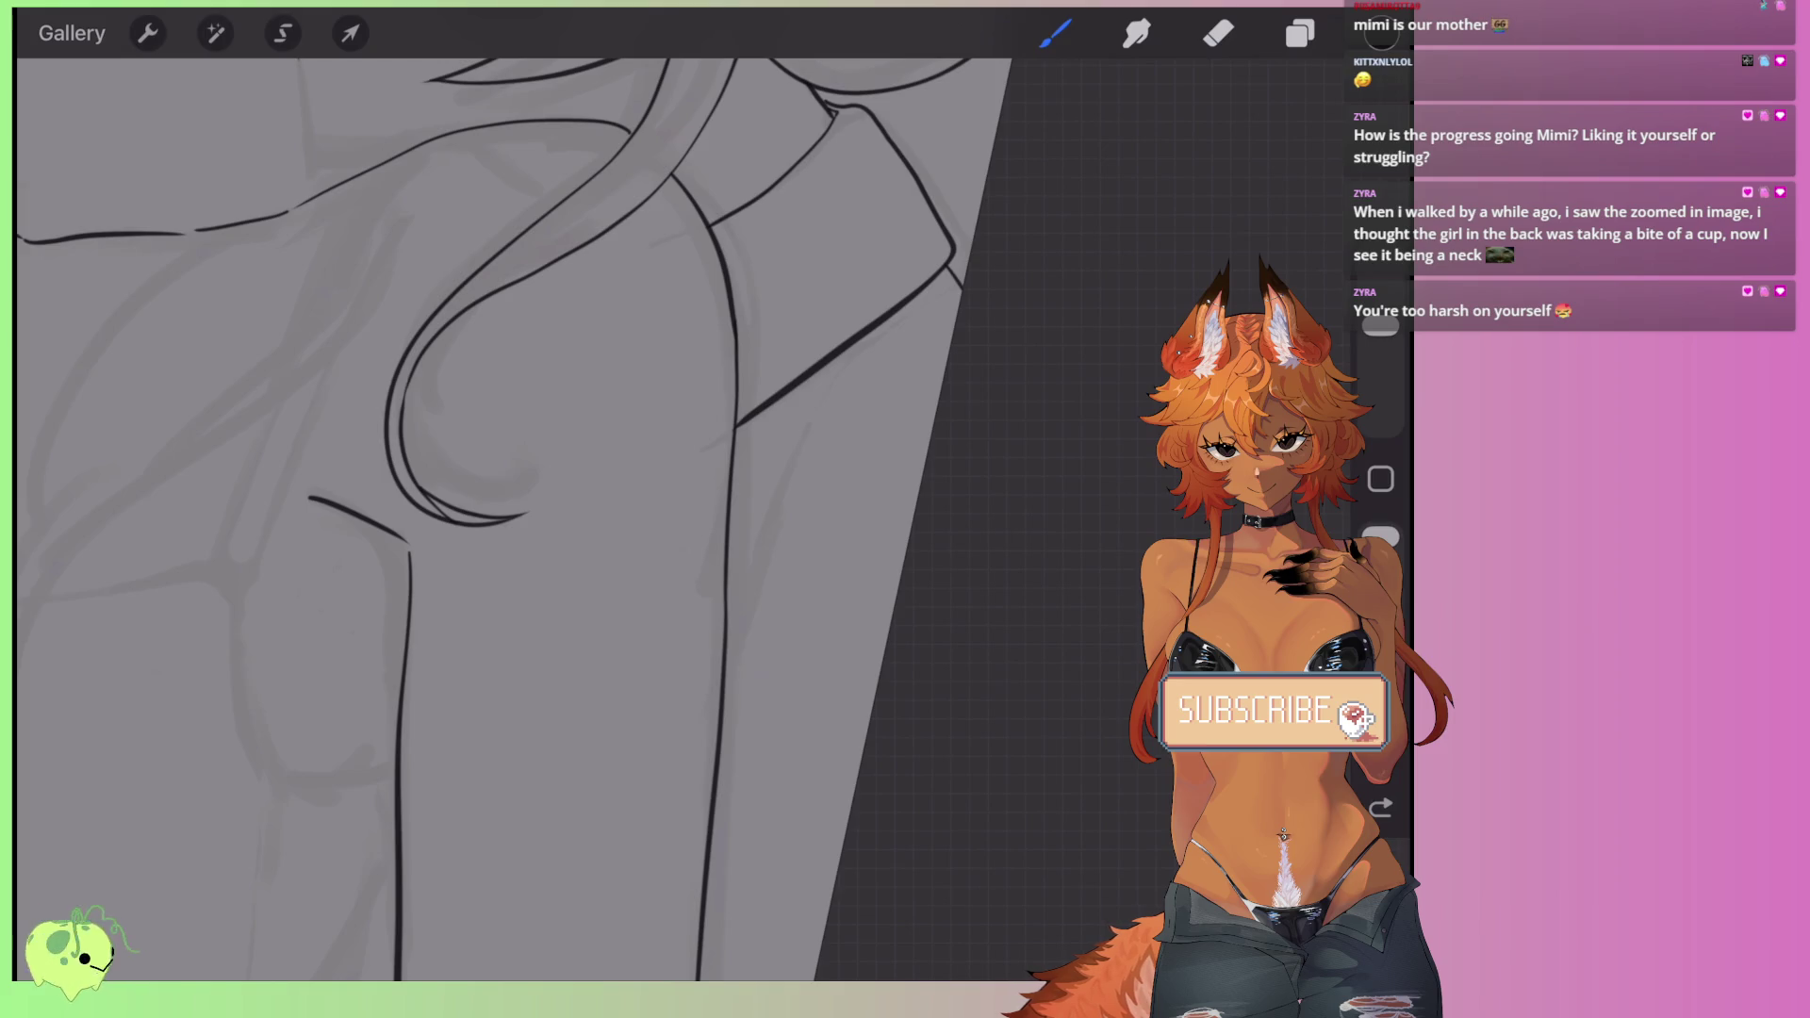
scroll(566, 472, down, 3)
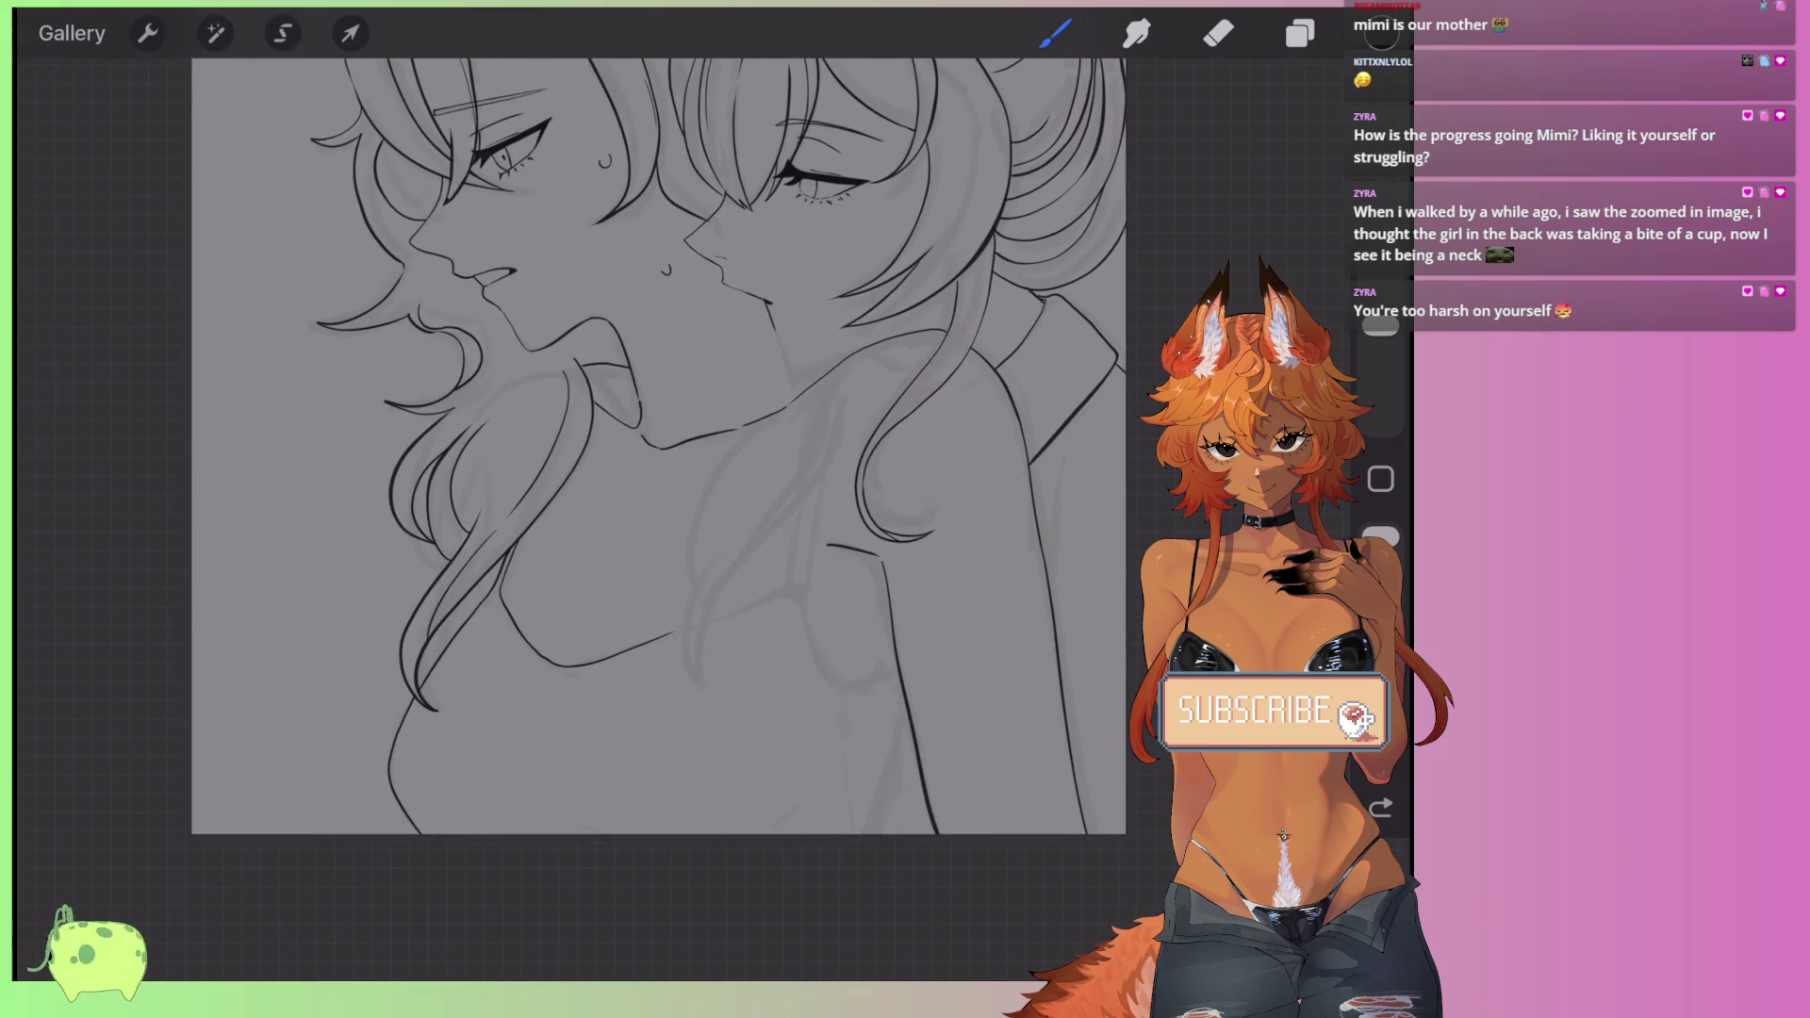
scroll(566, 471, up, 2)
scroll(566, 471, up, 2)
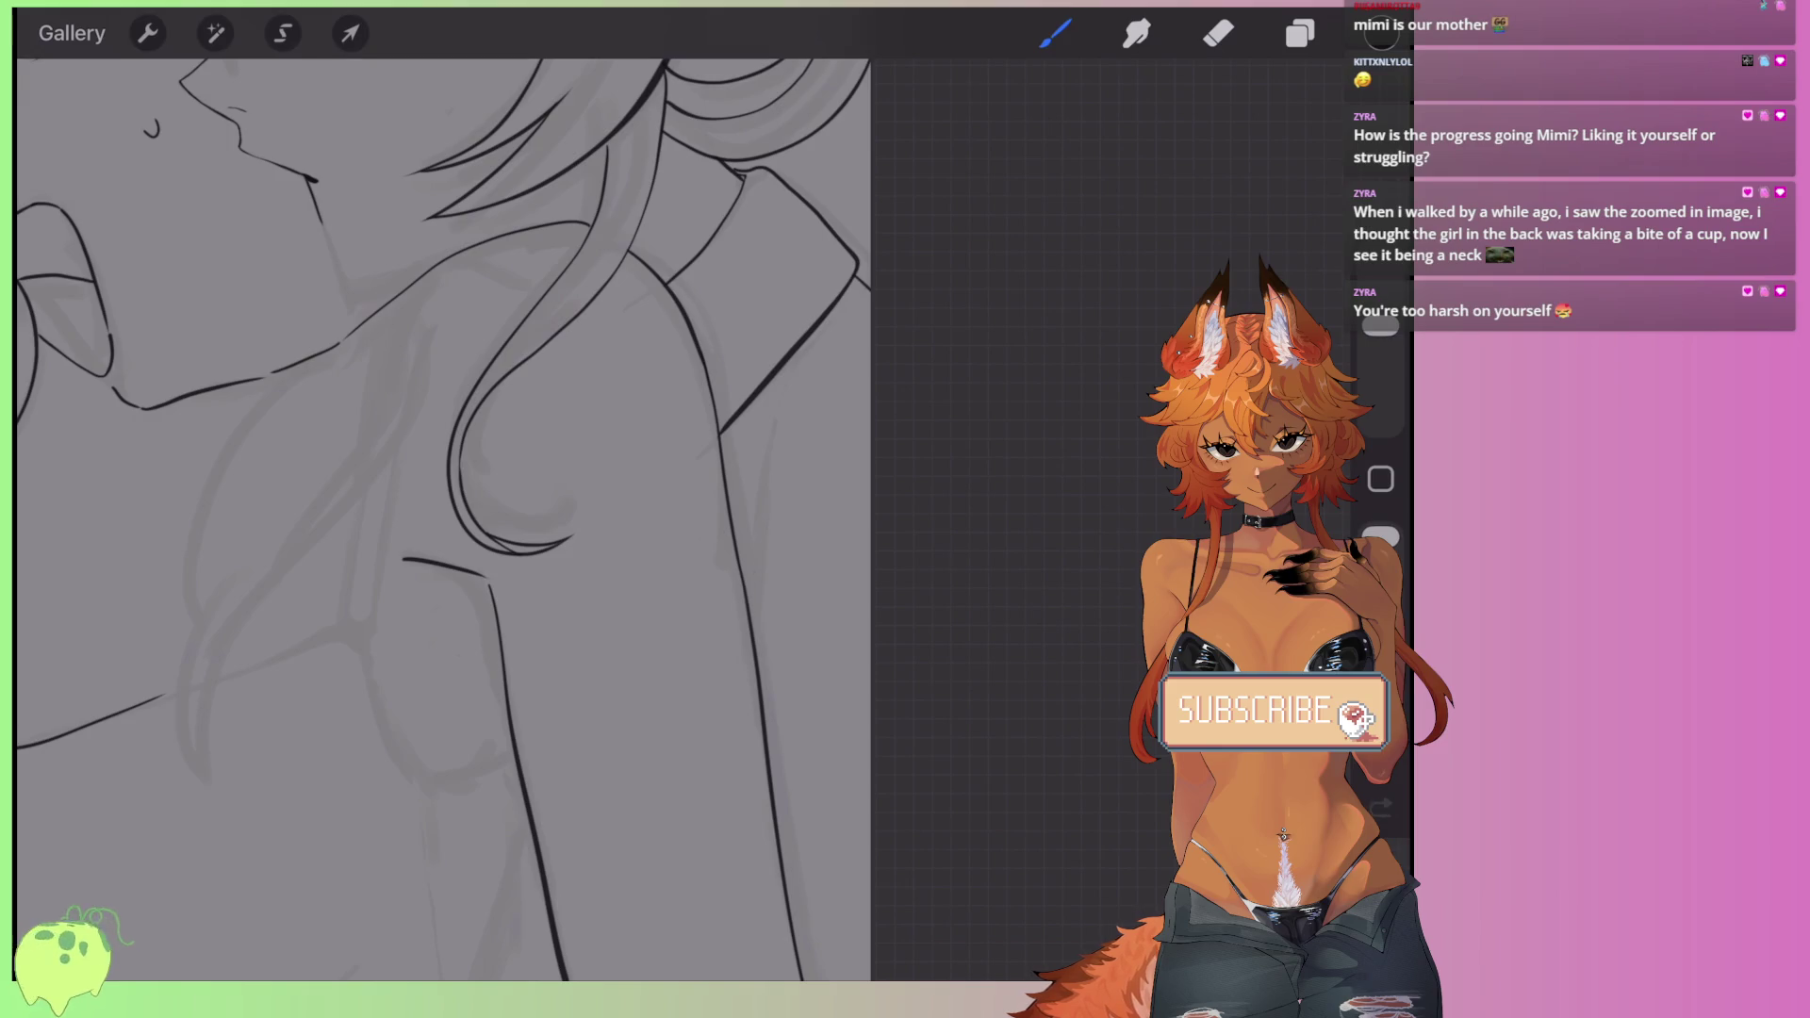
key(ctrl+z)
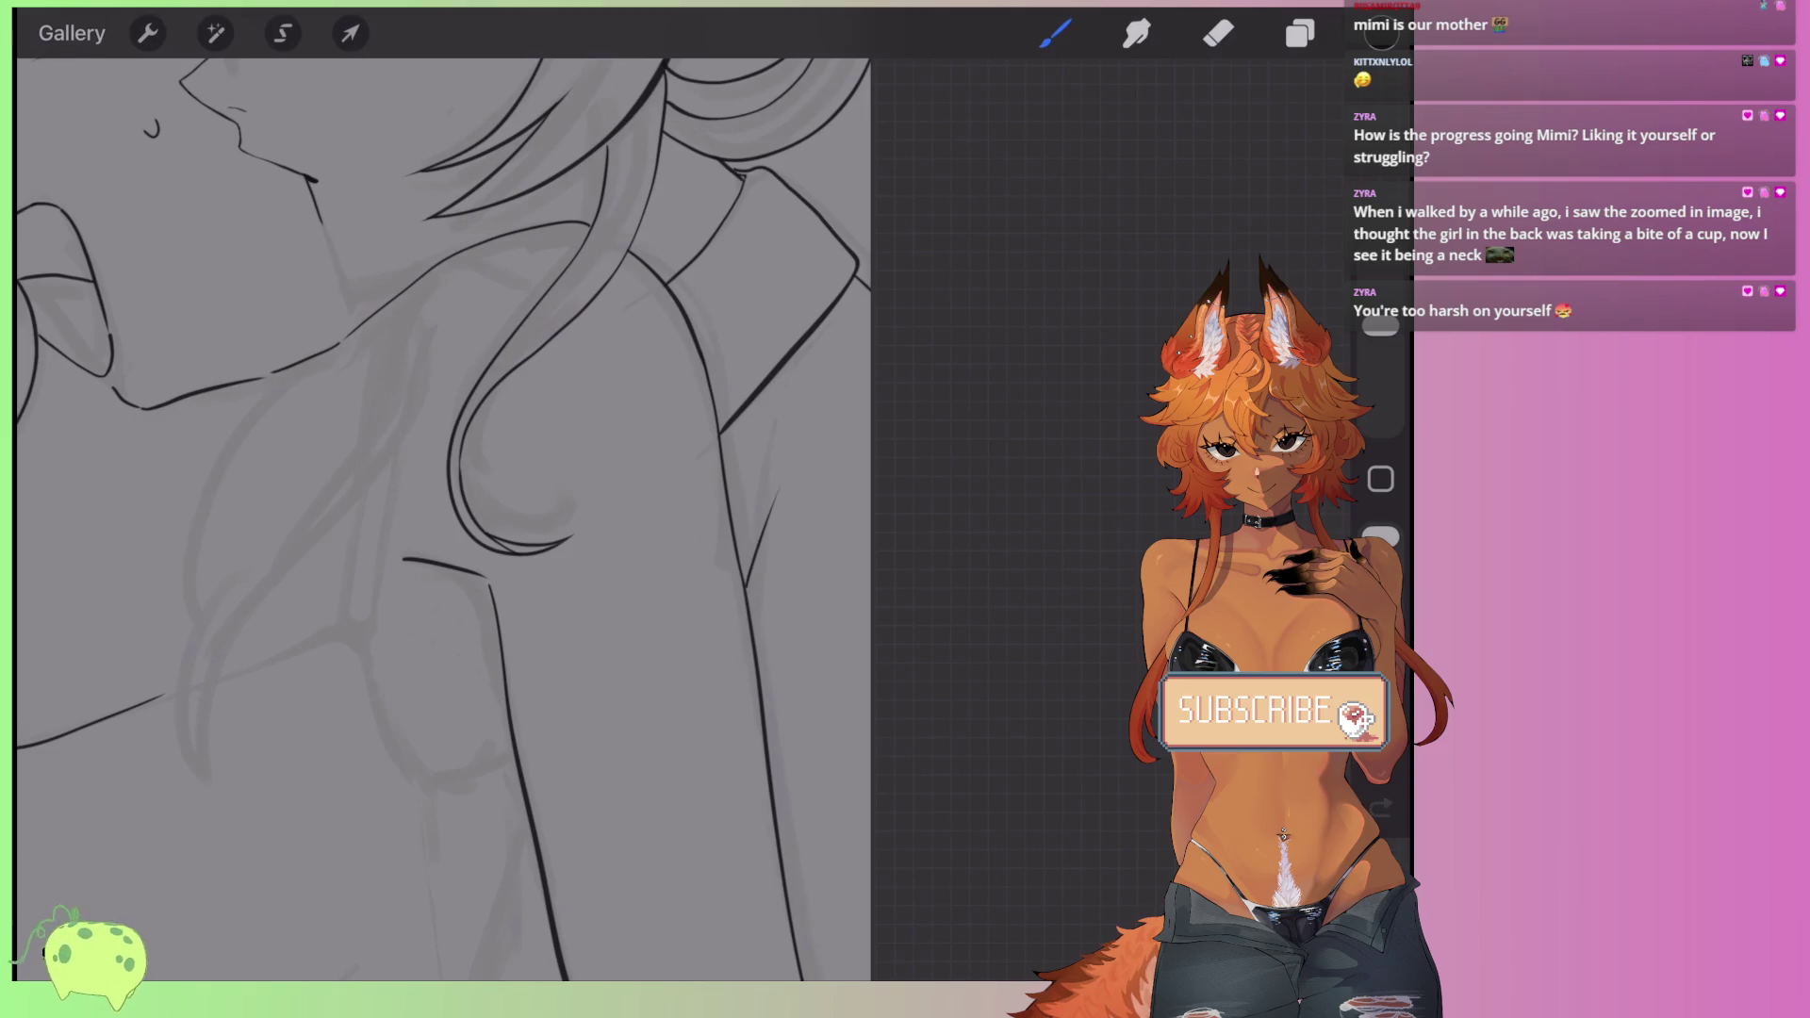
key(ctrl+z)
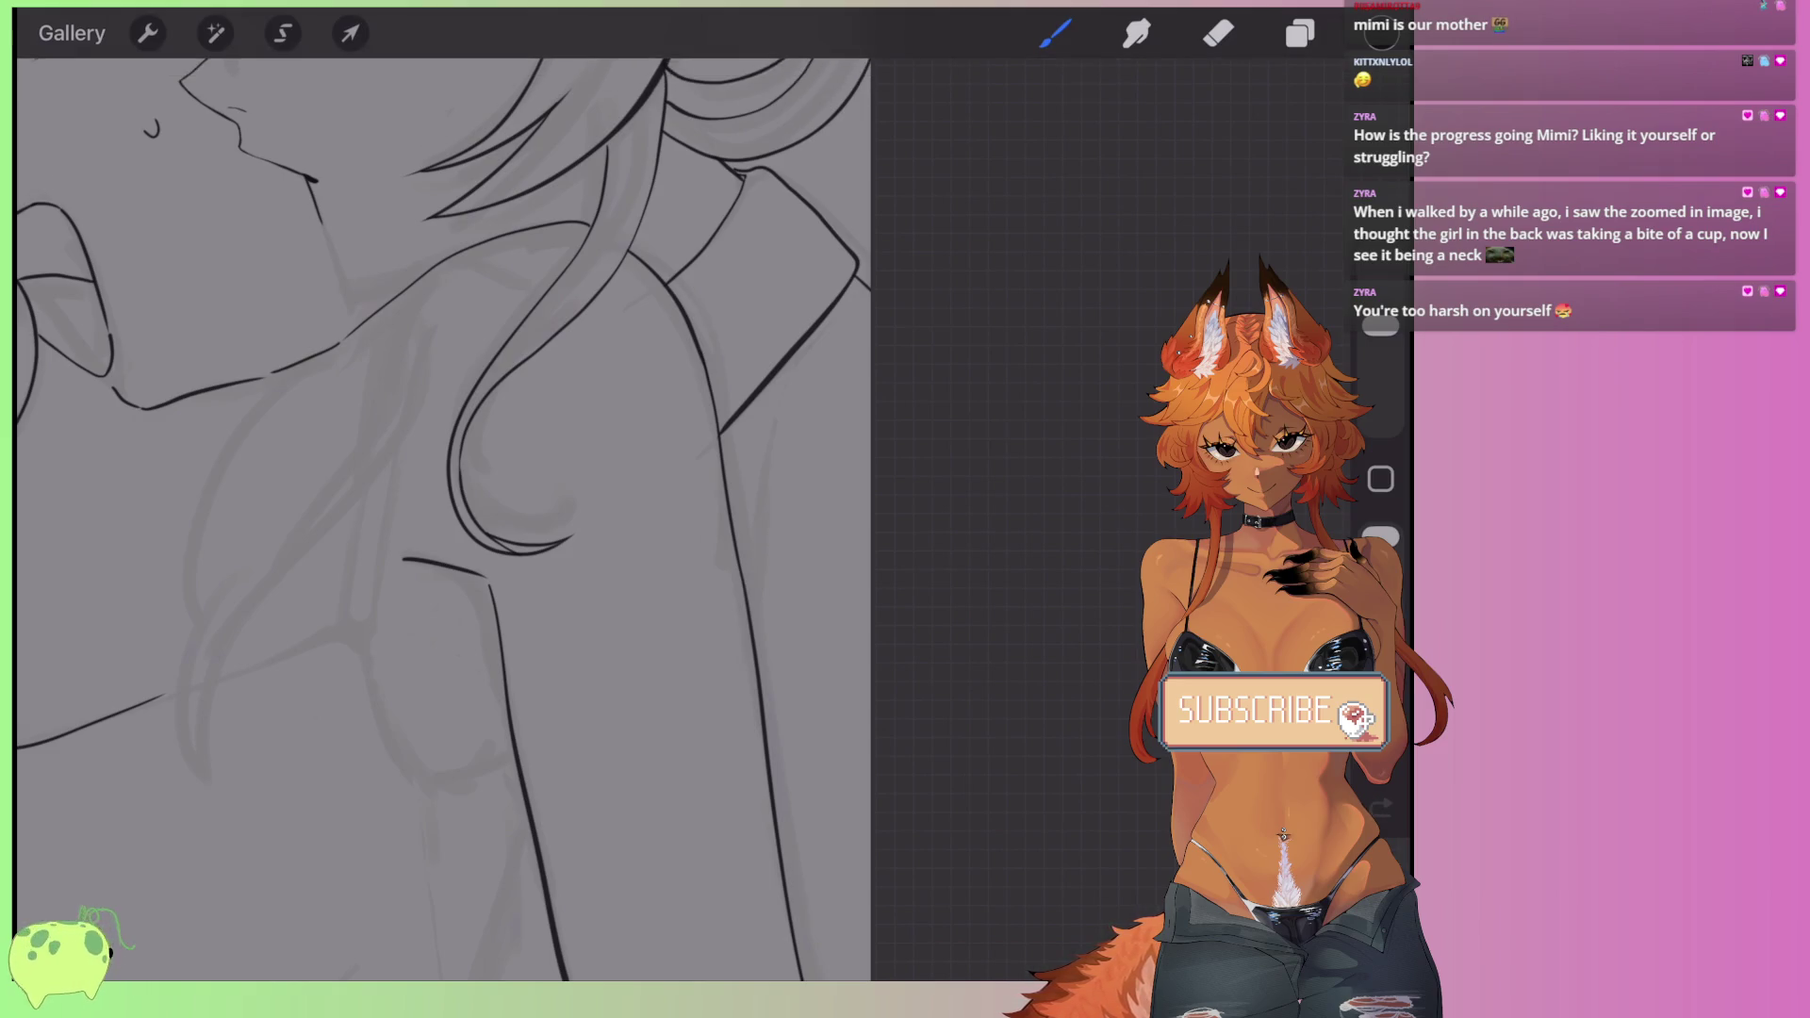
key(ctrl+z)
key(ctrl+z)
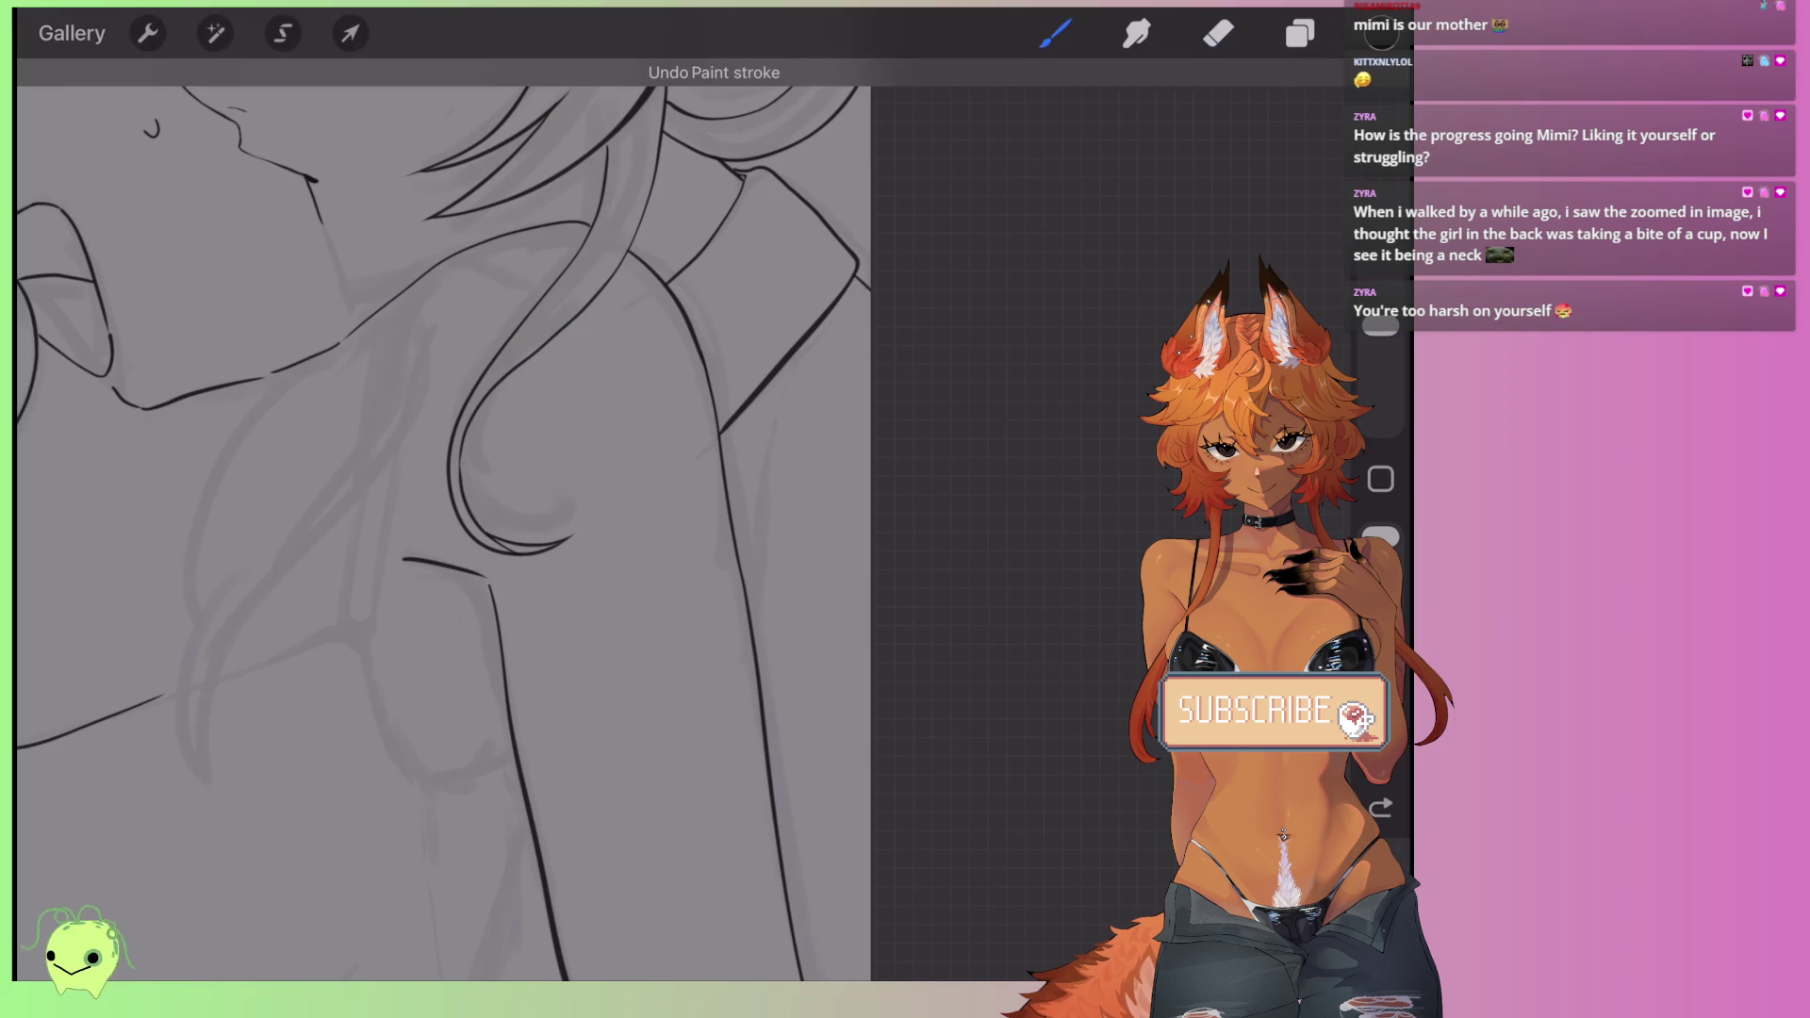
scroll(608, 480, down, 5)
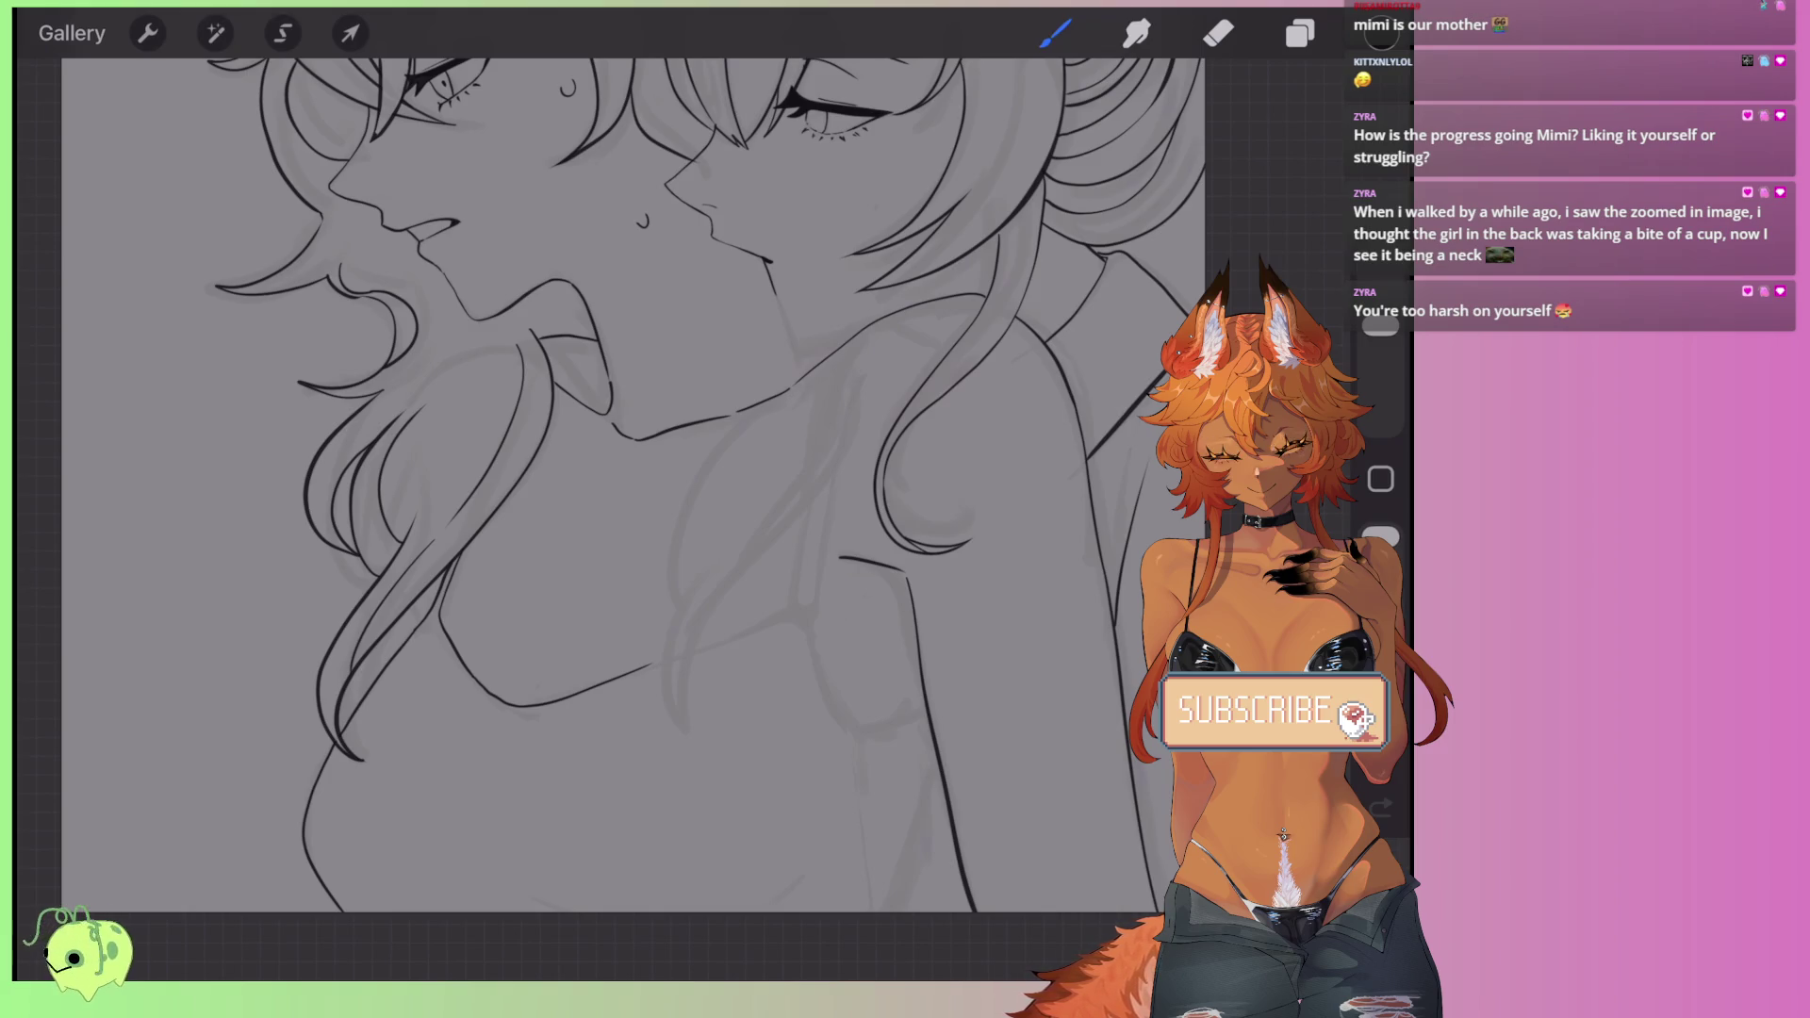
scroll(612, 481, up, 3)
scroll(580, 486, up, 2)
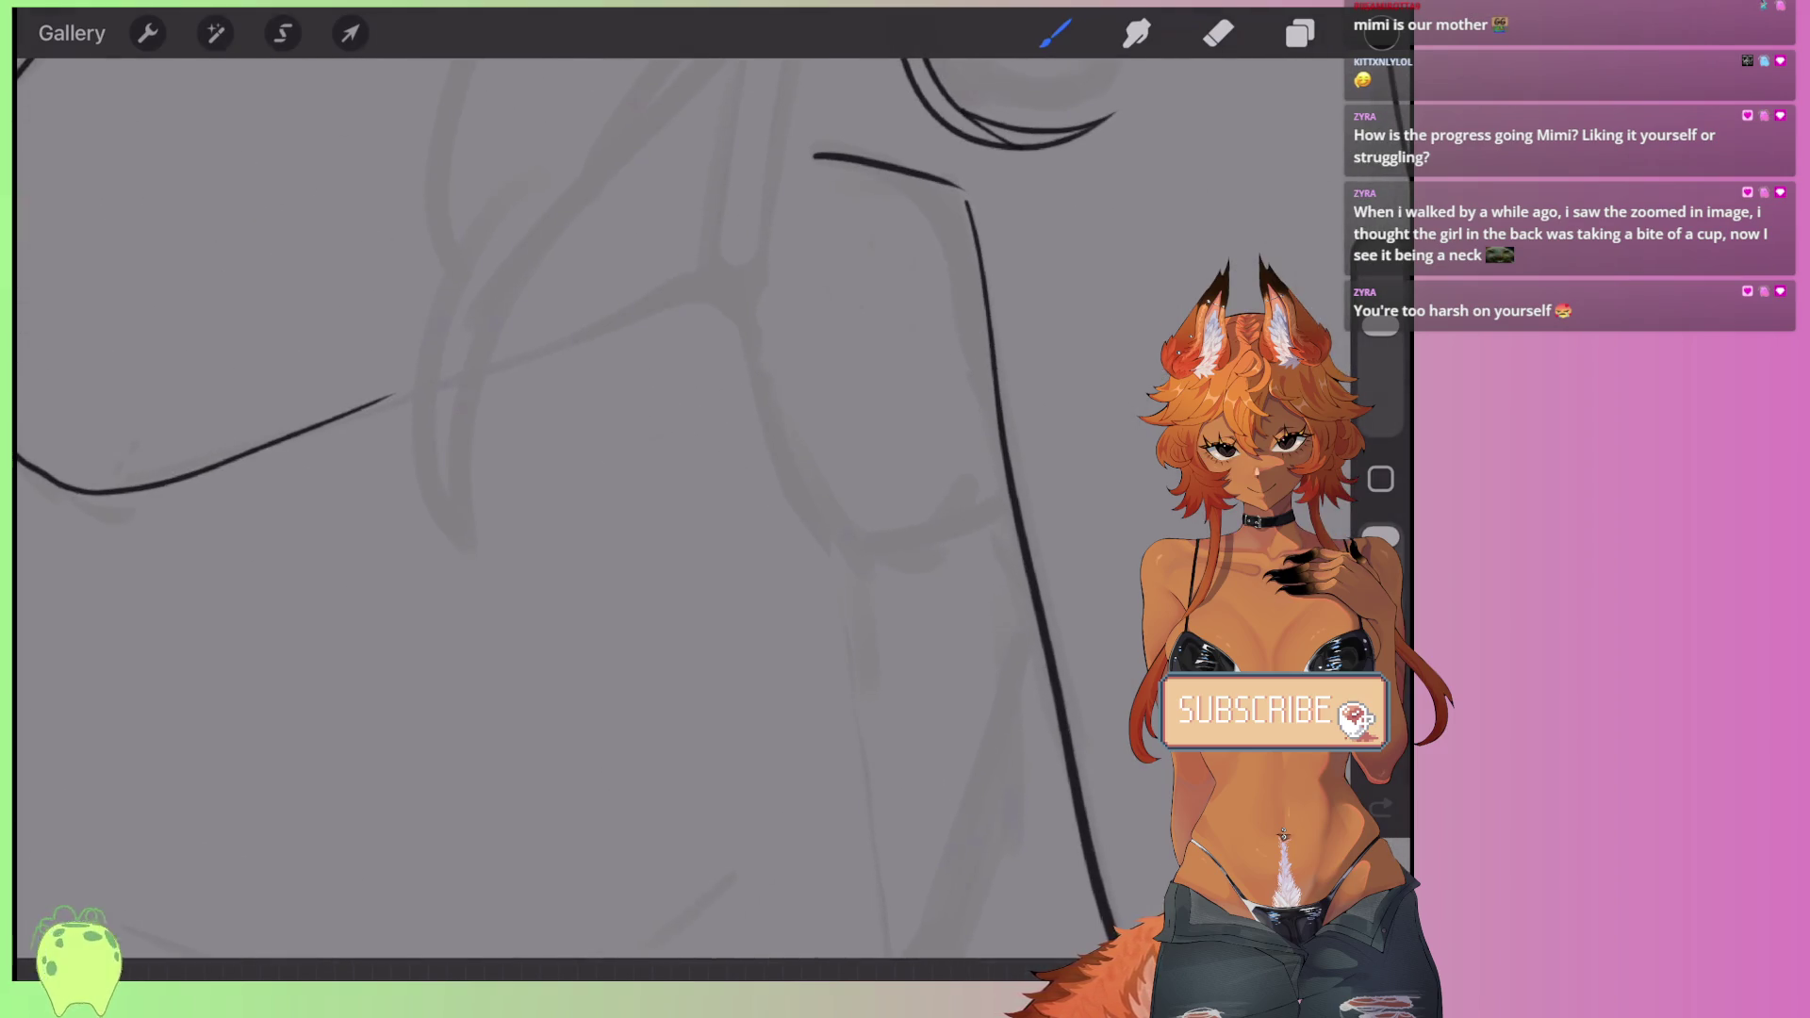
- Draw the curved chest line below the collarbone, redrawing its lower stroke once
drag(763, 292, 842, 528)
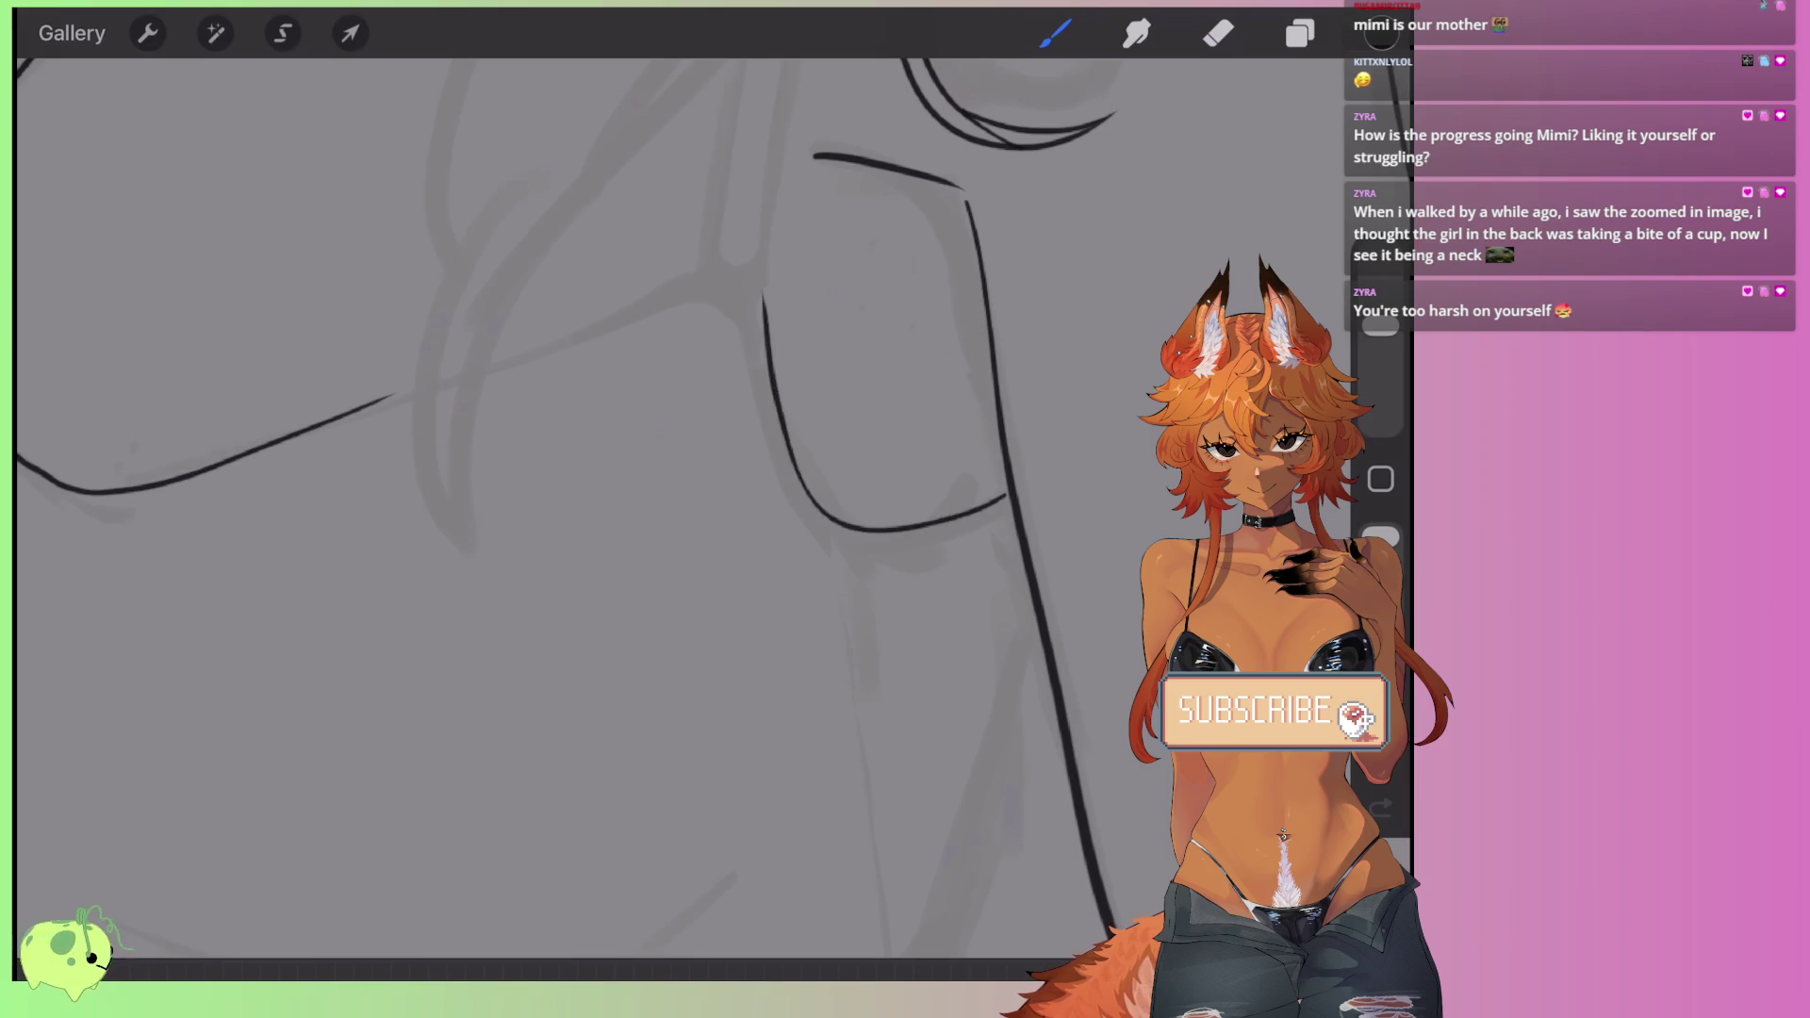
scroll(612, 481, down, 1)
drag(969, 465, 893, 769)
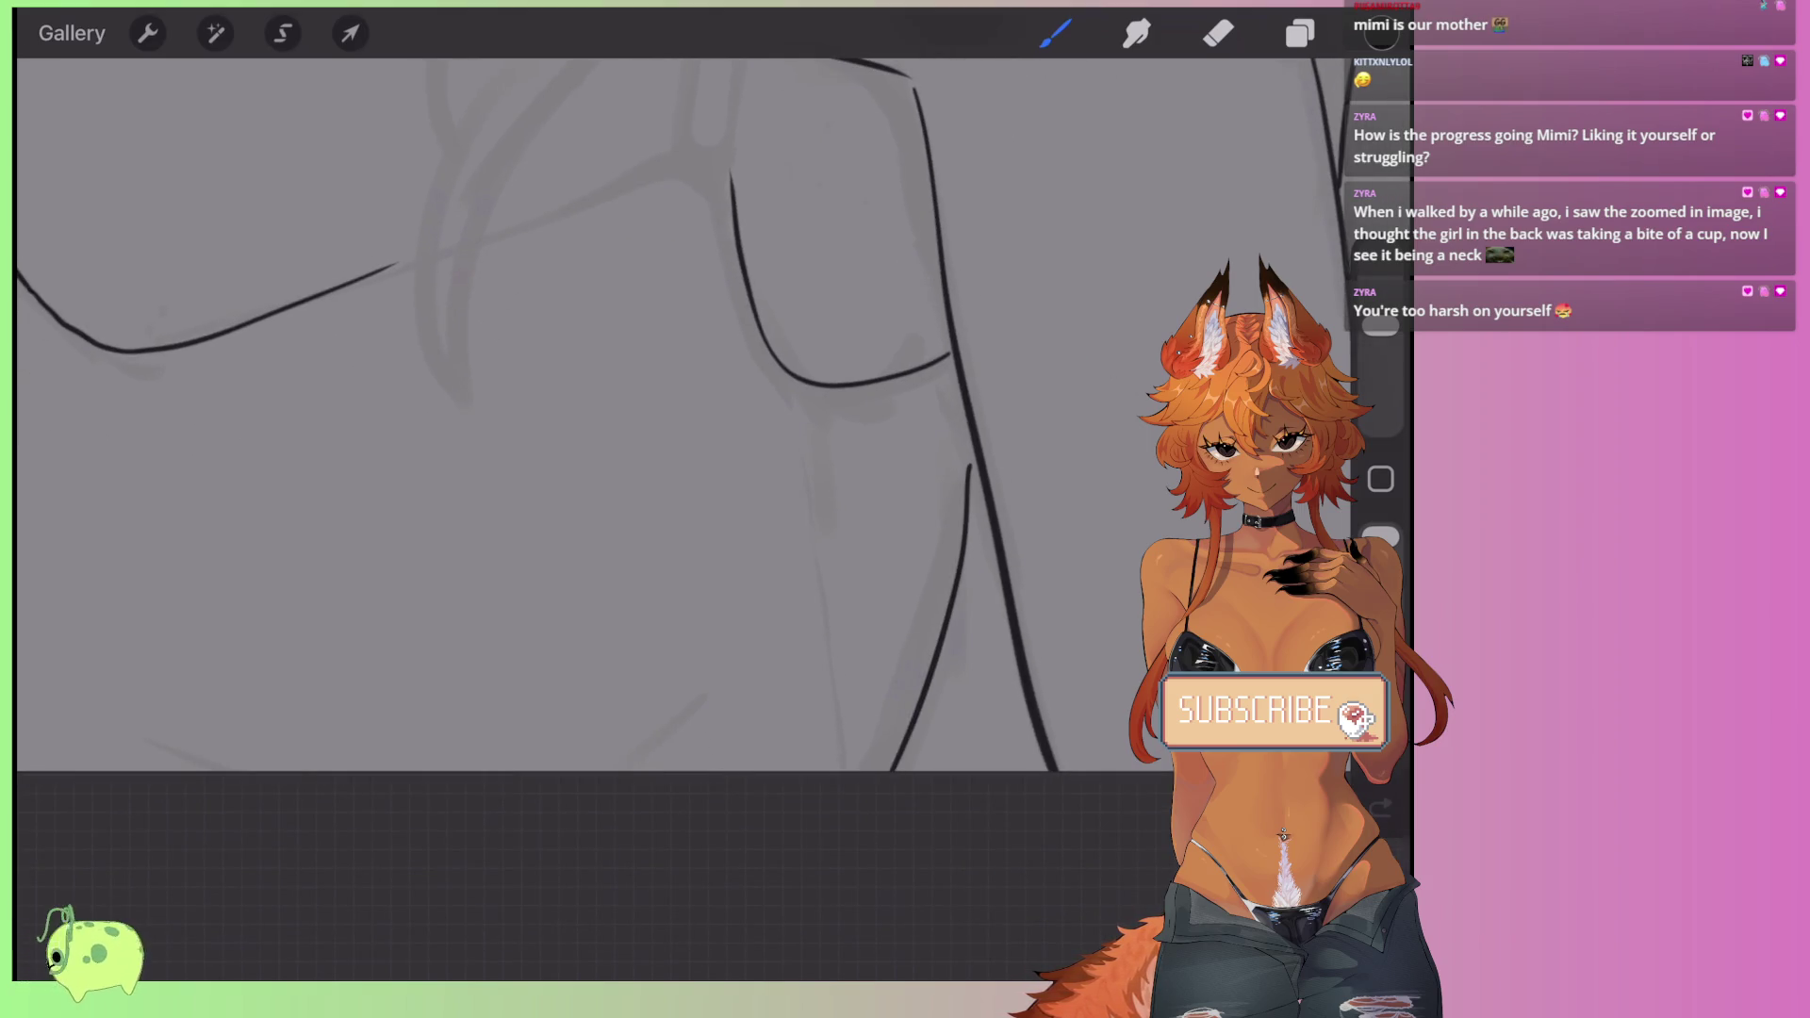
key(ctrl+z)
drag(971, 465, 896, 768)
scroll(593, 414, down, 2)
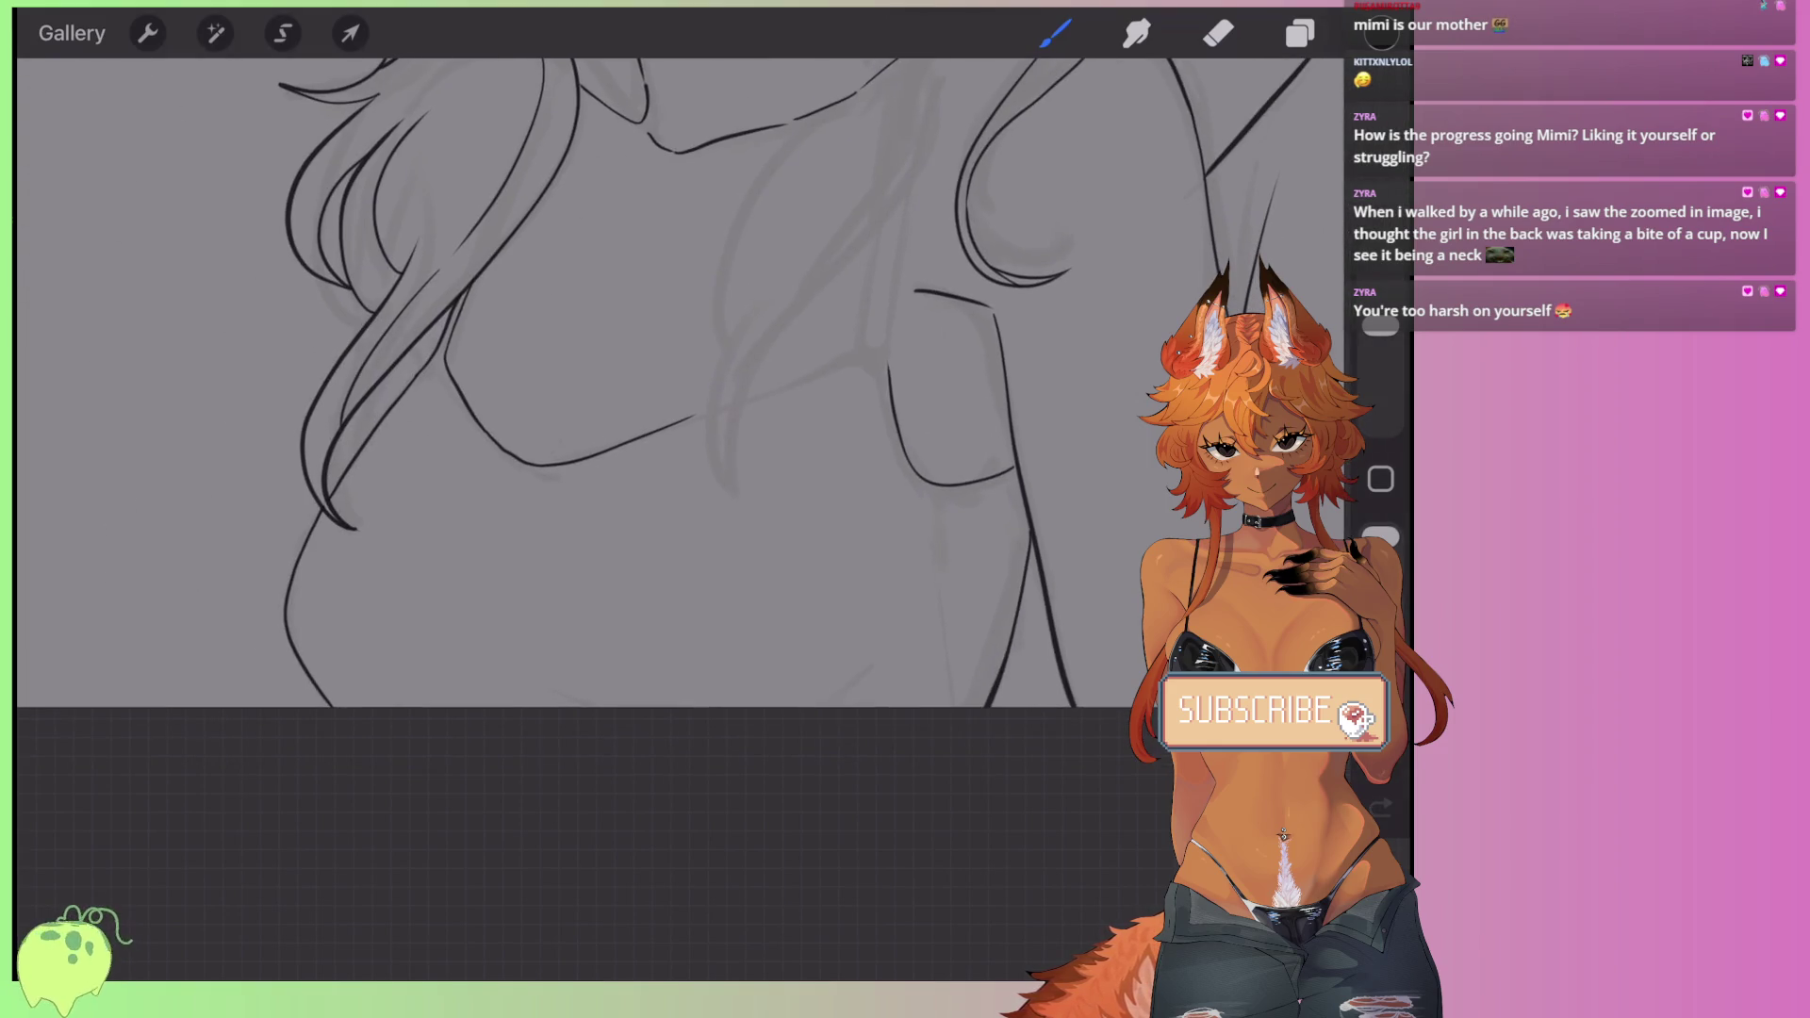
scroll(594, 377, up, 2)
scroll(594, 518, down, 3)
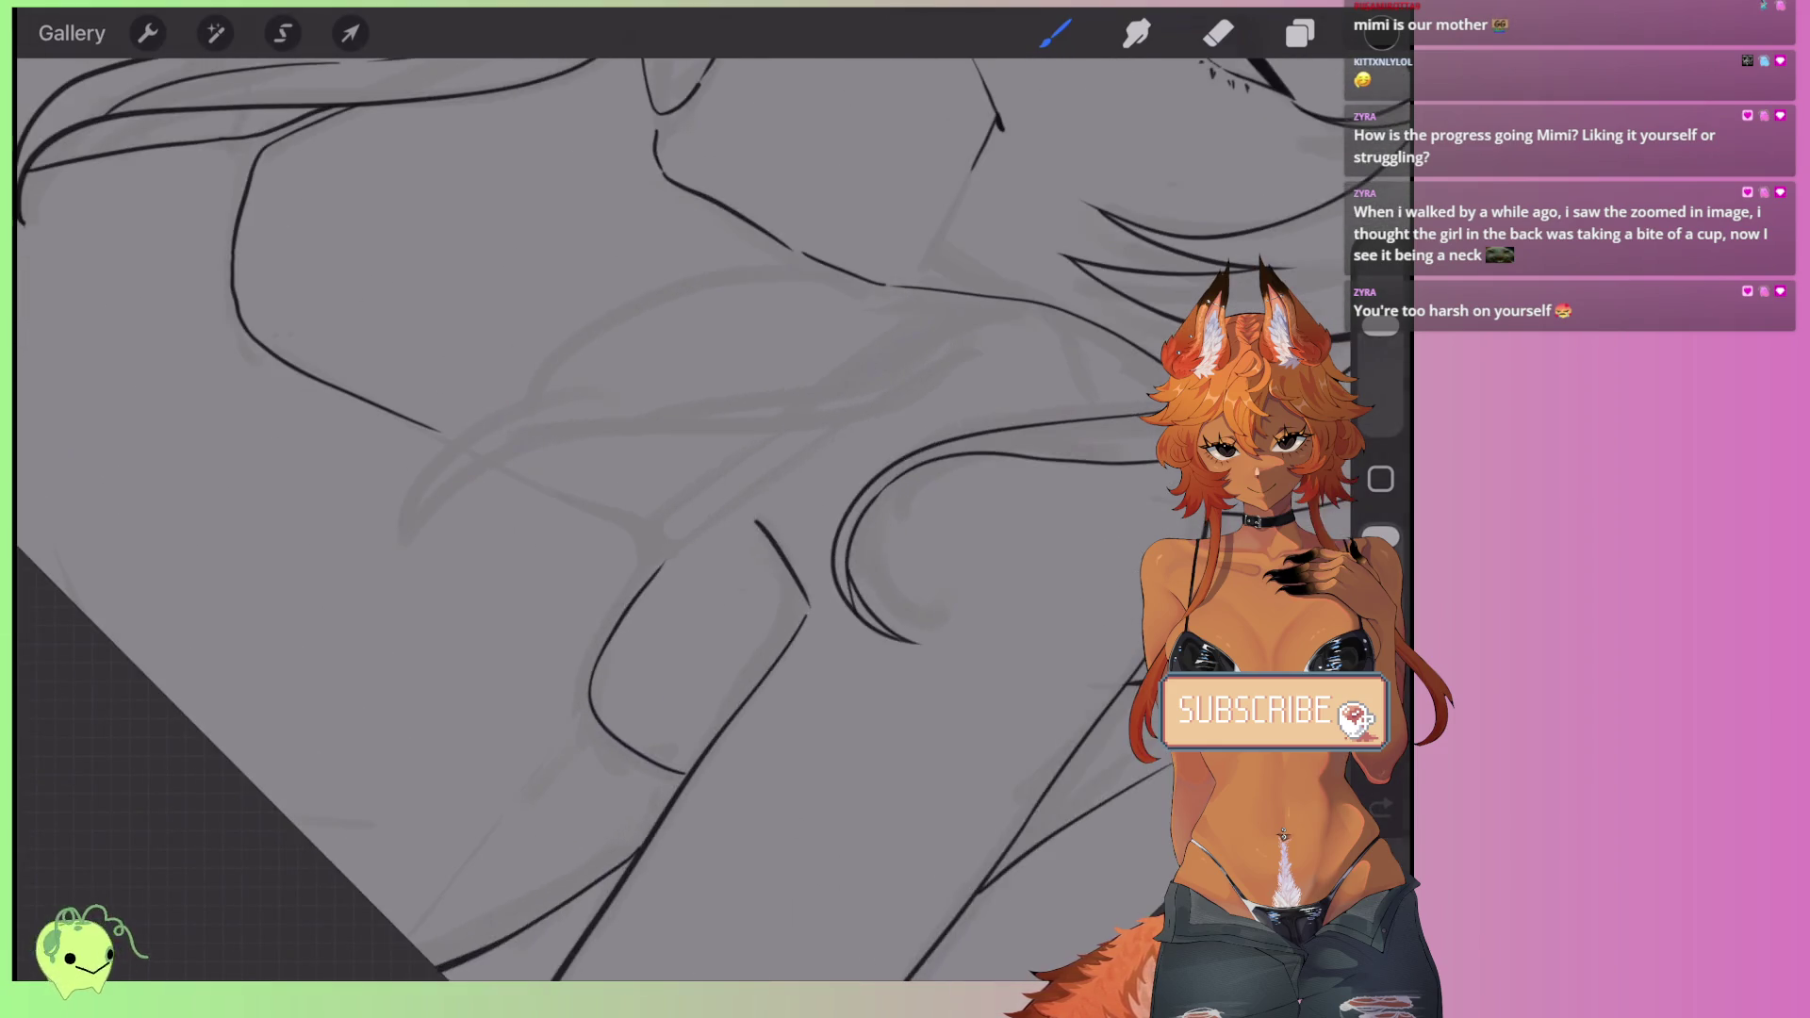
scroll(594, 518, up, 3)
scroll(604, 424, down, 3)
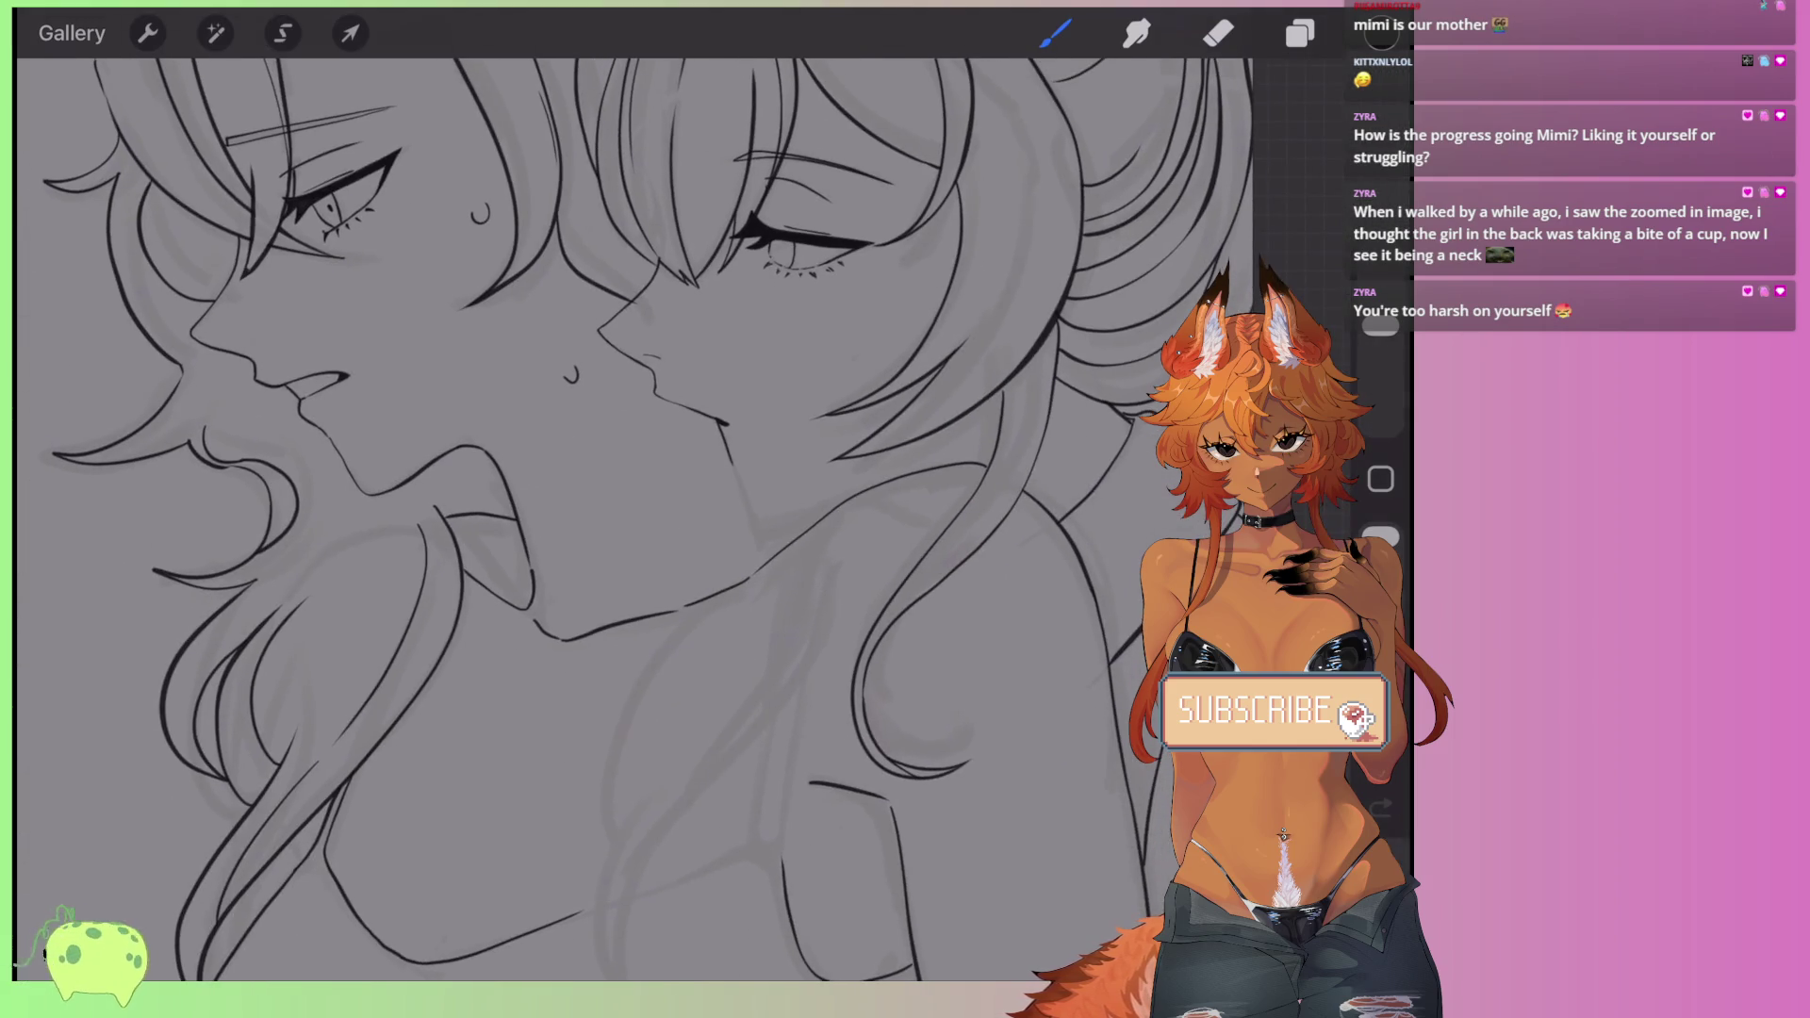
- Zoom to the neck, undo the latest strokes, and redo the last one undone
scroll(660, 425, up, 3)
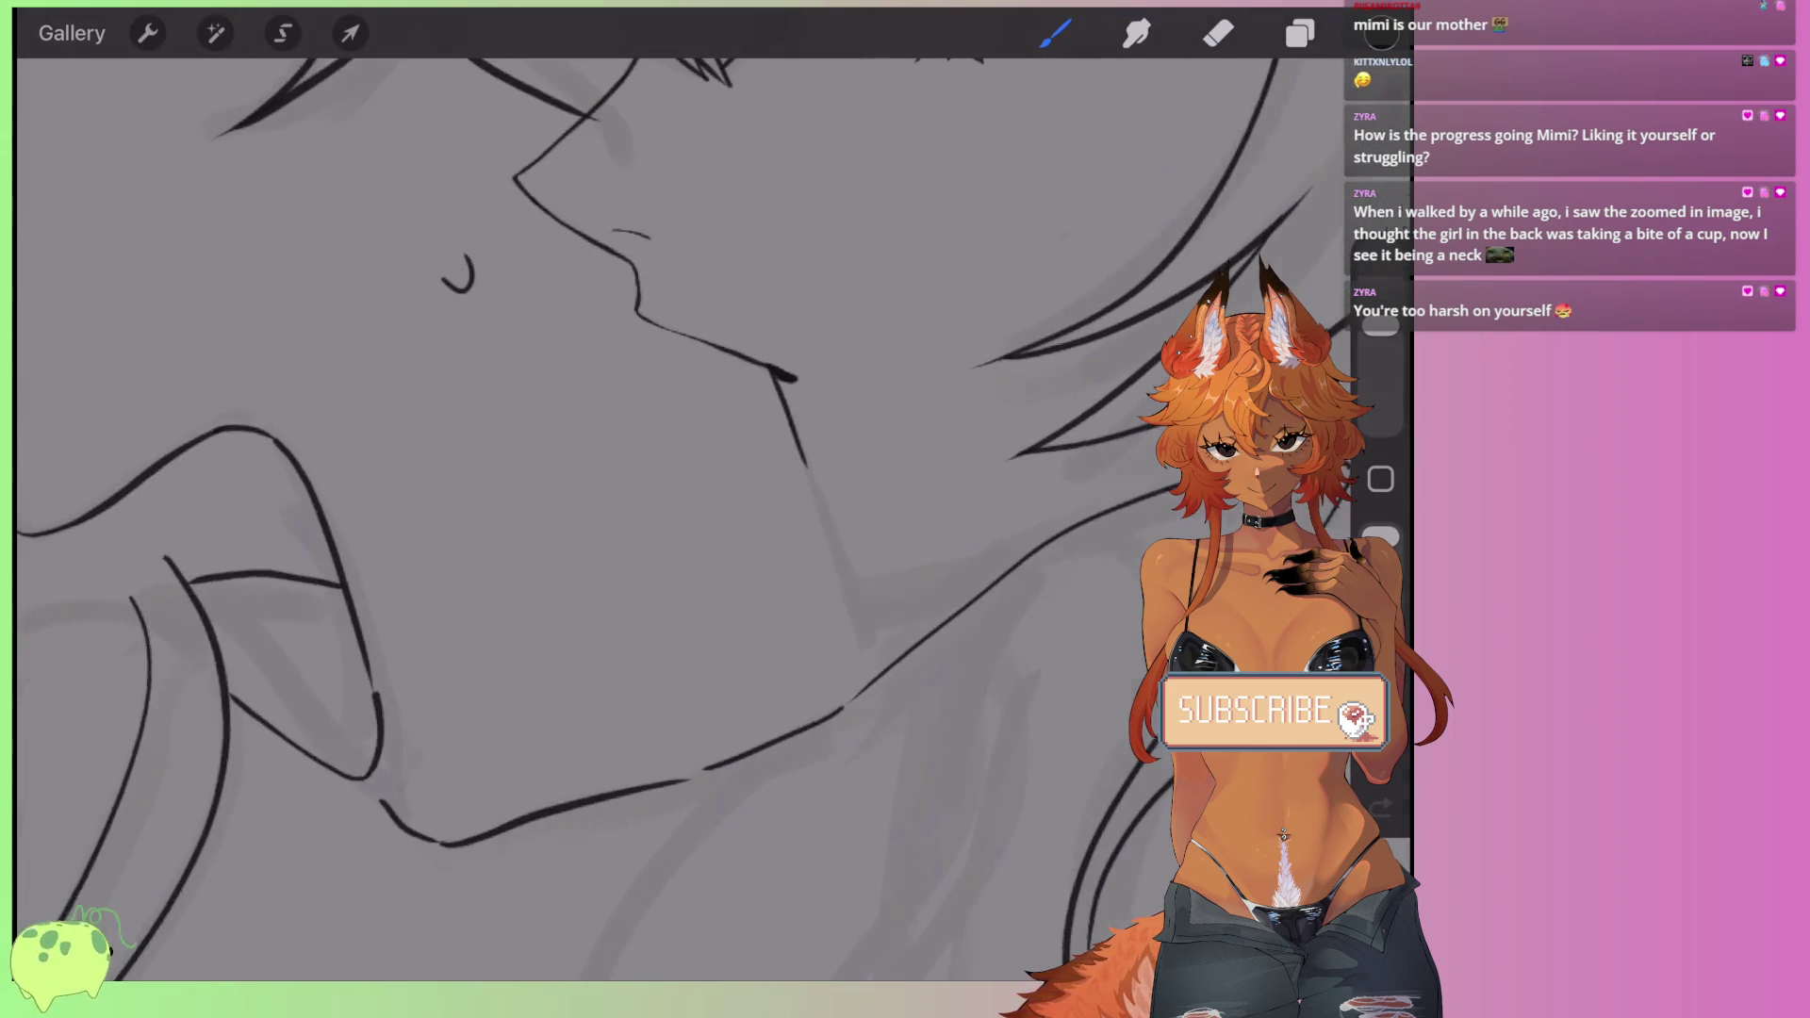
scroll(660, 424, up, 1)
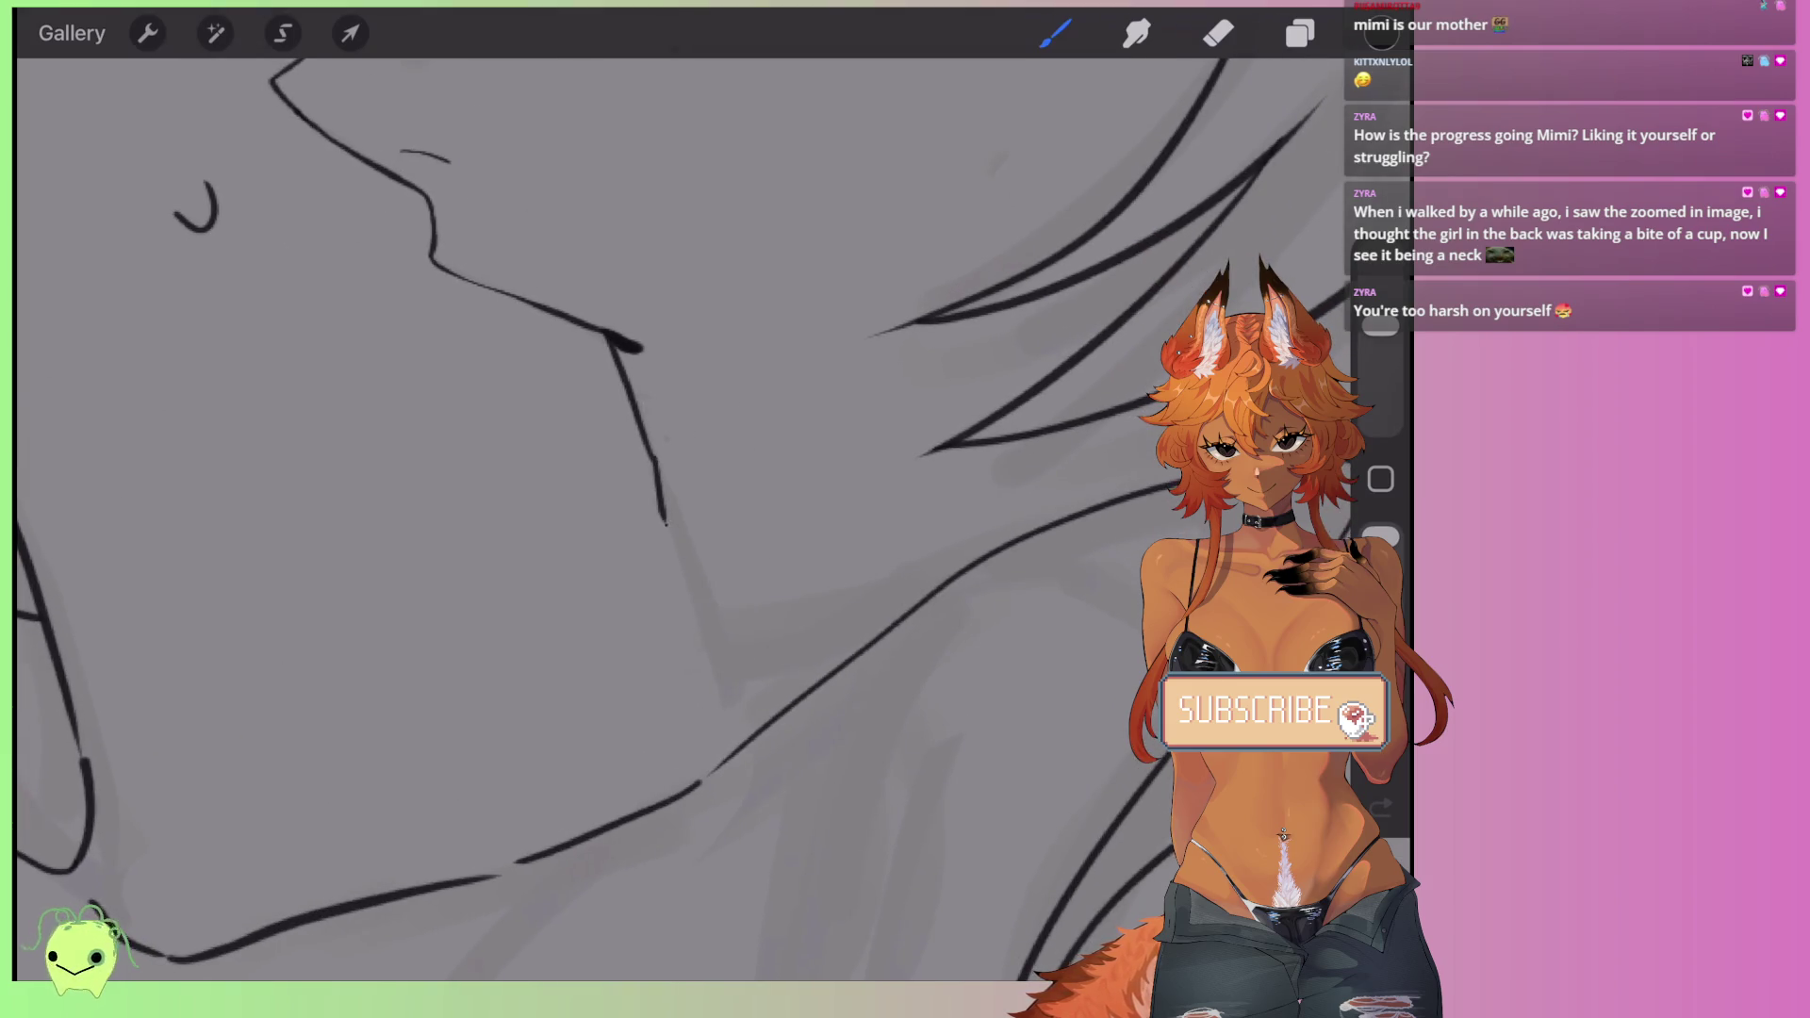
scroll(660, 424, left, 2)
key(ctrl+z)
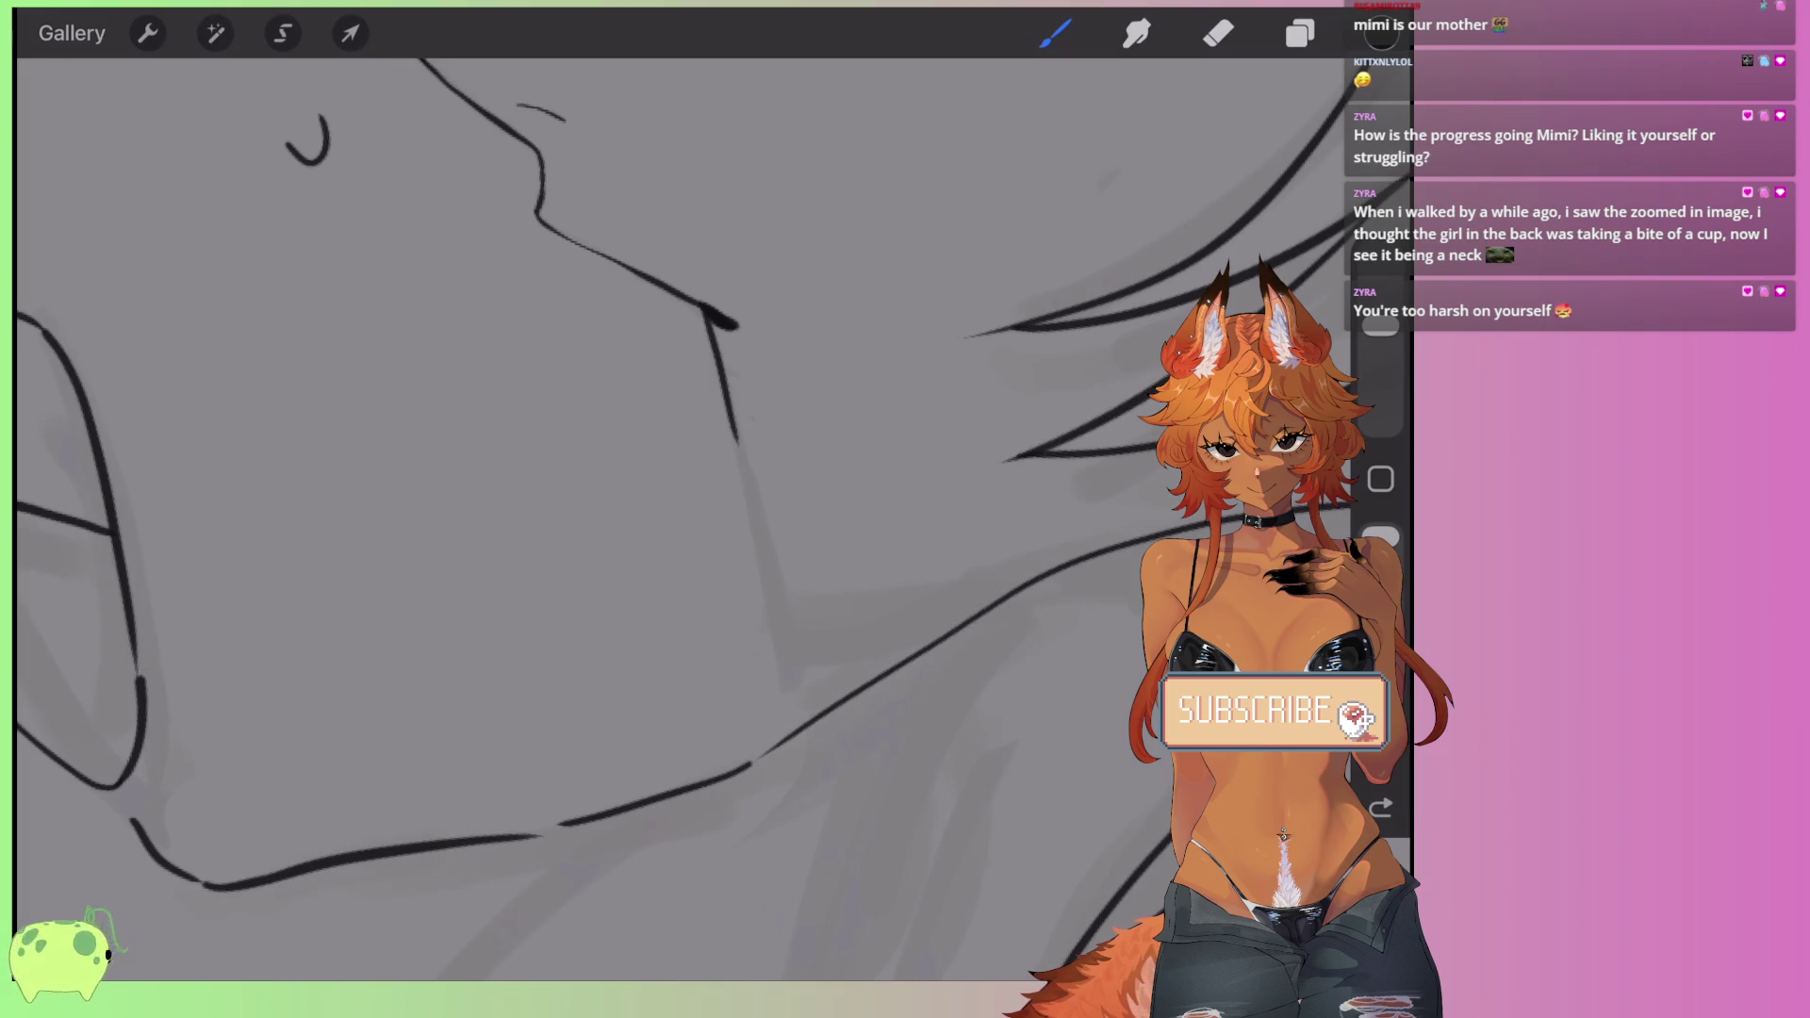
scroll(659, 424, up, 3)
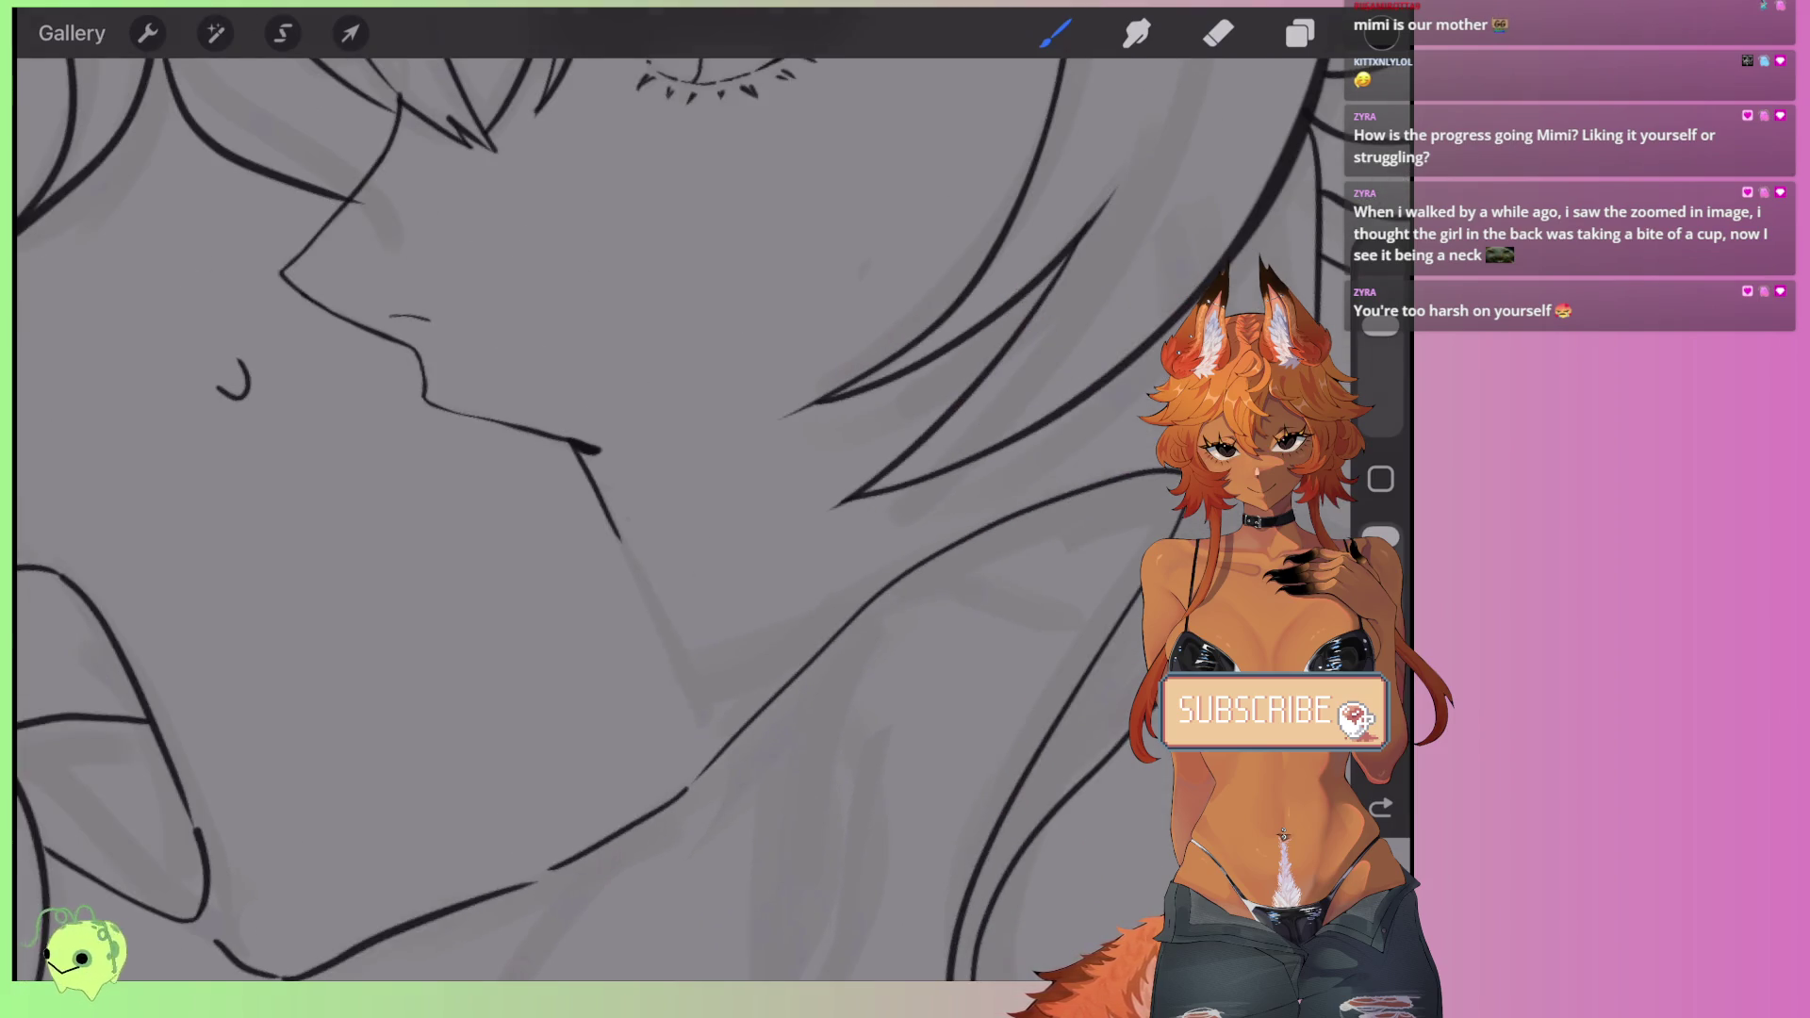
scroll(660, 424, right, 2)
scroll(660, 424, down, 3)
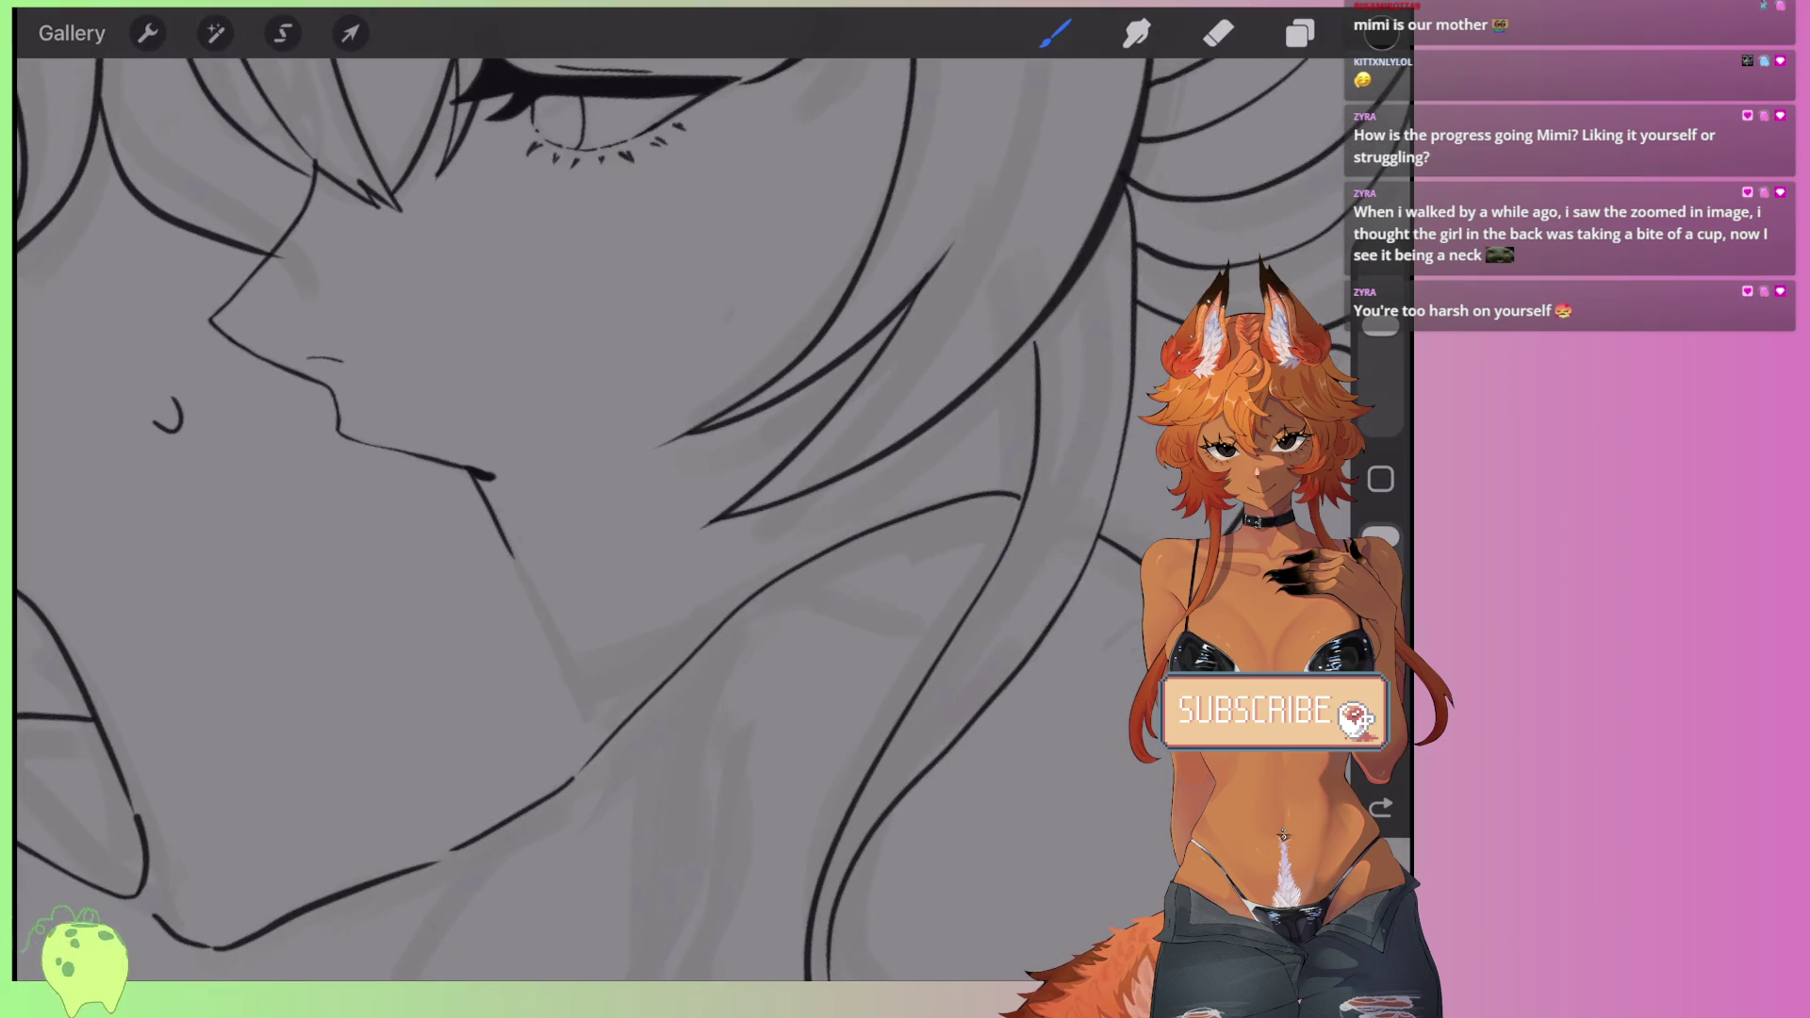
key(ctrl+z)
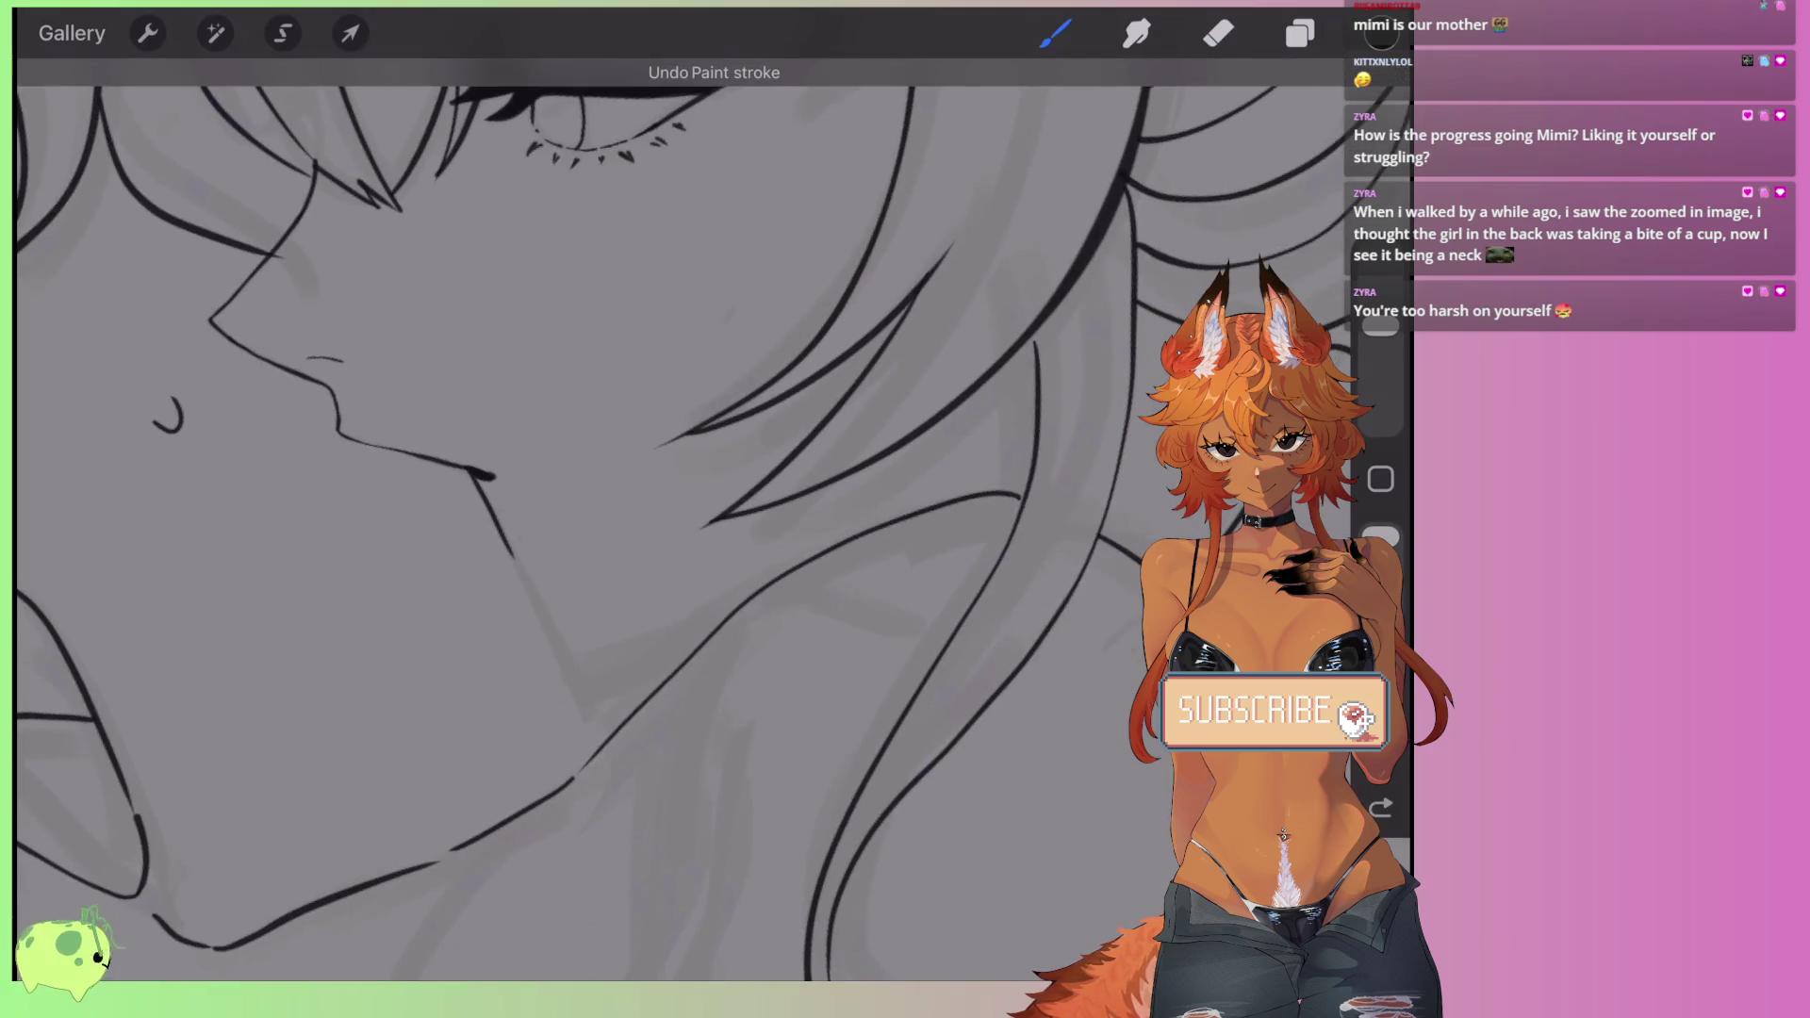
key(ctrl+z)
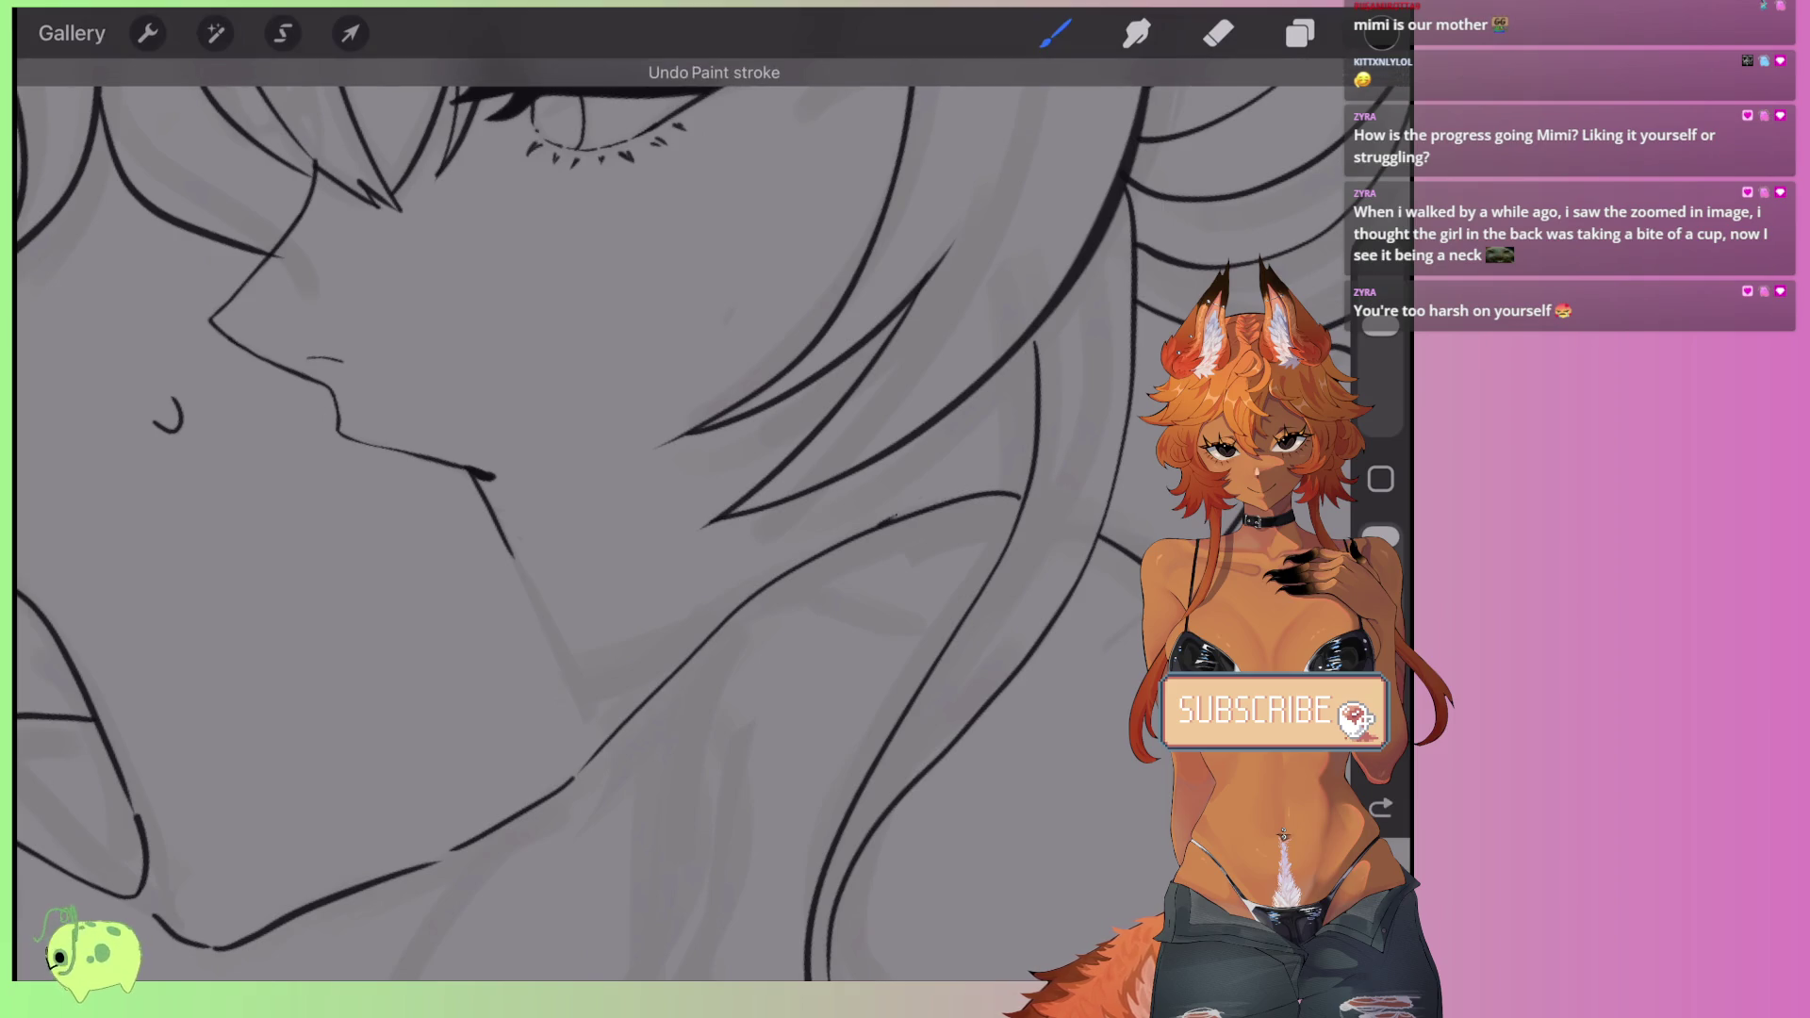
key(ctrl+shift+z)
scroll(342, 691, up, 3)
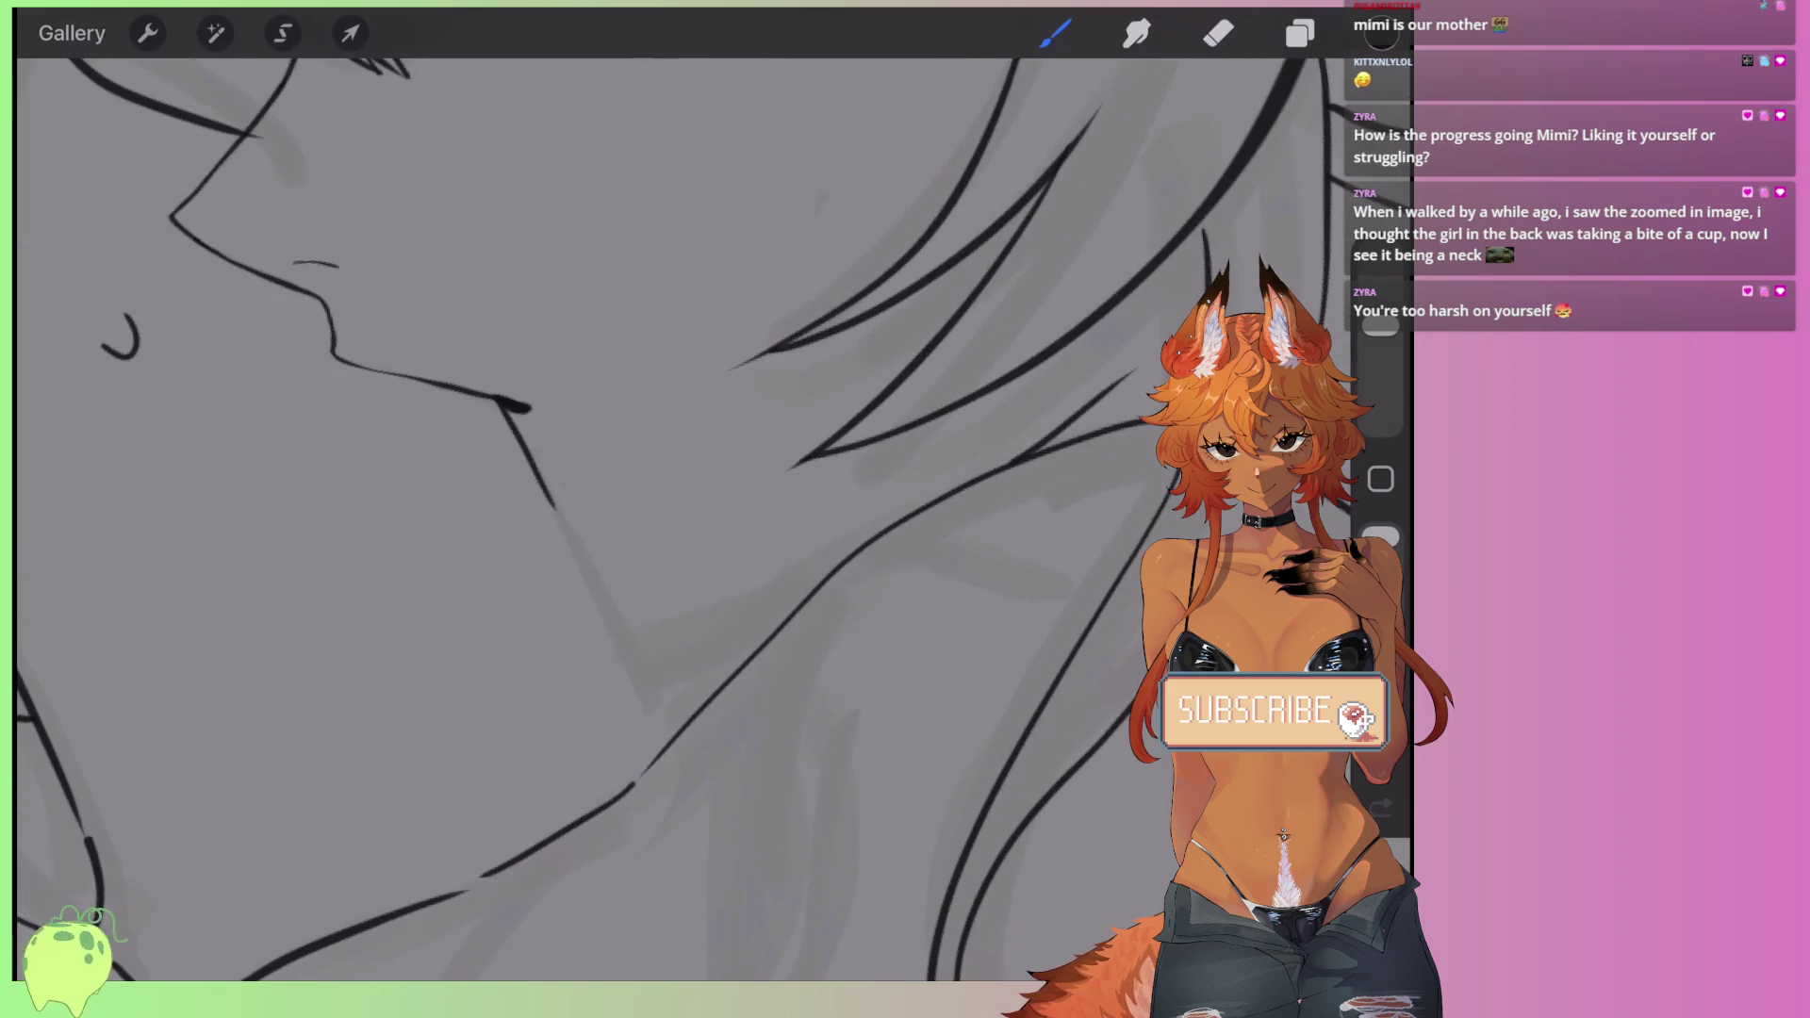
- Ink short neck strokes up toward the chin, undoing the ones that miss
drag(682, 696, 794, 617)
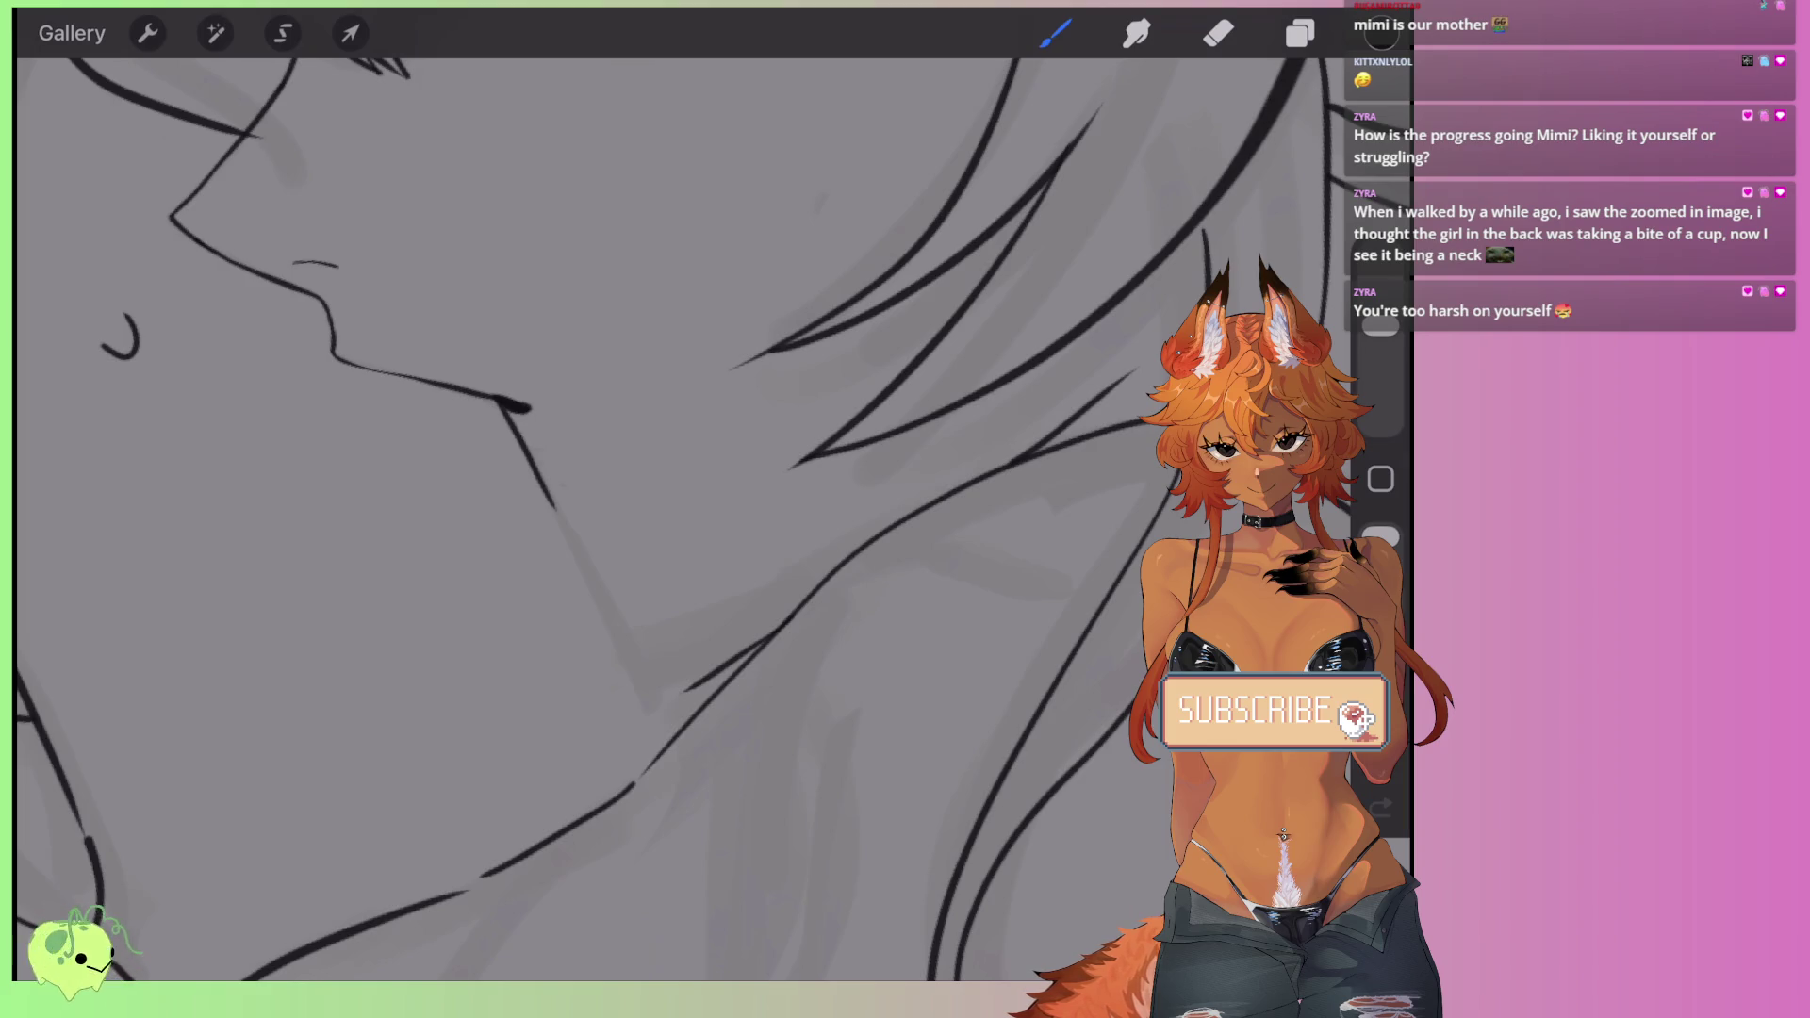
drag(700, 690, 573, 539)
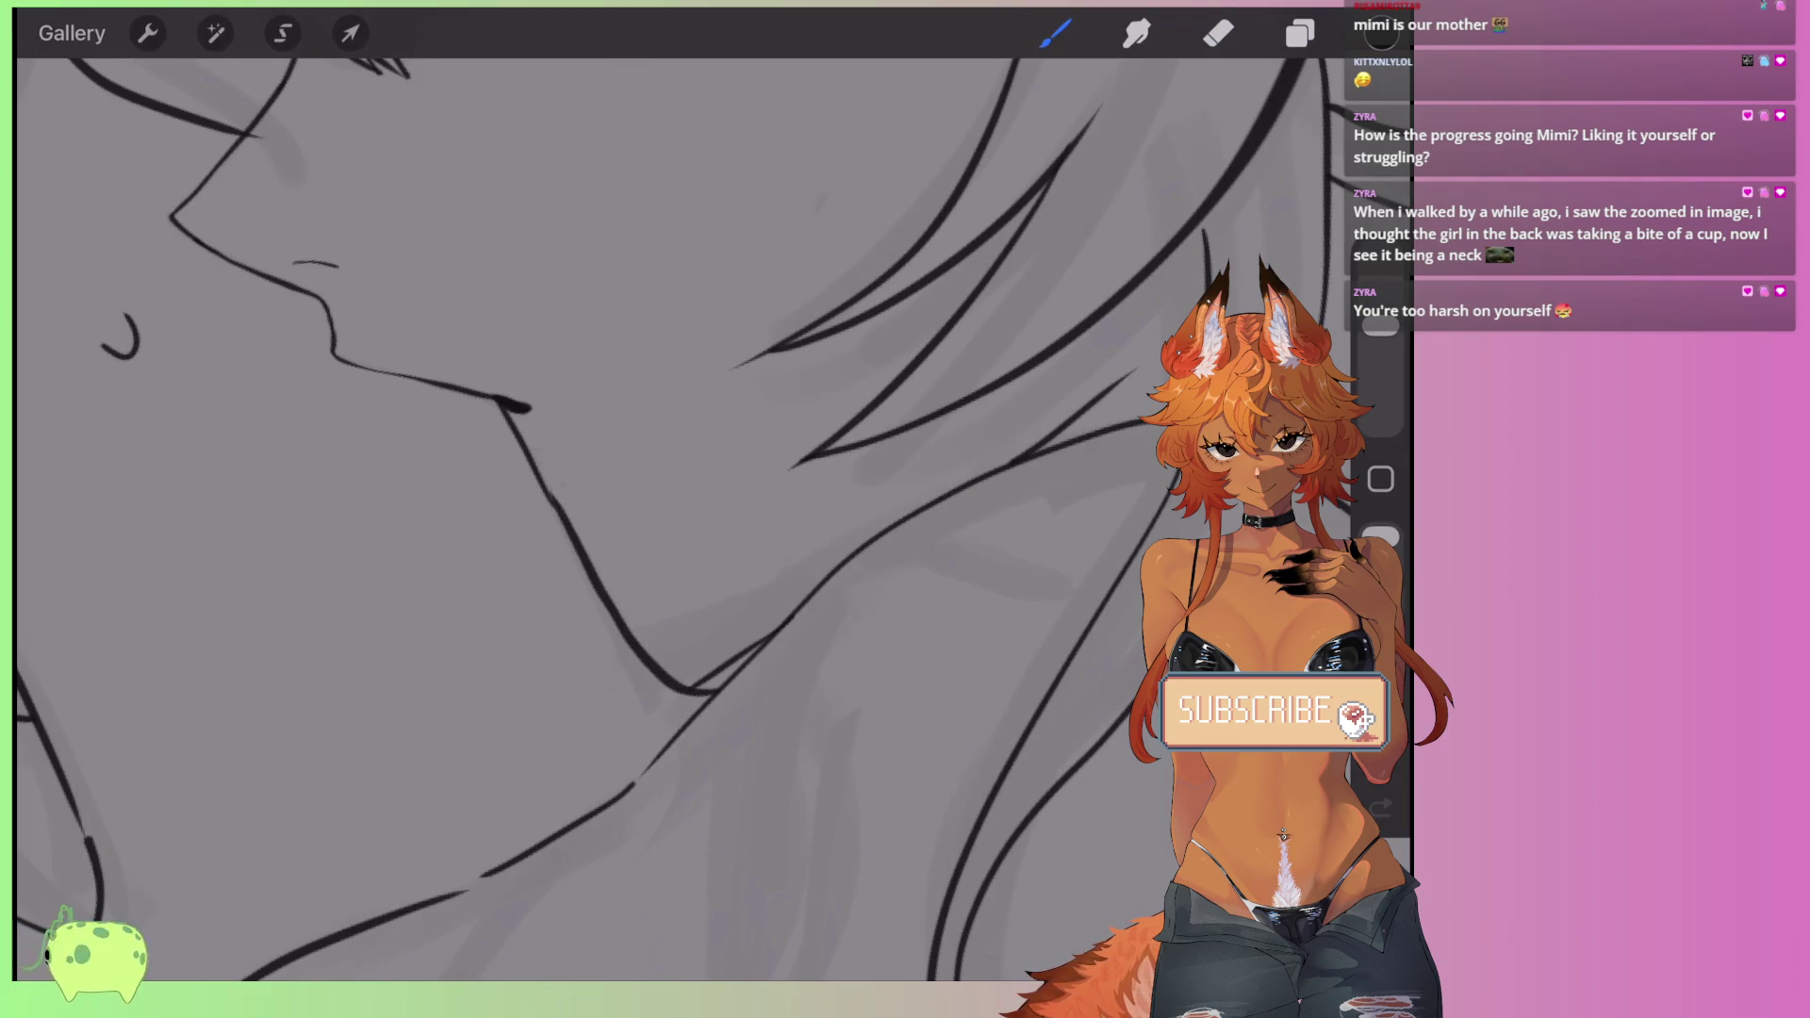
scroll(659, 518, down, 5)
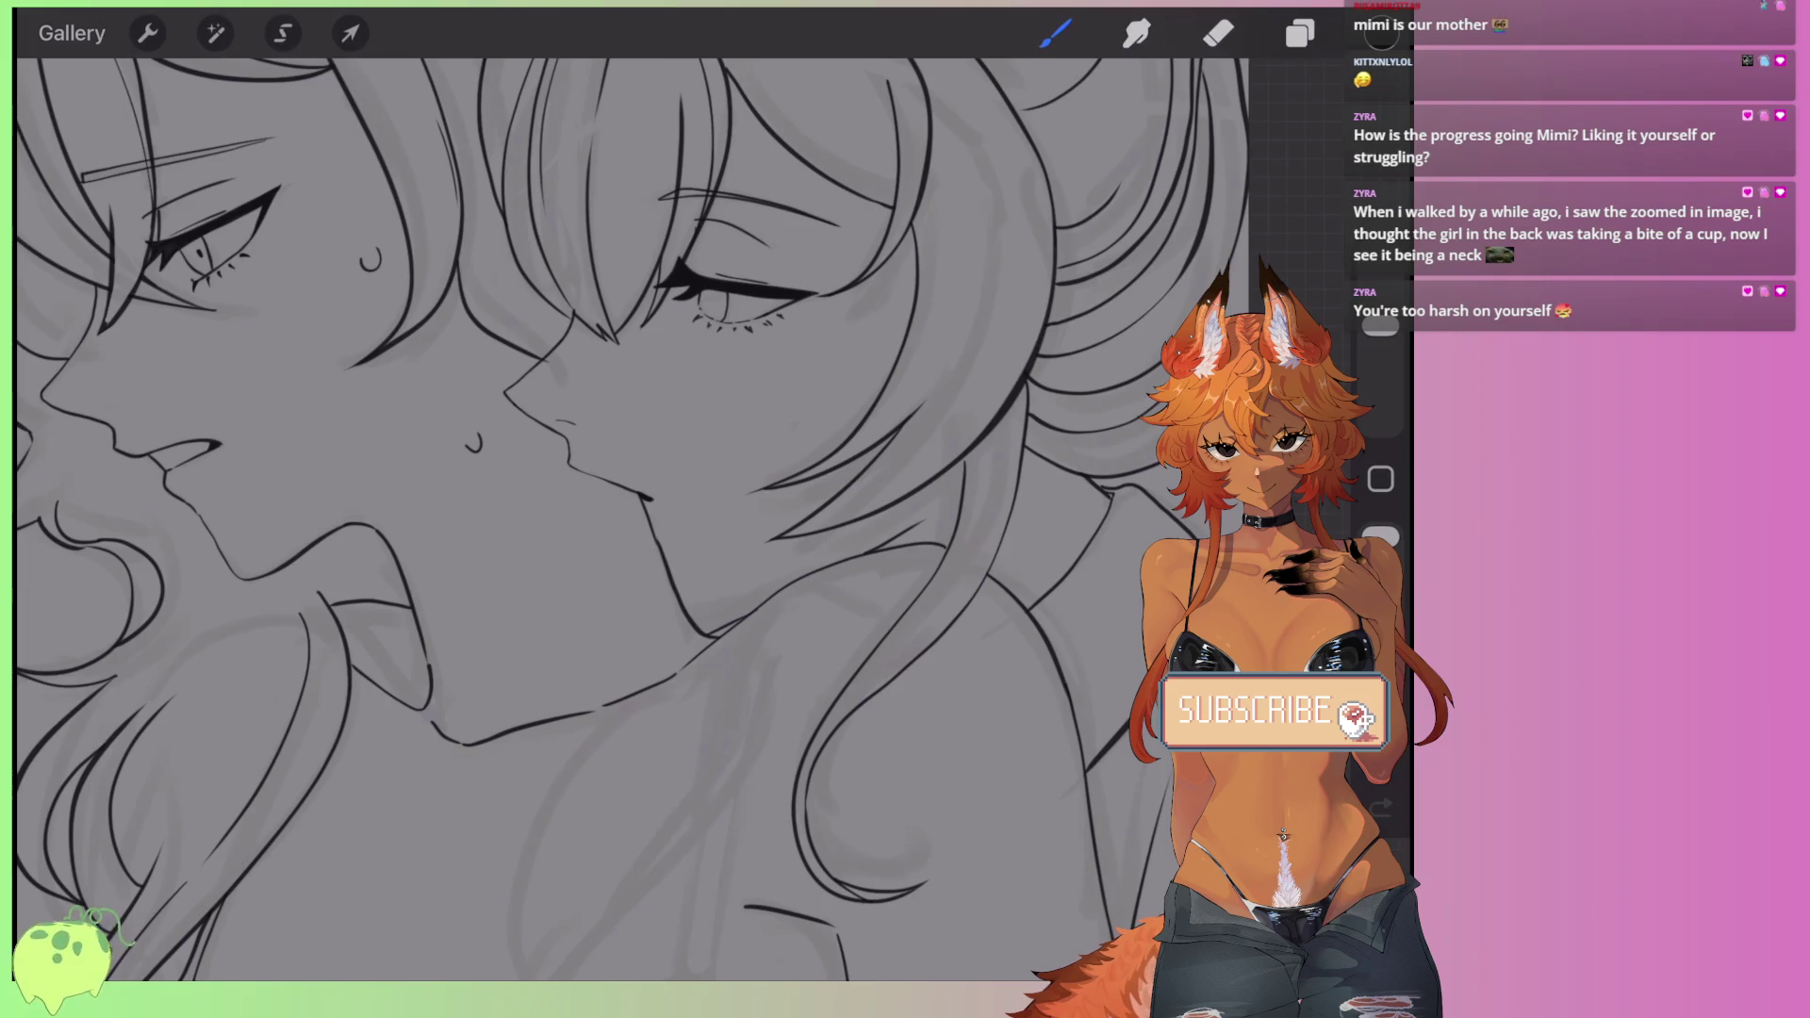
scroll(632, 519, down, 5)
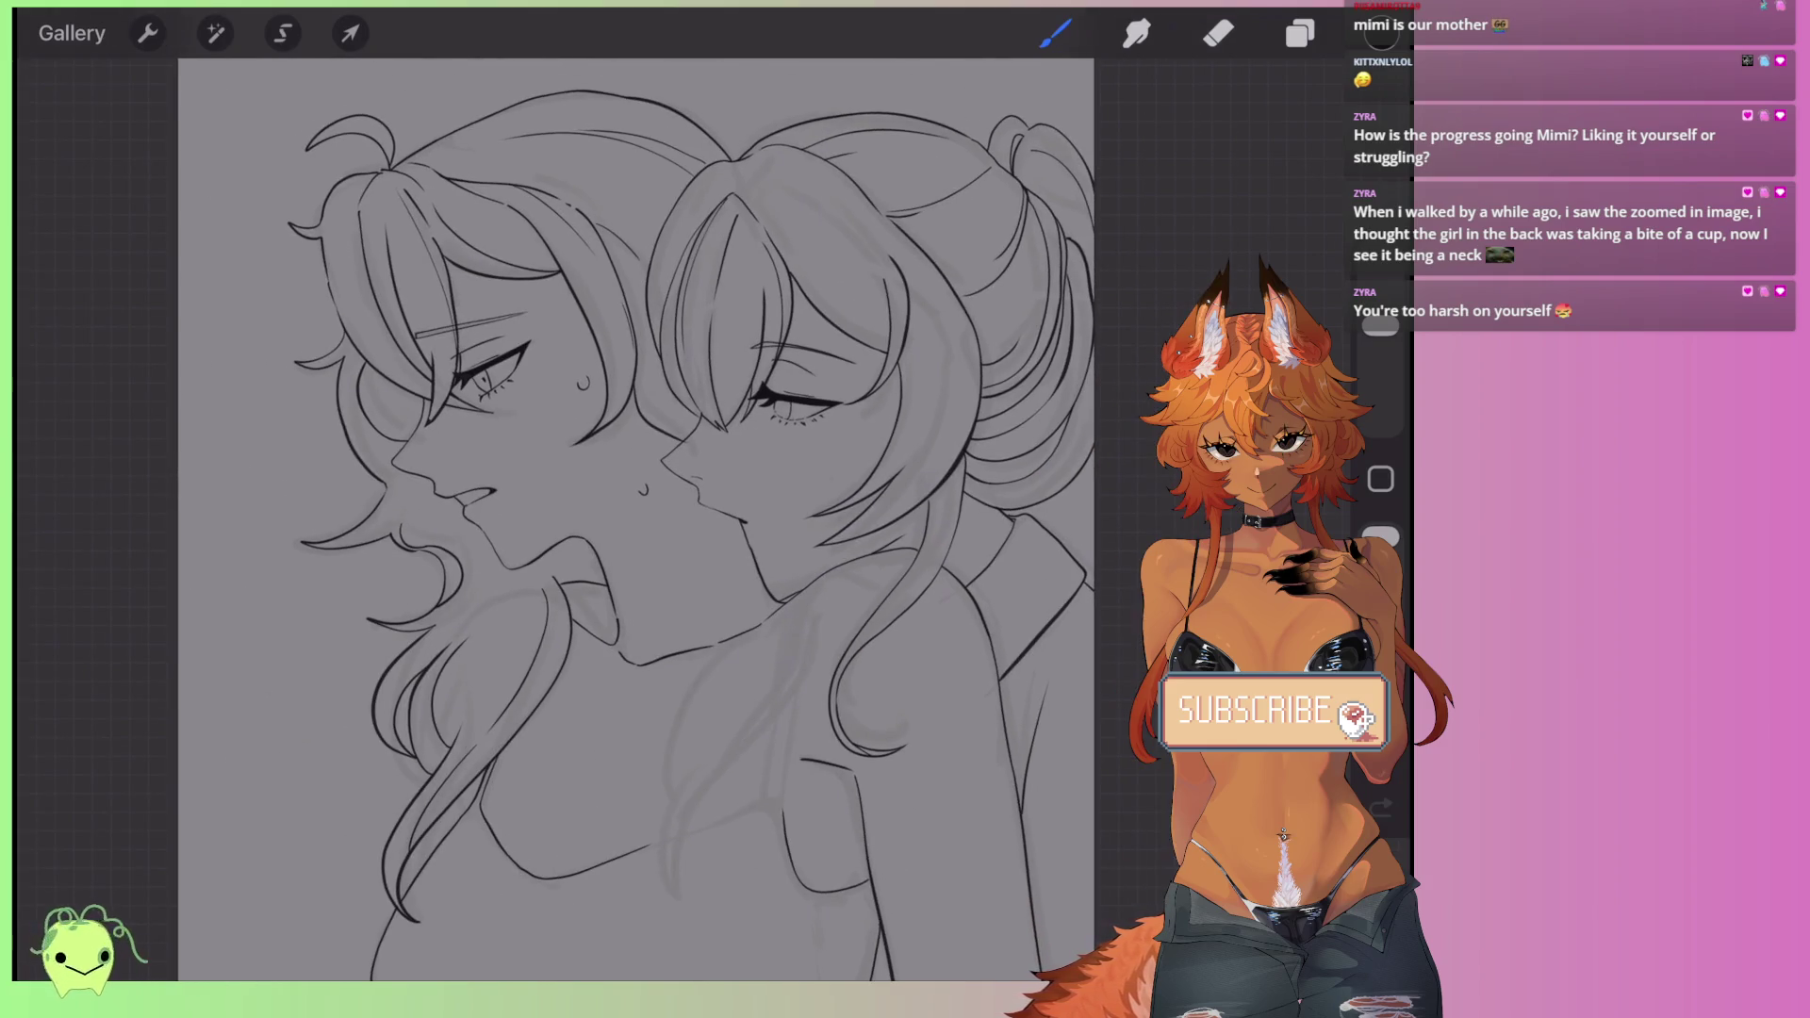
scroll(735, 556, up, 5)
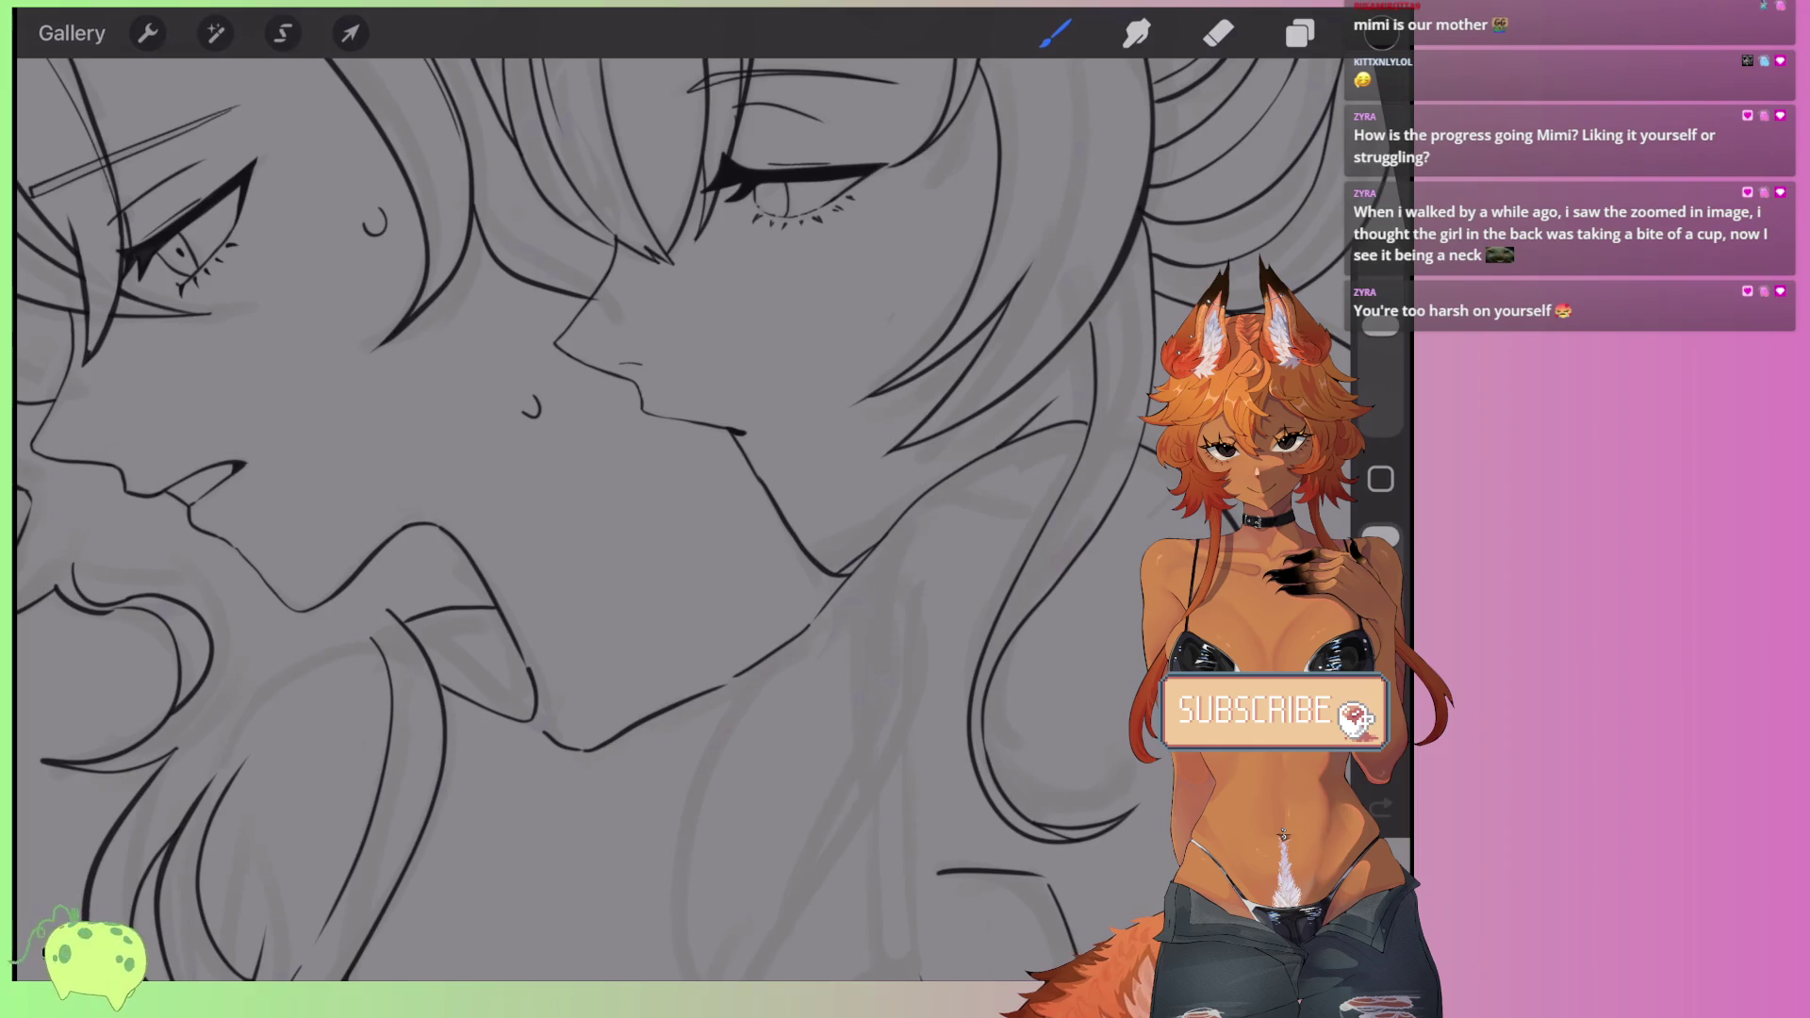
scroll(659, 518, up, 5)
key(ctrl+z)
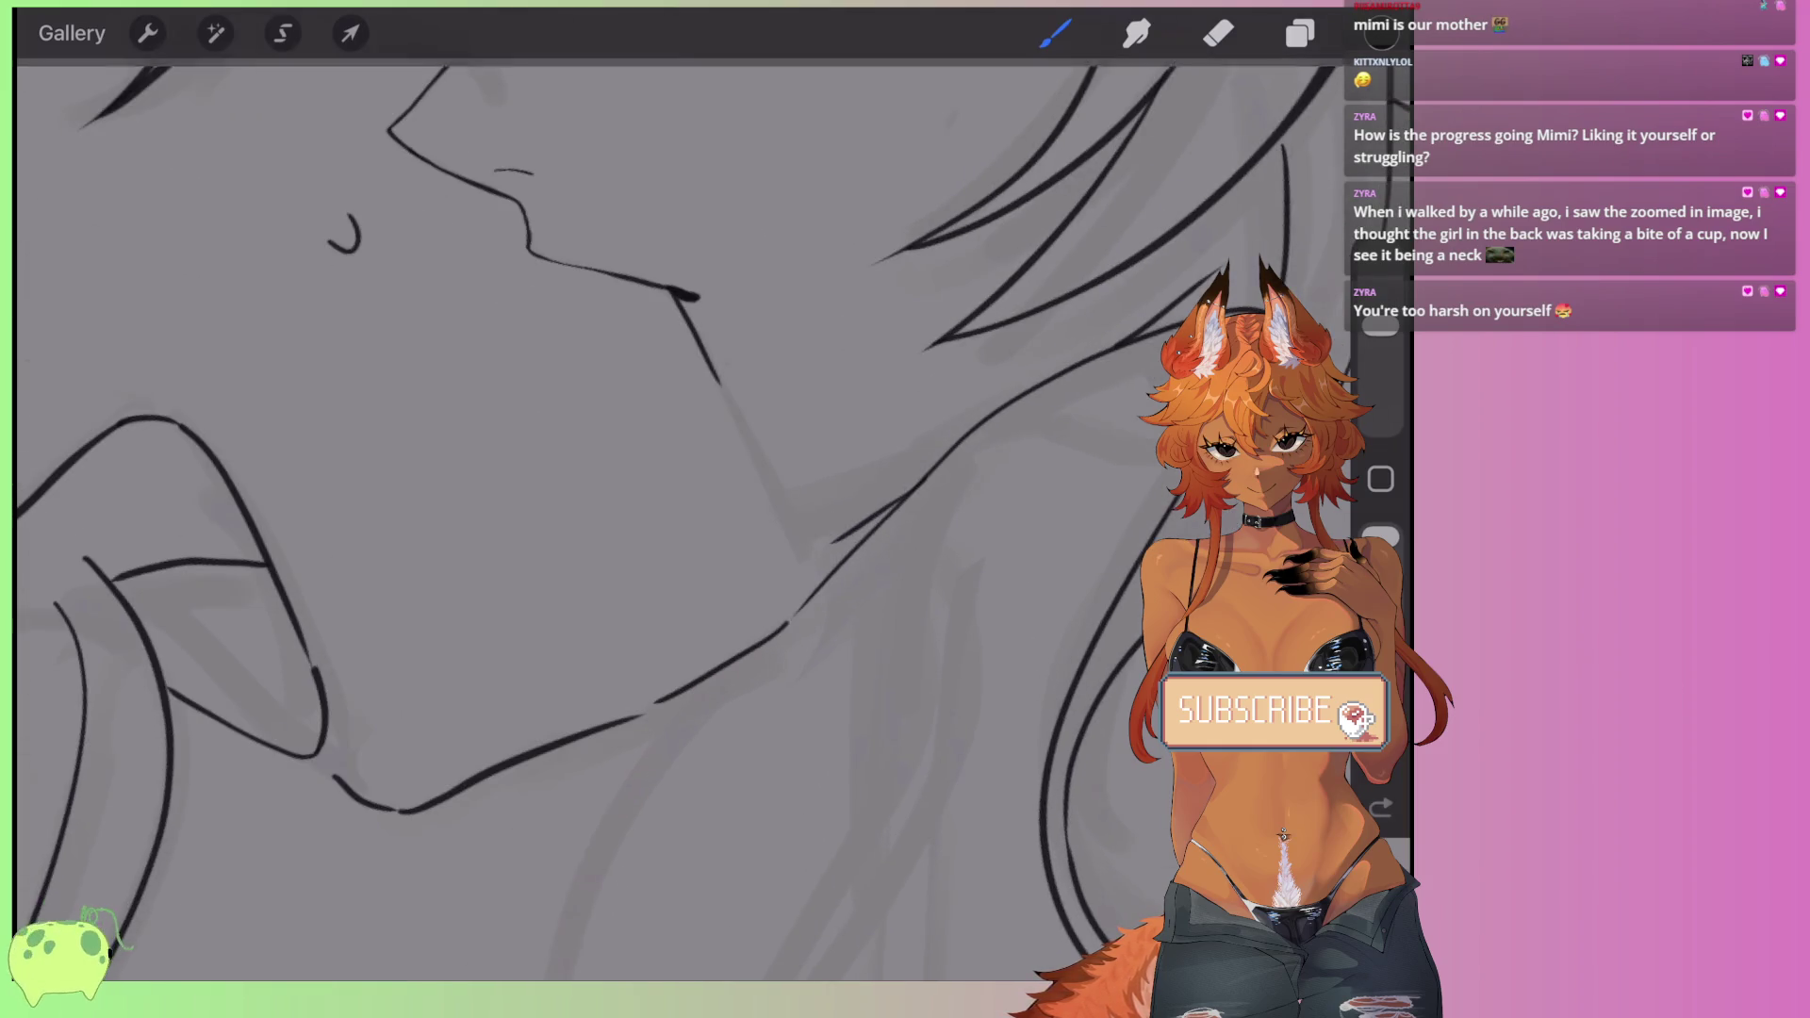
scroll(660, 519, down, 2)
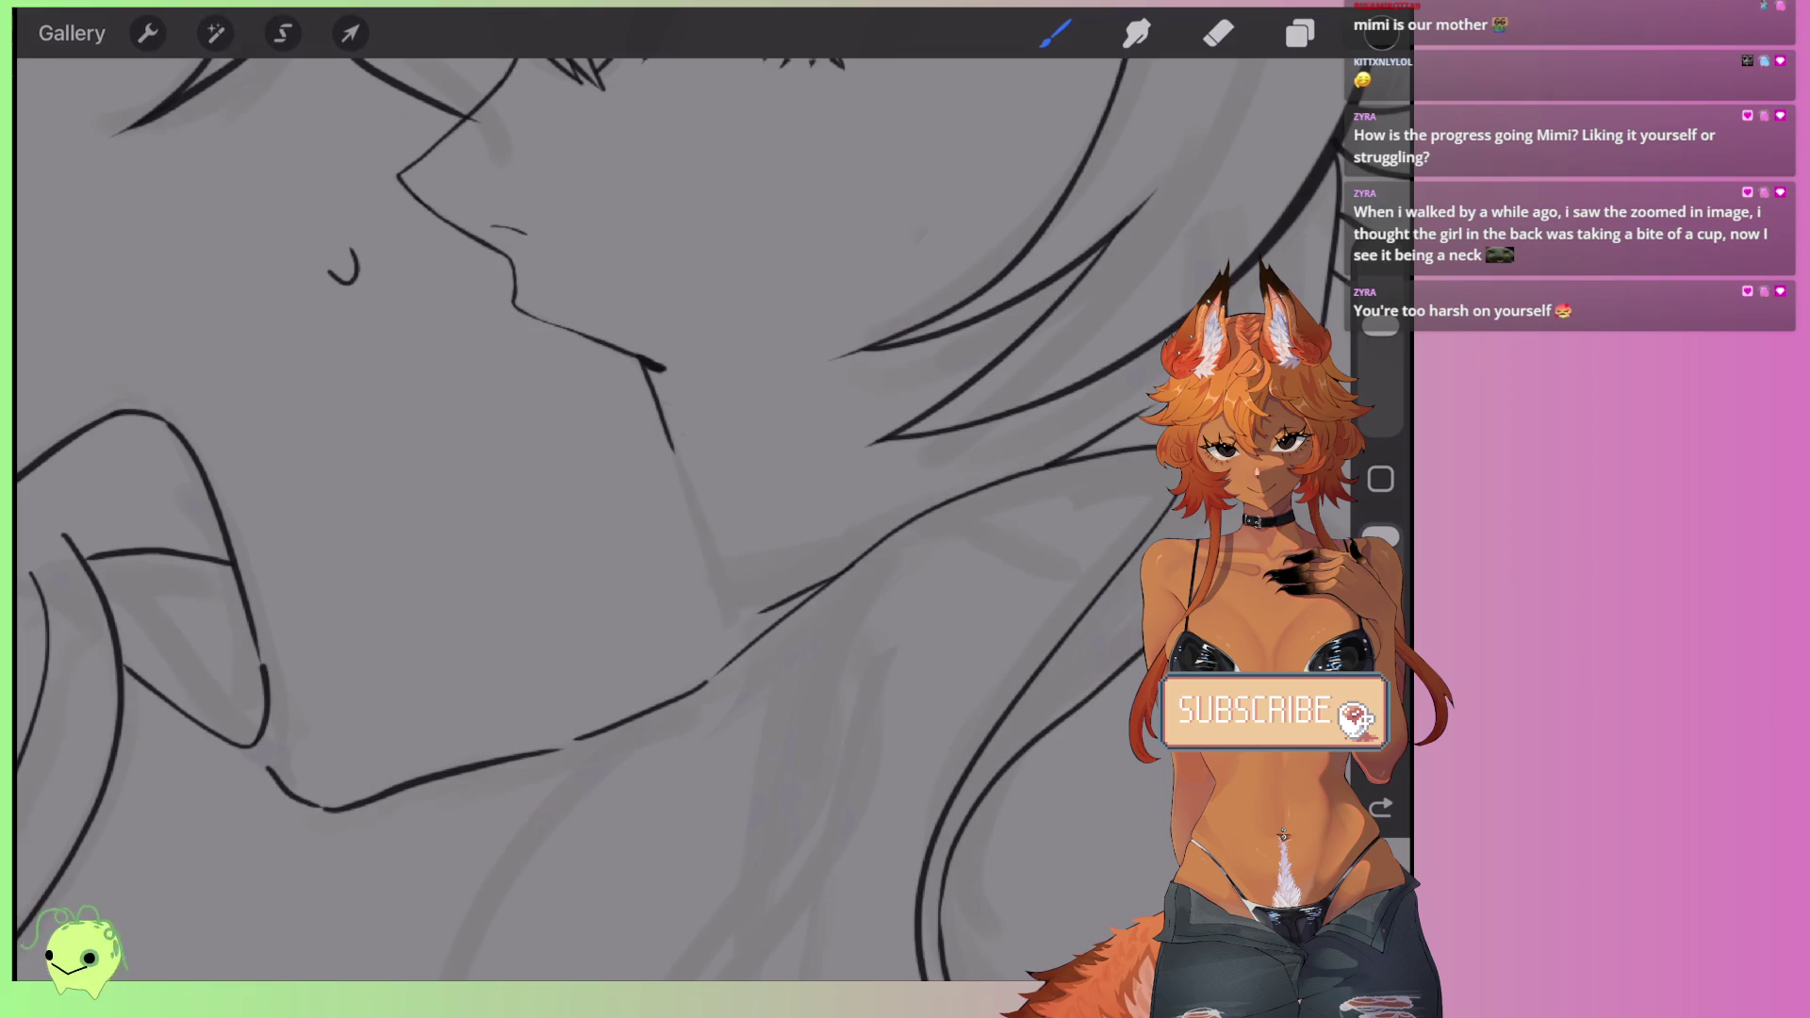
scroll(660, 518, down, 3)
key(ctrl+z)
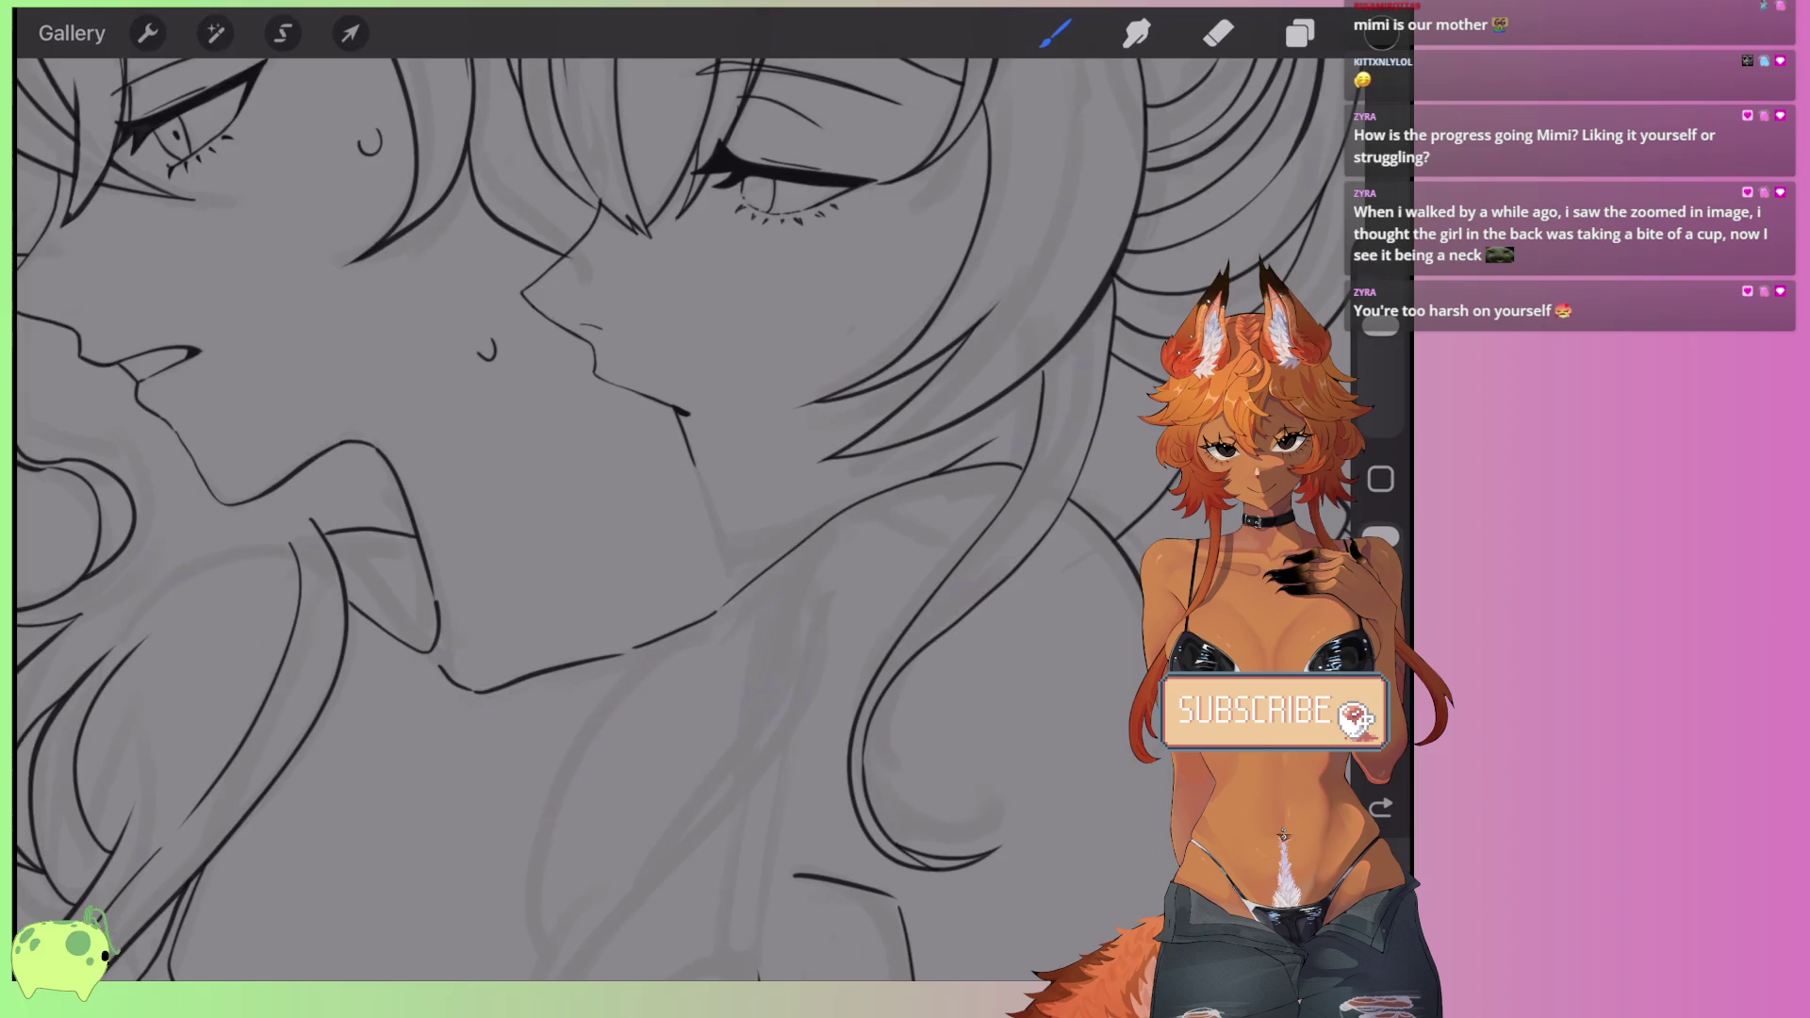
scroll(660, 518, down, 2)
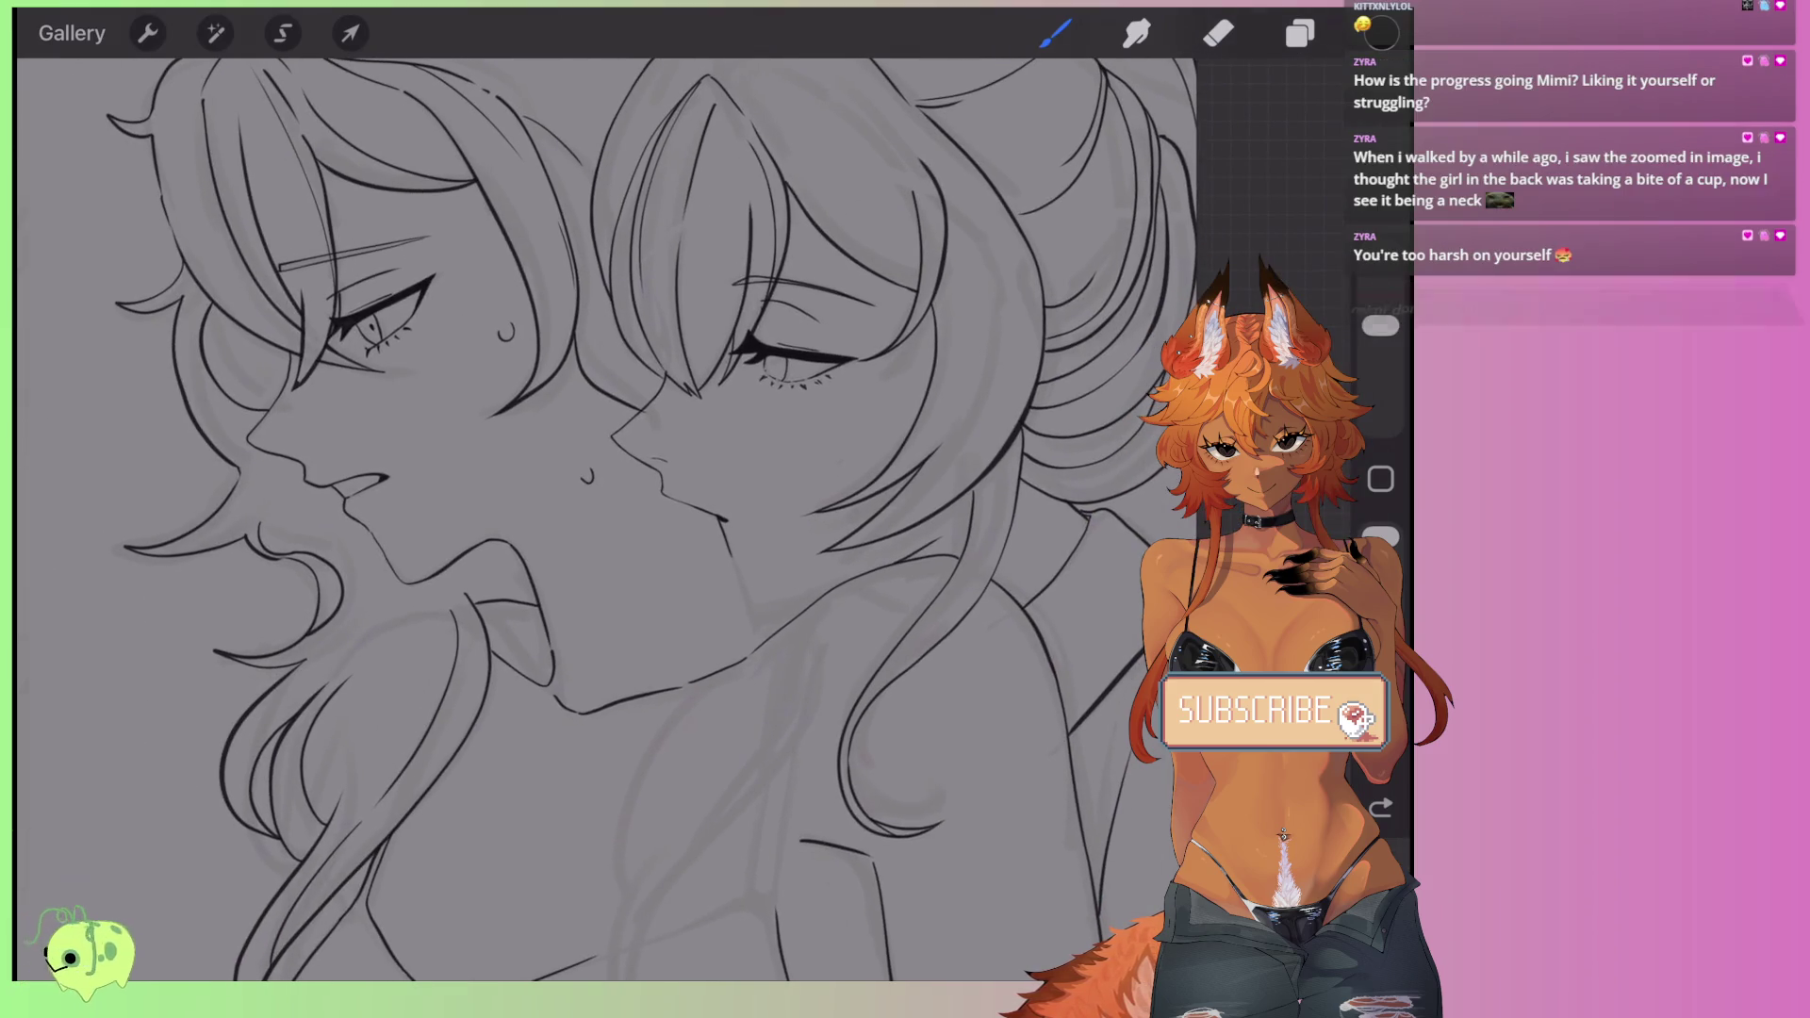
scroll(865, 678, up, 5)
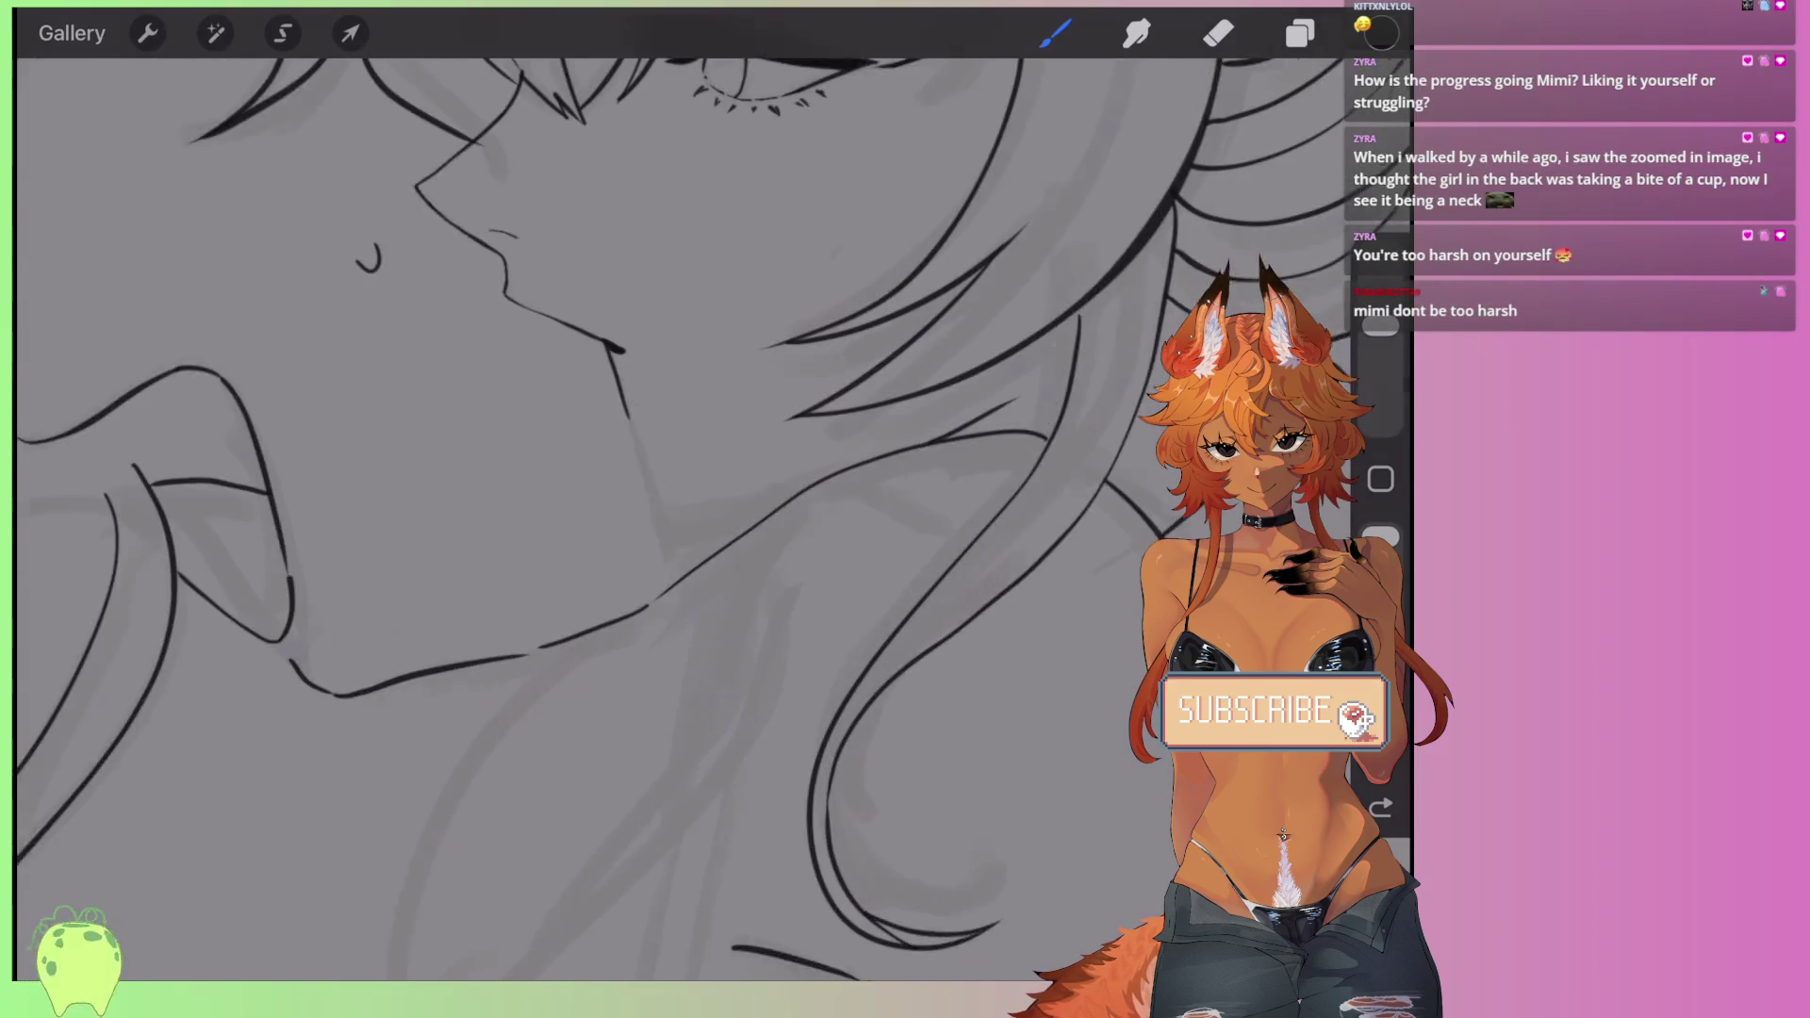
key(ctrl+z)
- Set the Eraser to about 12% and erase the stray jaw segment
key(e)
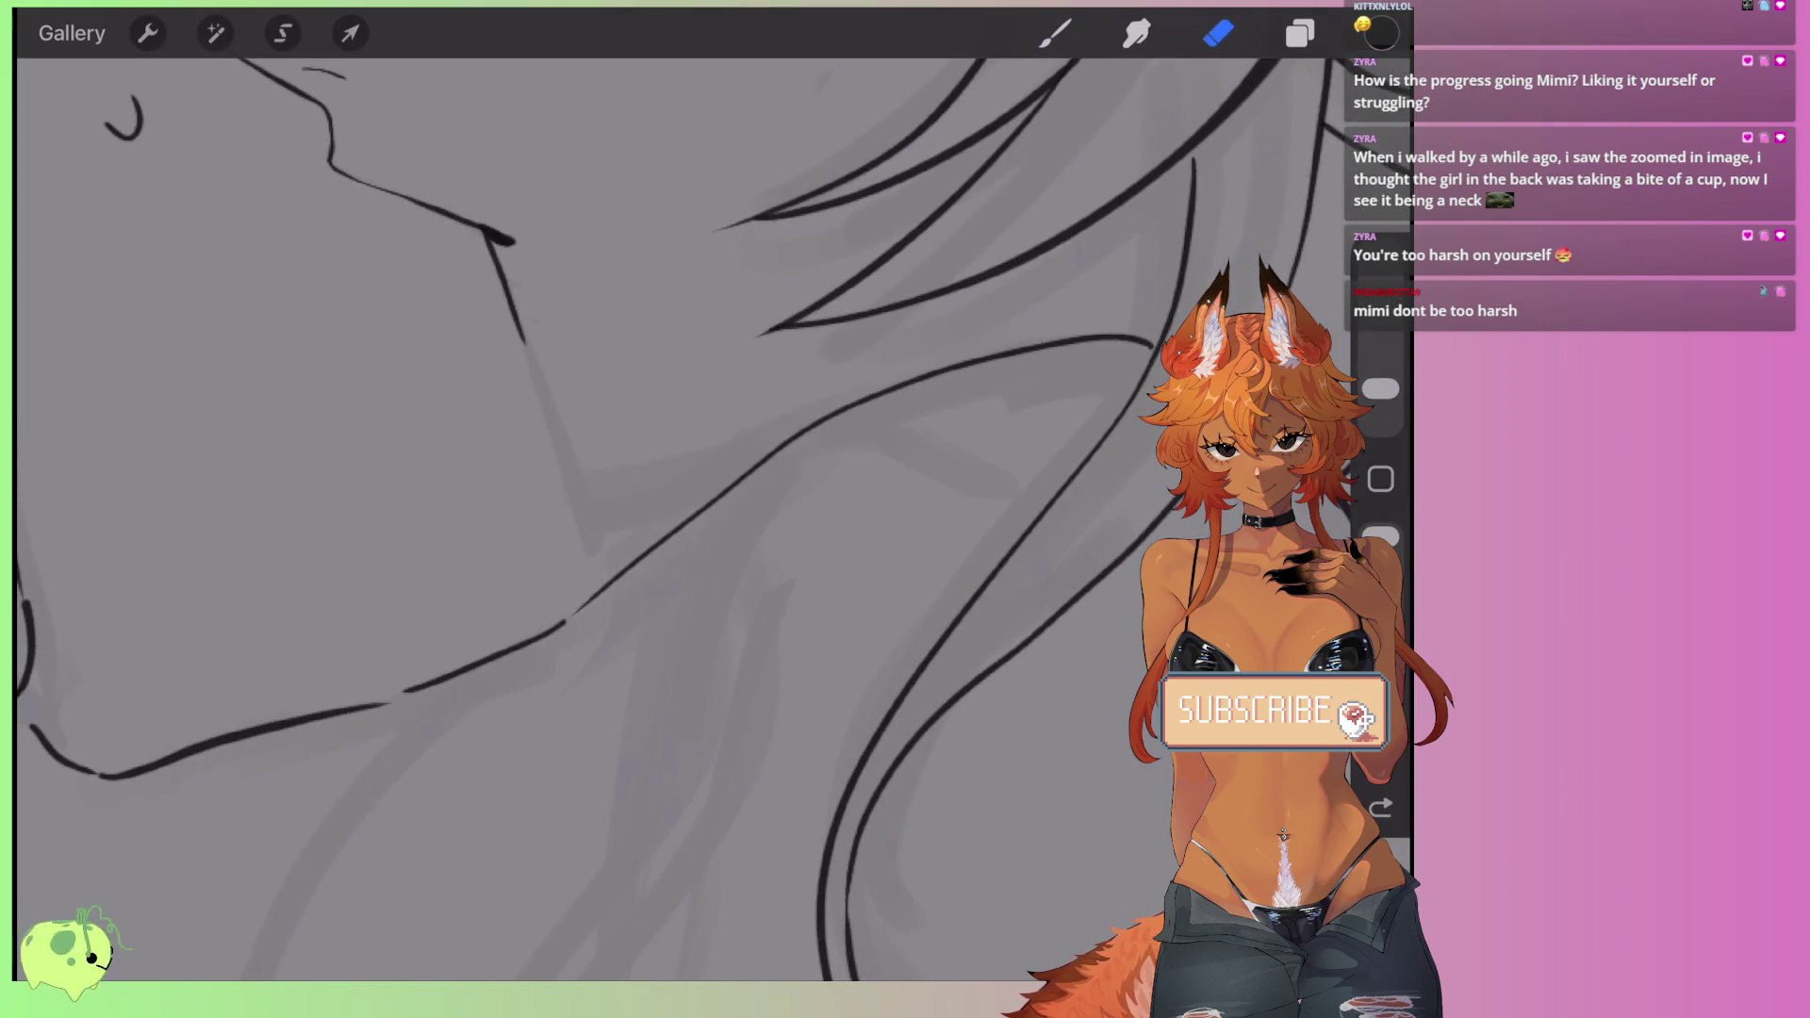
scroll(660, 518, down, 2)
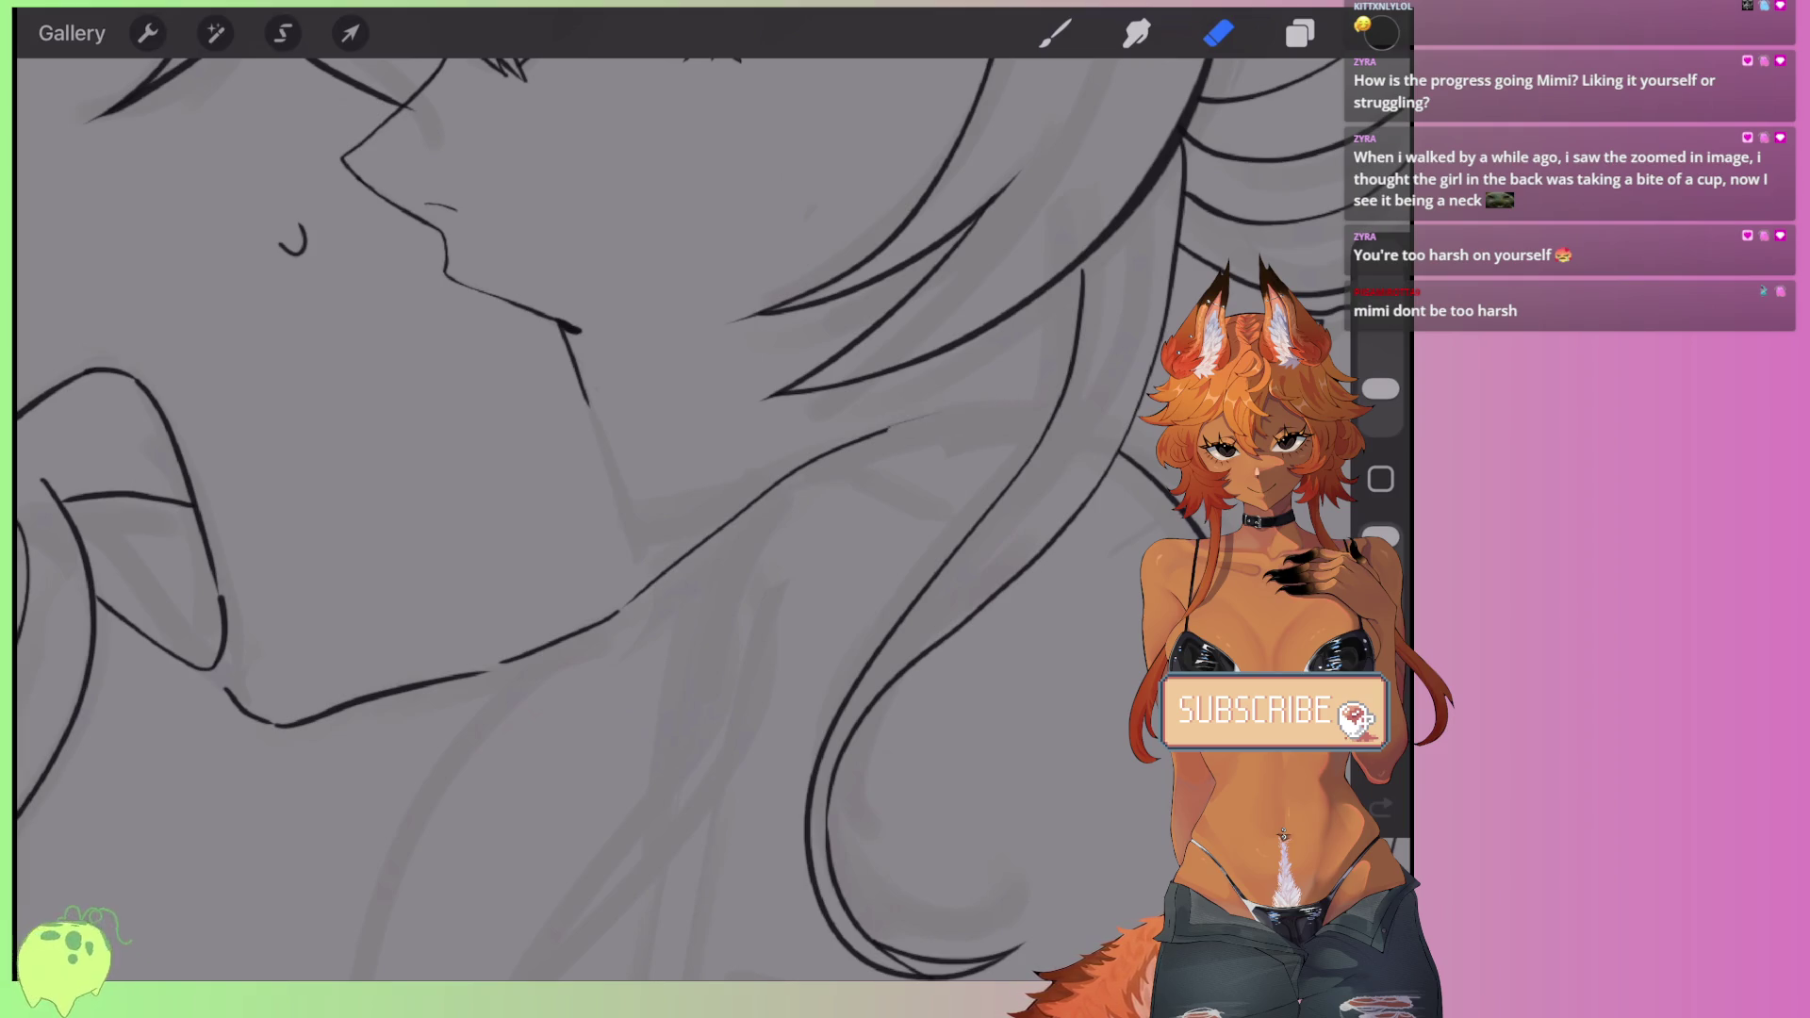
drag(1380, 388, 1380, 360)
drag(740, 514, 674, 566)
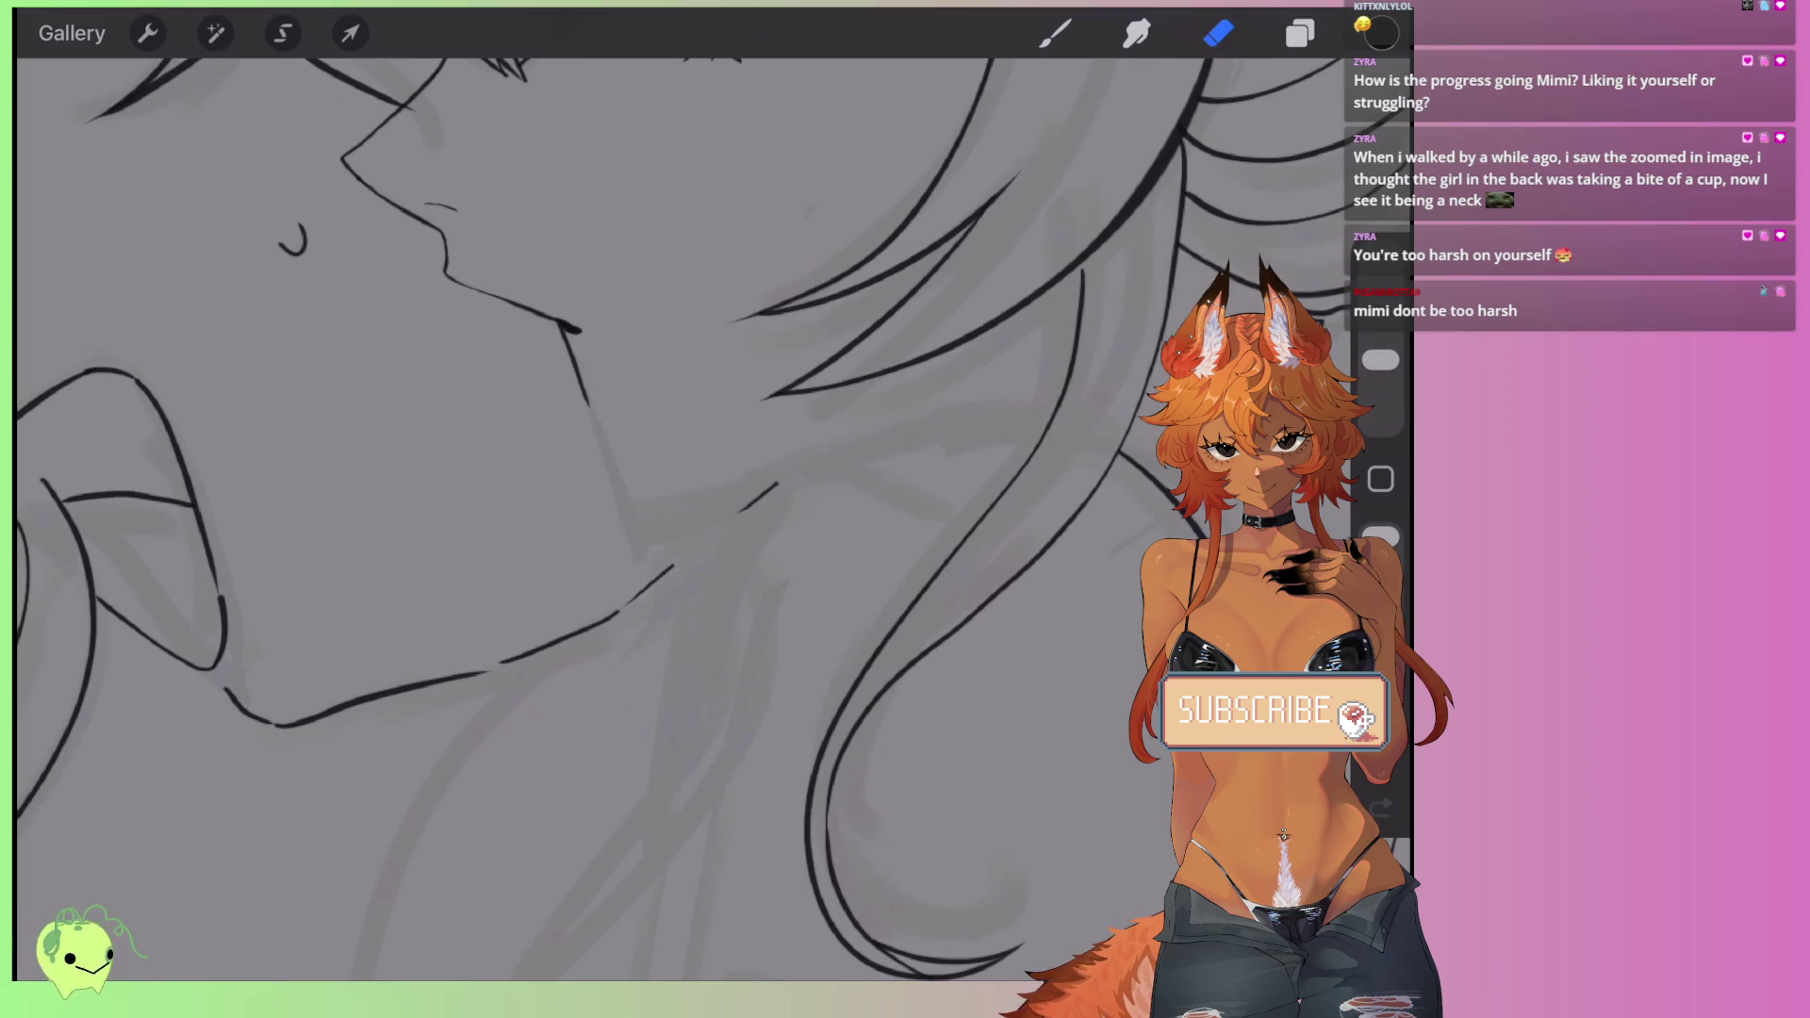
scroll(549, 645, down, 2)
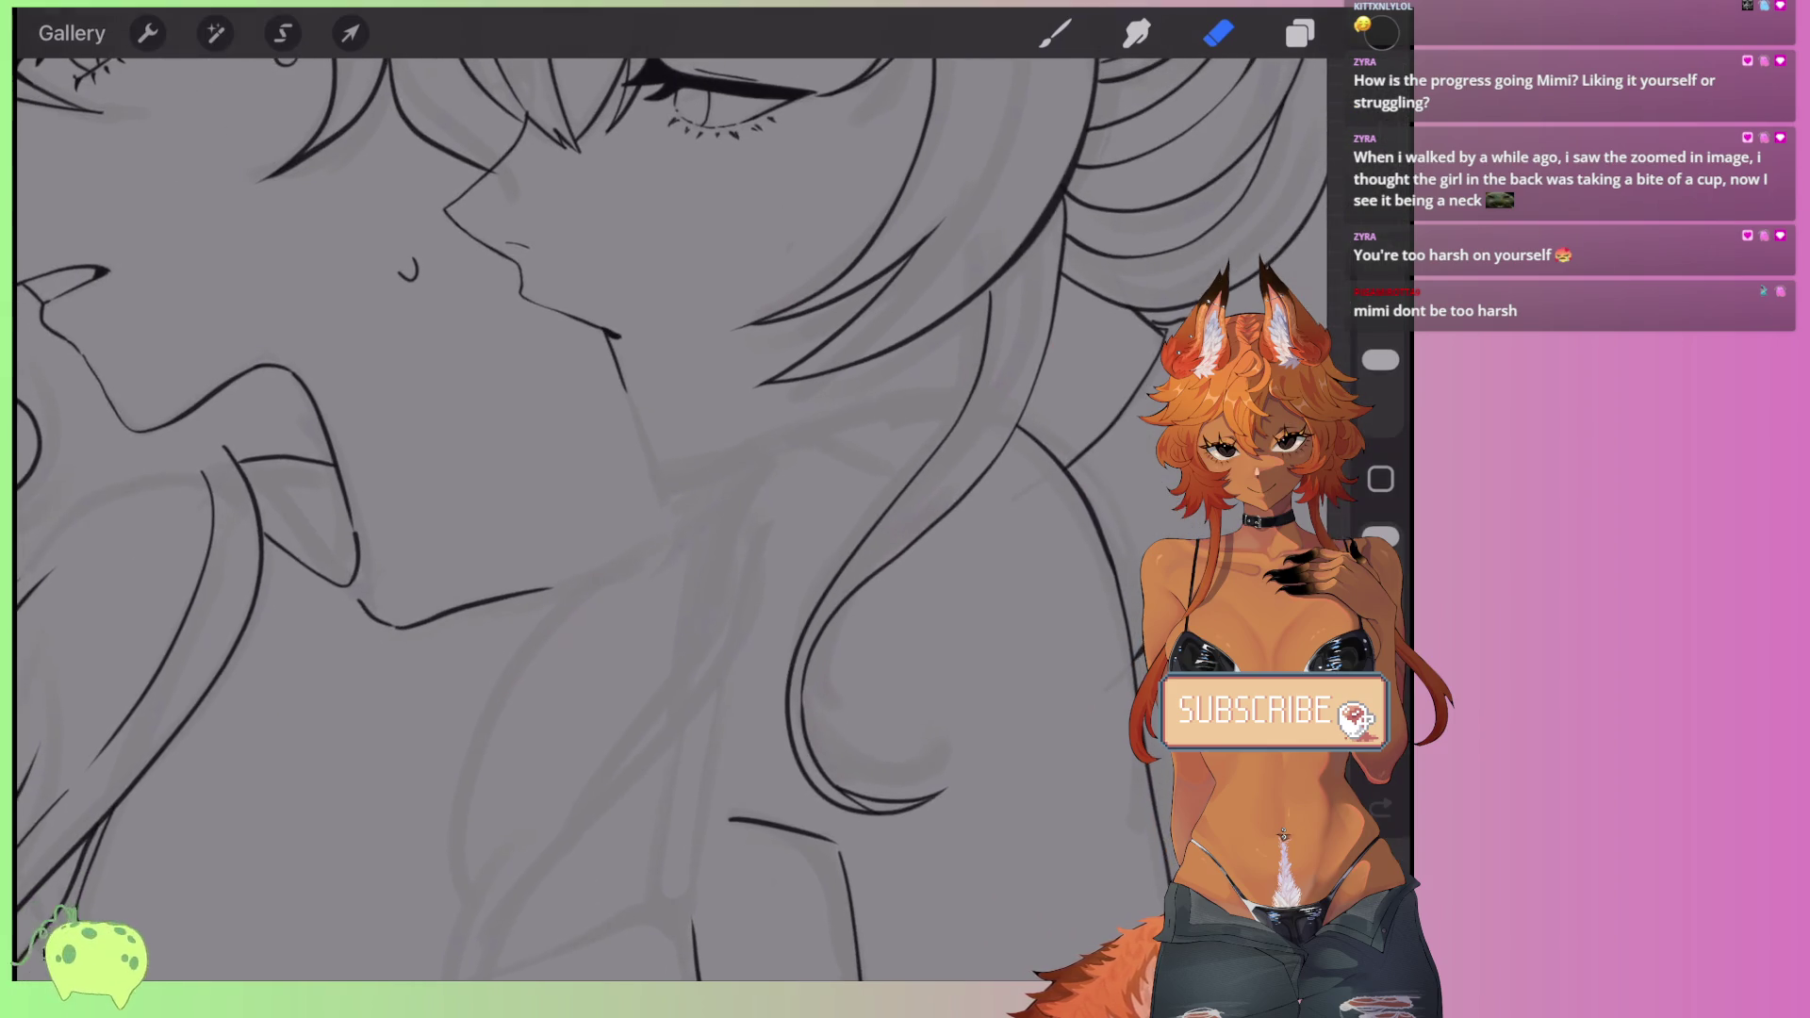
- With the Brush, draw a curving line down along the neck
key(b)
scroll(603, 518, down, 2)
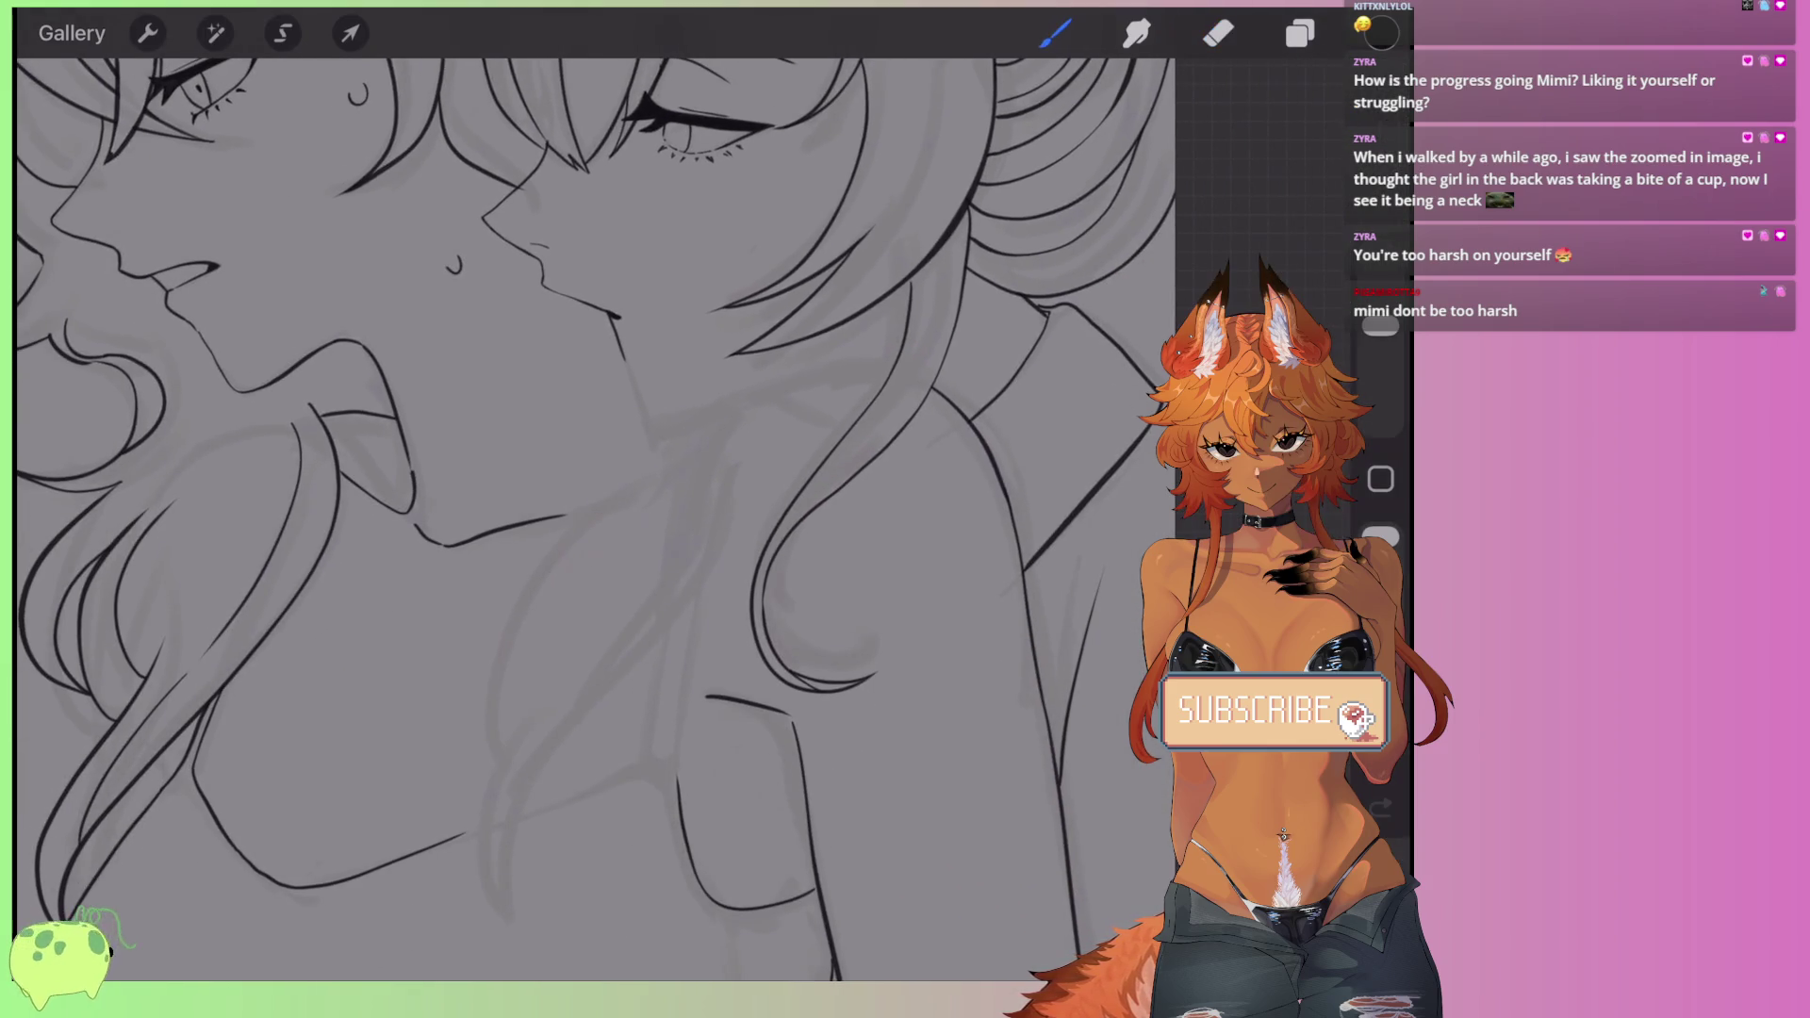
scroll(679, 519, up, 2)
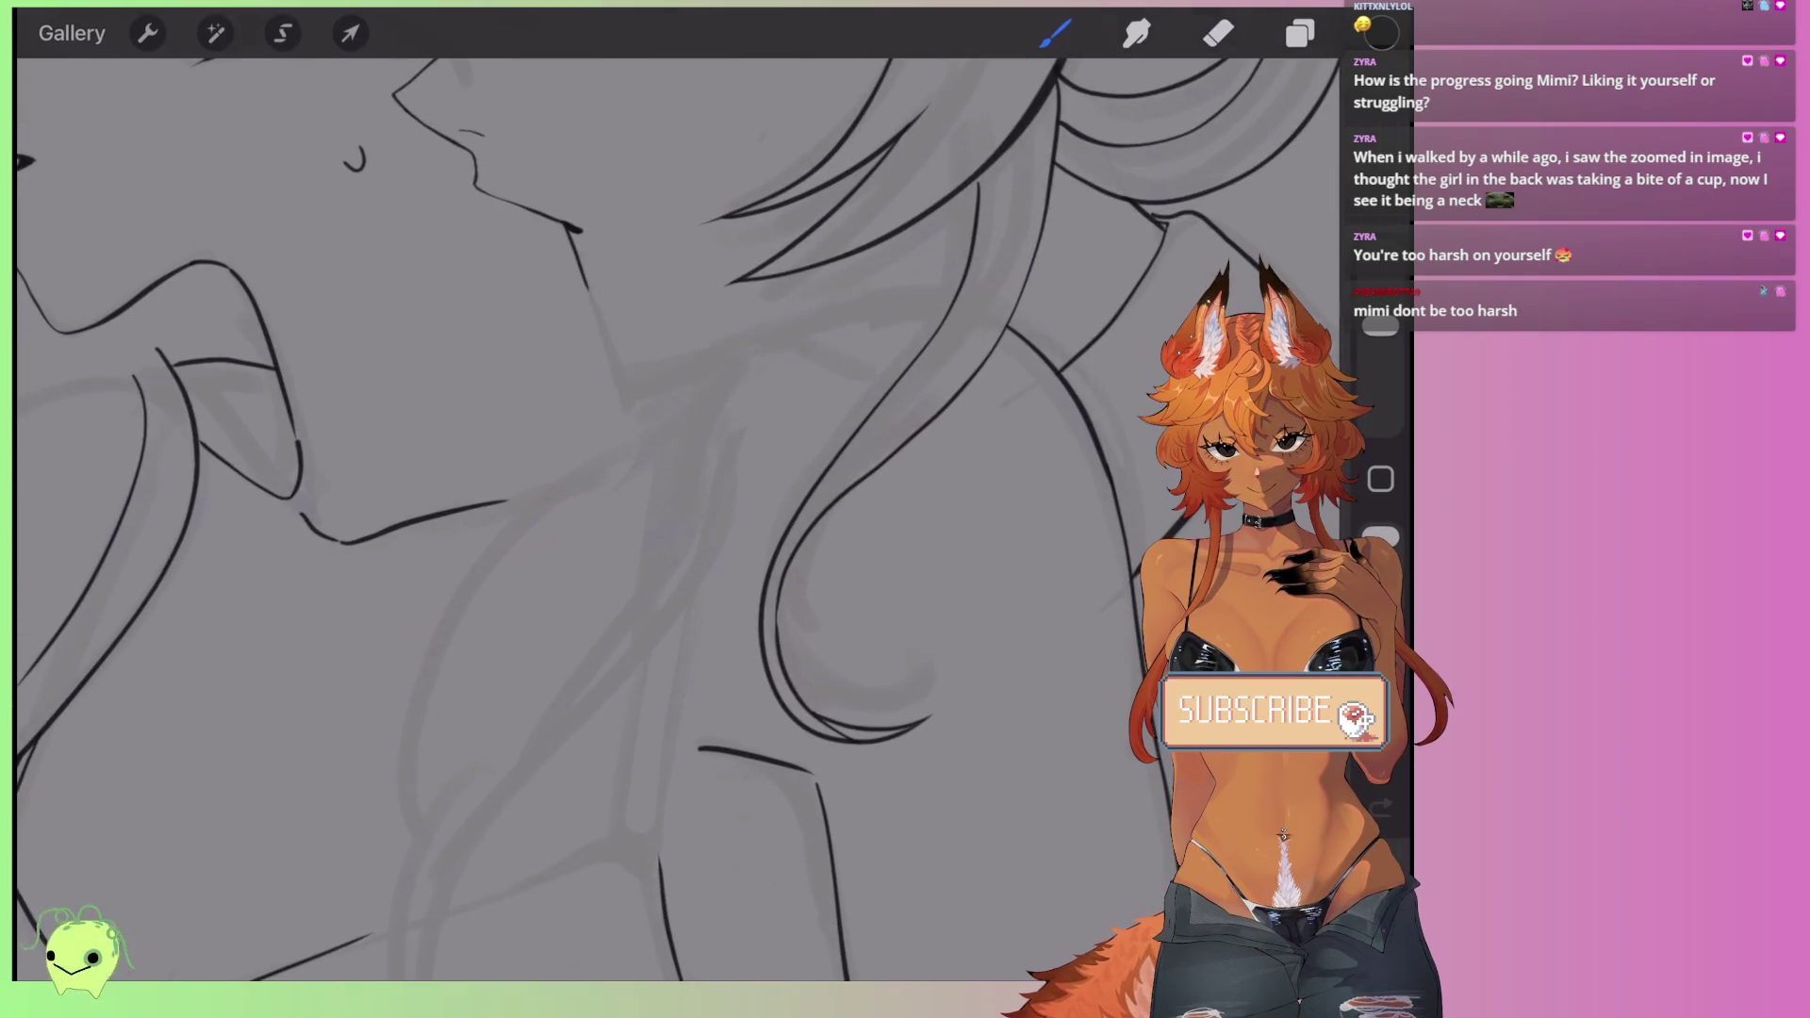
drag(953, 294, 574, 468)
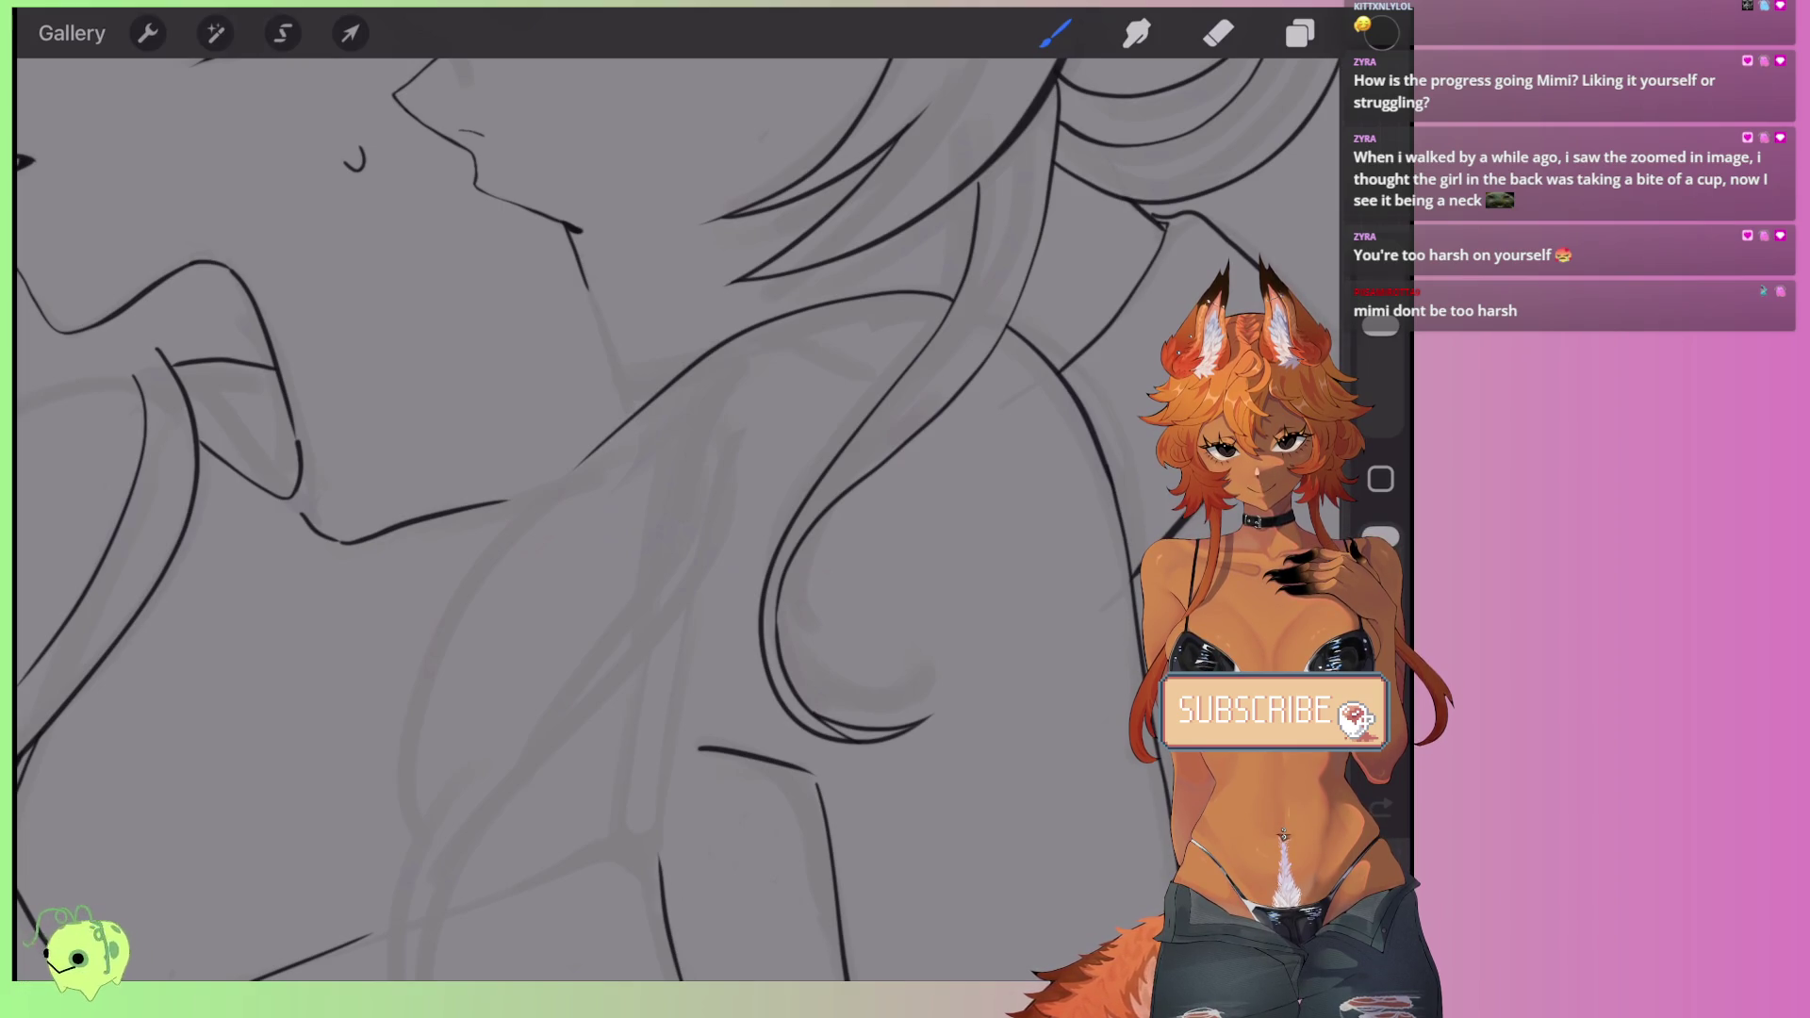
scroll(660, 519, up, 5)
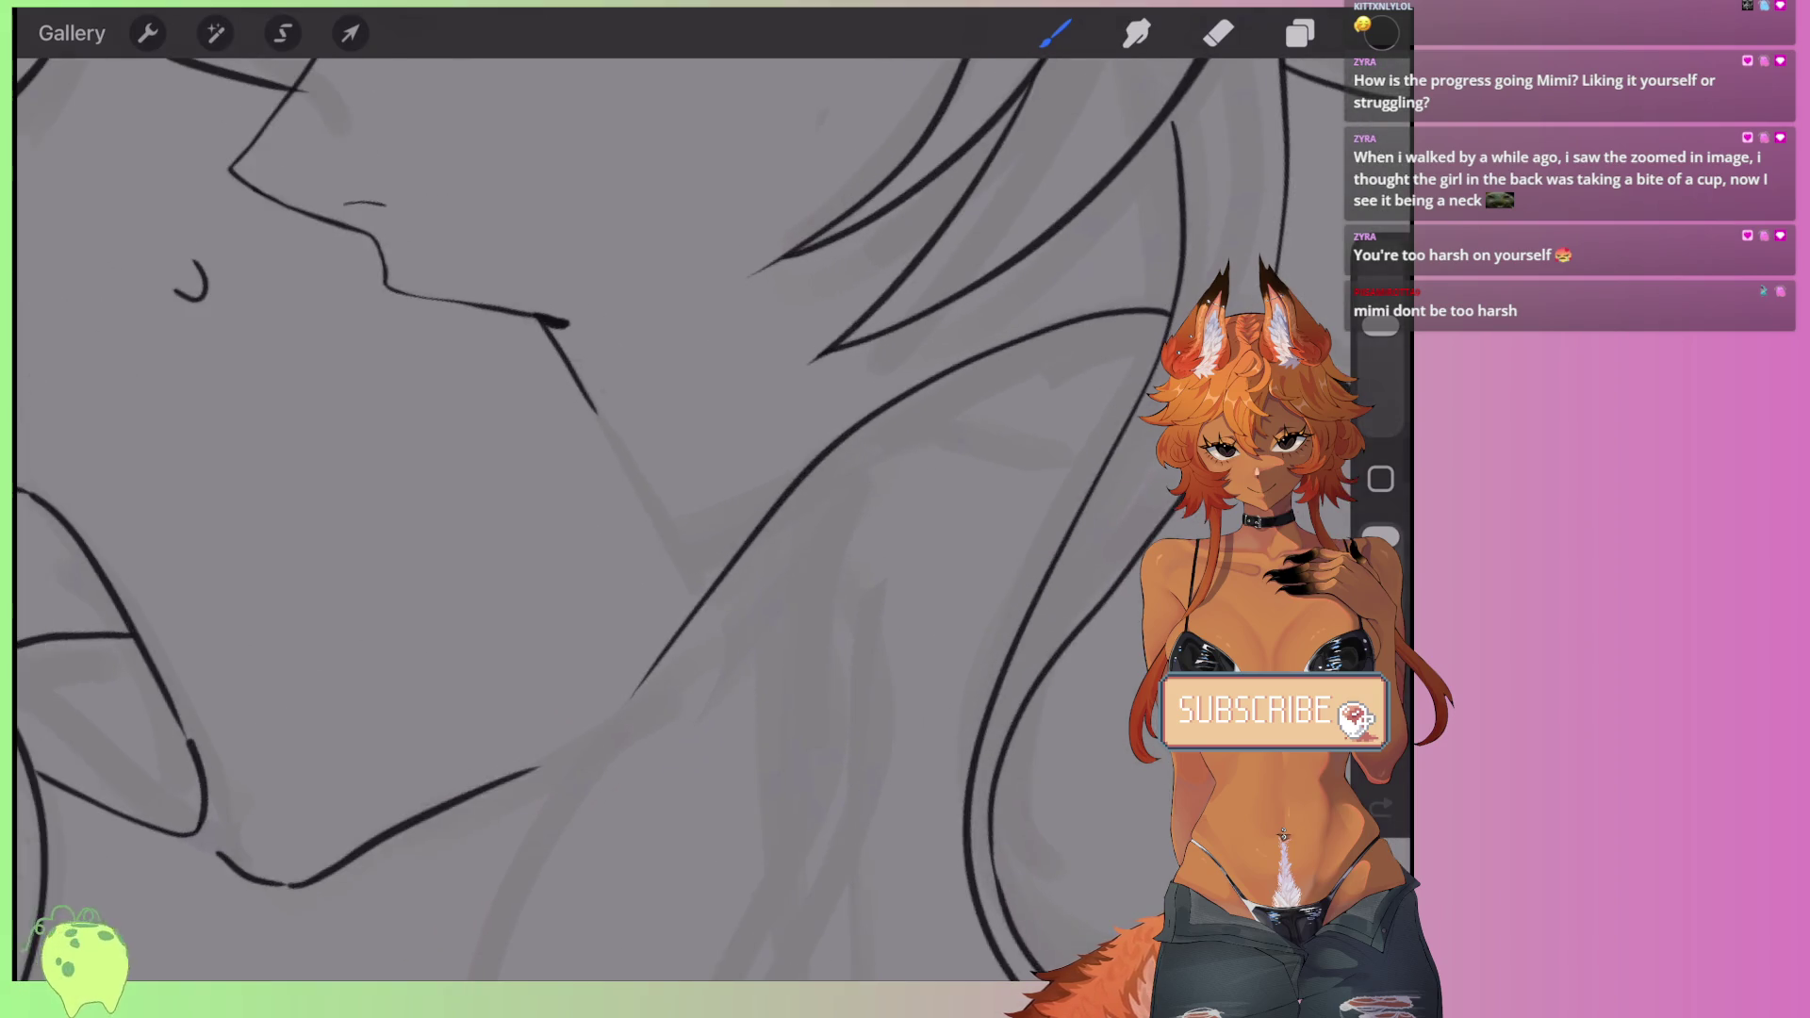
- Redraw the shoulder line, undoing misdrawn attempts and restoring the final short stroke
drag(627, 509, 863, 684)
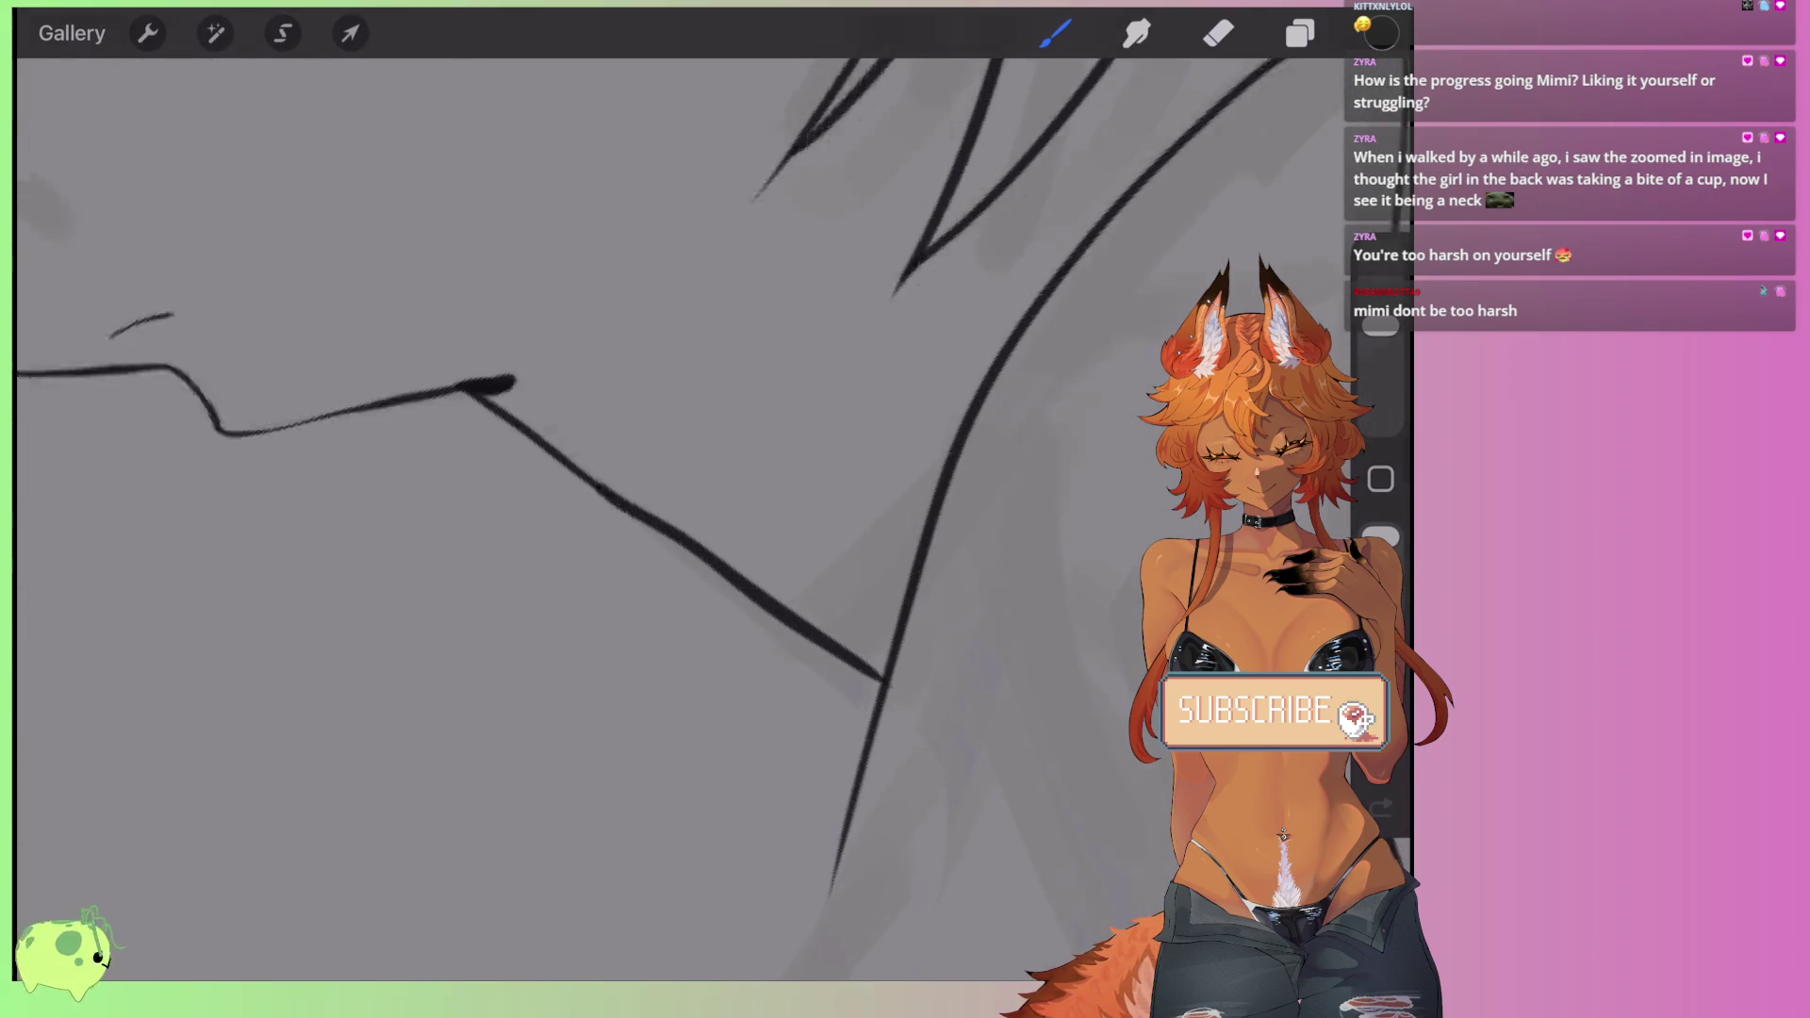
key(ctrl+z)
scroll(660, 518, down, 3)
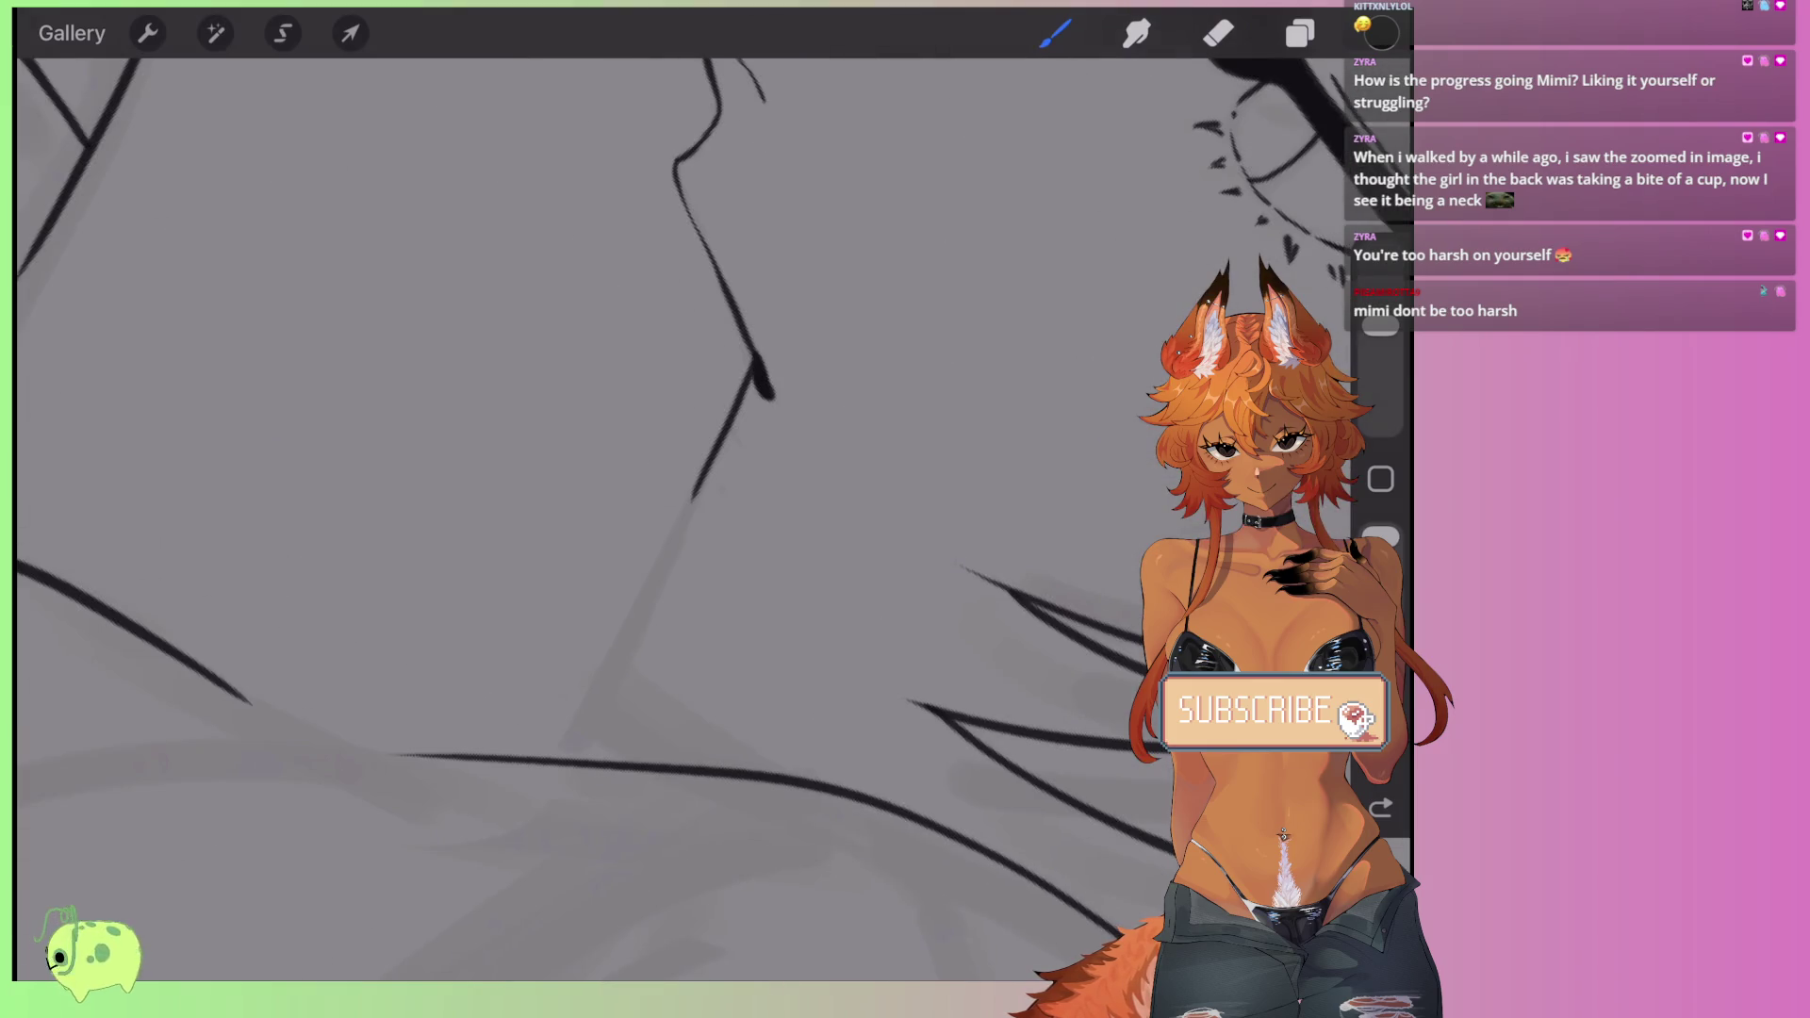
drag(684, 514, 564, 752)
scroll(660, 519, up, 2)
key(ctrl+z)
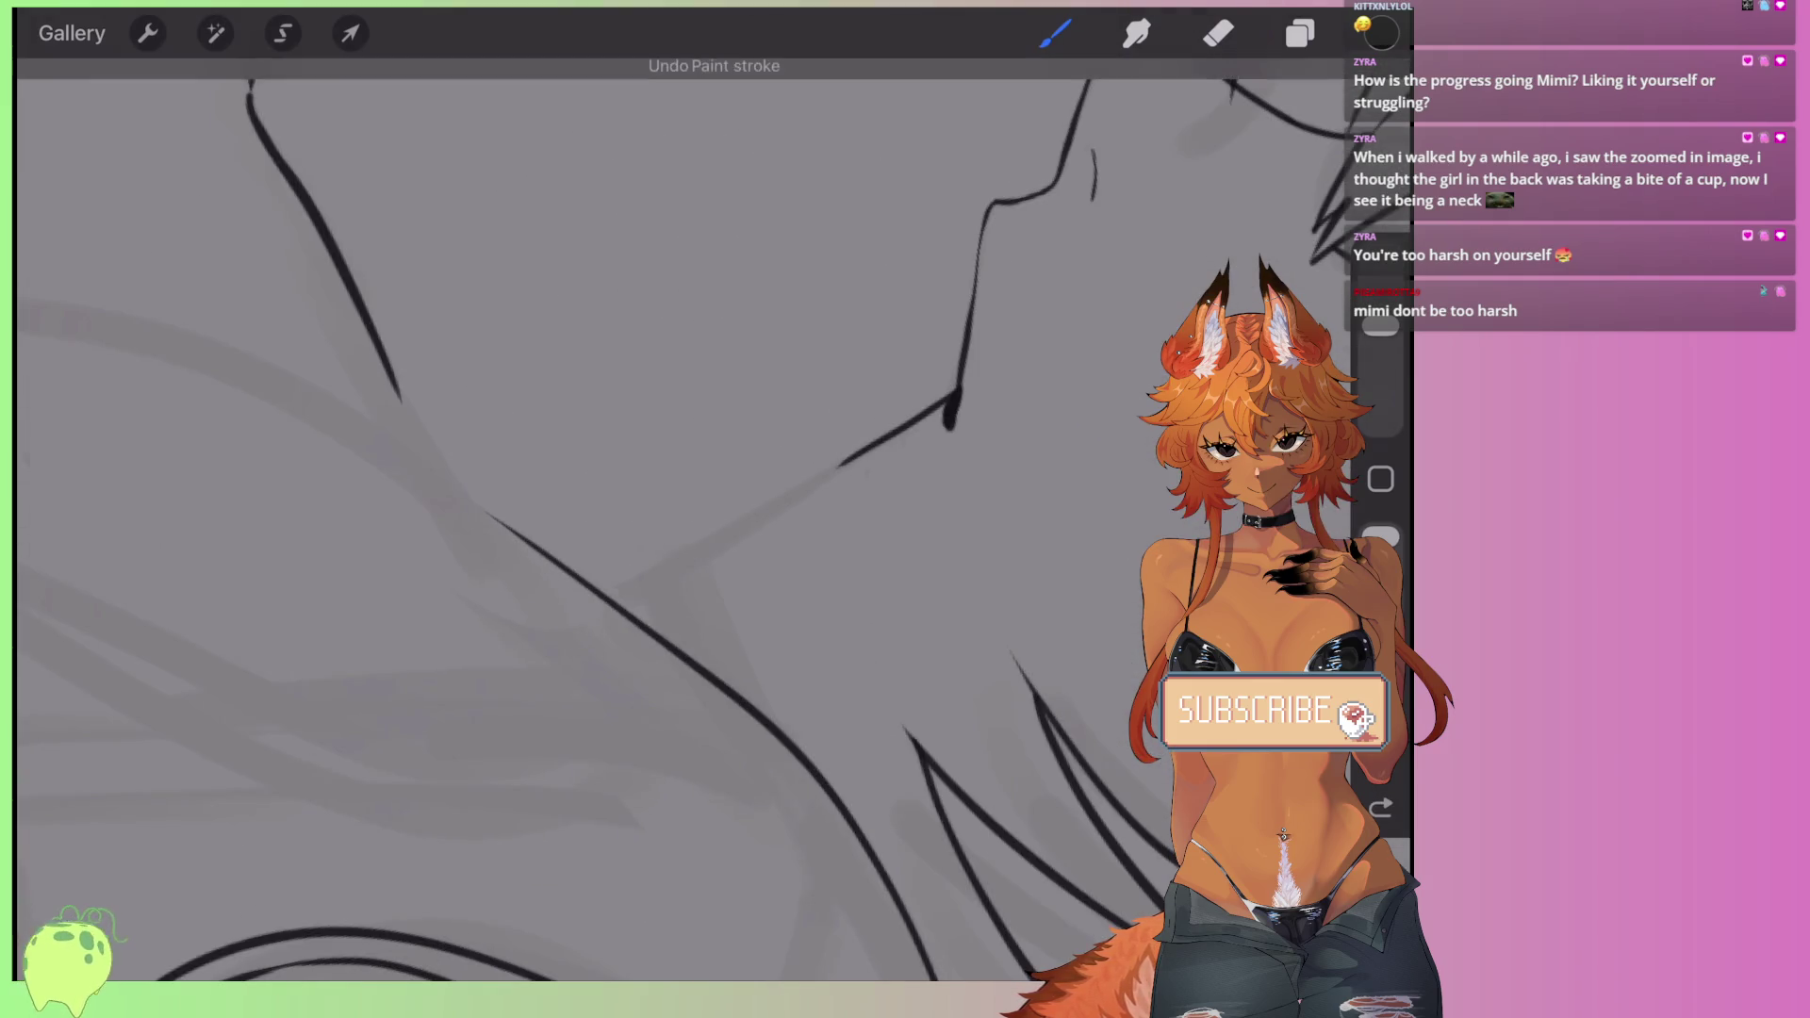
drag(612, 596, 952, 414)
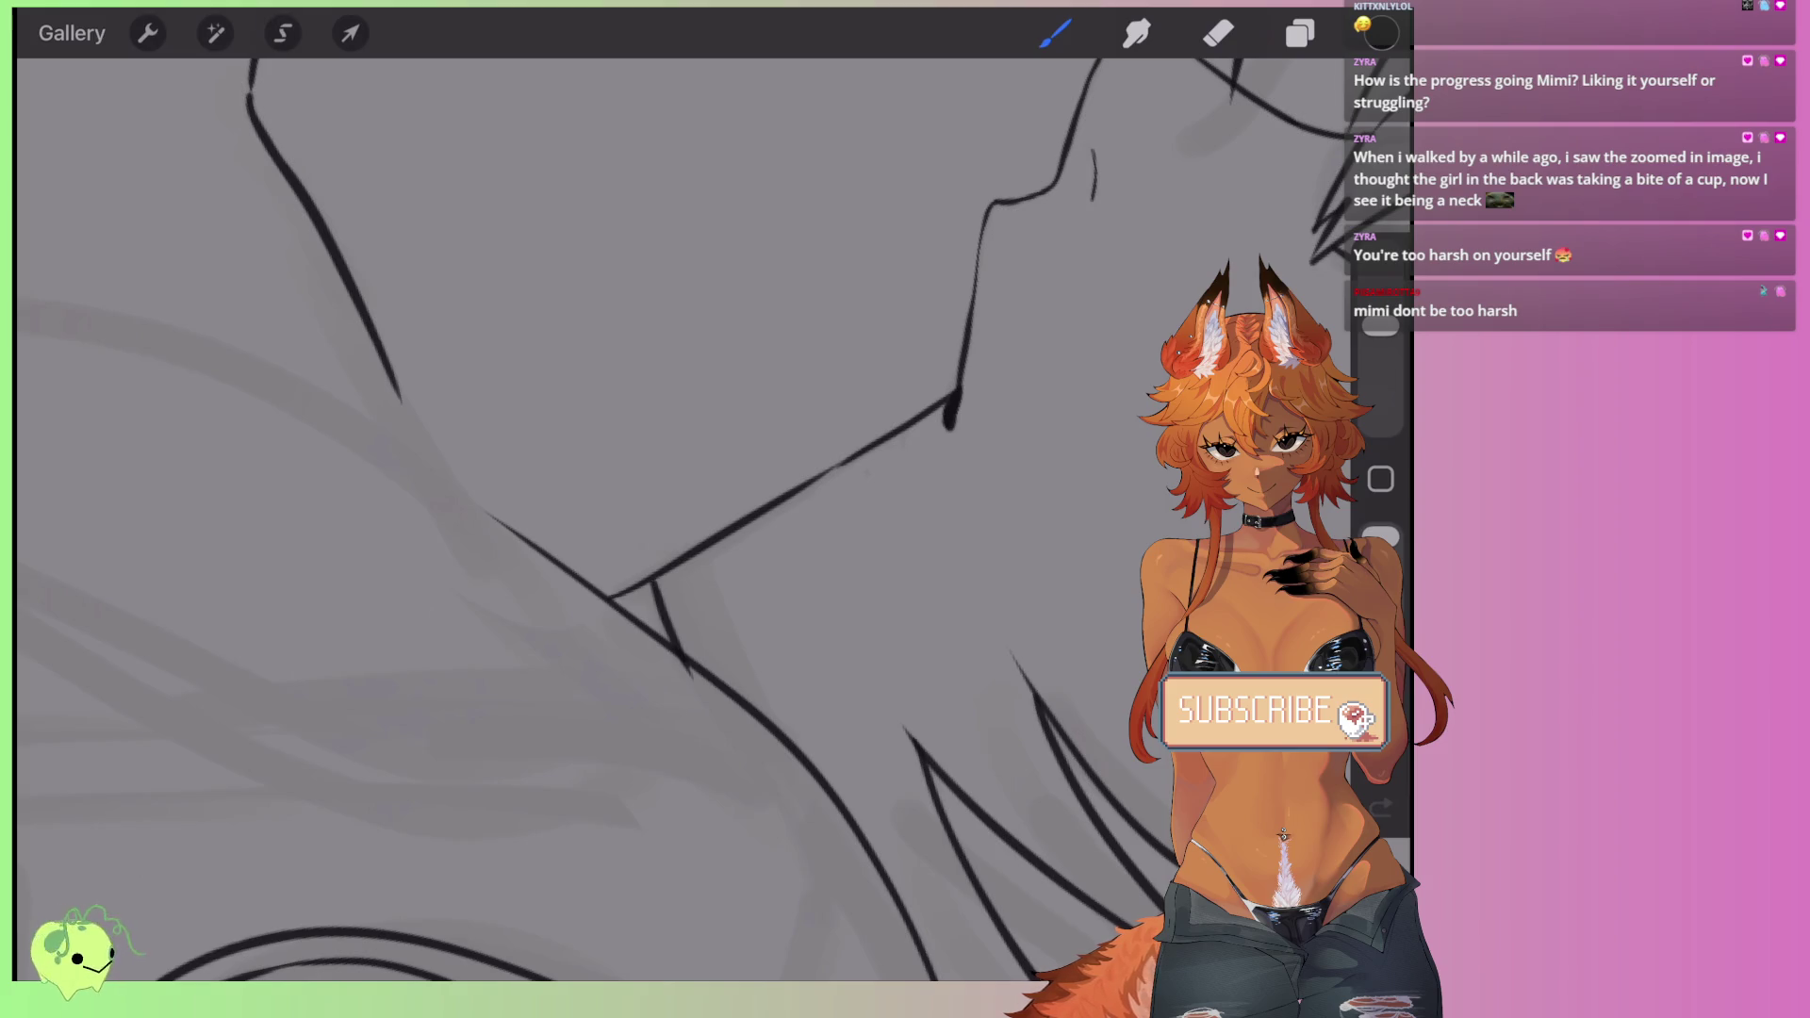
scroll(660, 518, down, 2)
key(ctrl+z)
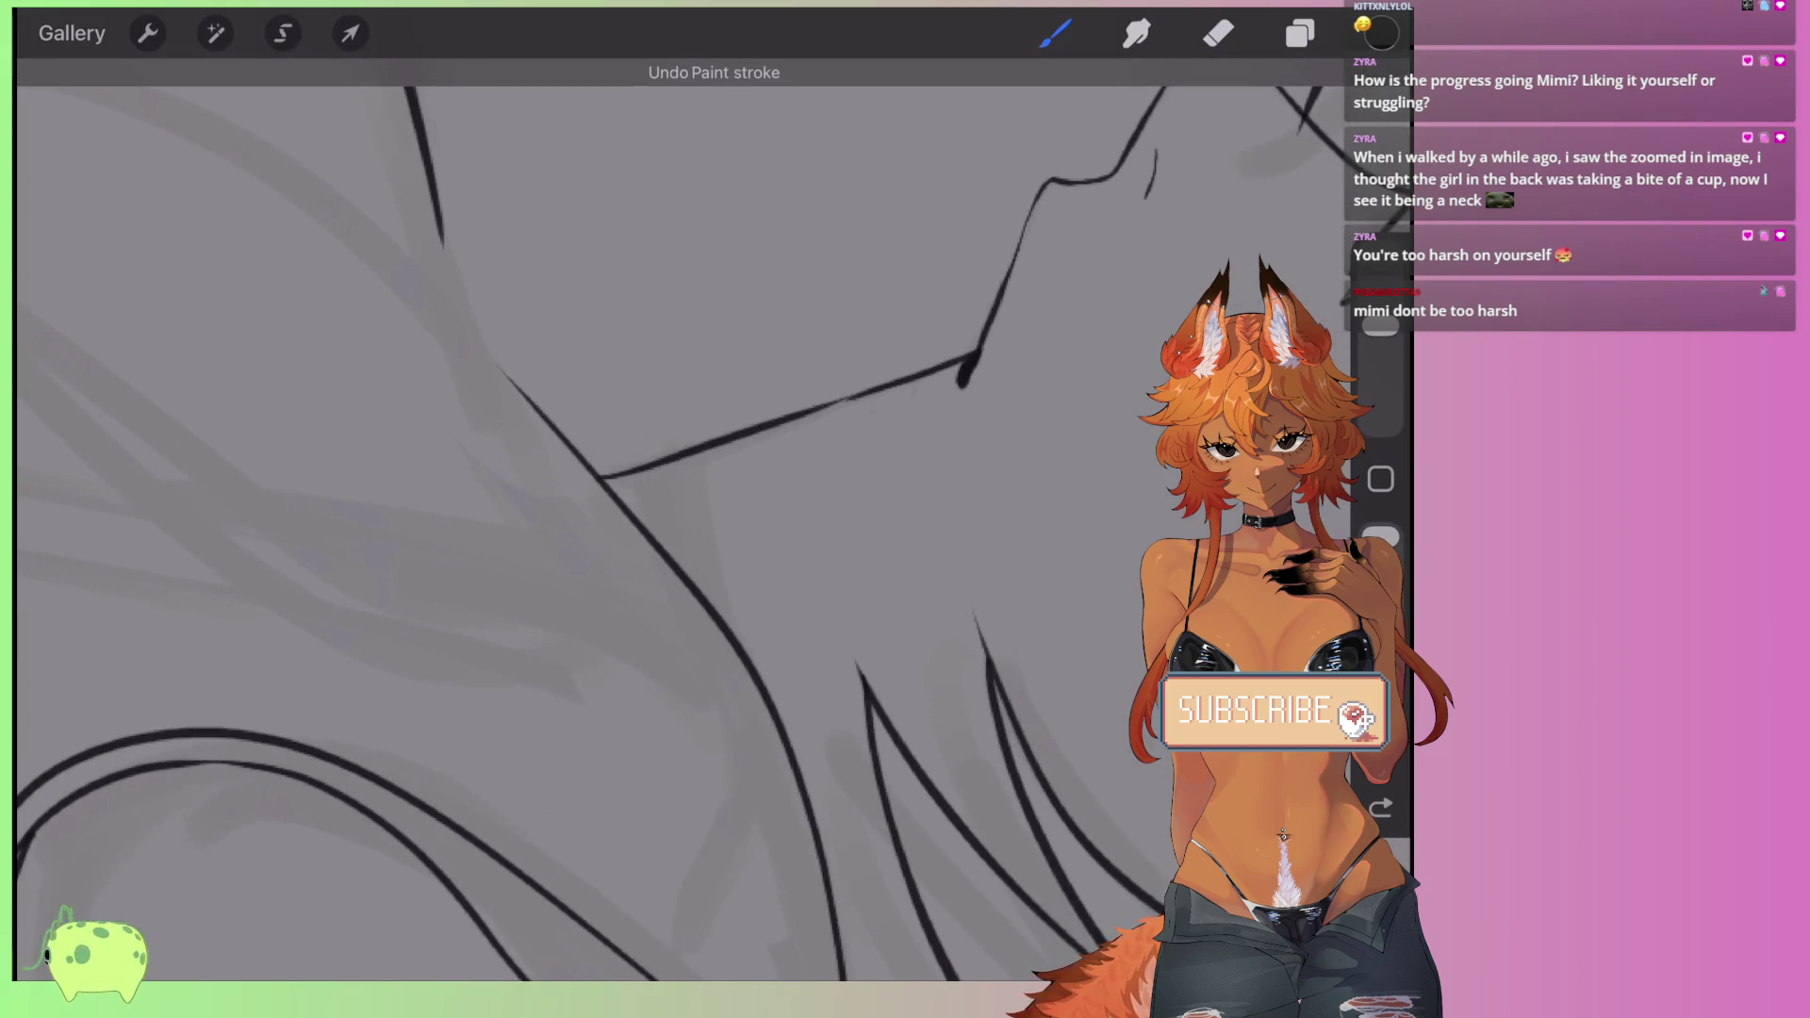
key(ctrl+shift+z)
scroll(660, 518, down, 3)
- Freehand-select the short stroke near the mouths and nudge it into alignment with Transform
scroll(660, 518, down, 3)
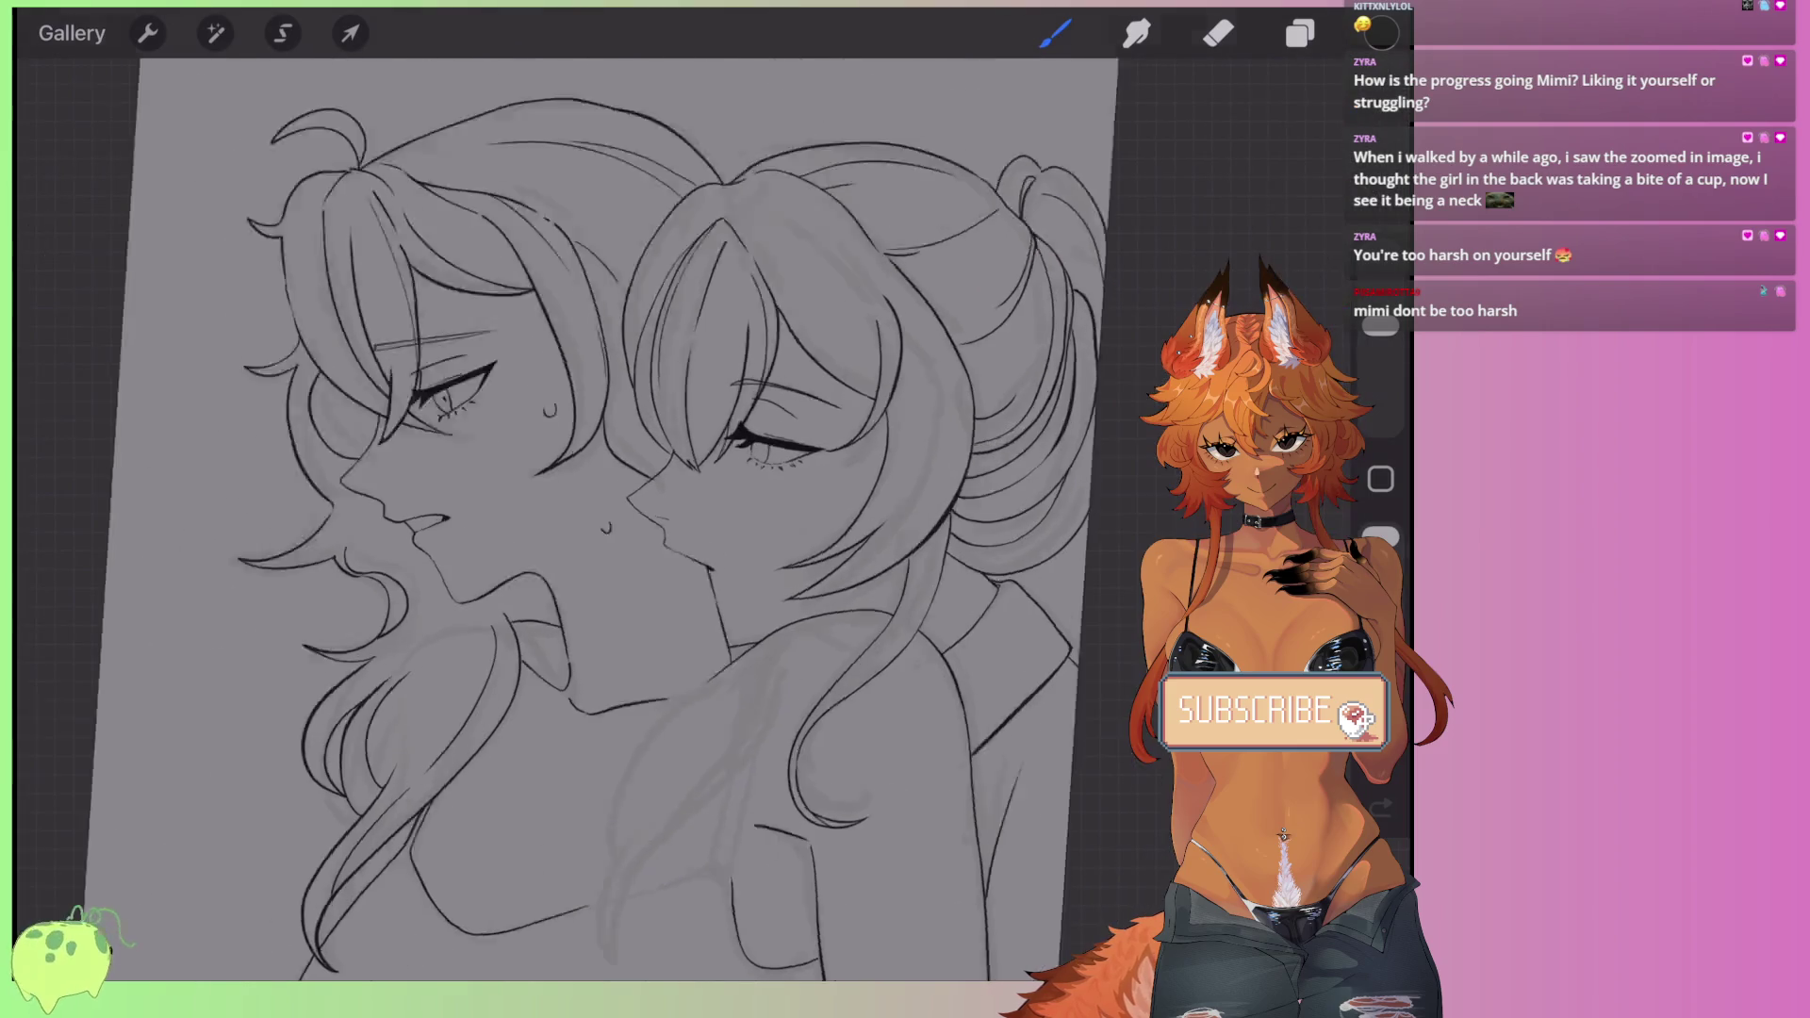
scroll(660, 518, up, 5)
scroll(962, 612, up, 2)
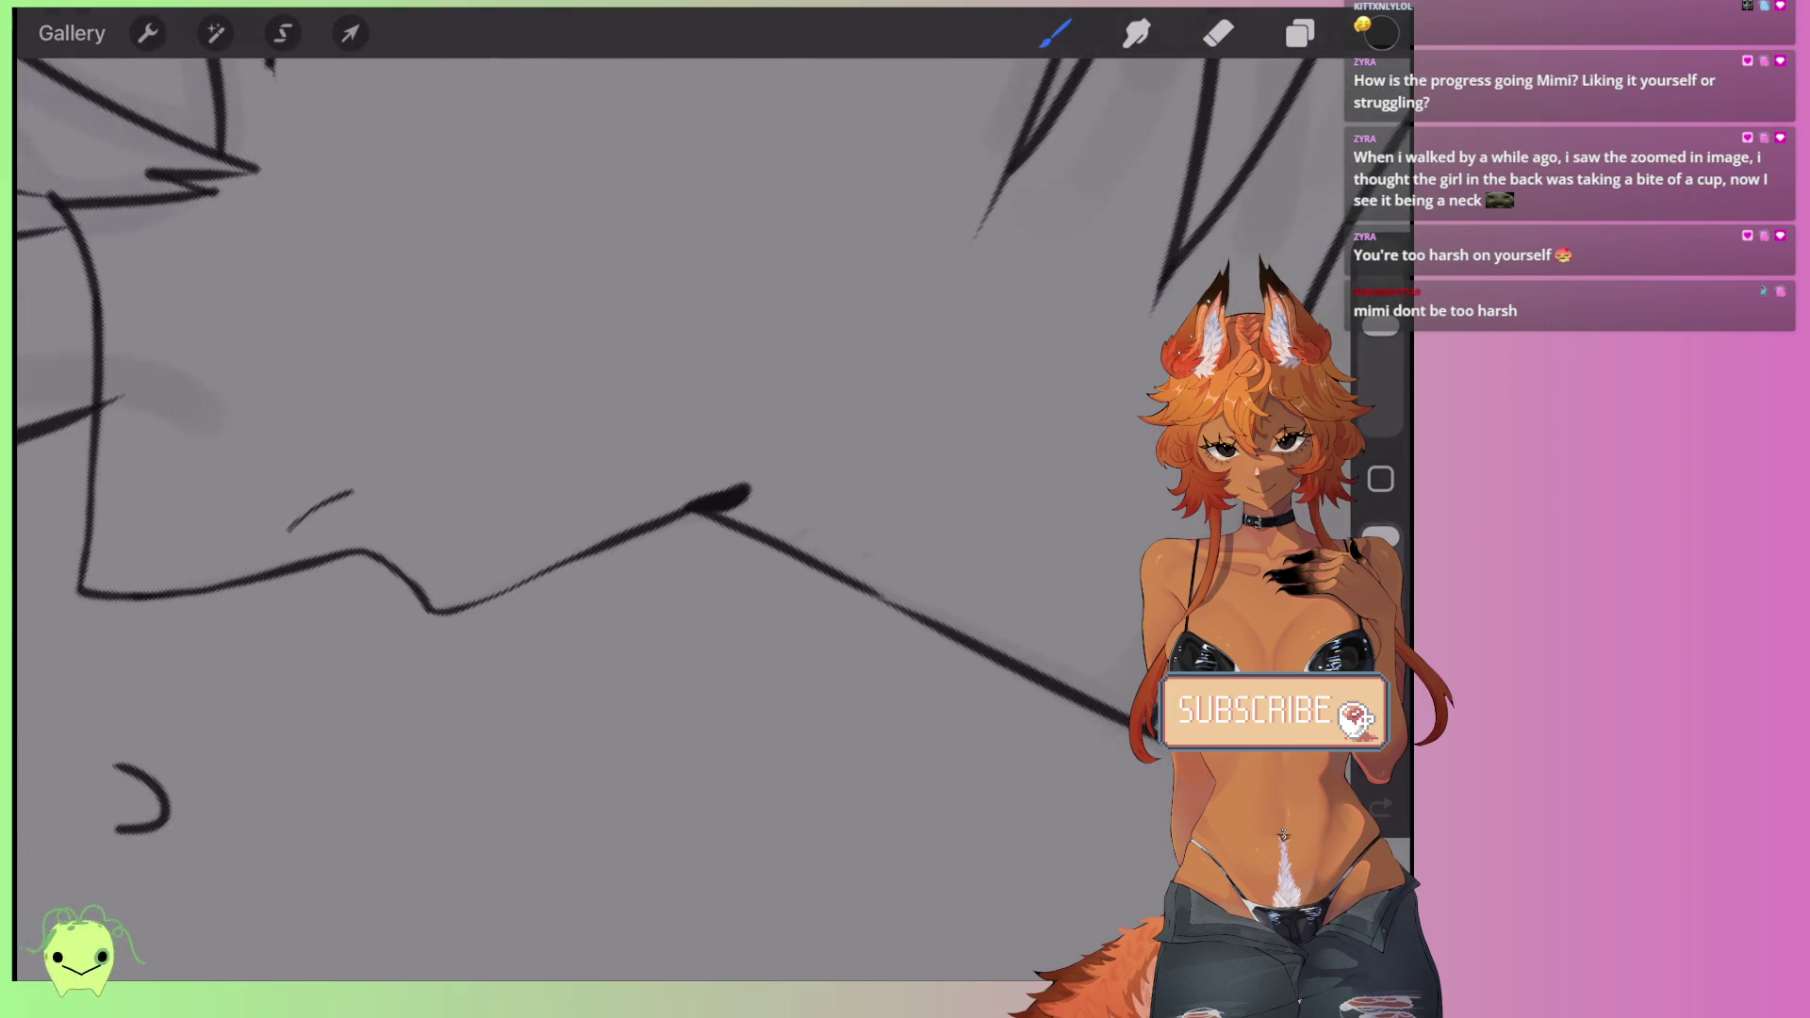
click(283, 33)
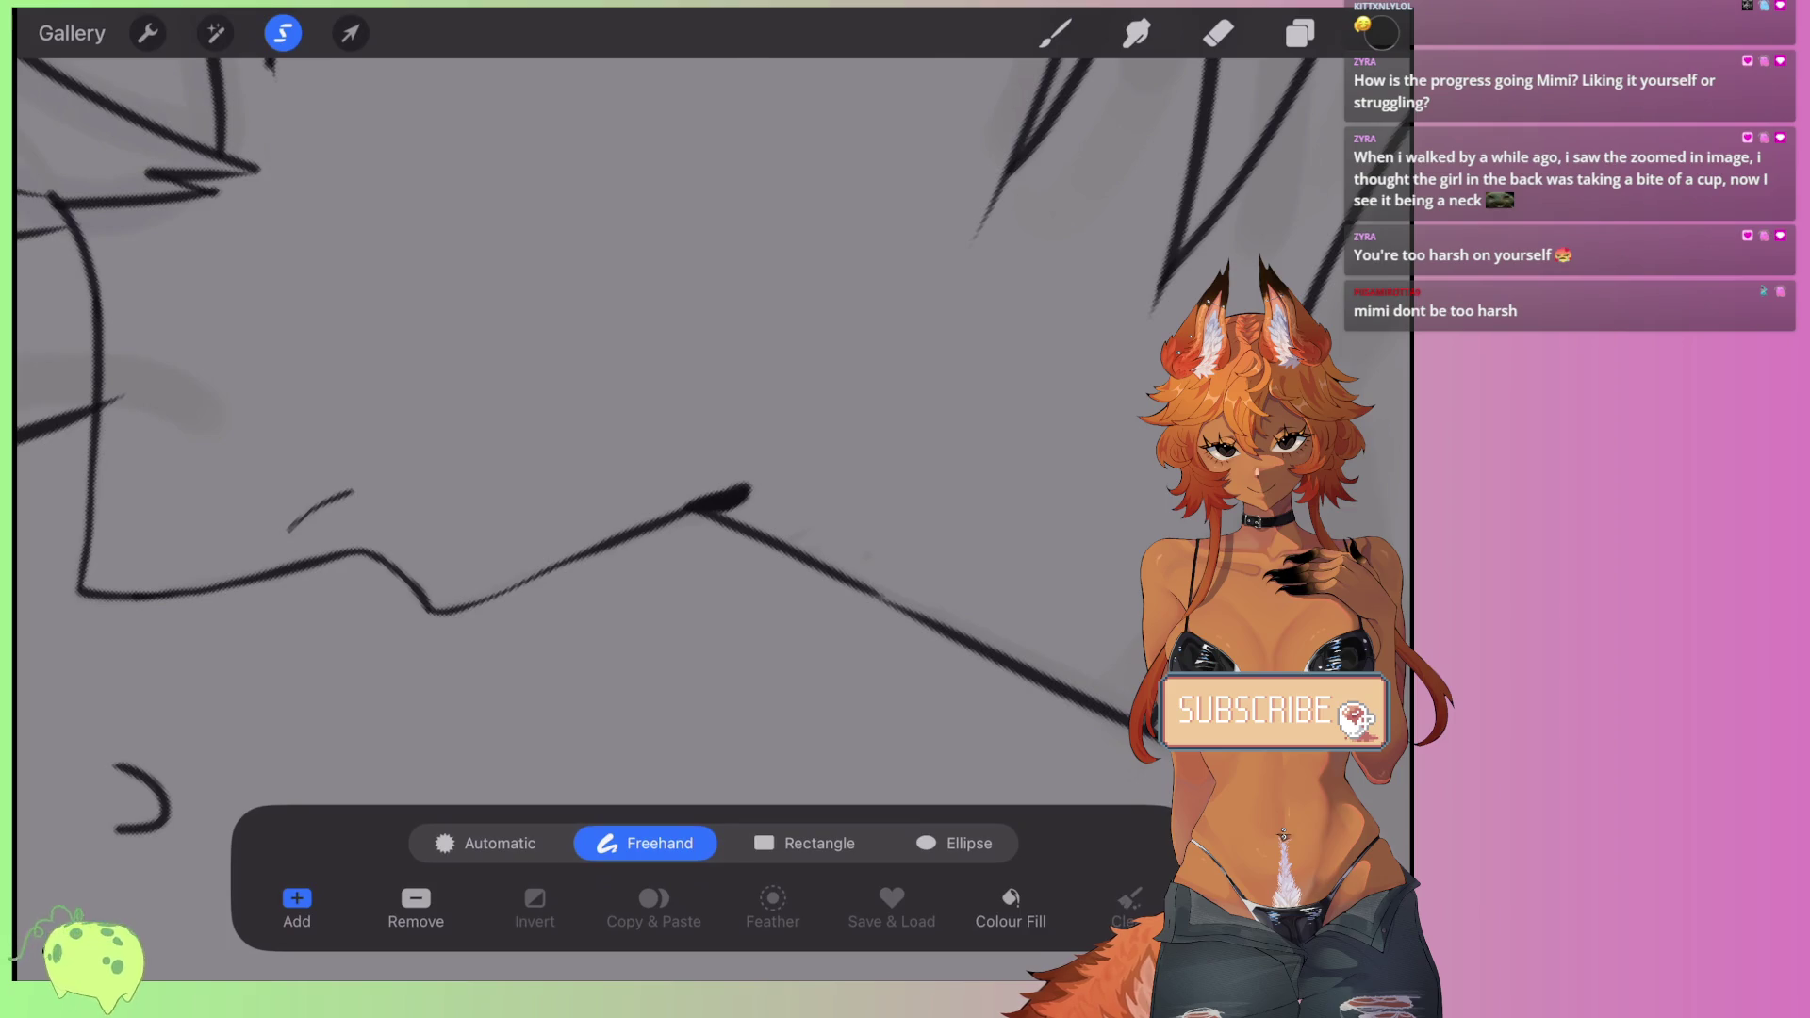
drag(472, 571, 502, 617)
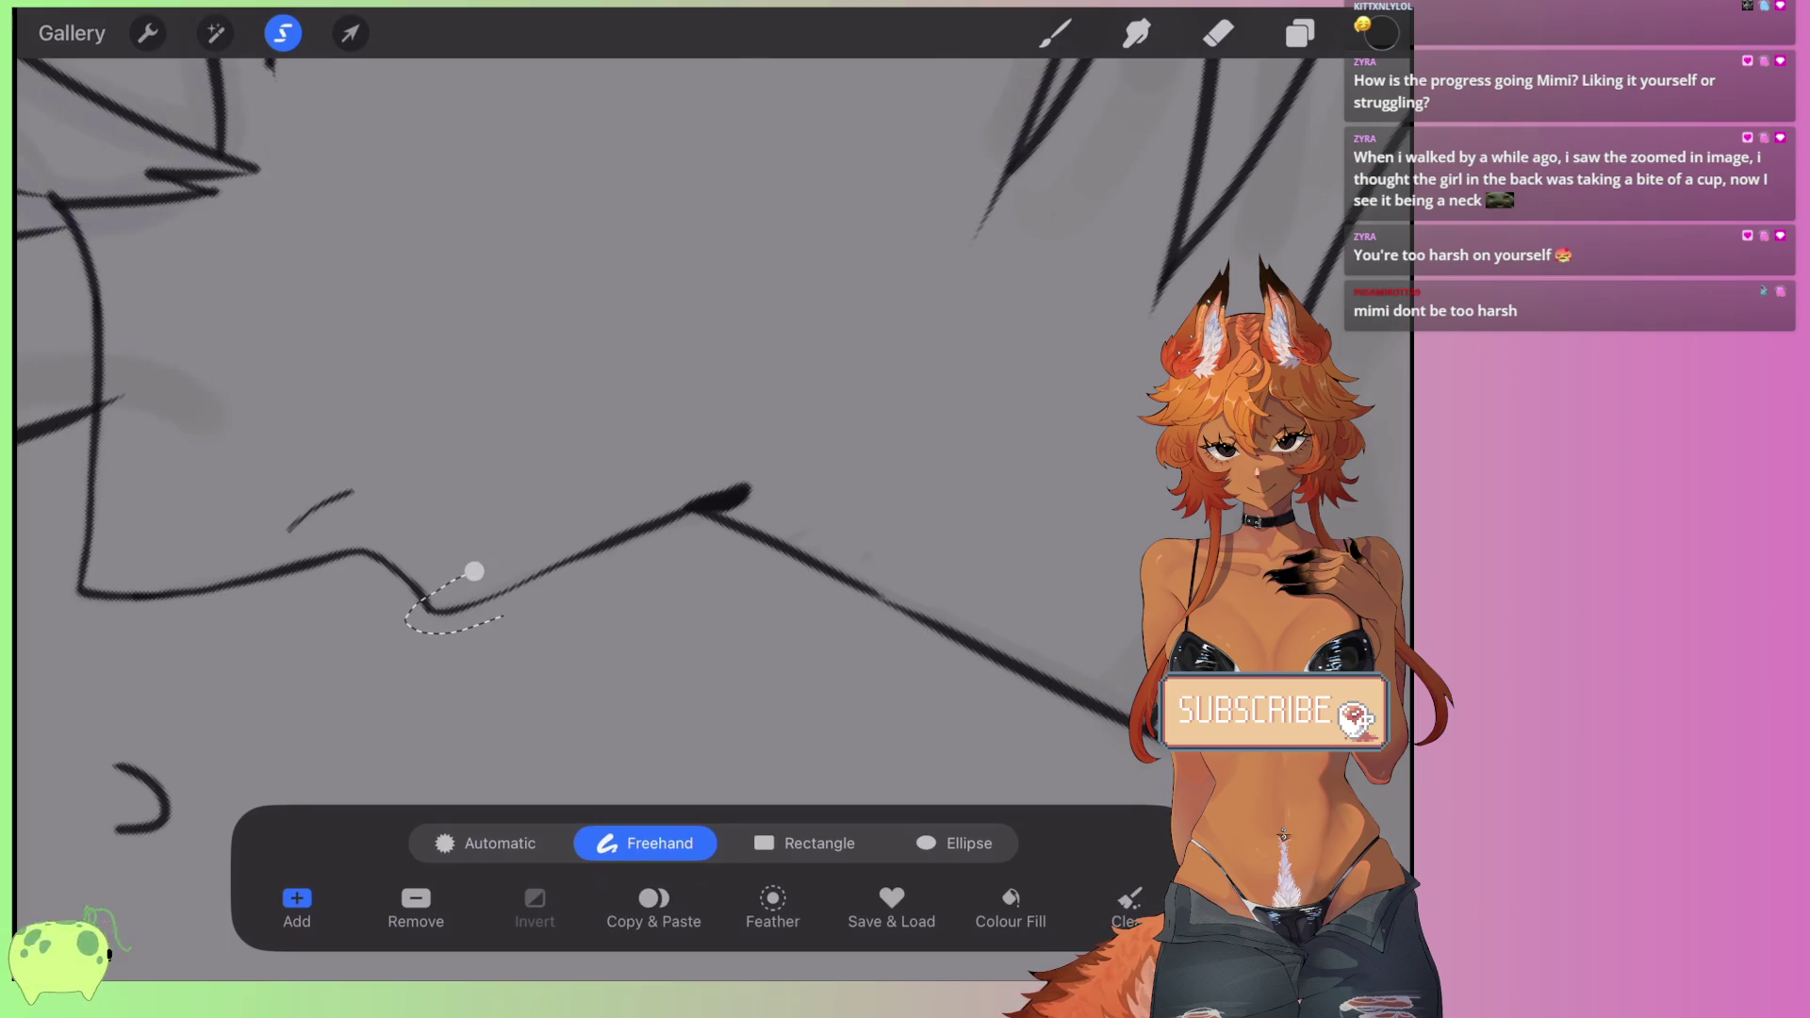
mouse_move(684, 518)
mouse_down()
mouse_move(750, 492)
mouse_move(716, 509)
mouse_up()
click(350, 33)
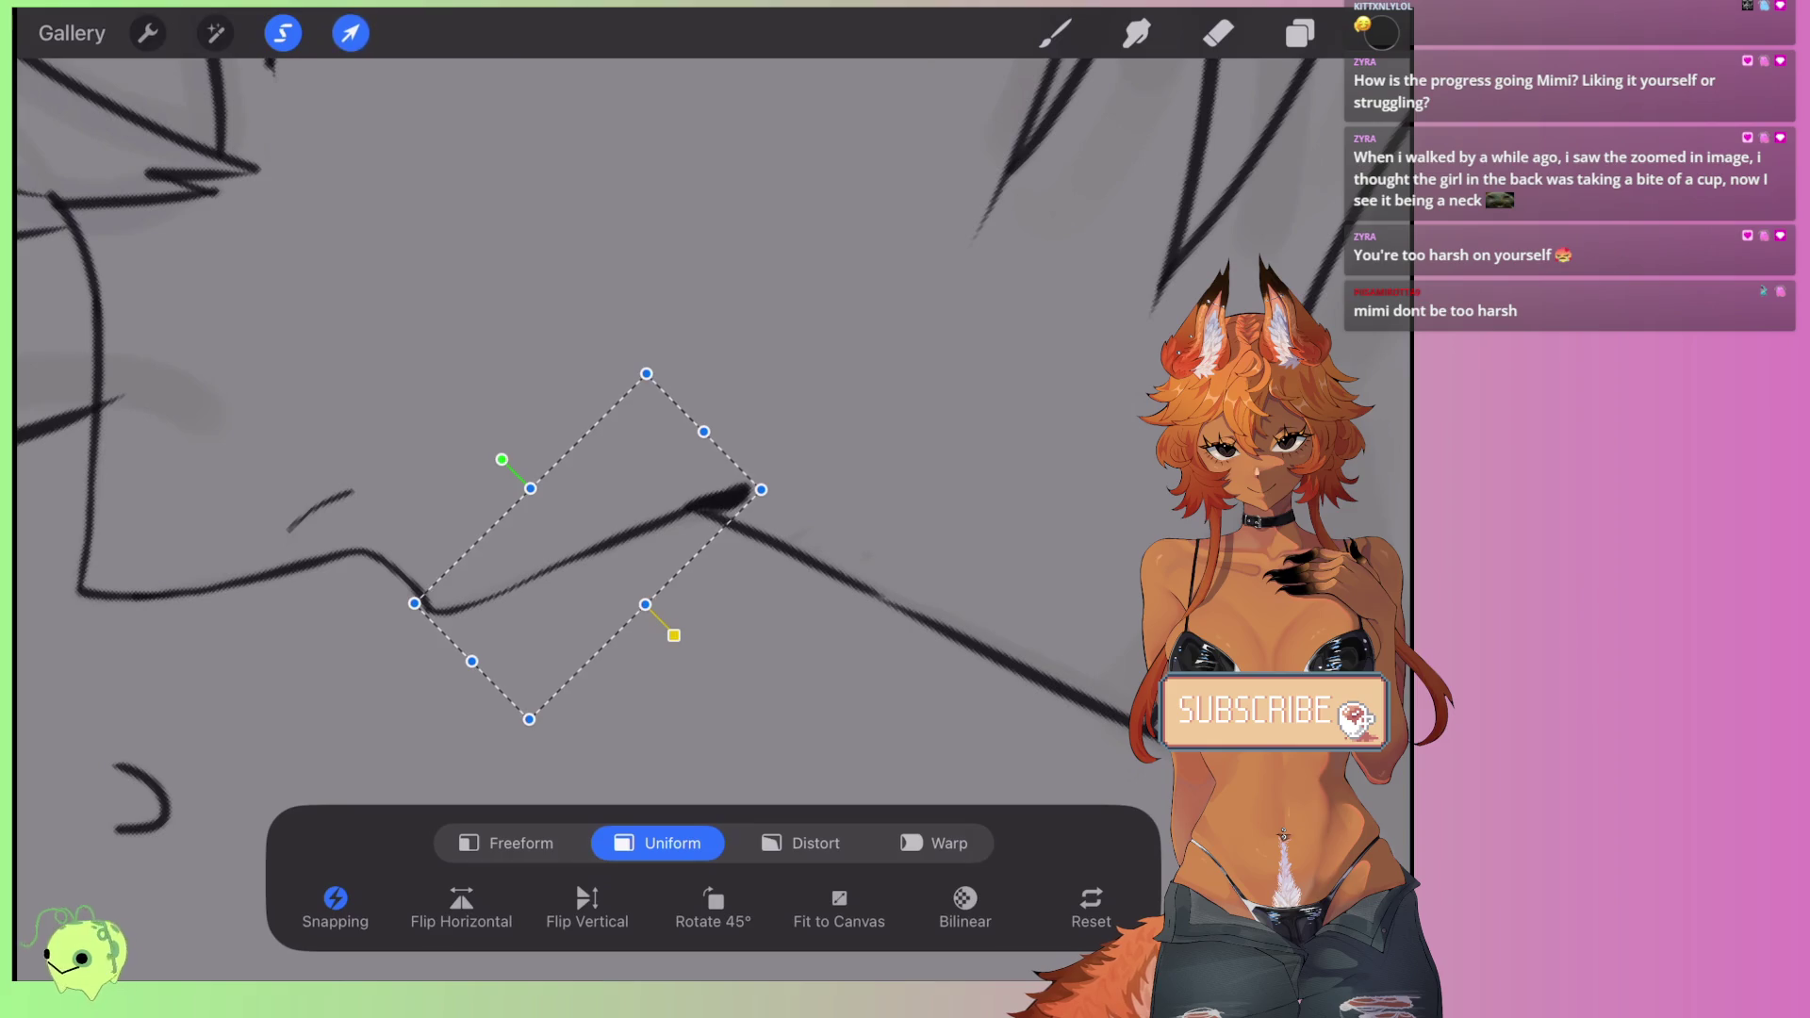
drag(603, 547, 613, 547)
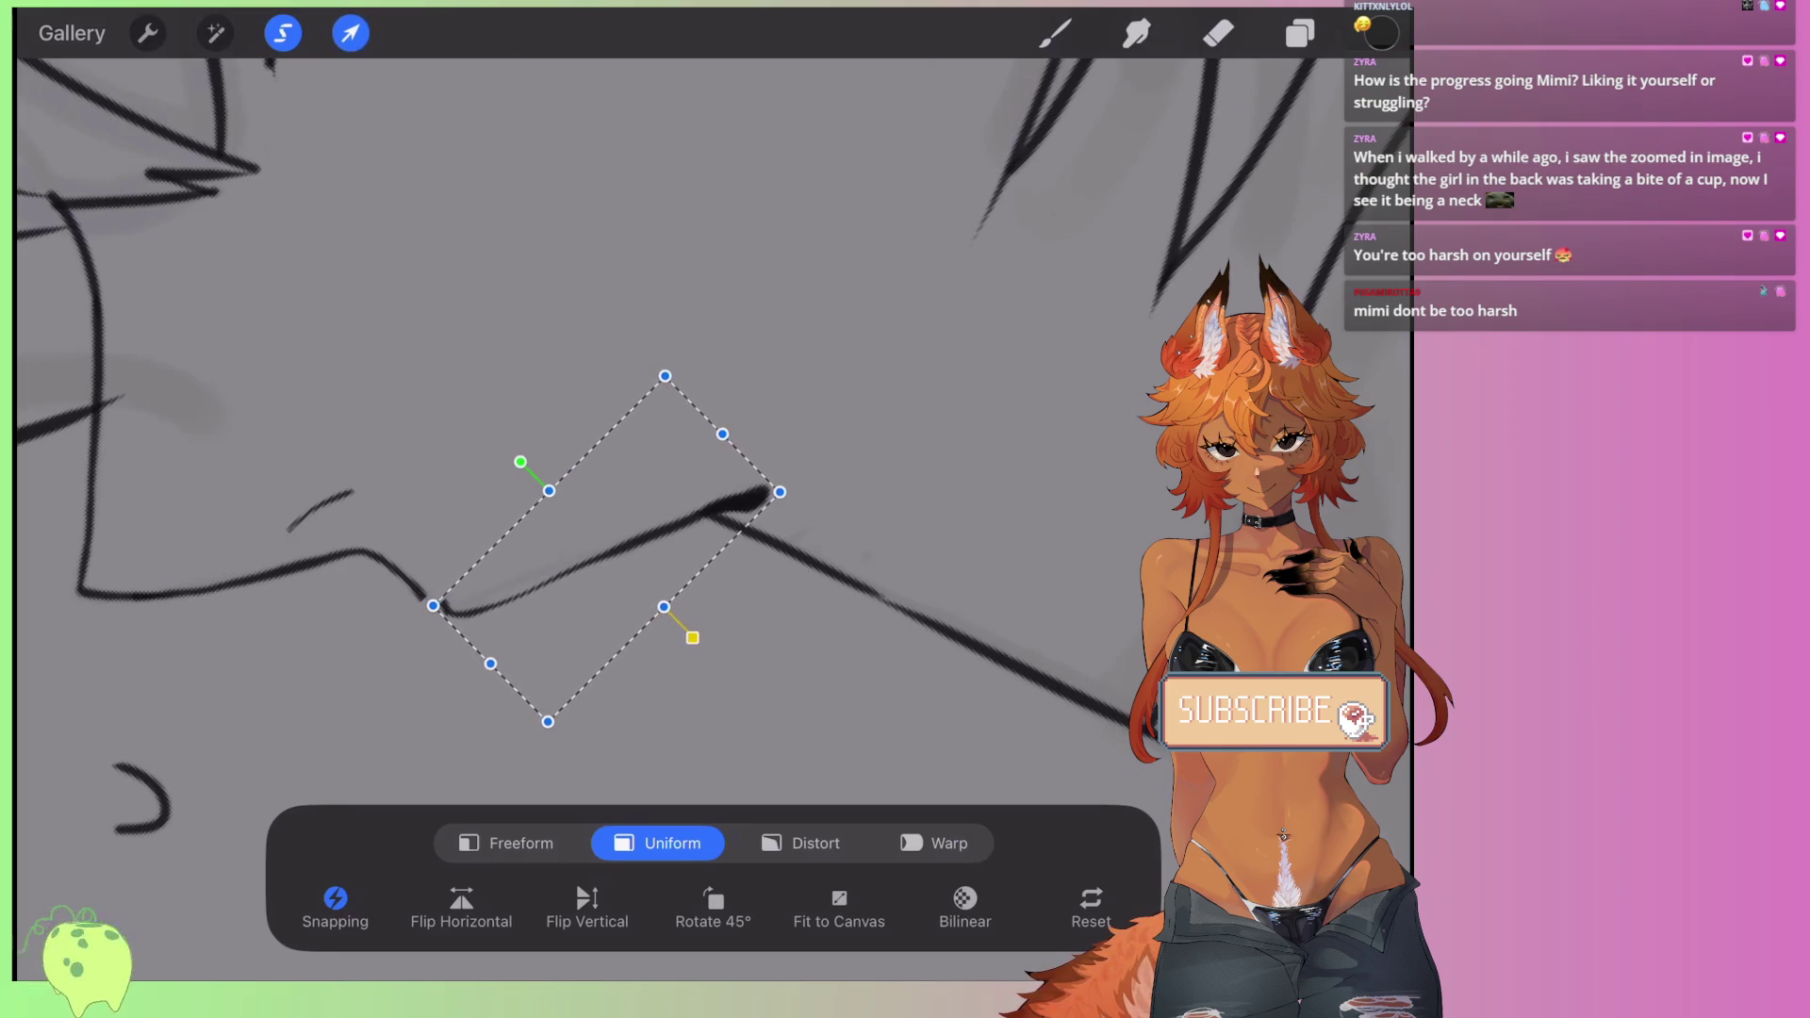
drag(490, 662, 426, 606)
click(1055, 33)
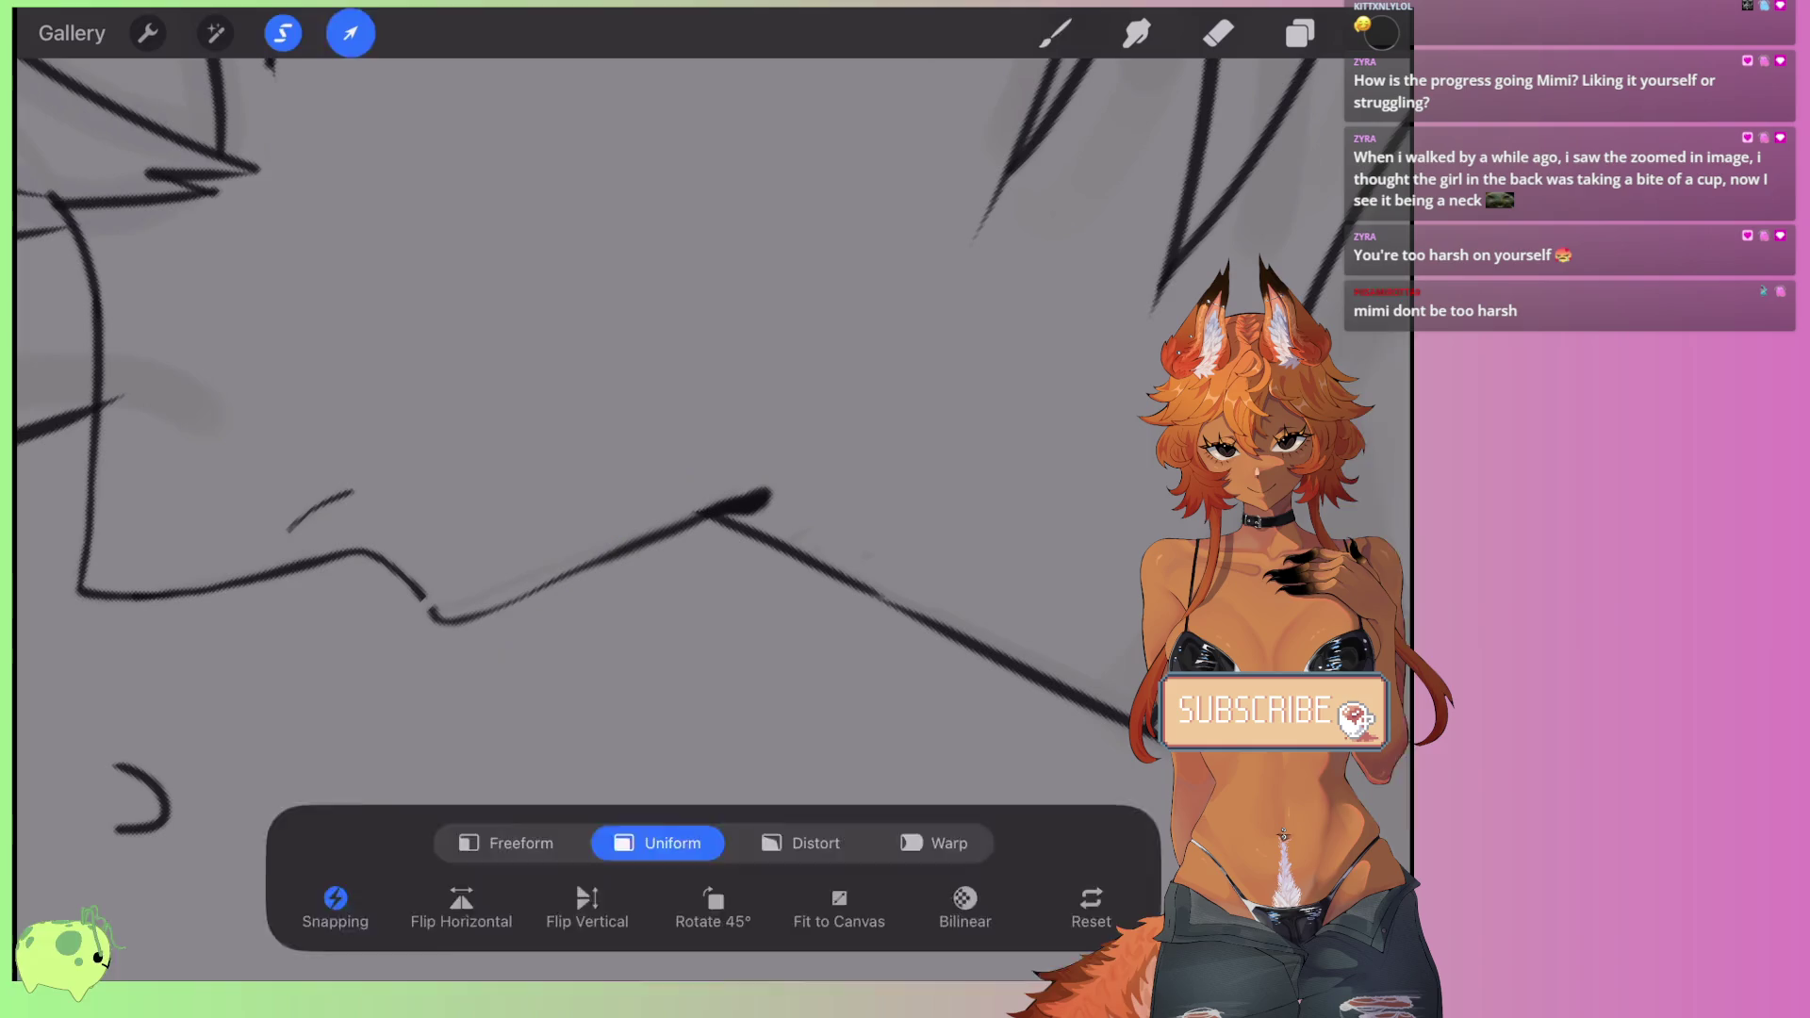
- Undo the last stroke and draw a short stroke bridging the line gap
scroll(283, 612, up, 3)
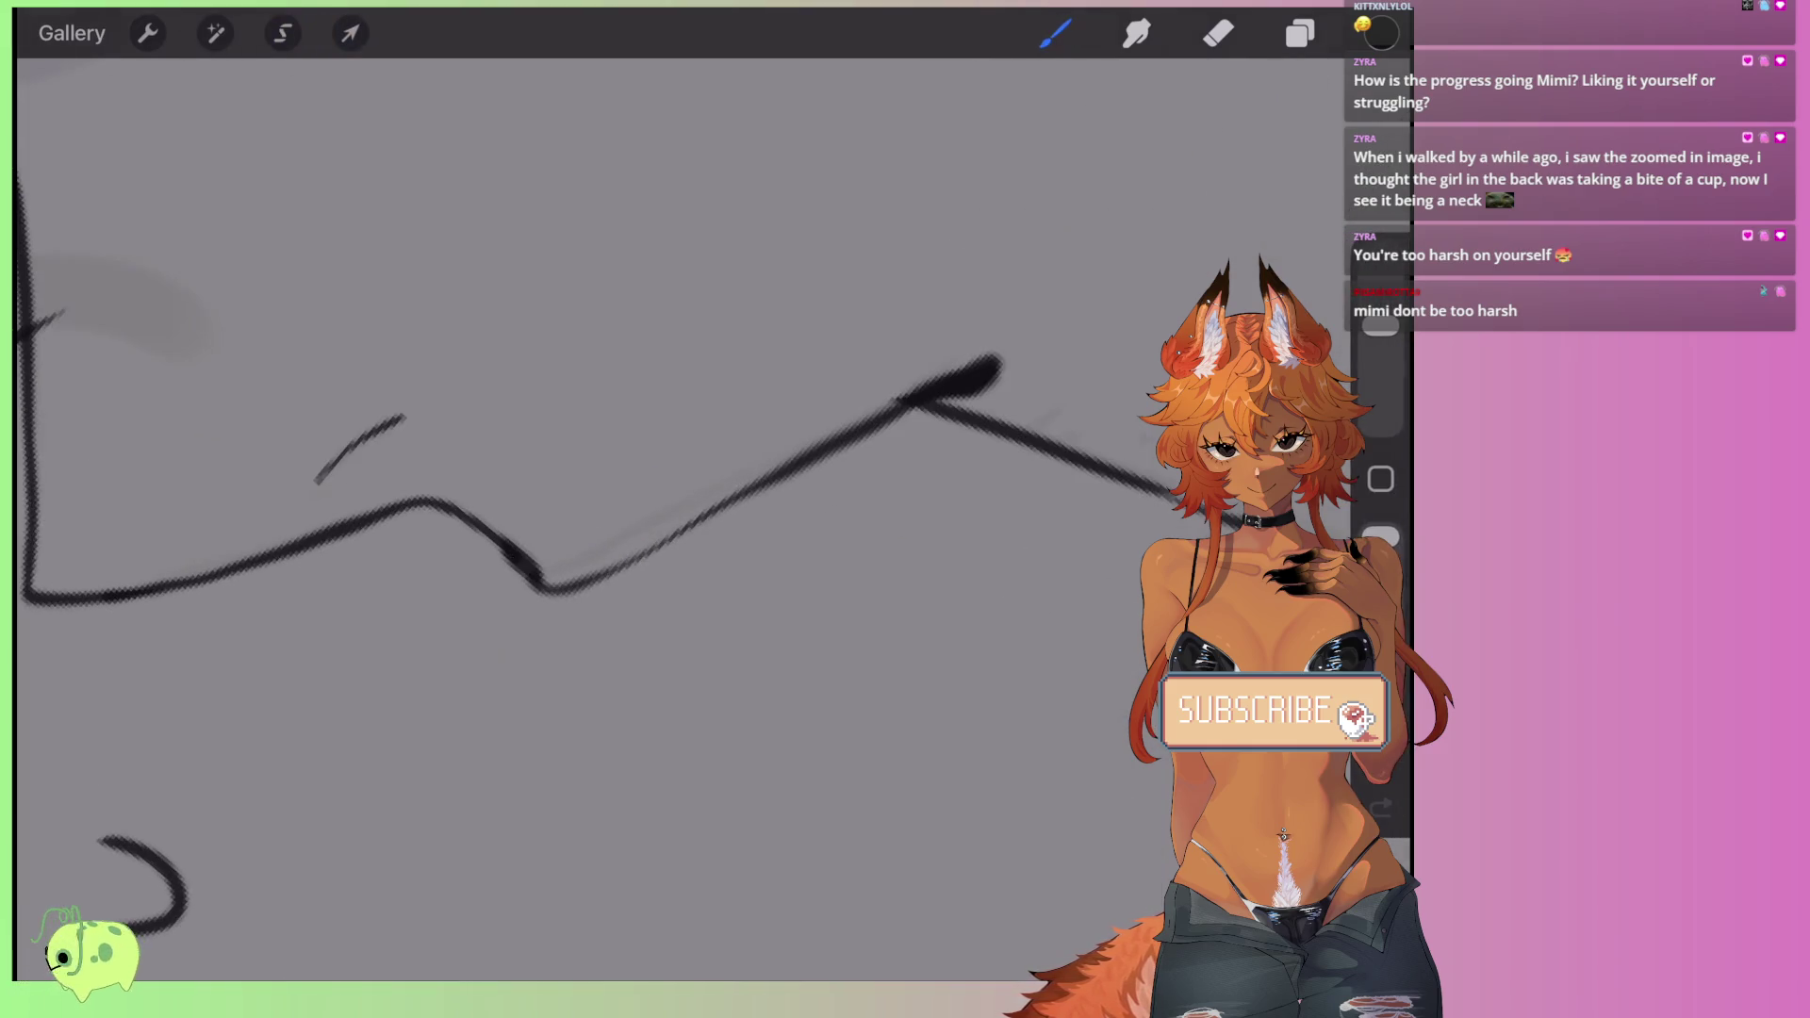
scroll(603, 471, up, 1)
key(ctrl+z)
drag(494, 551, 546, 603)
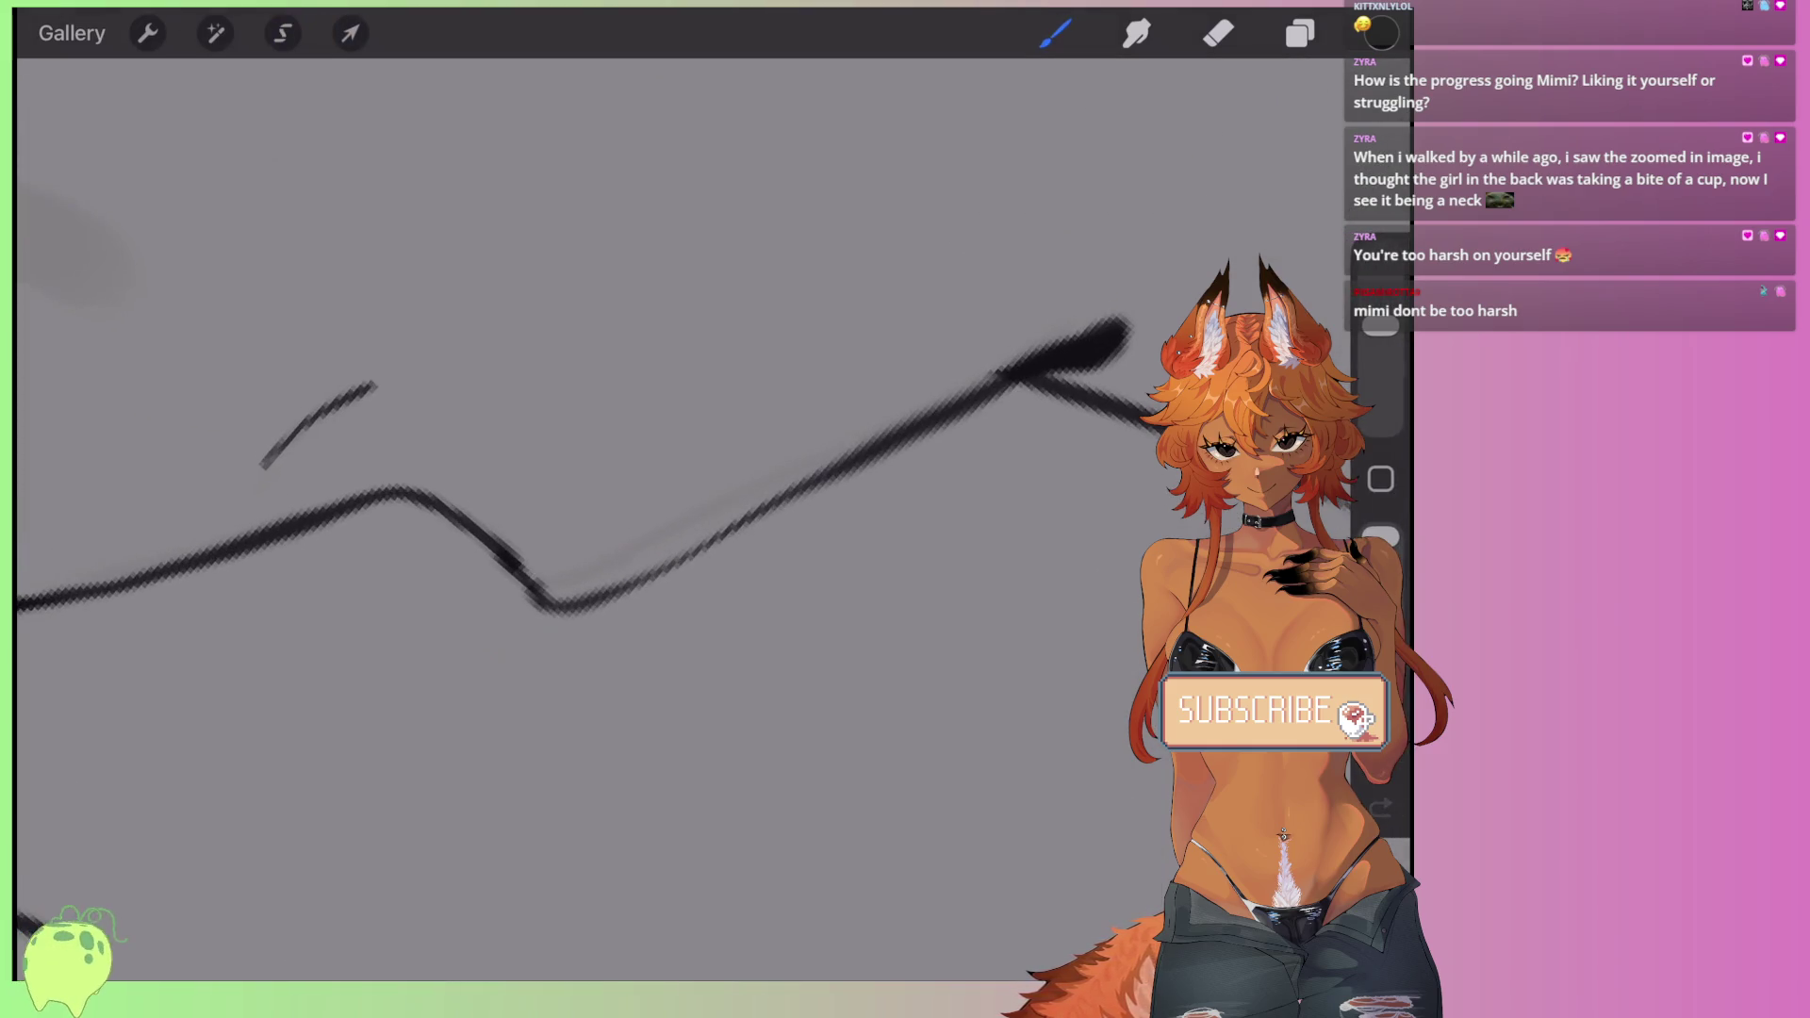
scroll(566, 472, down, 2)
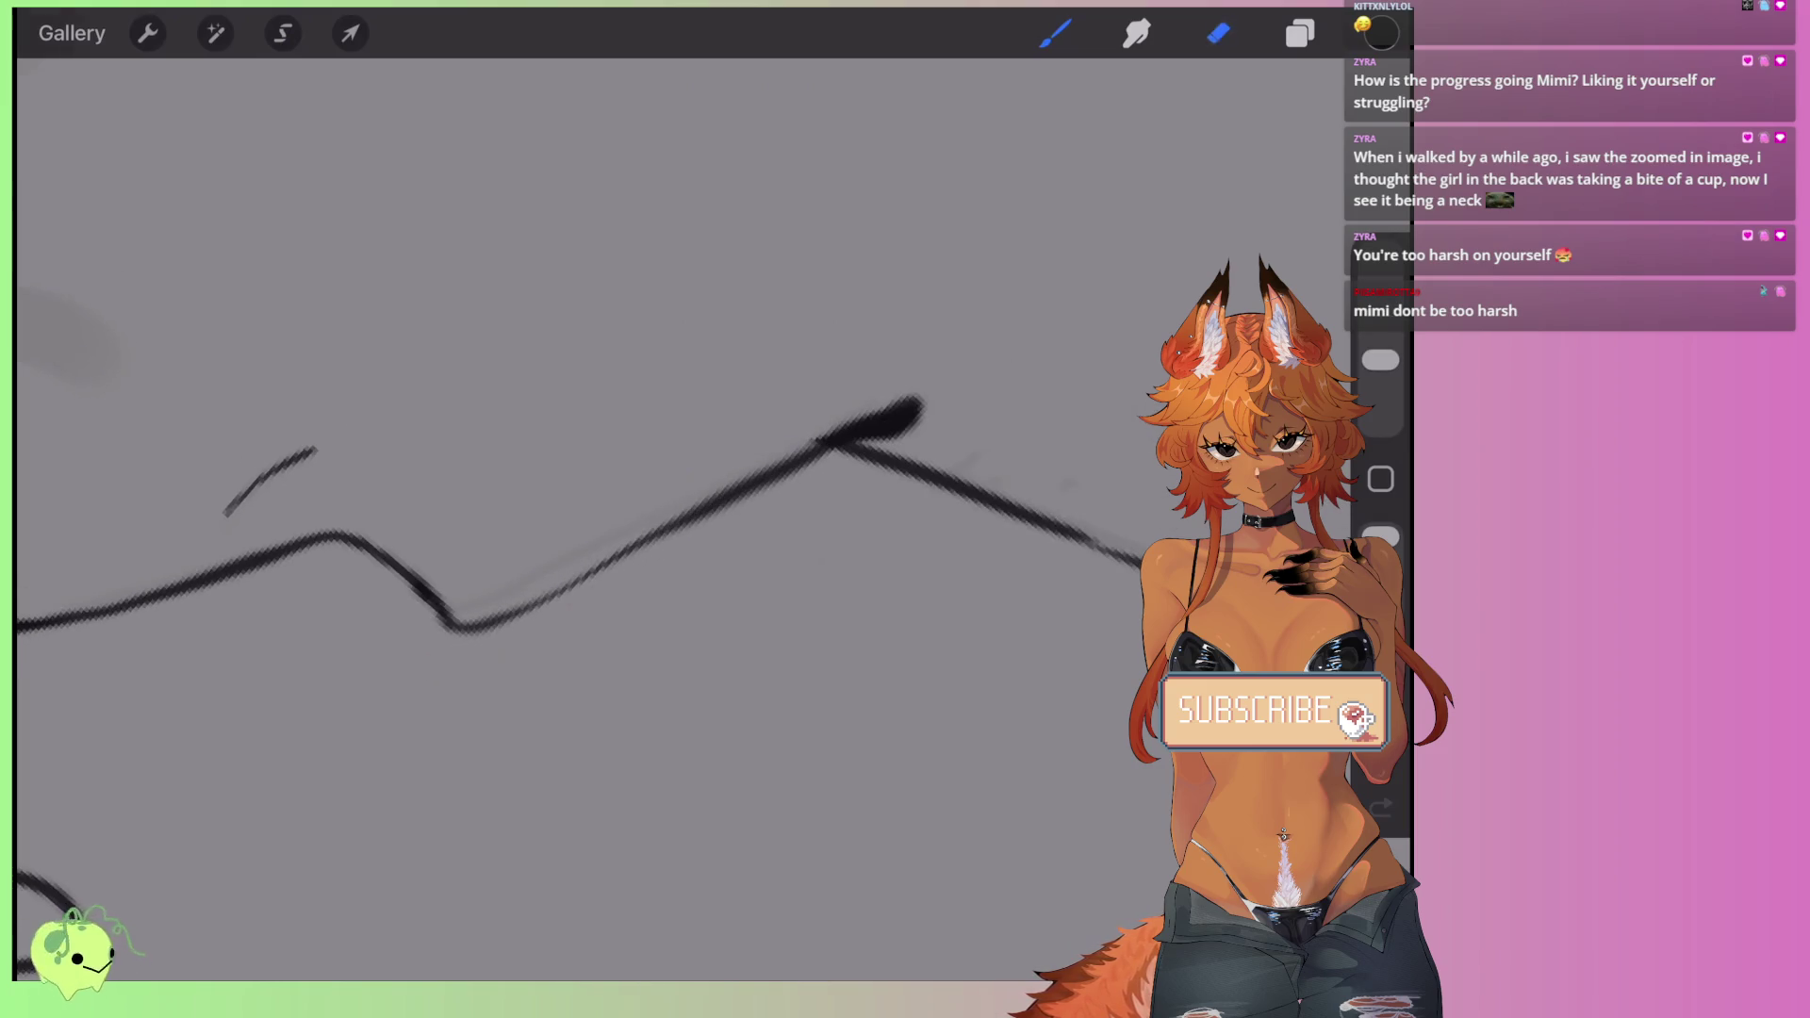
- Thicken the peak of the upper line with a smaller brush after undoing a trial erase
click(1217, 33)
drag(862, 400, 825, 462)
key(ctrl+z)
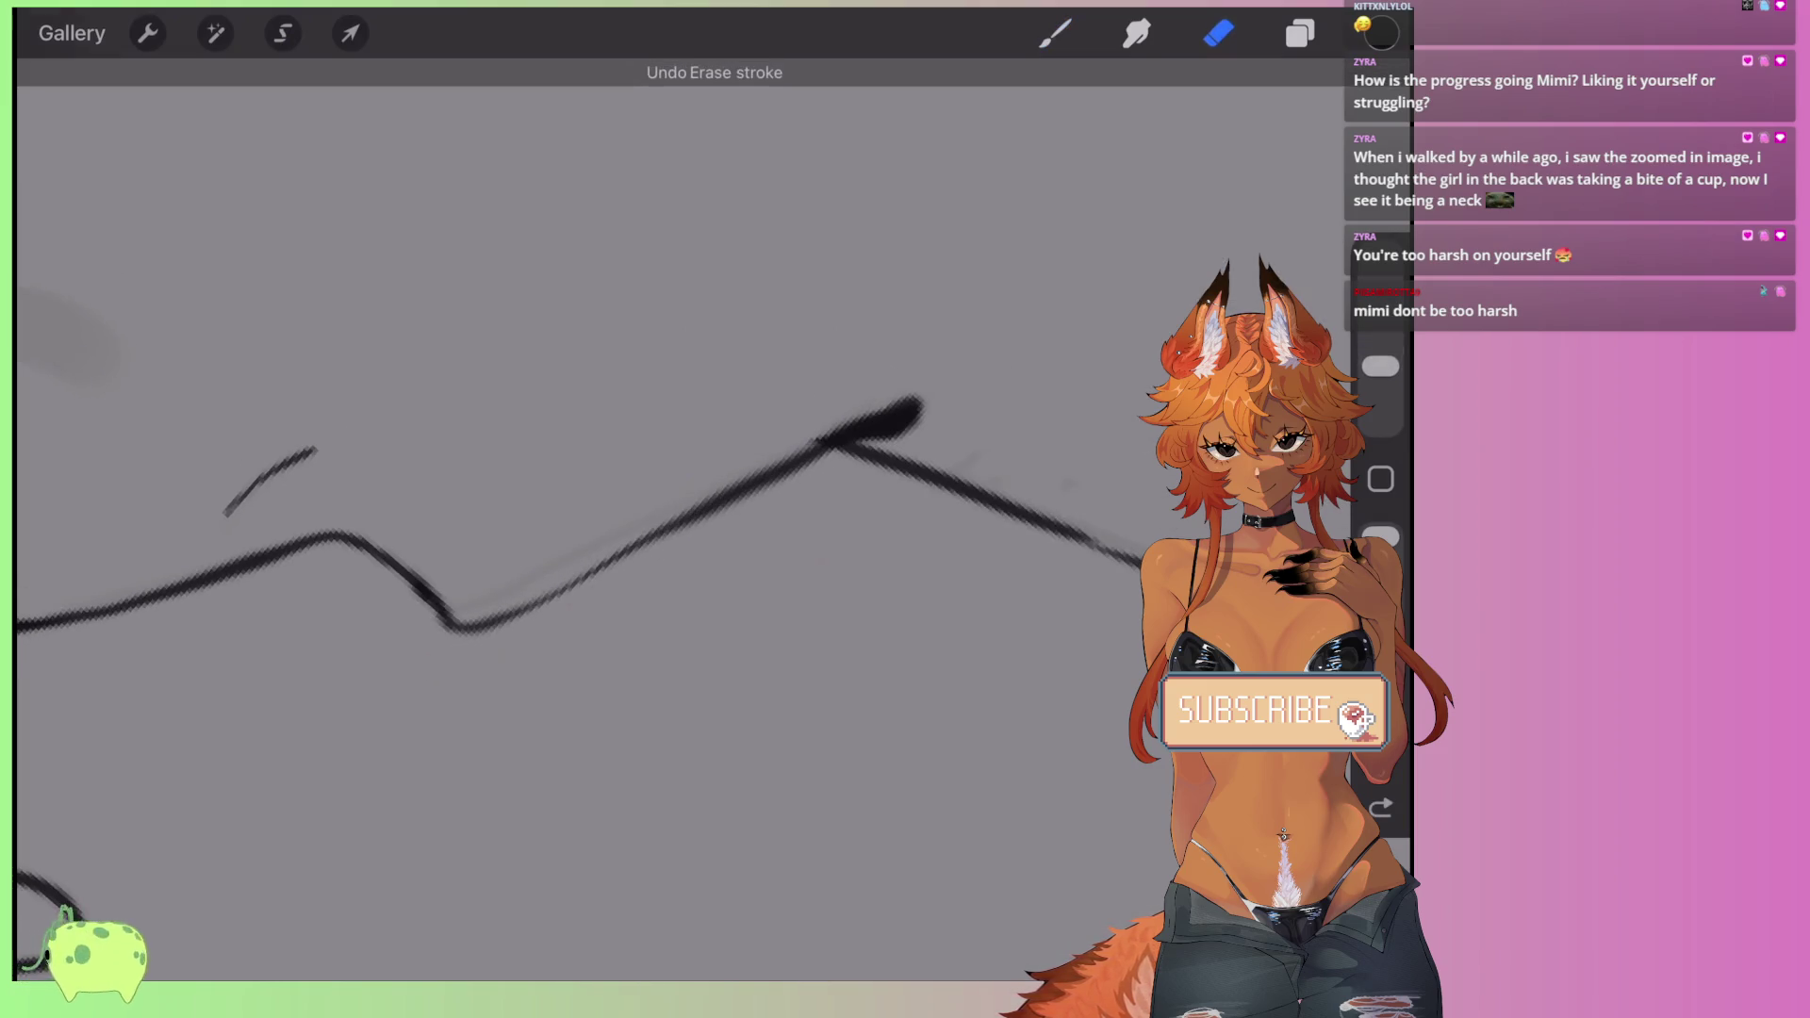
click(1055, 33)
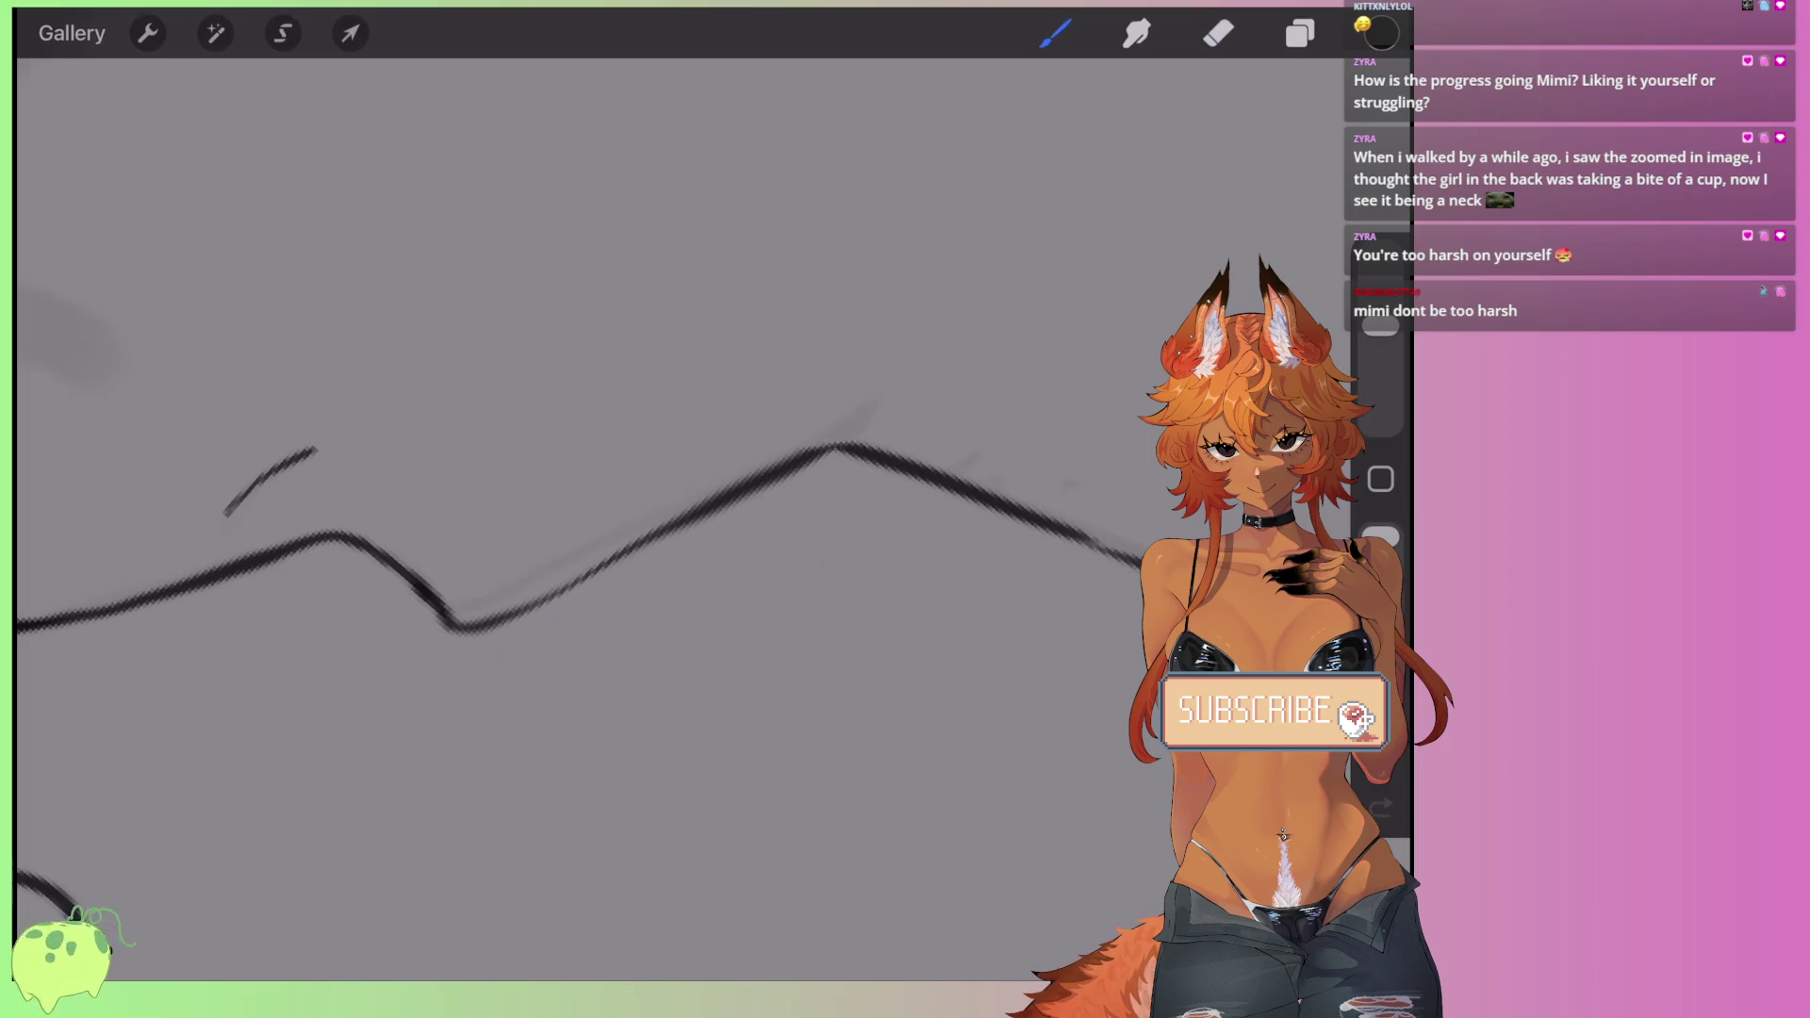
drag(792, 460, 910, 401)
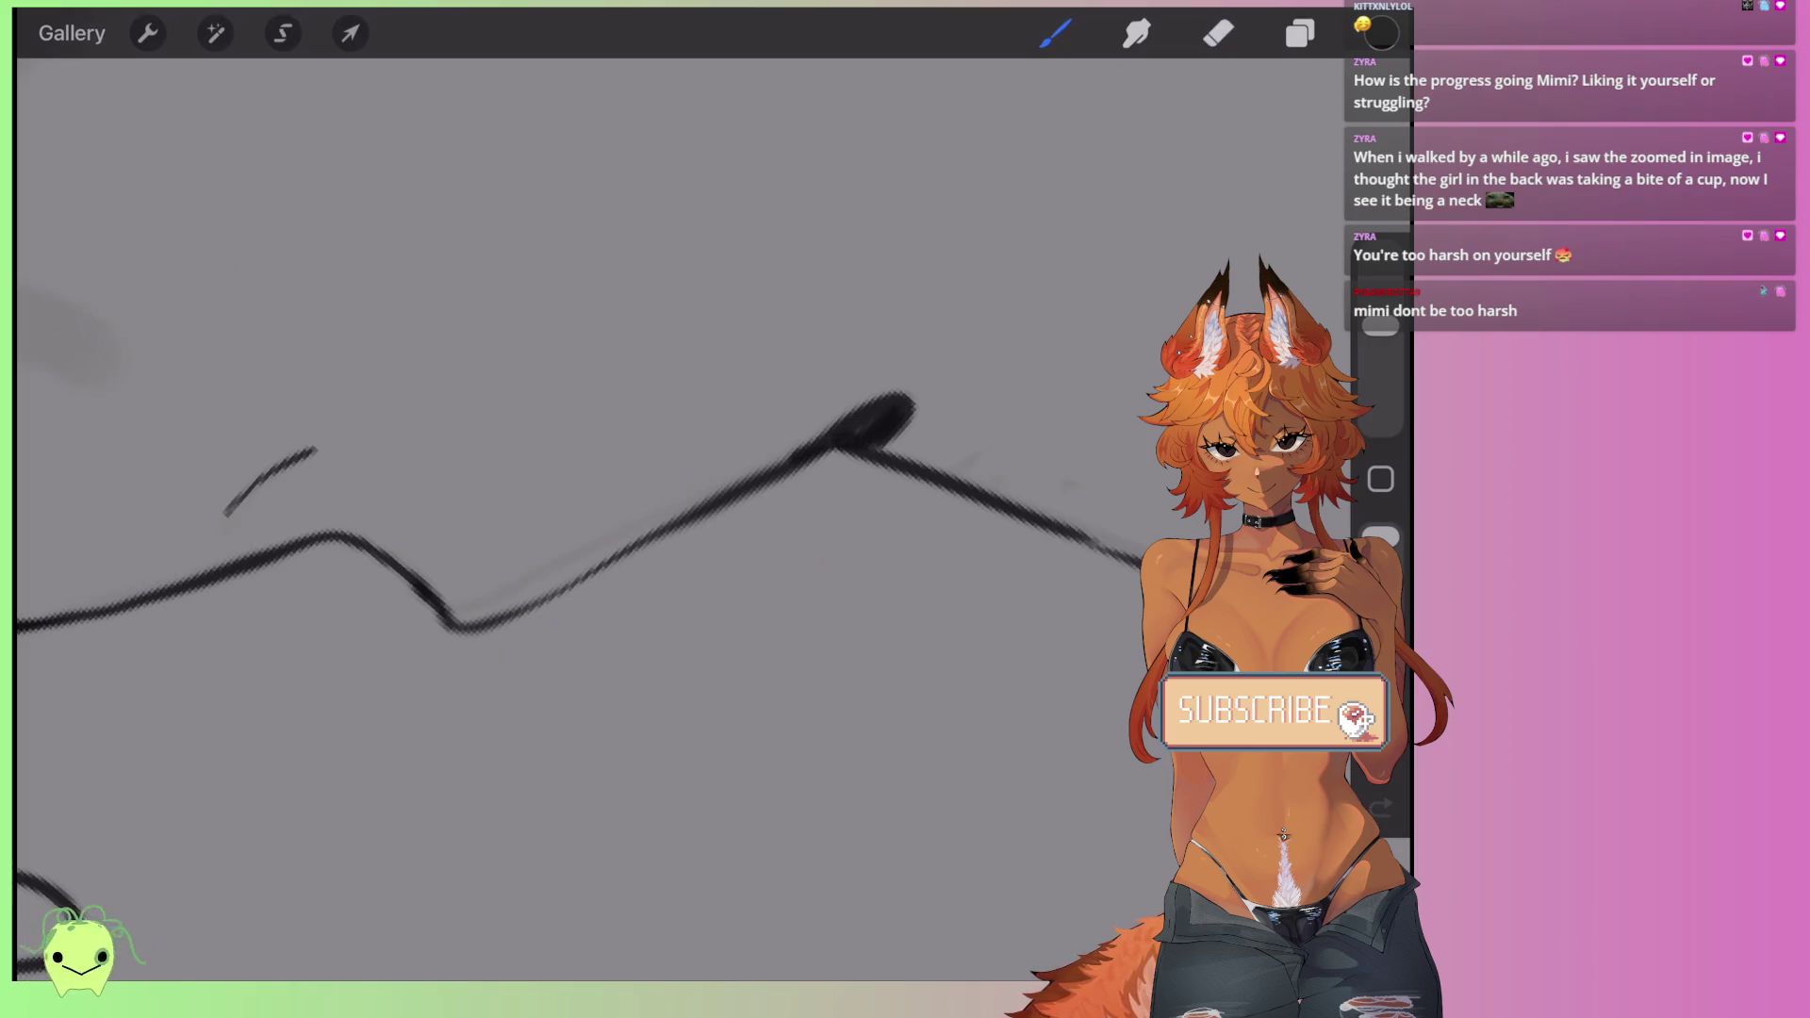
scroll(676, 518, down, 5)
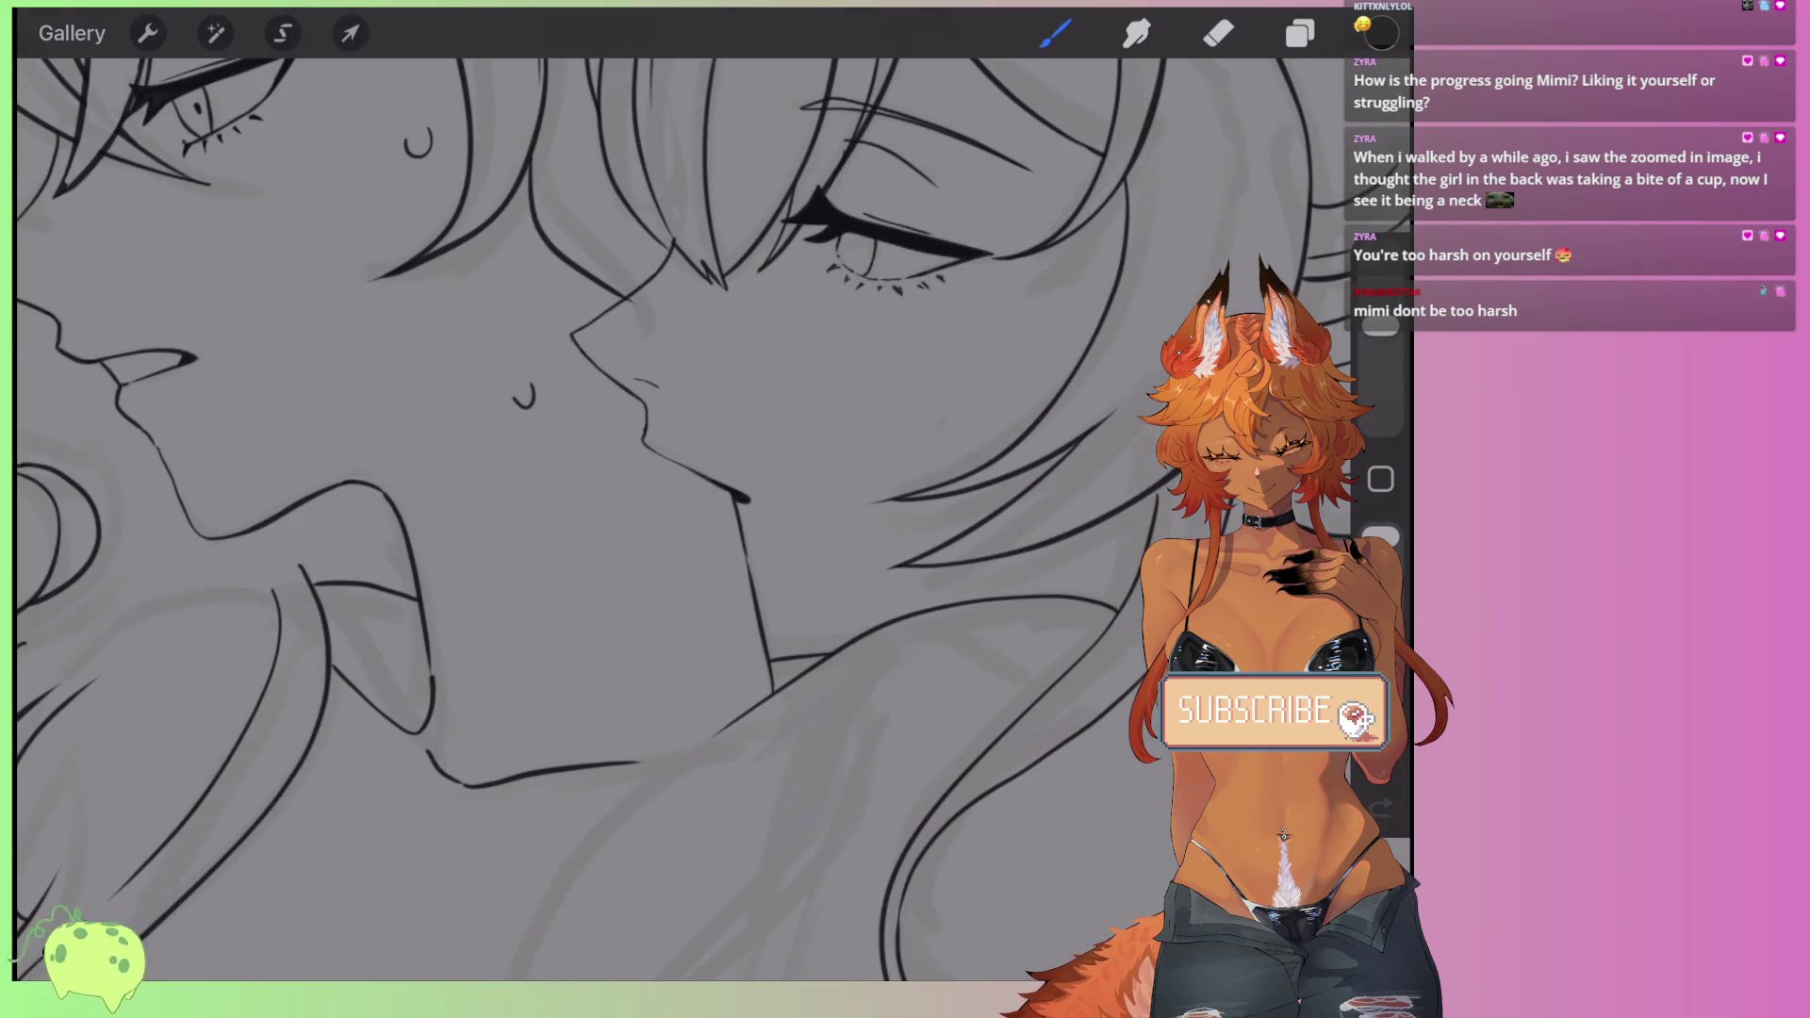
- Redraw the curved hair stroke beside the closed eye, undoing attempts until it sits right
scroll(566, 519, down, 3)
scroll(566, 518, down, 2)
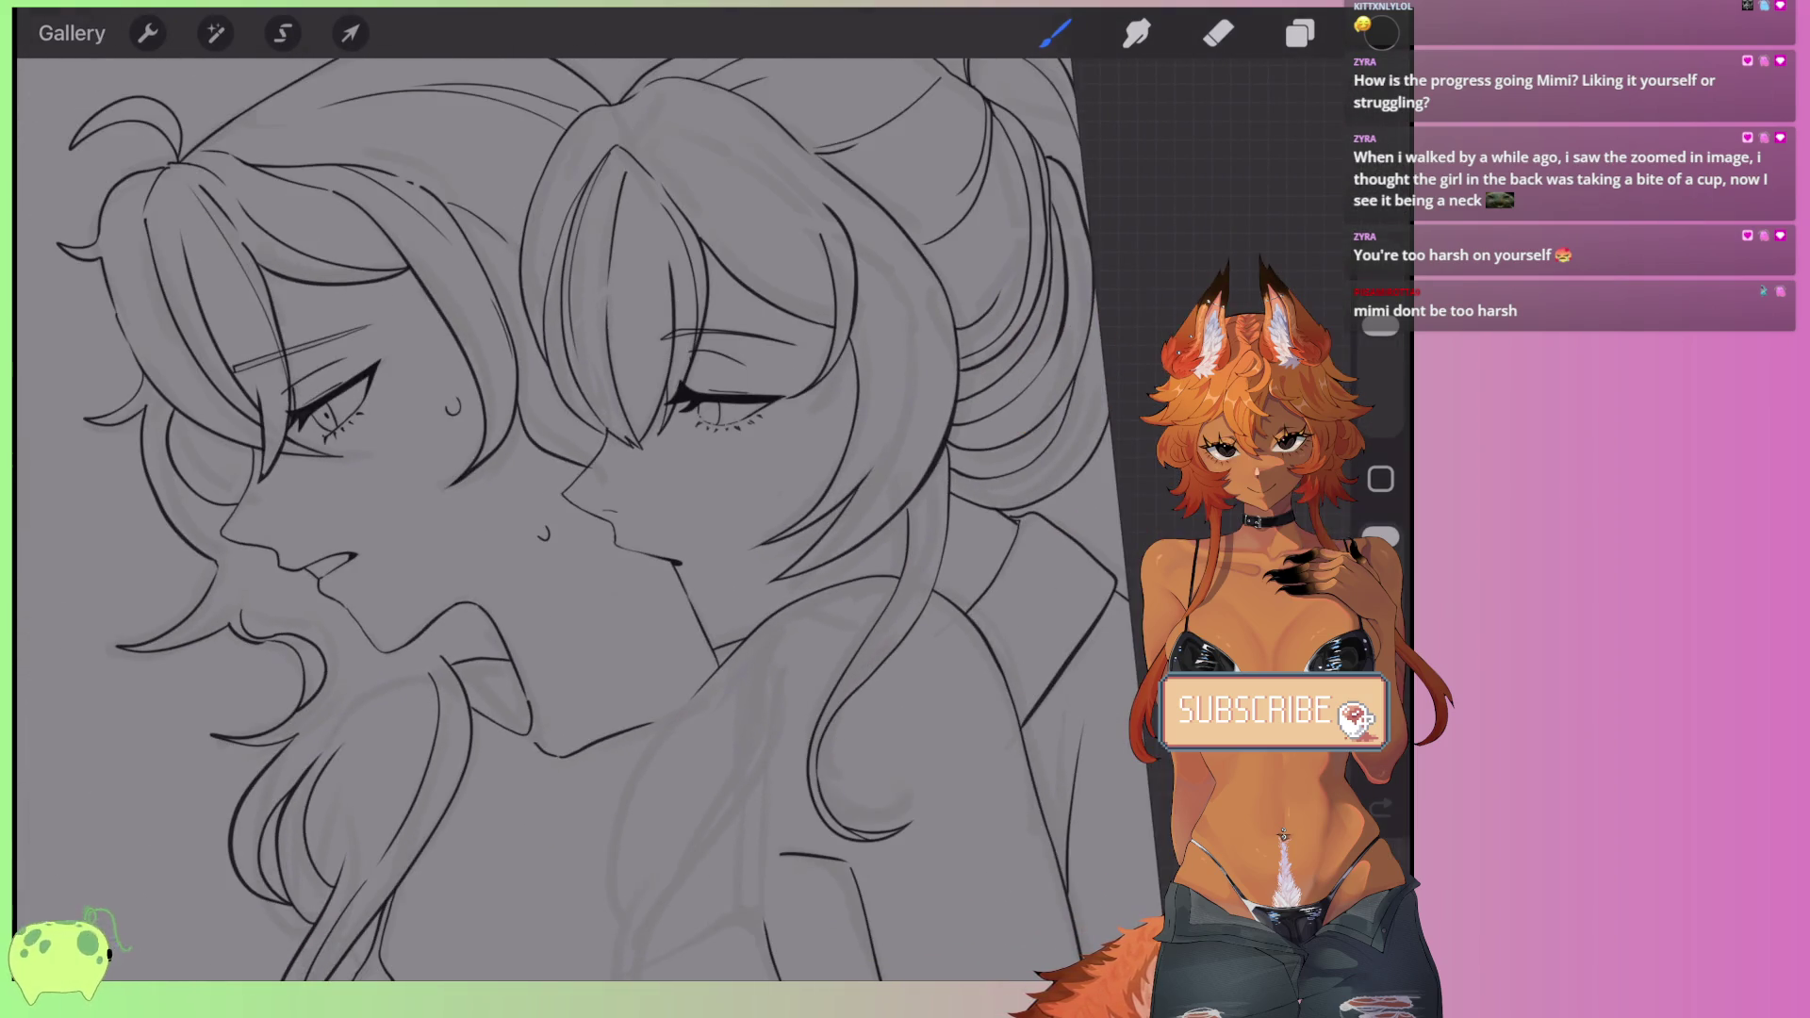
scroll(612, 519, up, 5)
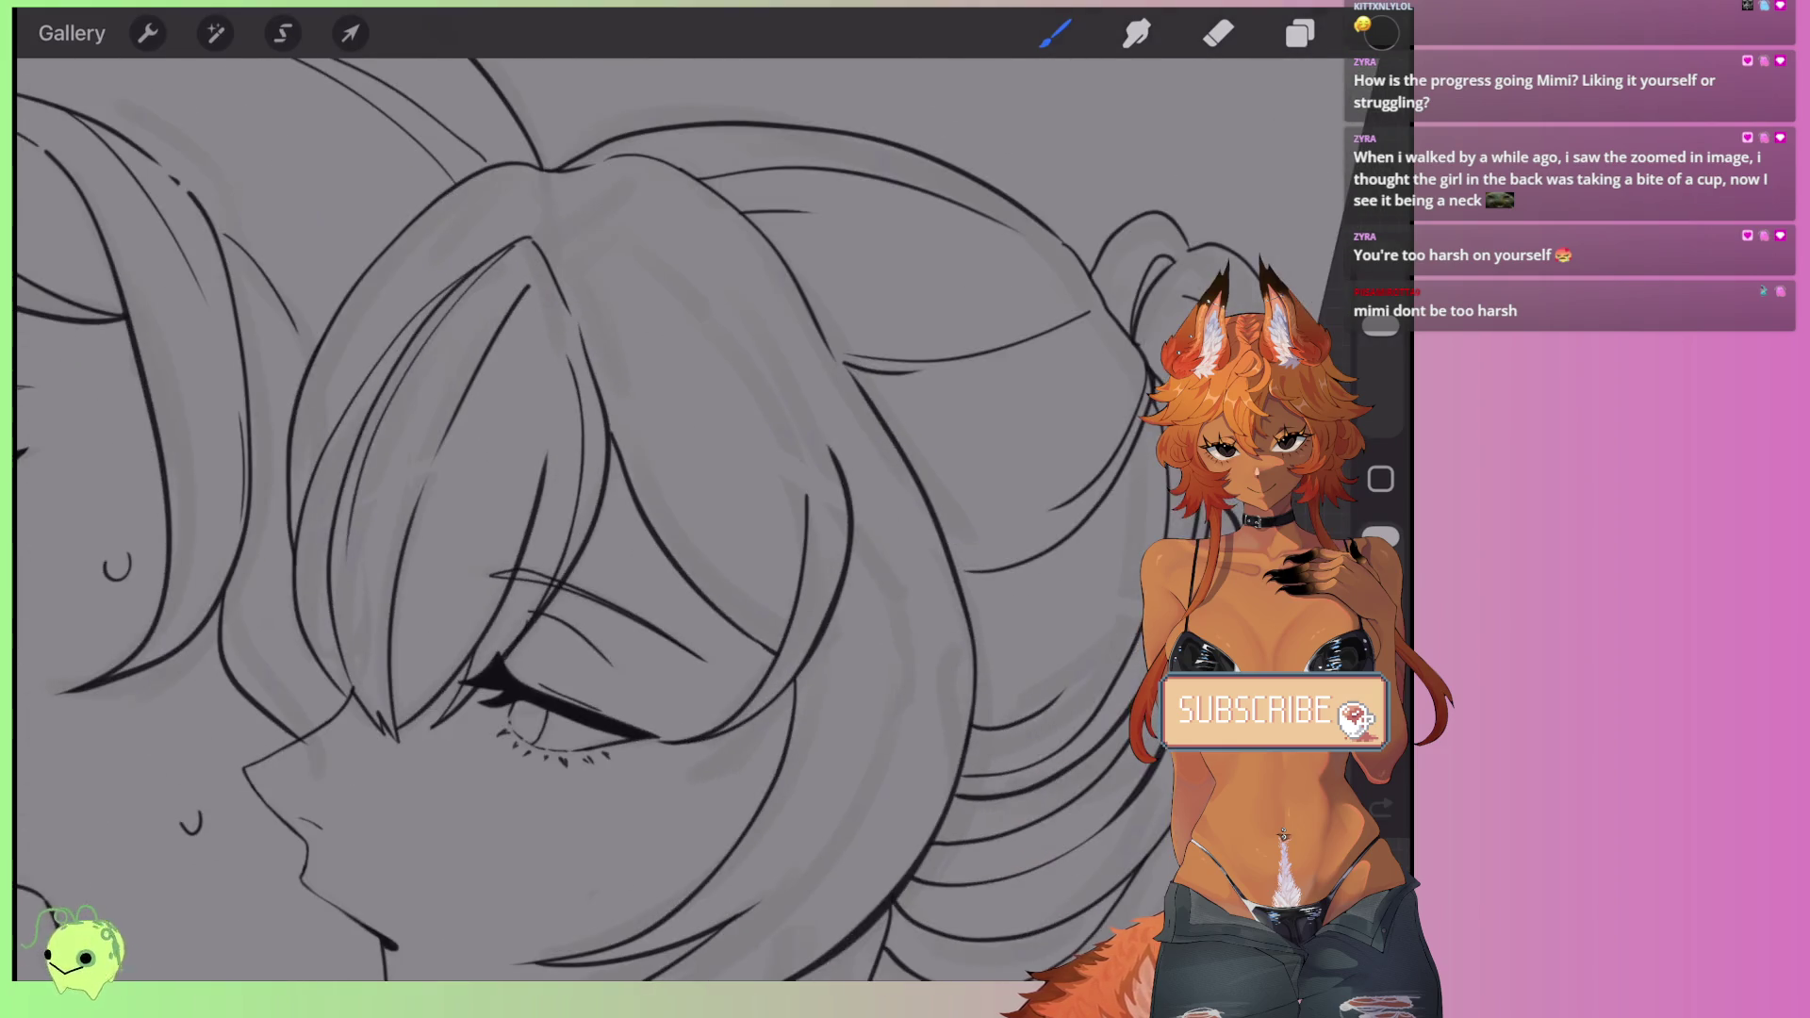
scroll(603, 519, up, 5)
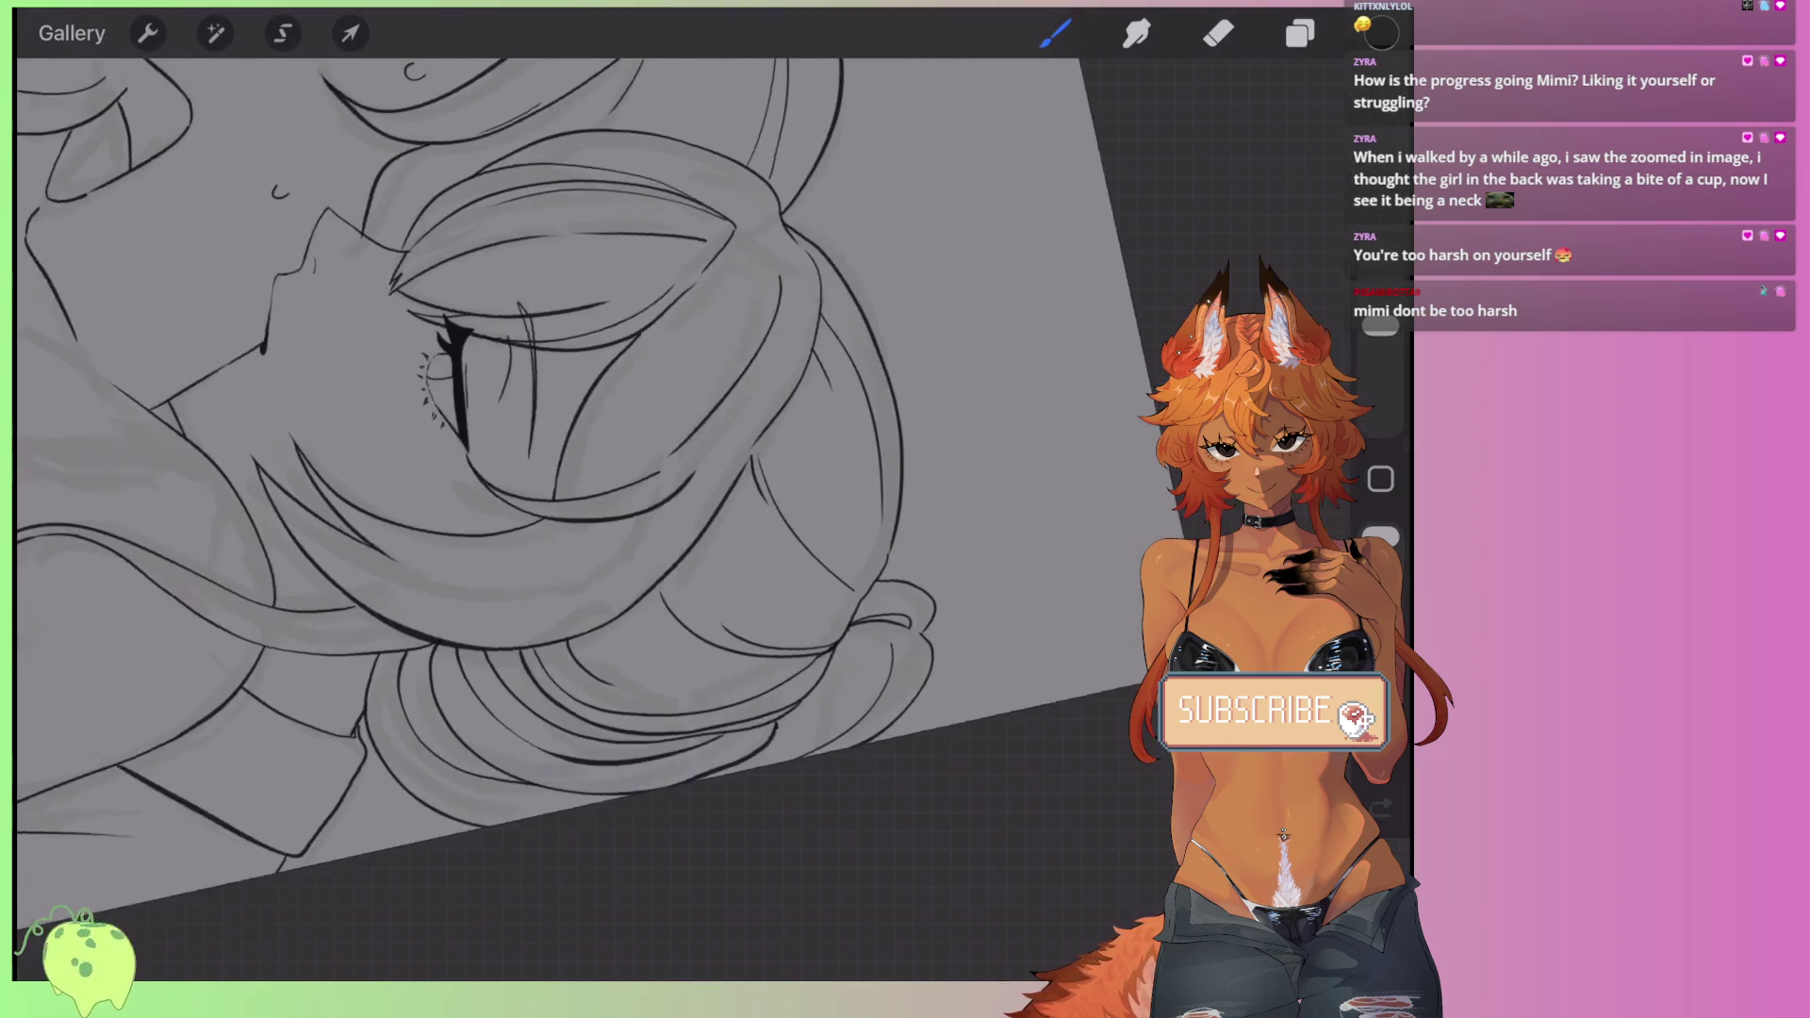
key(ctrl+z)
mouse_move(717, 631)
mouse_down()
mouse_move(981, 117)
mouse_move(836, 597)
mouse_up()
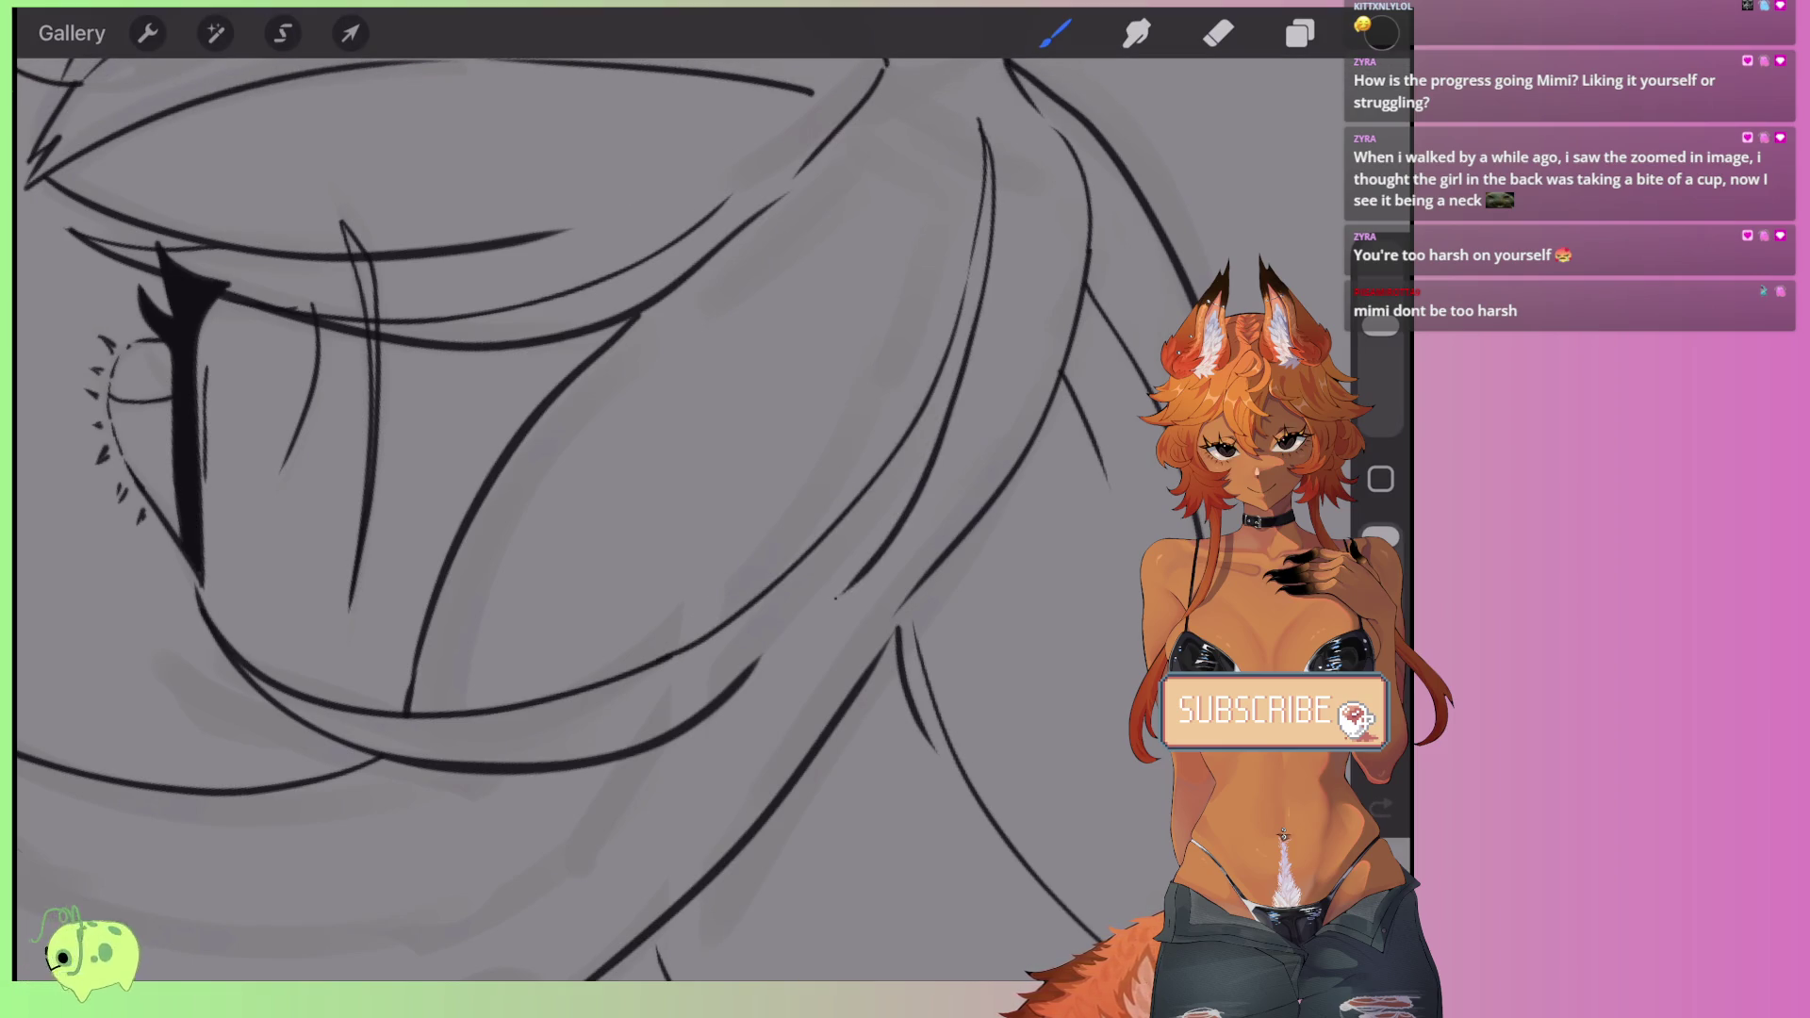
key(ctrl+z)
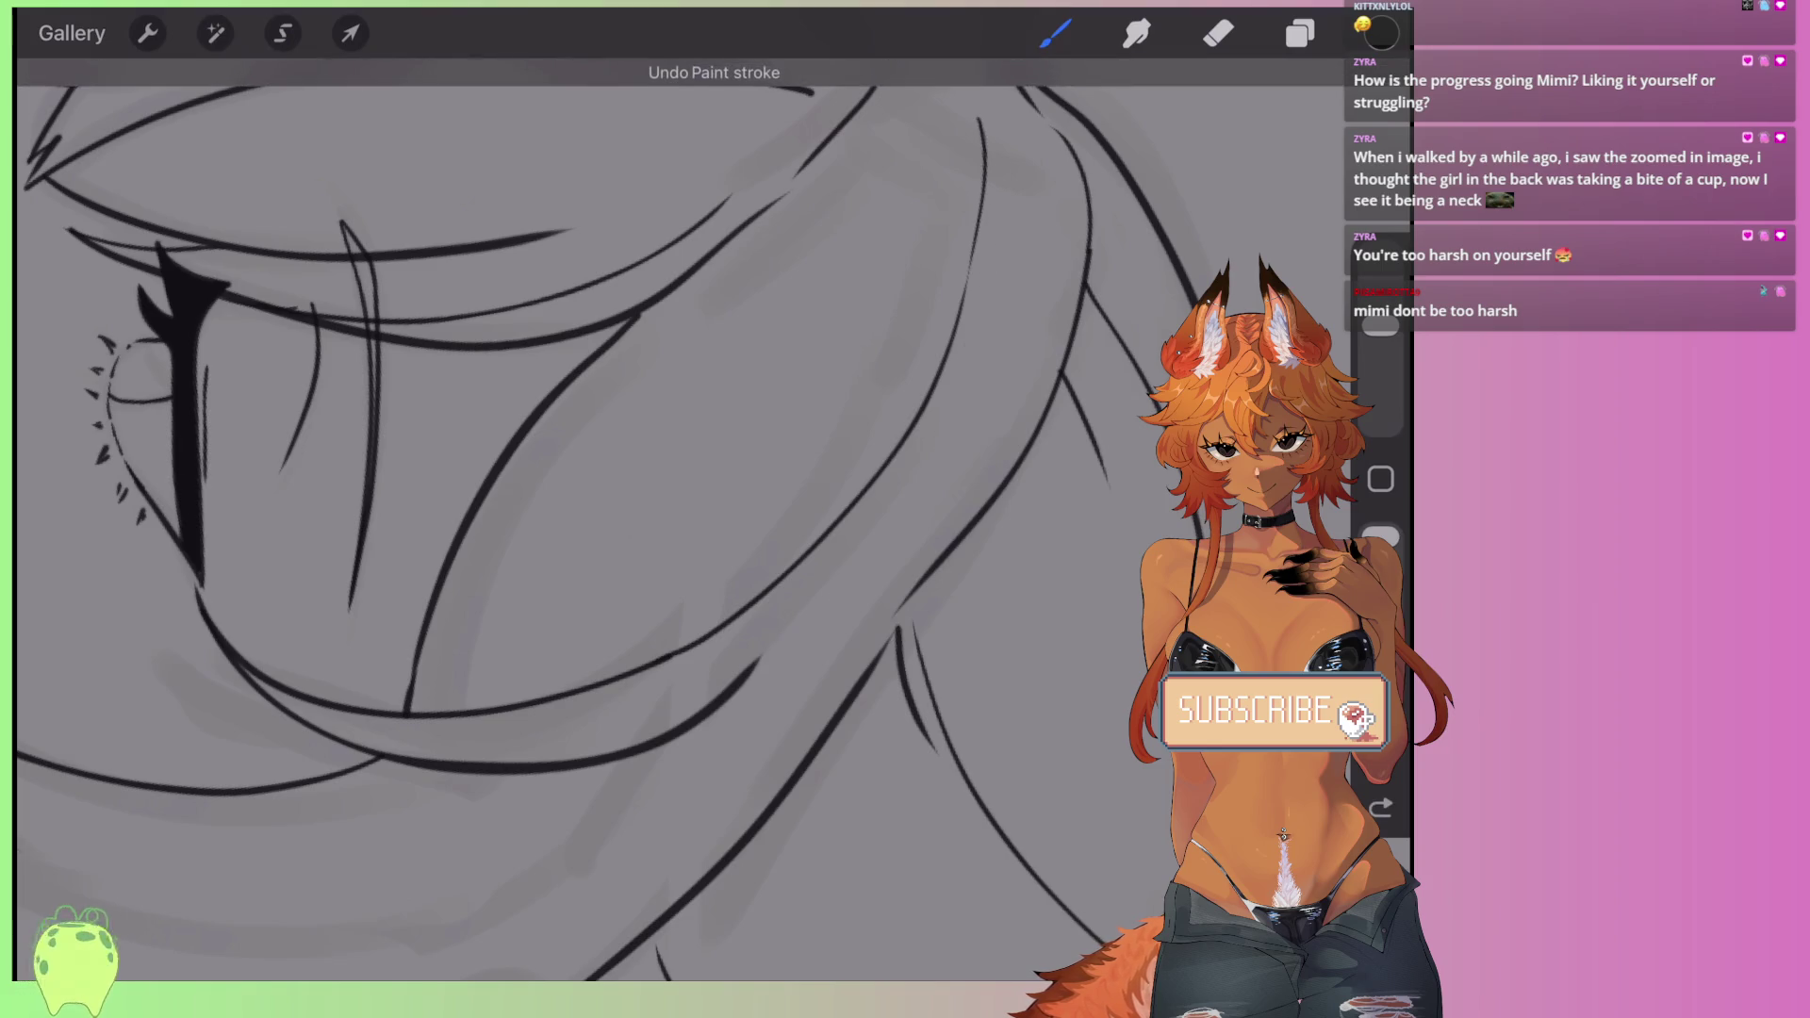
drag(971, 268, 754, 660)
key(ctrl+z)
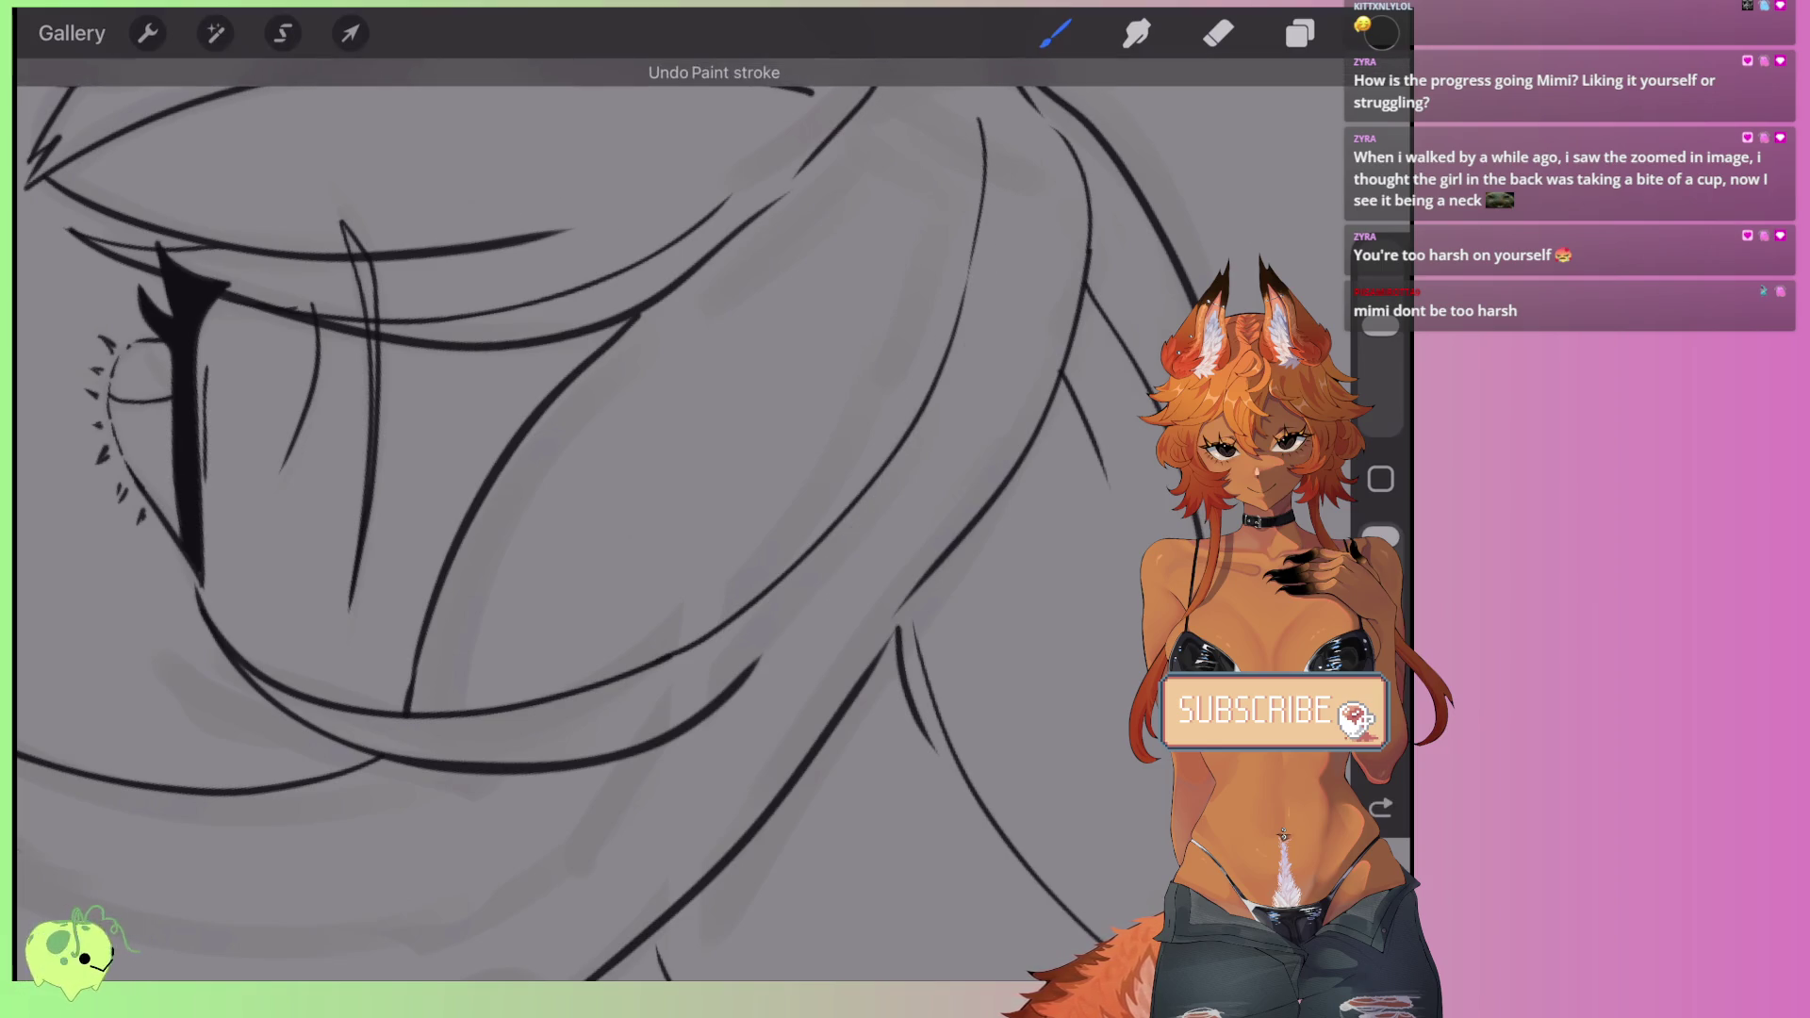
drag(876, 481, 726, 693)
key(ctrl+z)
drag(887, 469, 759, 660)
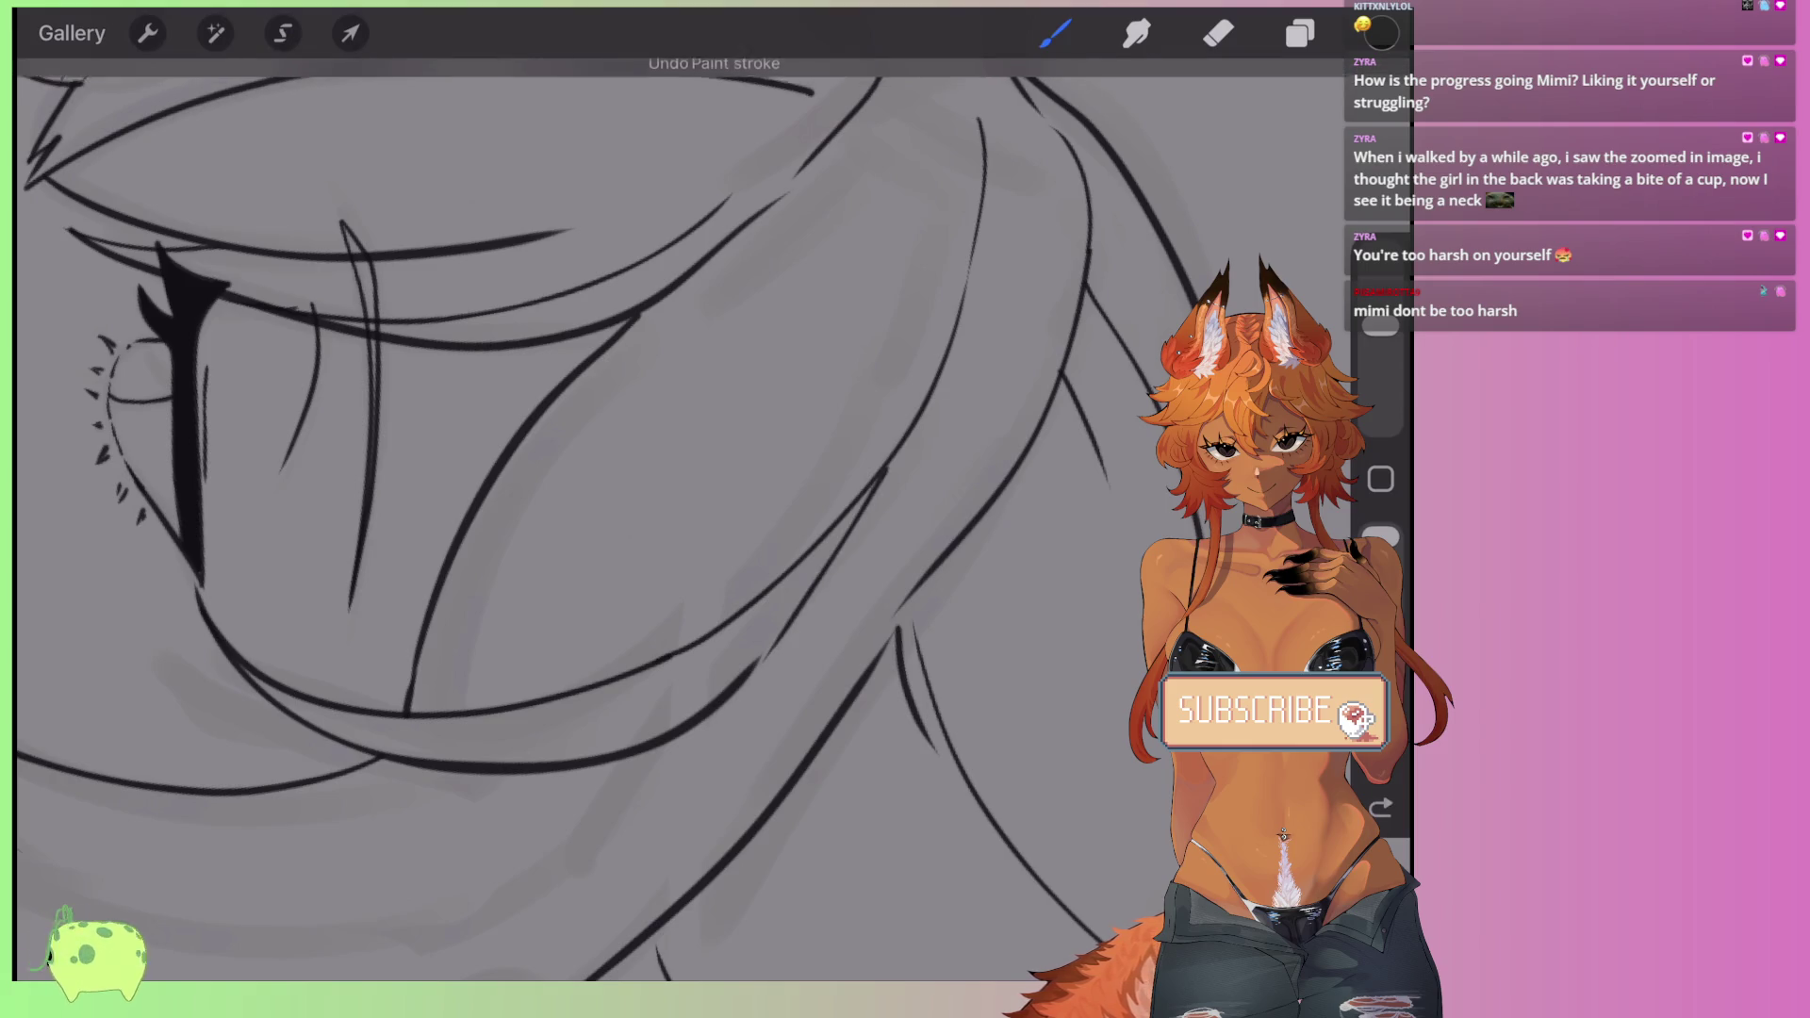
- Add a long curved hair line beside it and a diagonal strand above the closed eye
drag(981, 109, 916, 426)
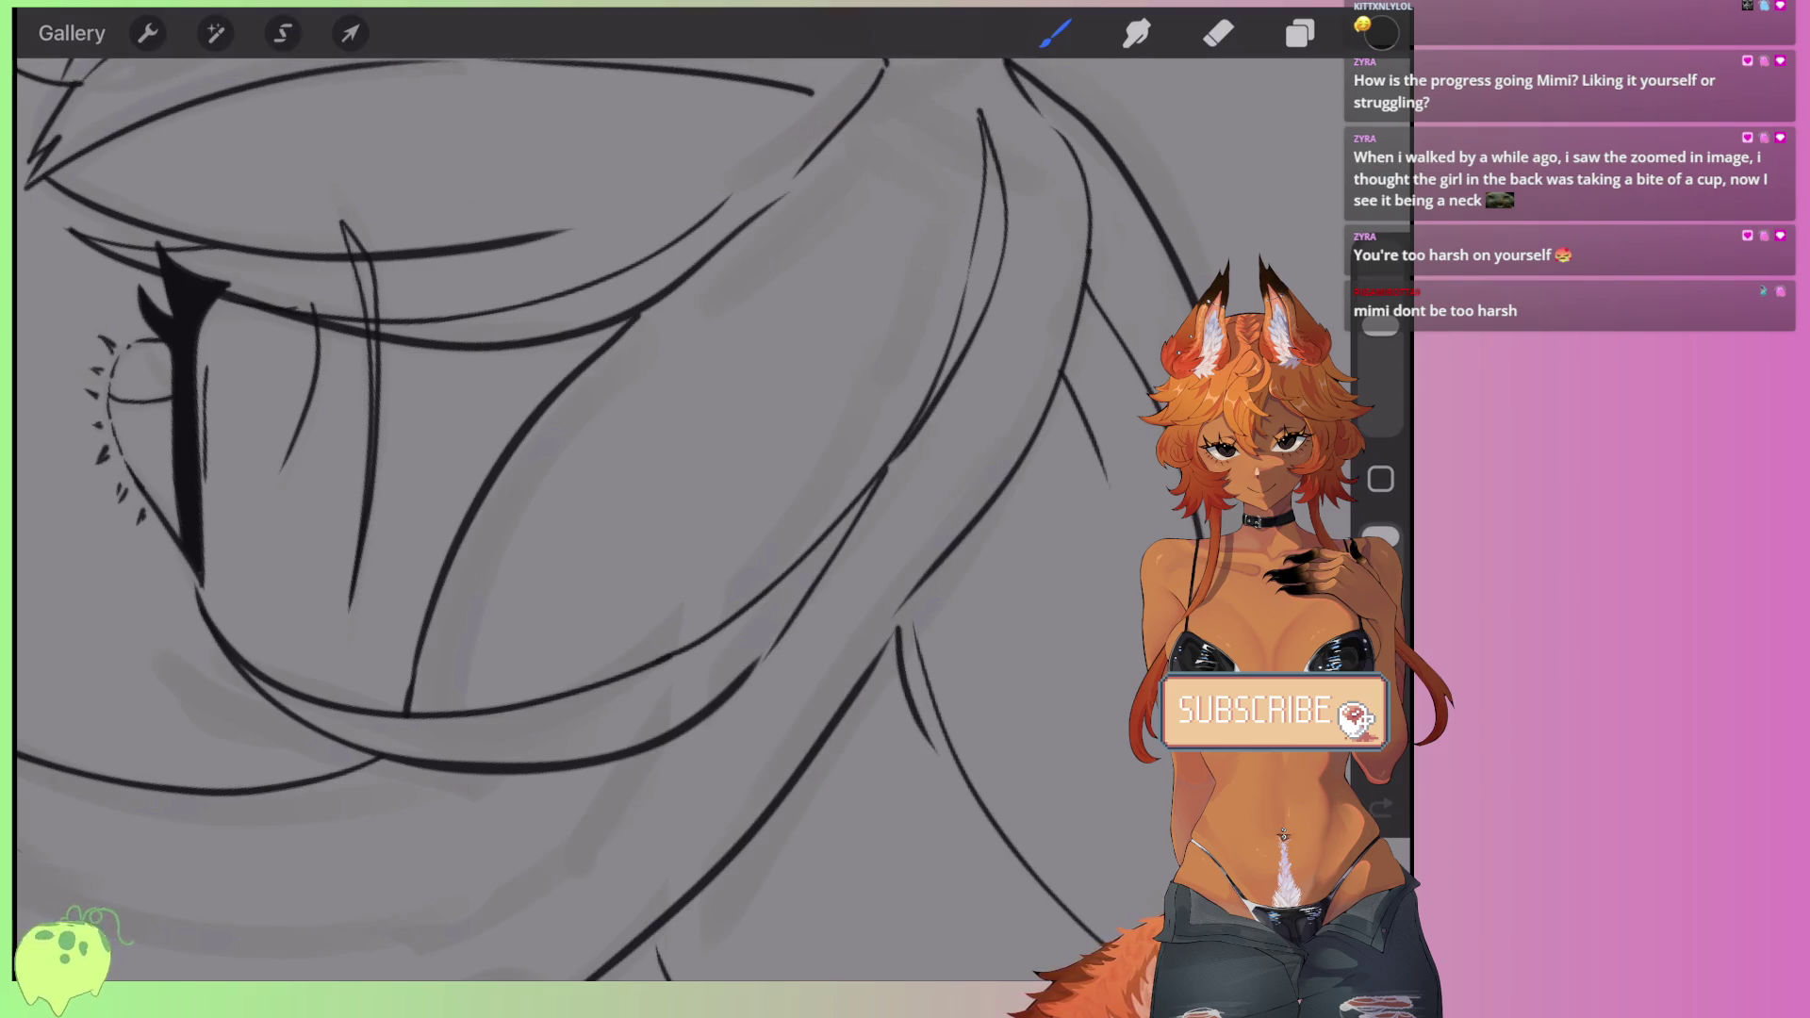
scroll(594, 519, down, 5)
scroll(603, 584, up, 5)
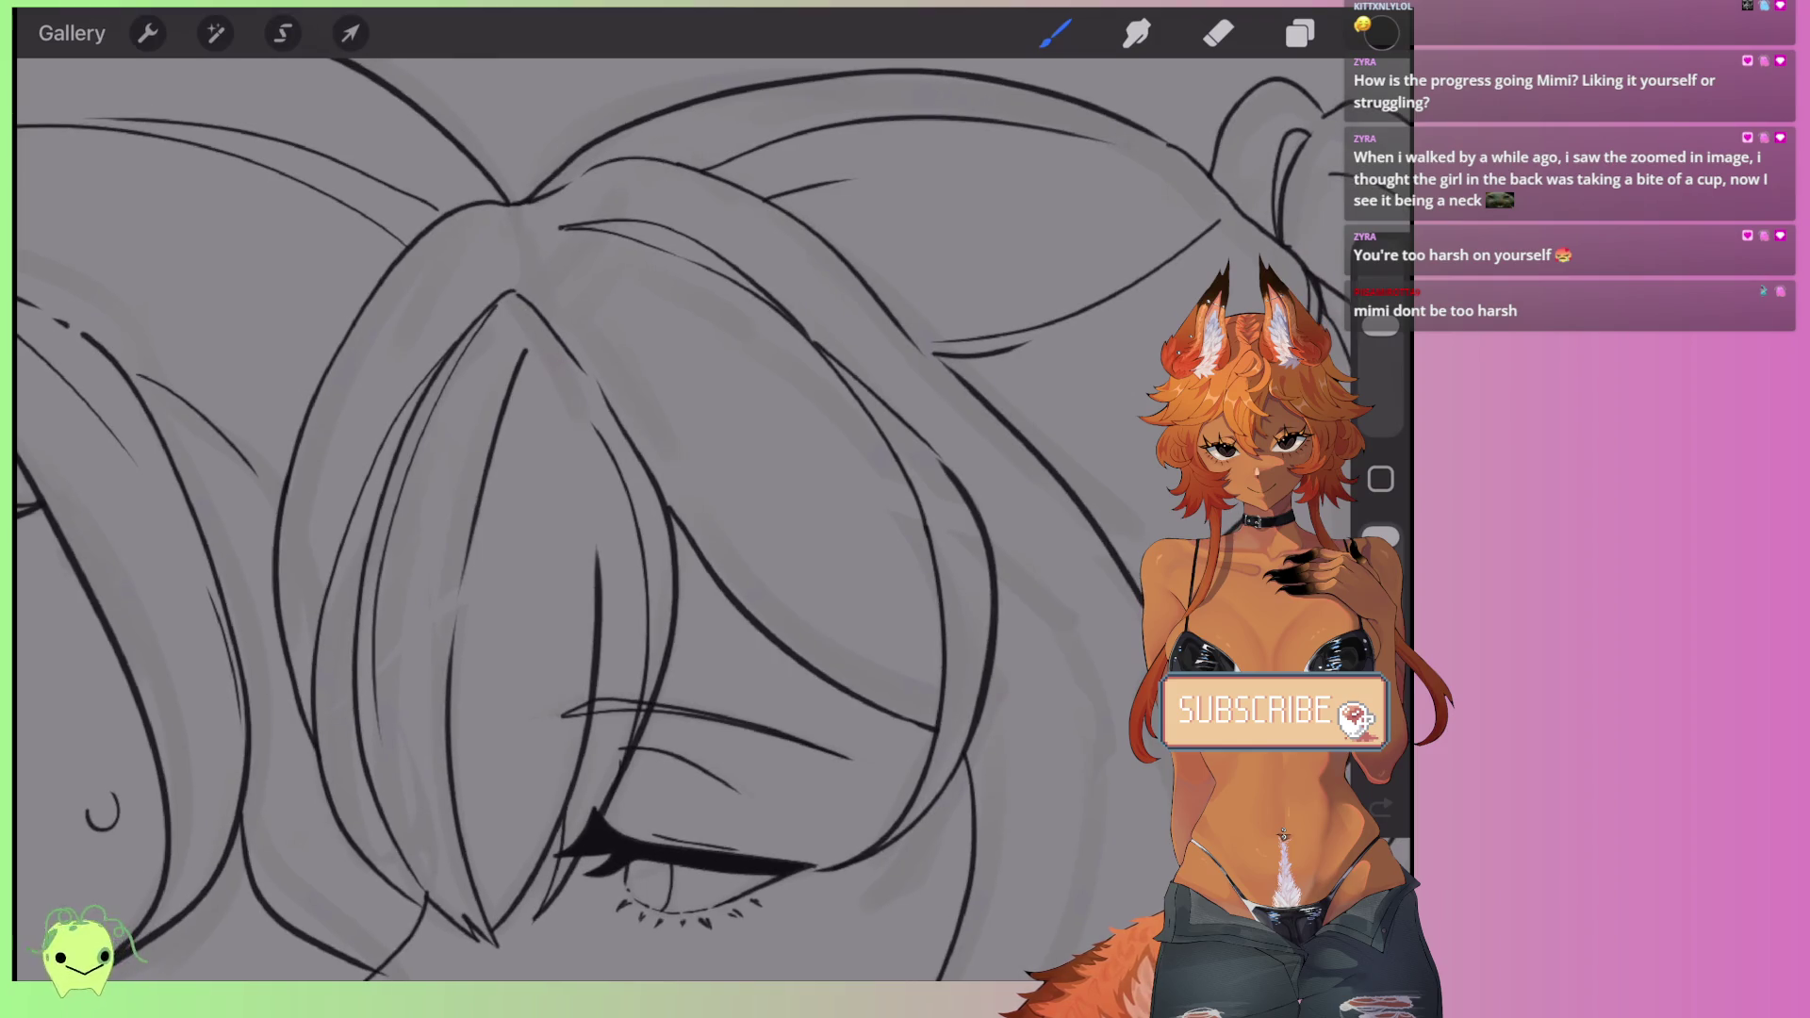
drag(615, 313, 799, 517)
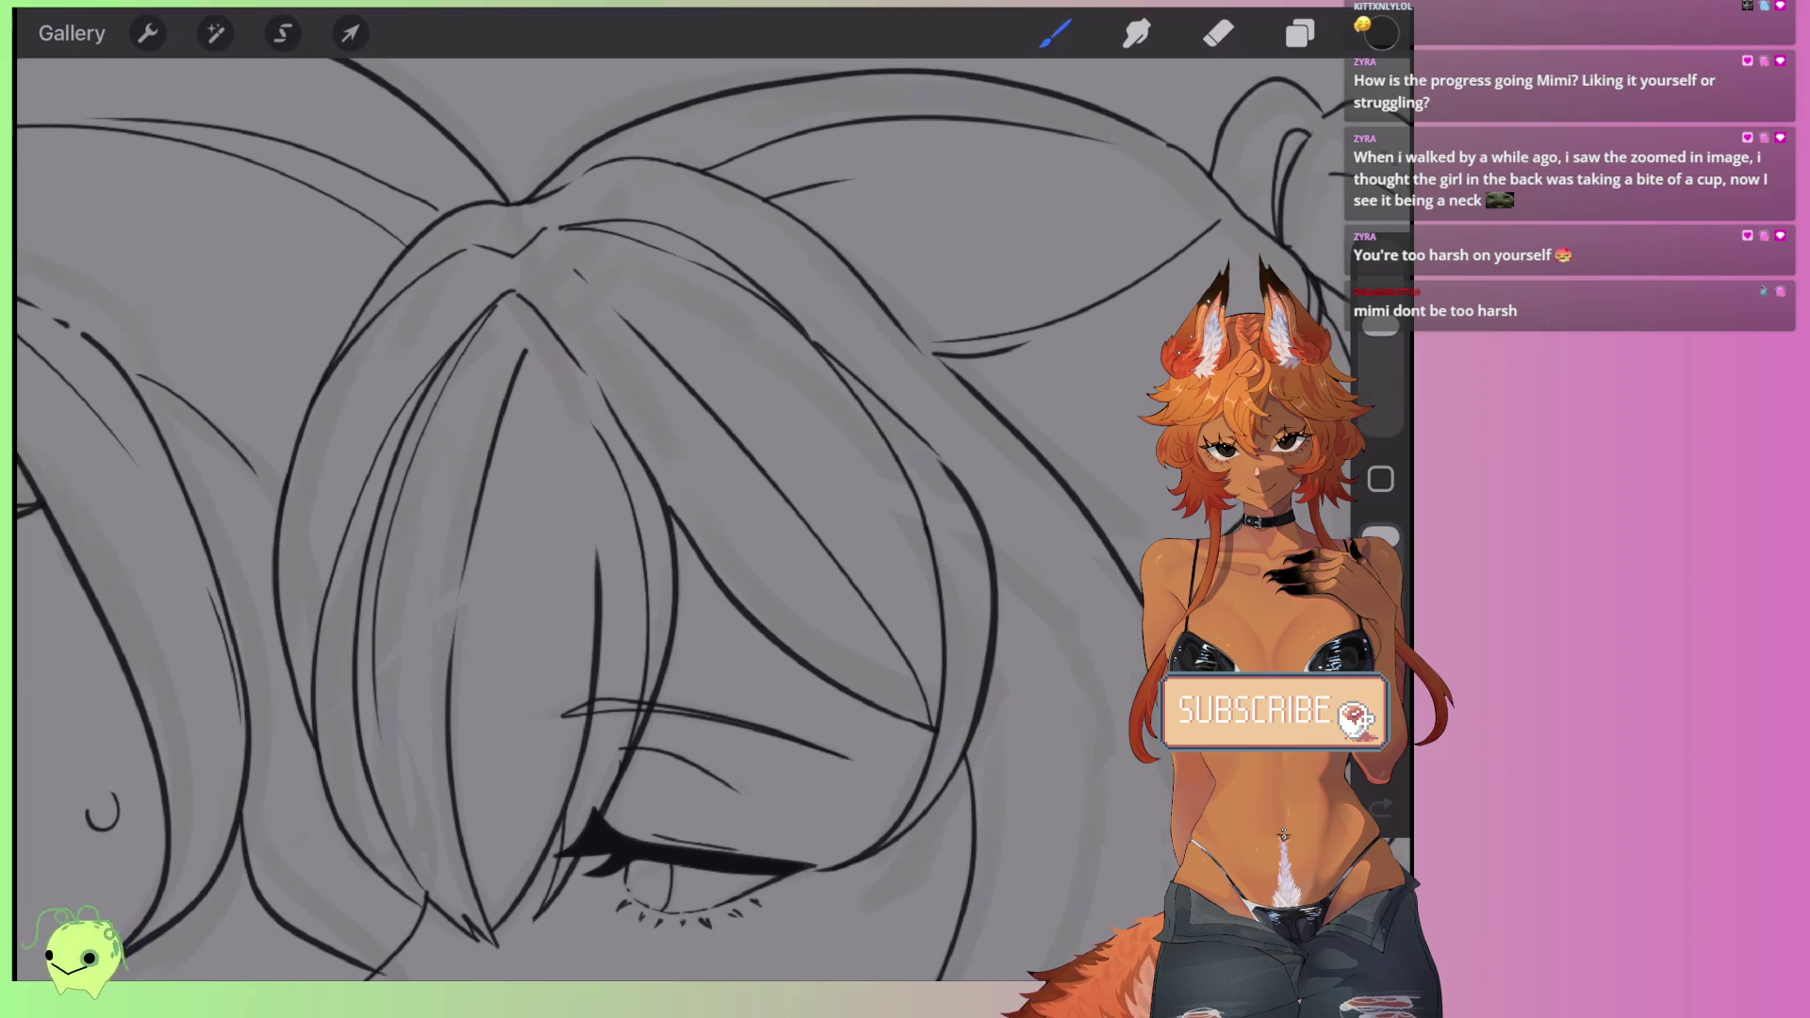
- Draw a long diagonal shoulder line, undoing and redrawing it until clean
scroll(603, 519, down, 5)
scroll(604, 518, up, 5)
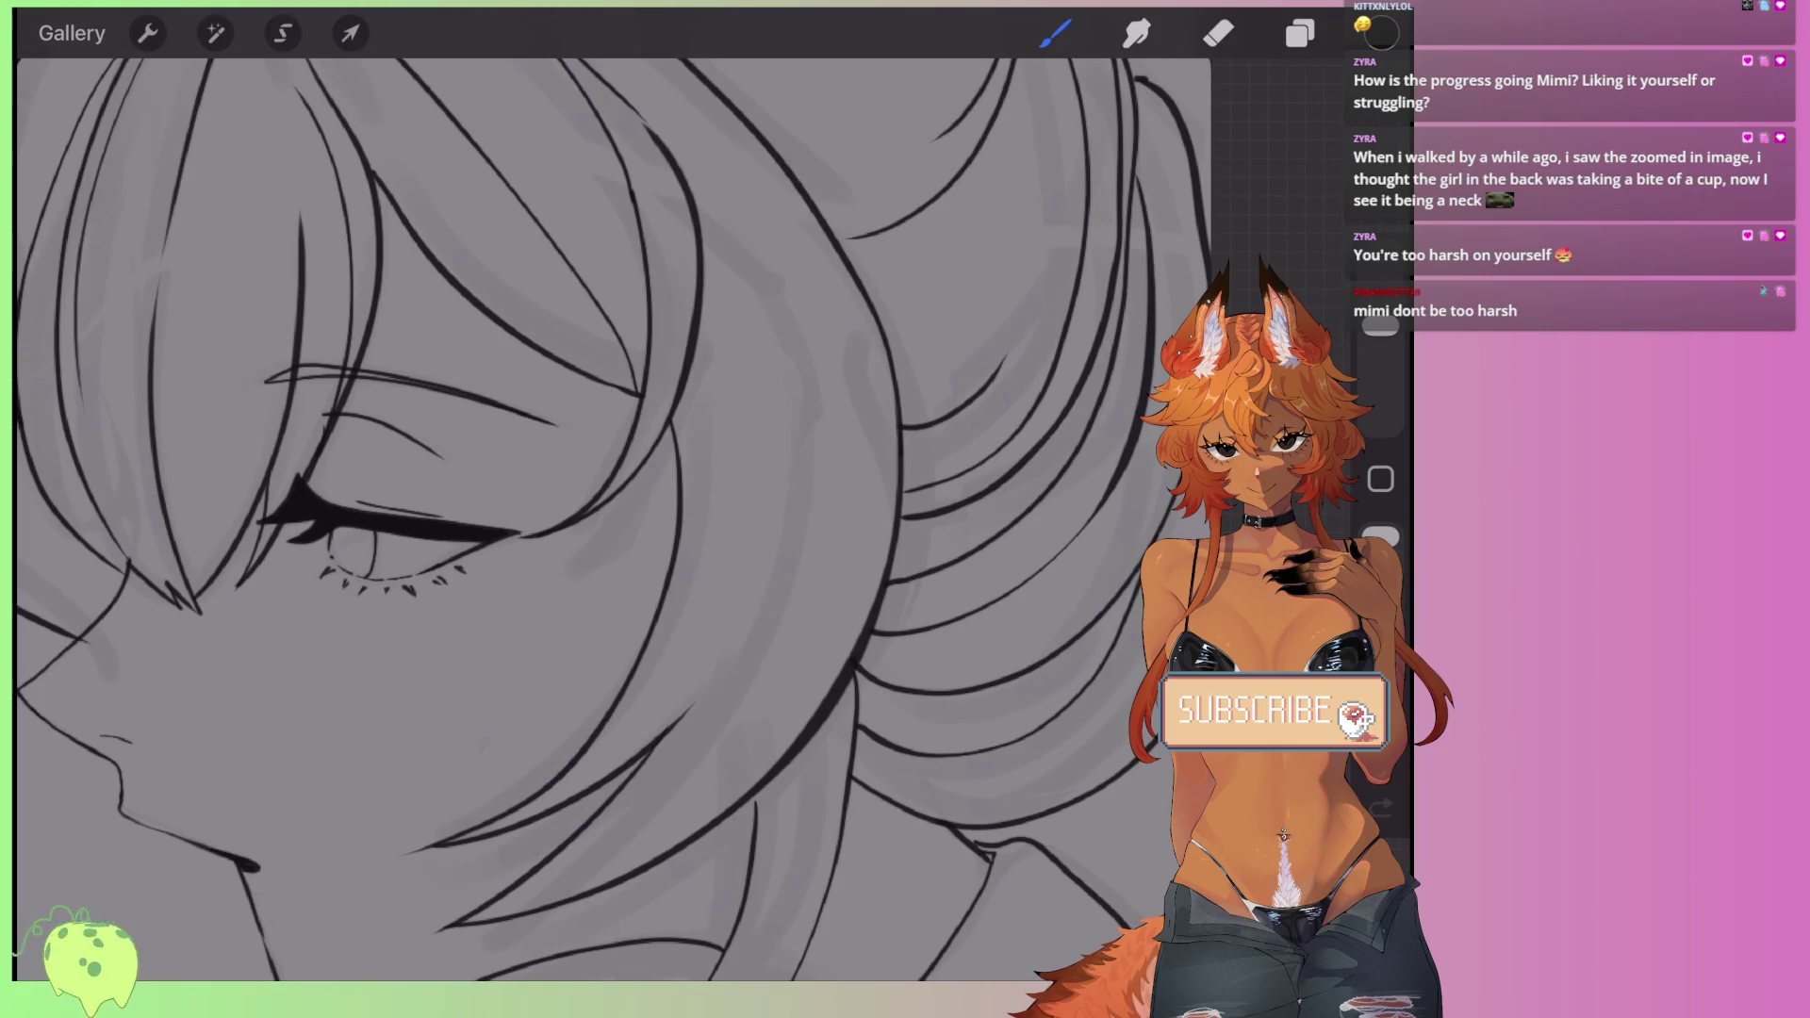
scroll(612, 518, down, 5)
scroll(613, 519, up, 5)
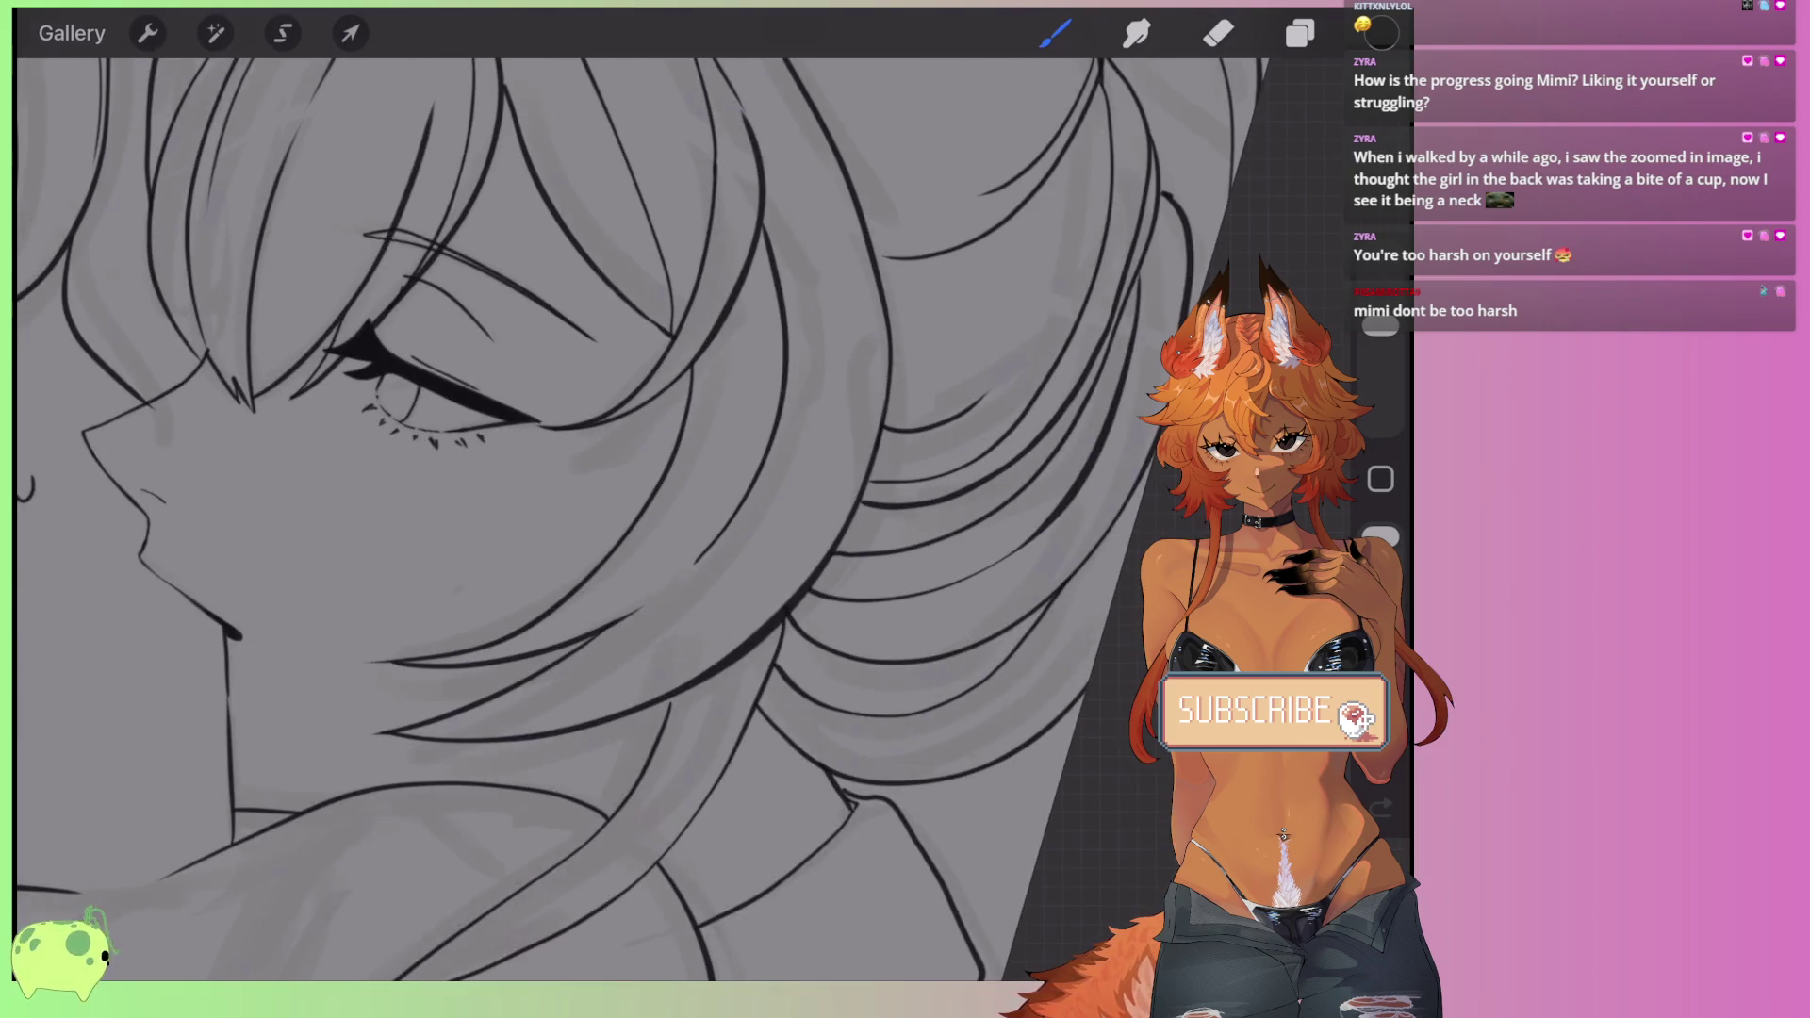
scroll(603, 518, down, 5)
scroll(603, 518, up, 3)
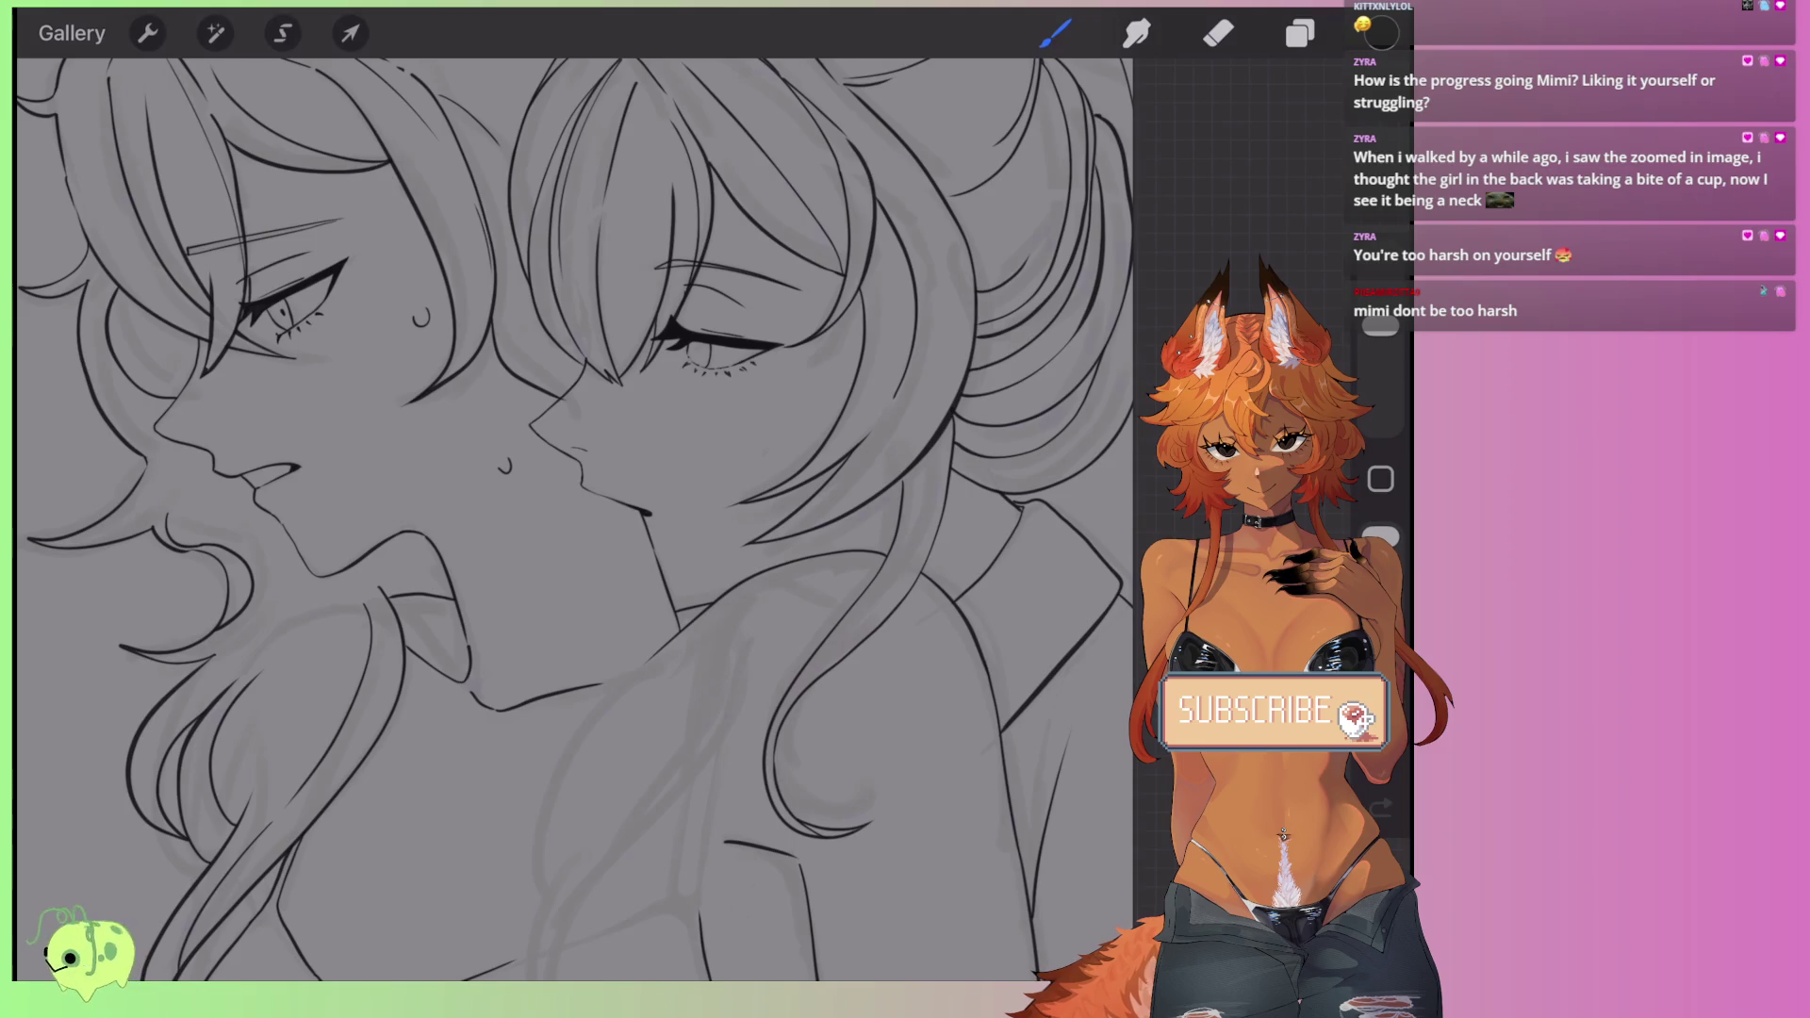
scroll(566, 518, down, 5)
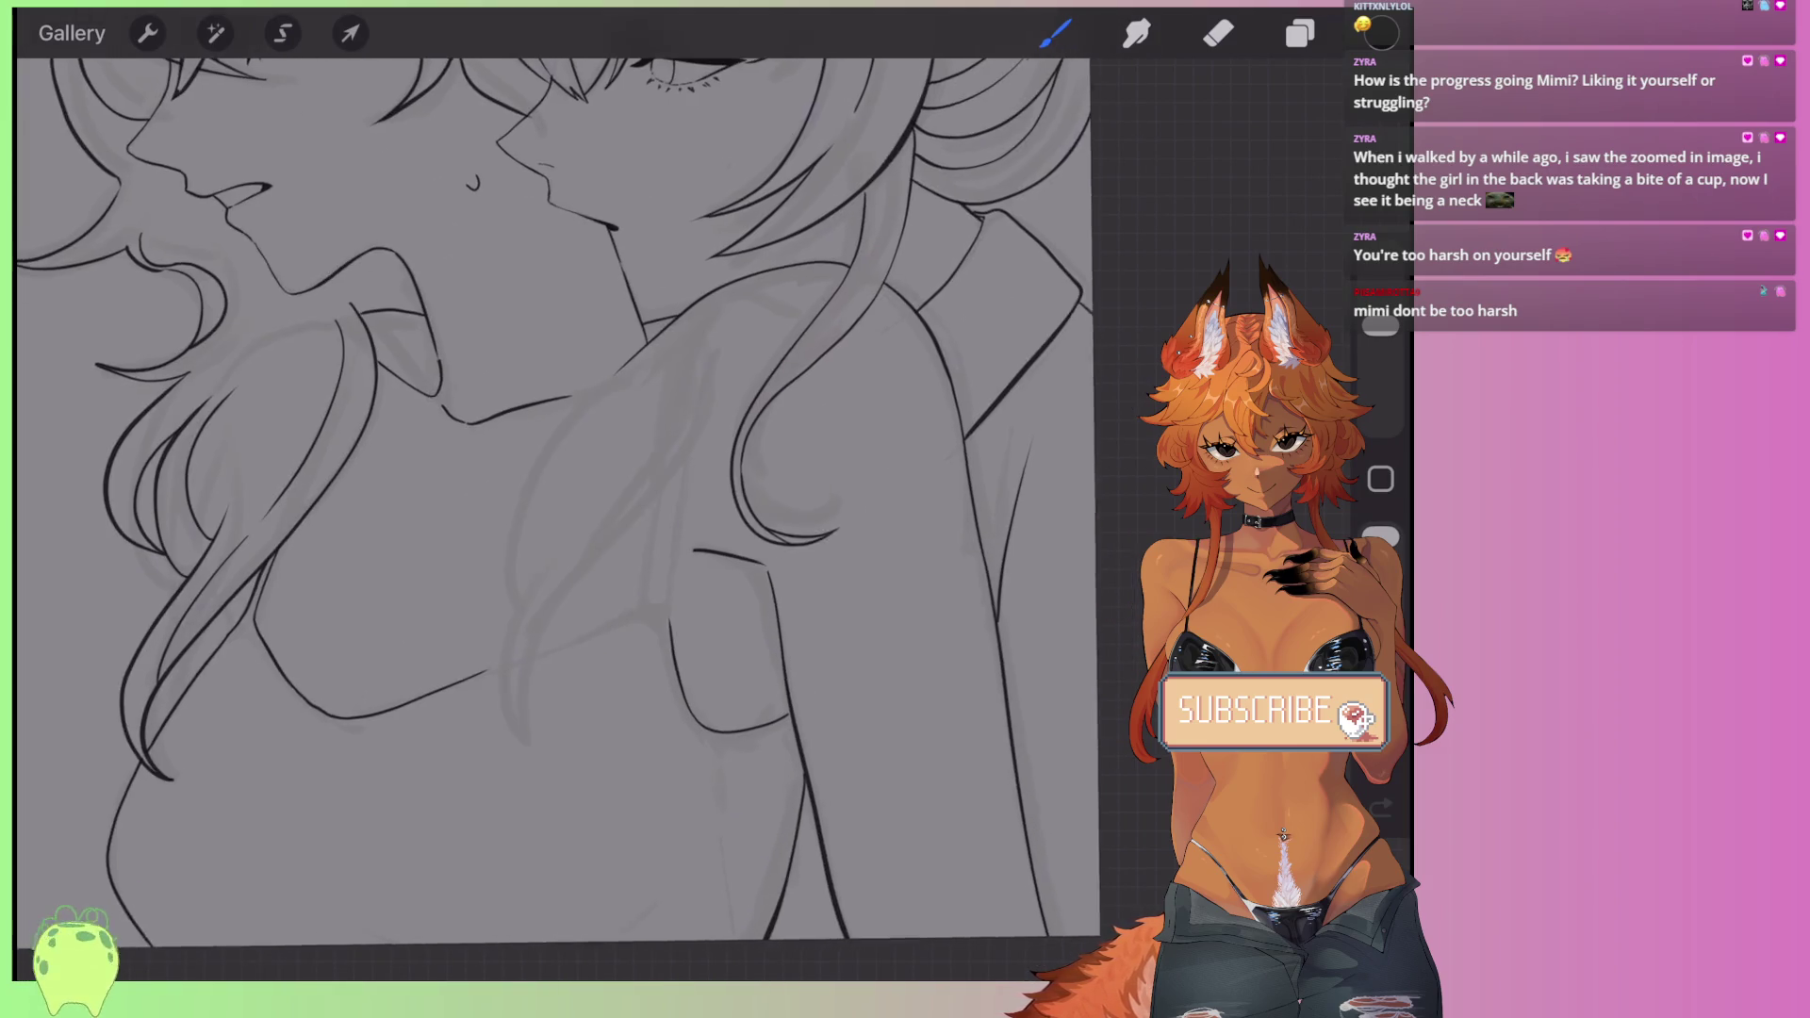
scroll(565, 518, up, 3)
scroll(565, 518, up, 2)
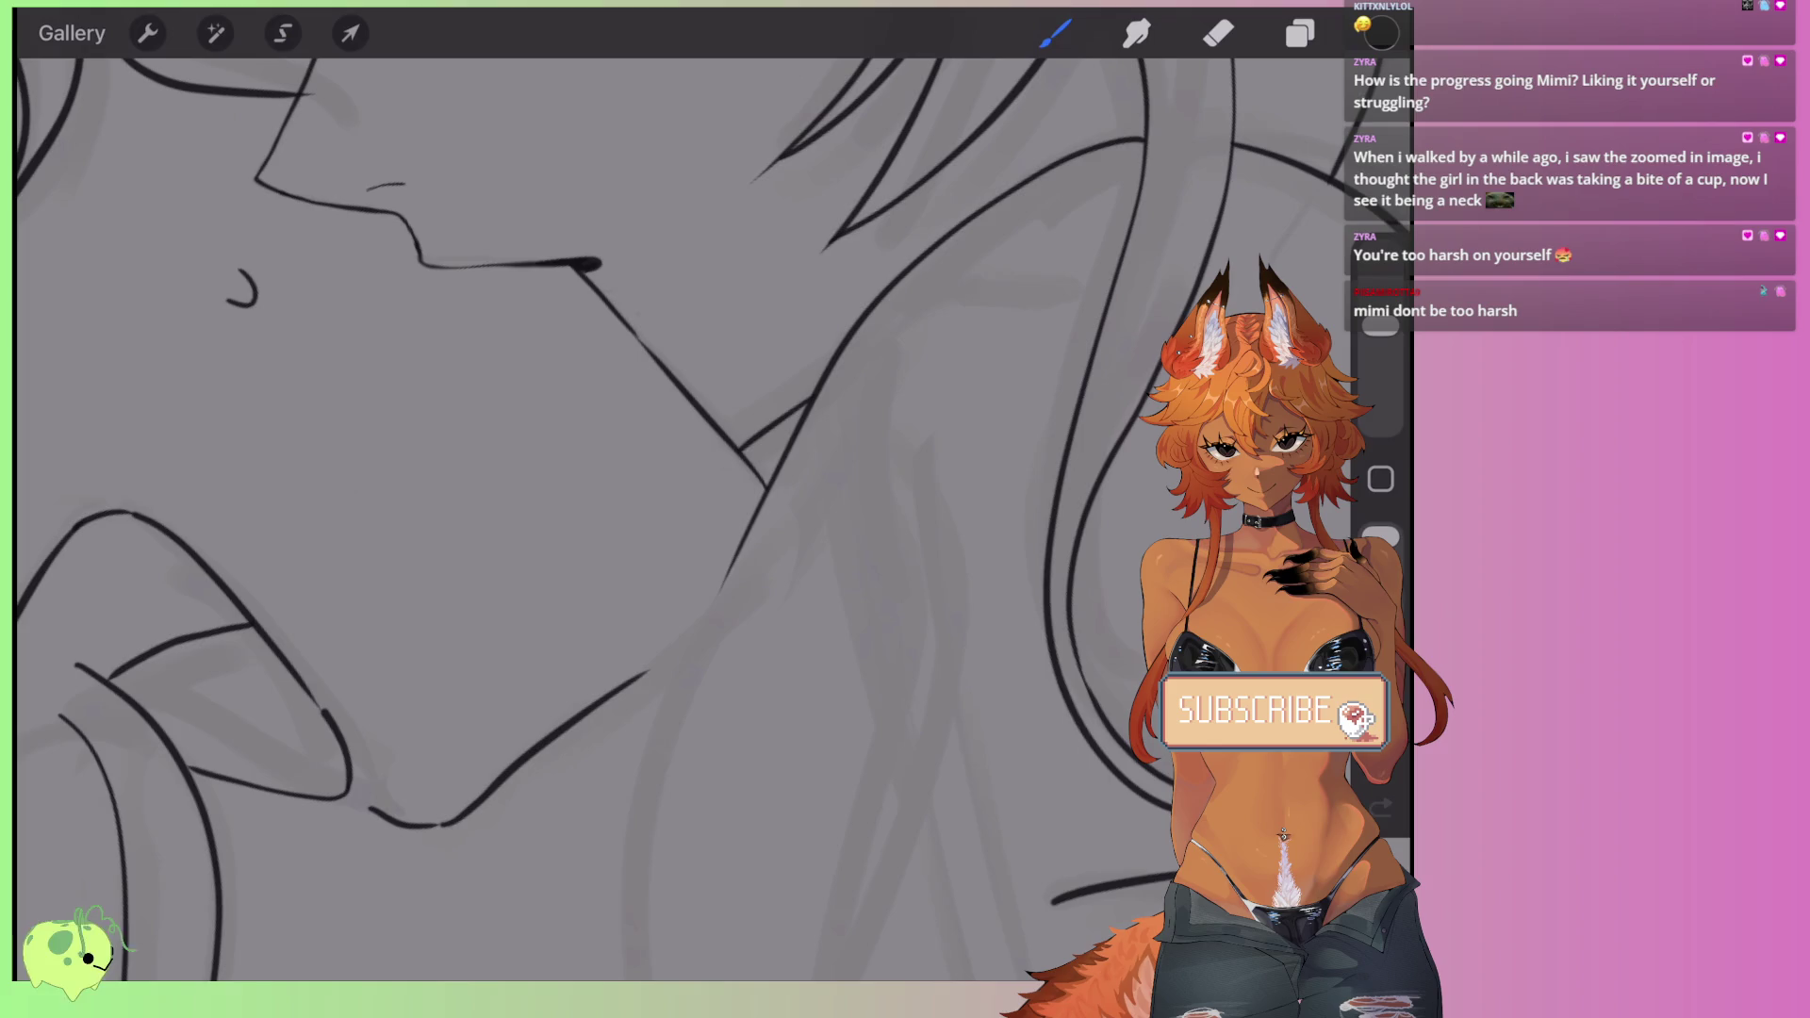
scroll(603, 519, down, 4)
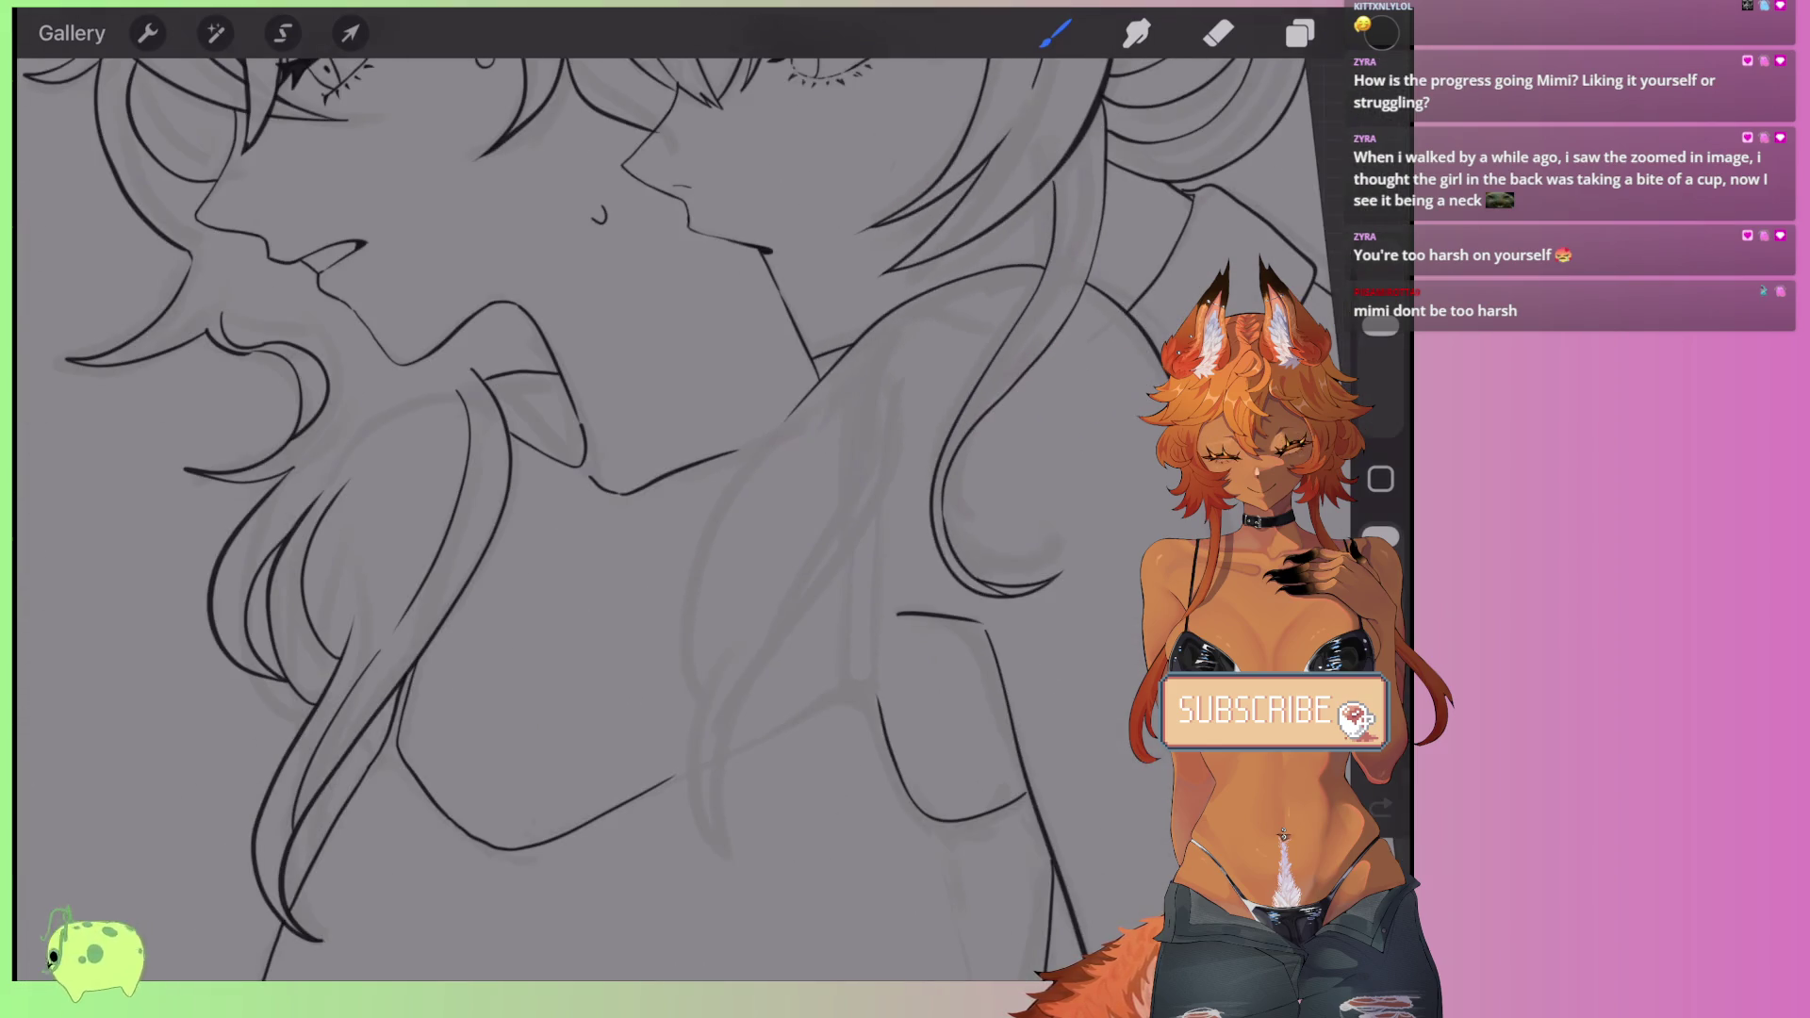
scroll(603, 519, down, 1)
scroll(603, 472, down, 2)
scroll(603, 471, up, 2)
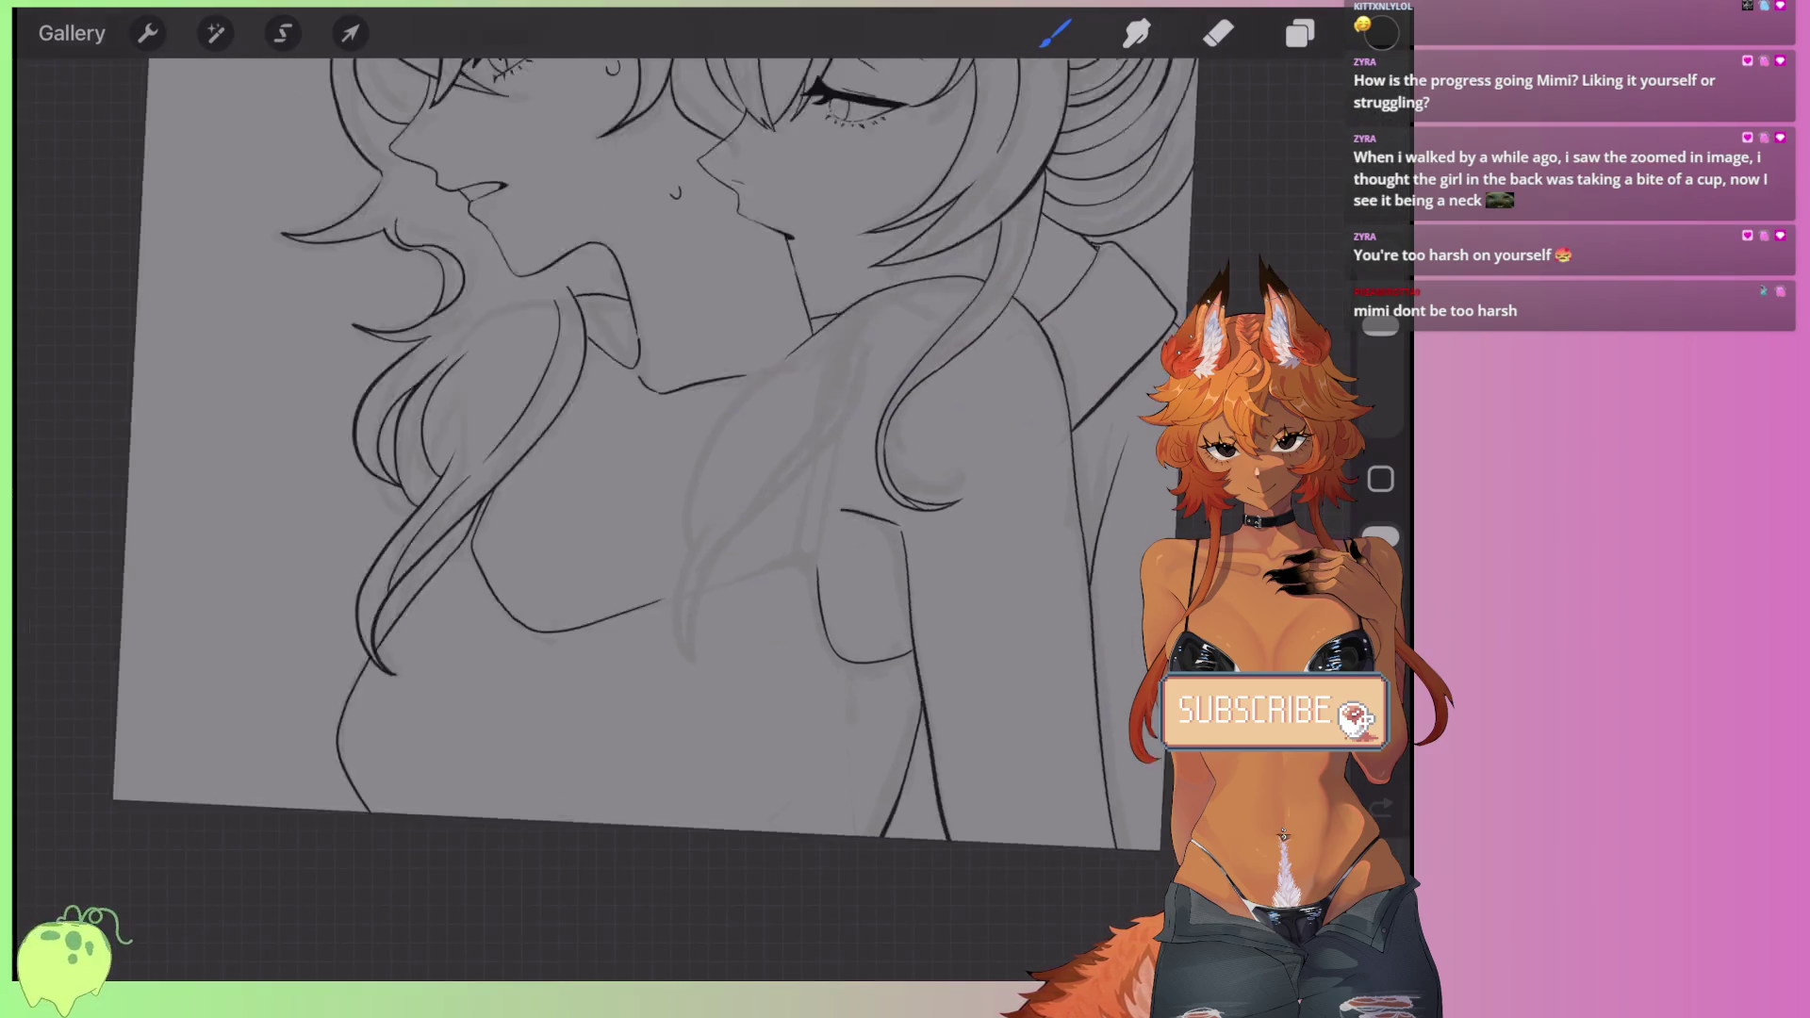
scroll(604, 471, up, 3)
scroll(604, 471, up, 3)
scroll(604, 518, up, 2)
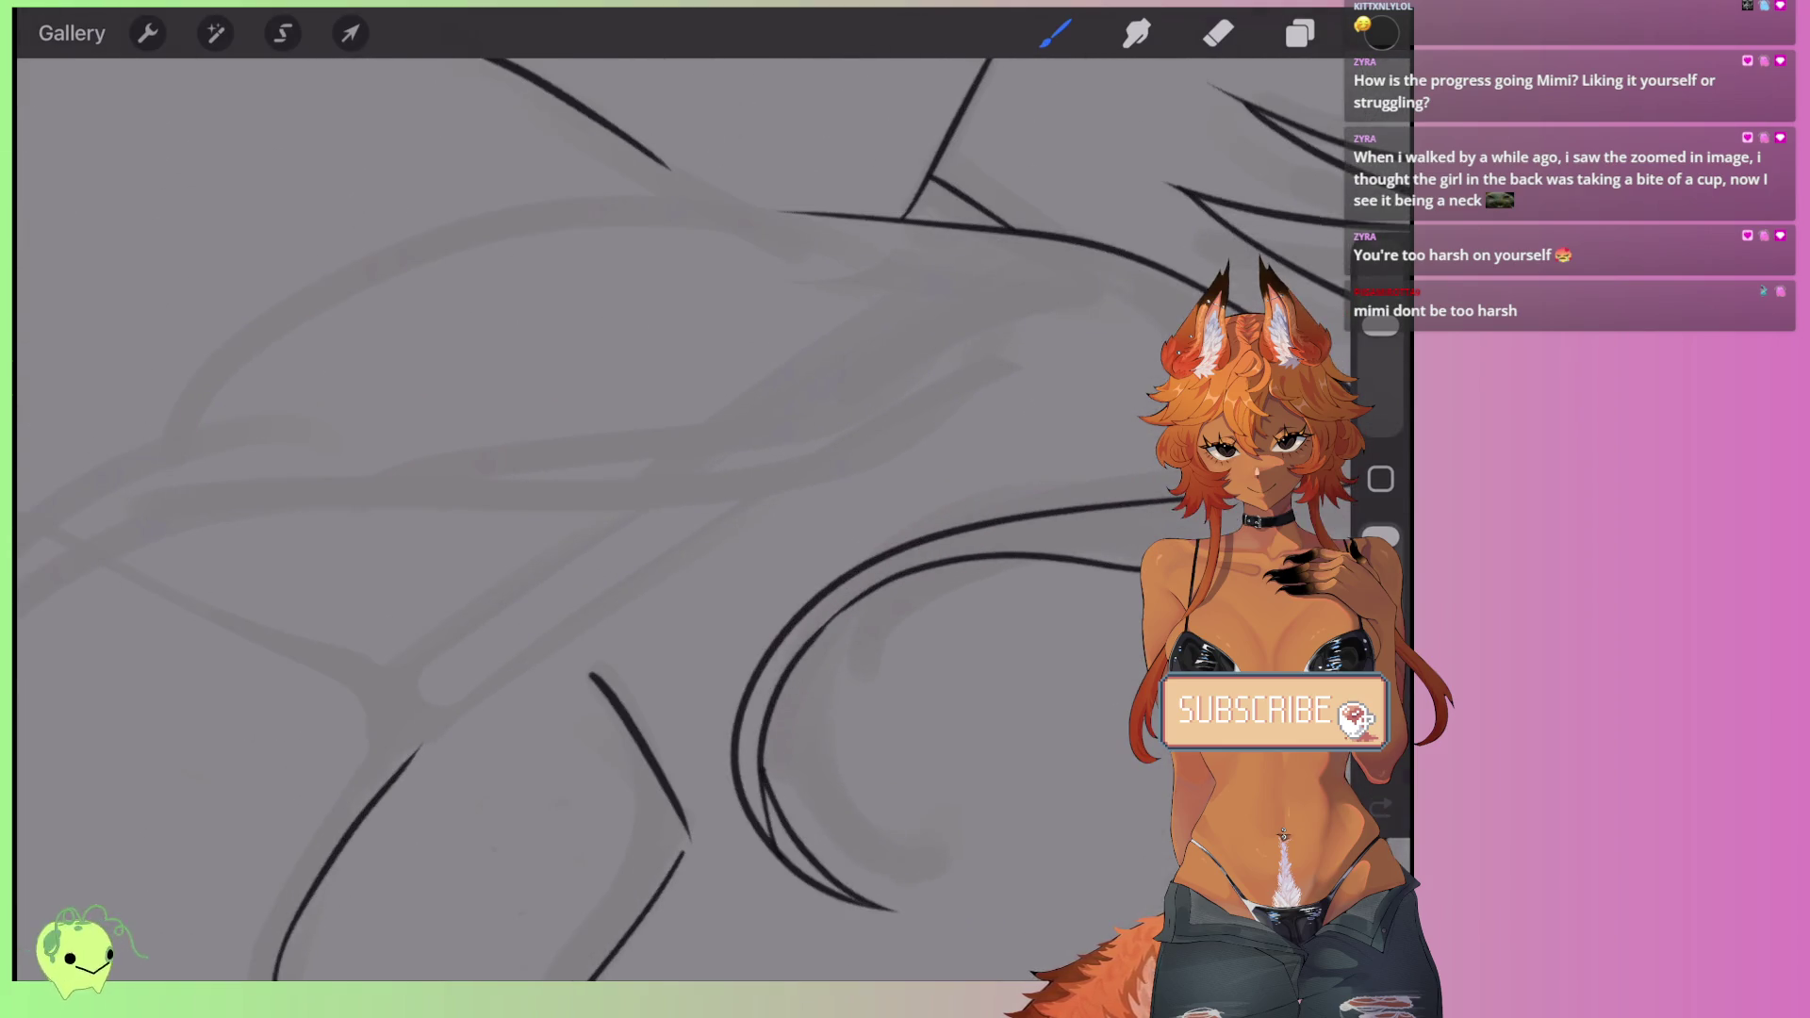
mouse_move(1084, 250)
mouse_down()
mouse_move(472, 688)
mouse_move(910, 358)
mouse_up()
scroll(660, 471, down, 1)
key(ctrl+z)
scroll(660, 565, right, 2)
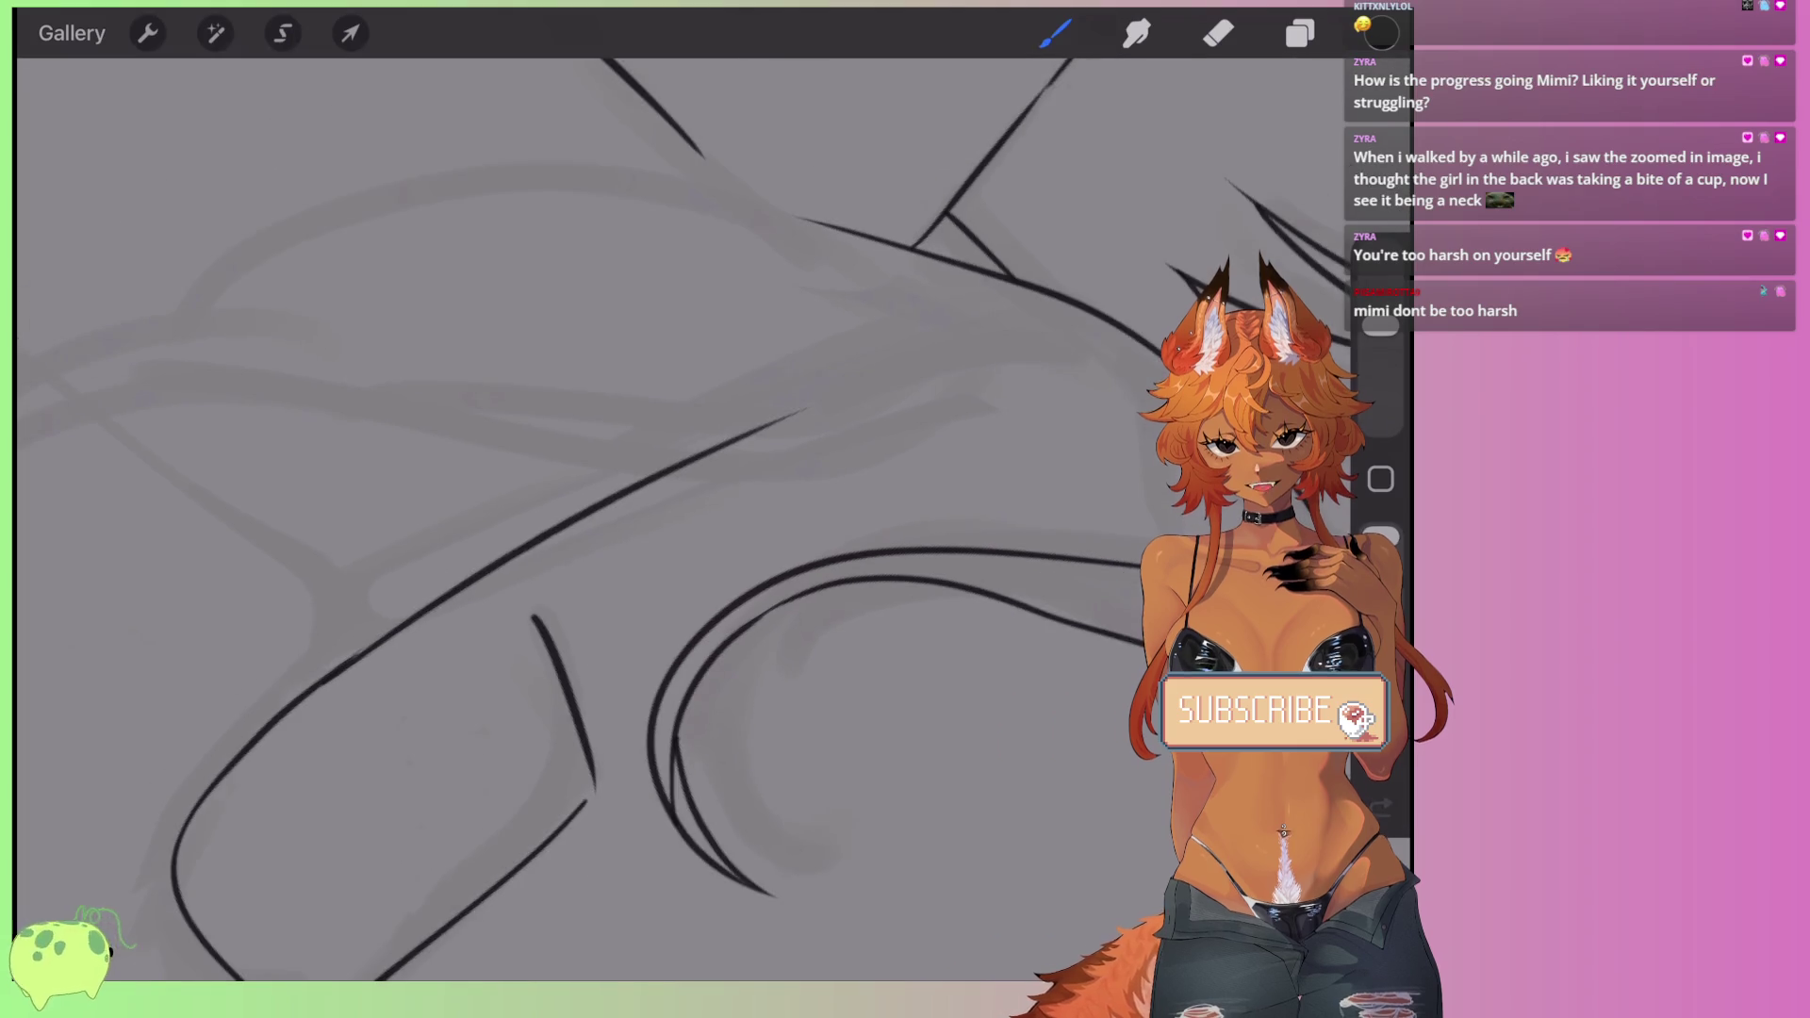
key(ctrl+z)
drag(348, 660, 1080, 295)
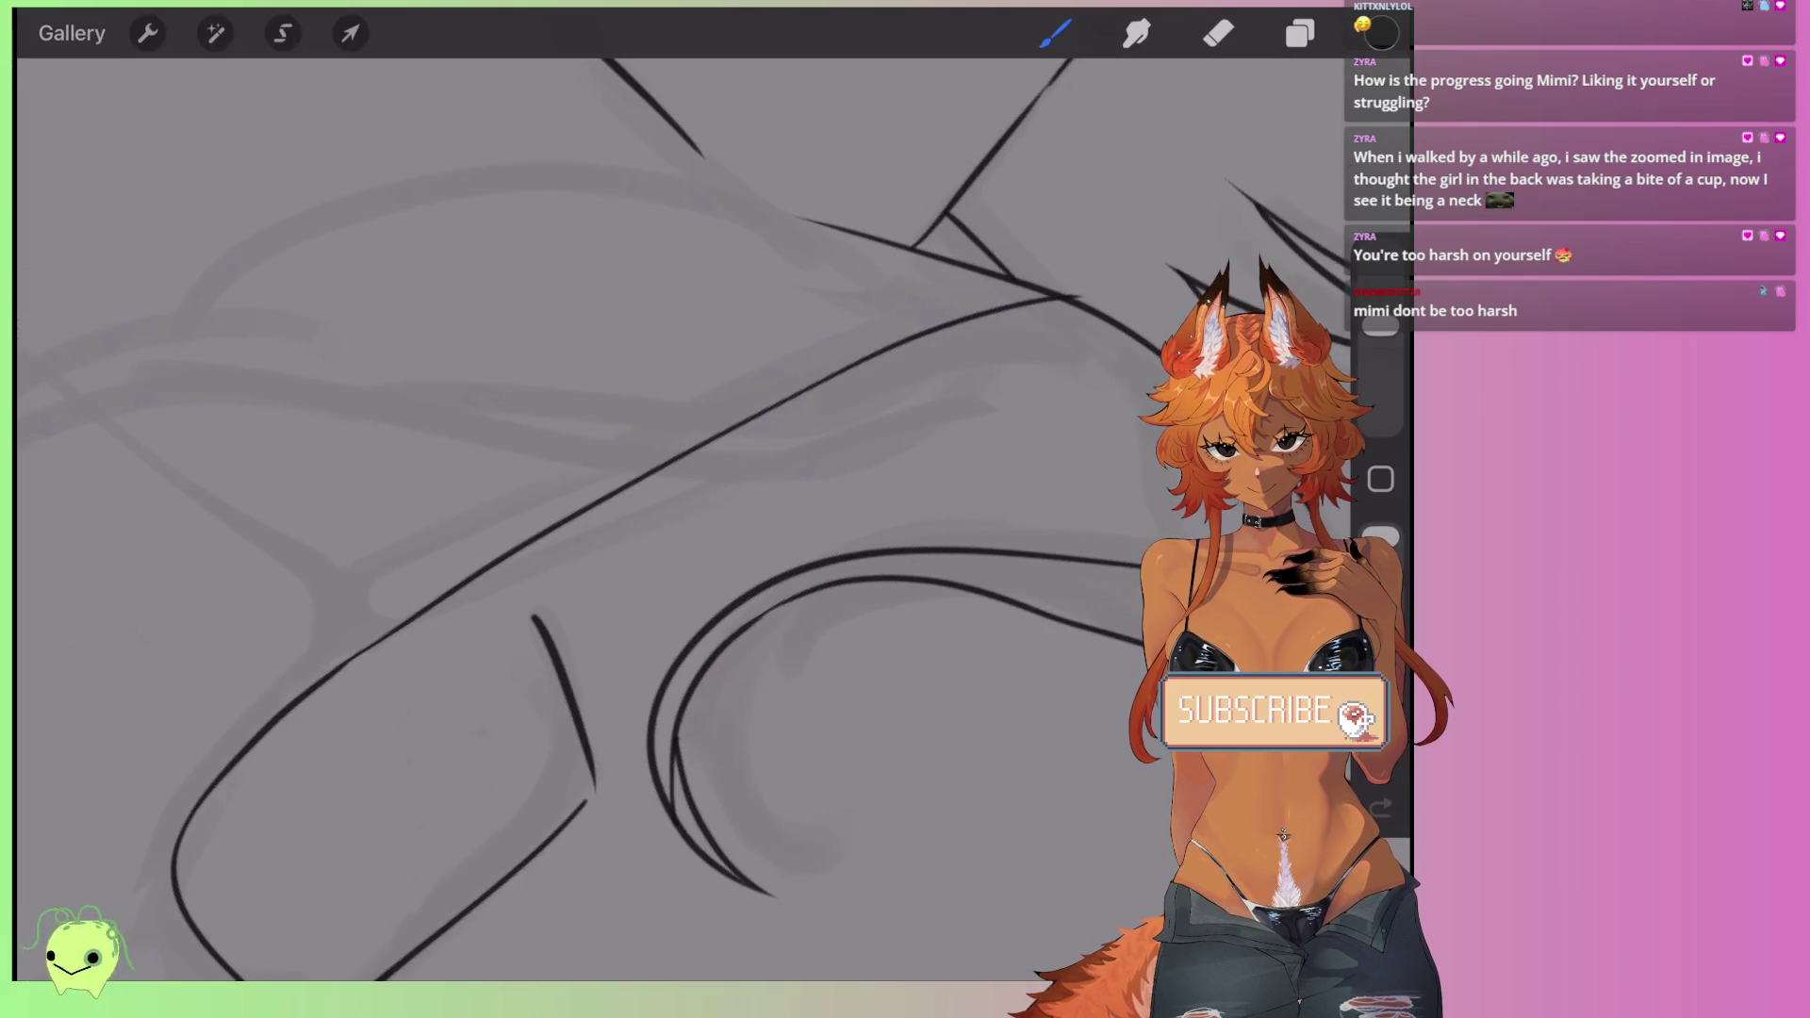
key(ctrl+z)
drag(311, 679, 1056, 300)
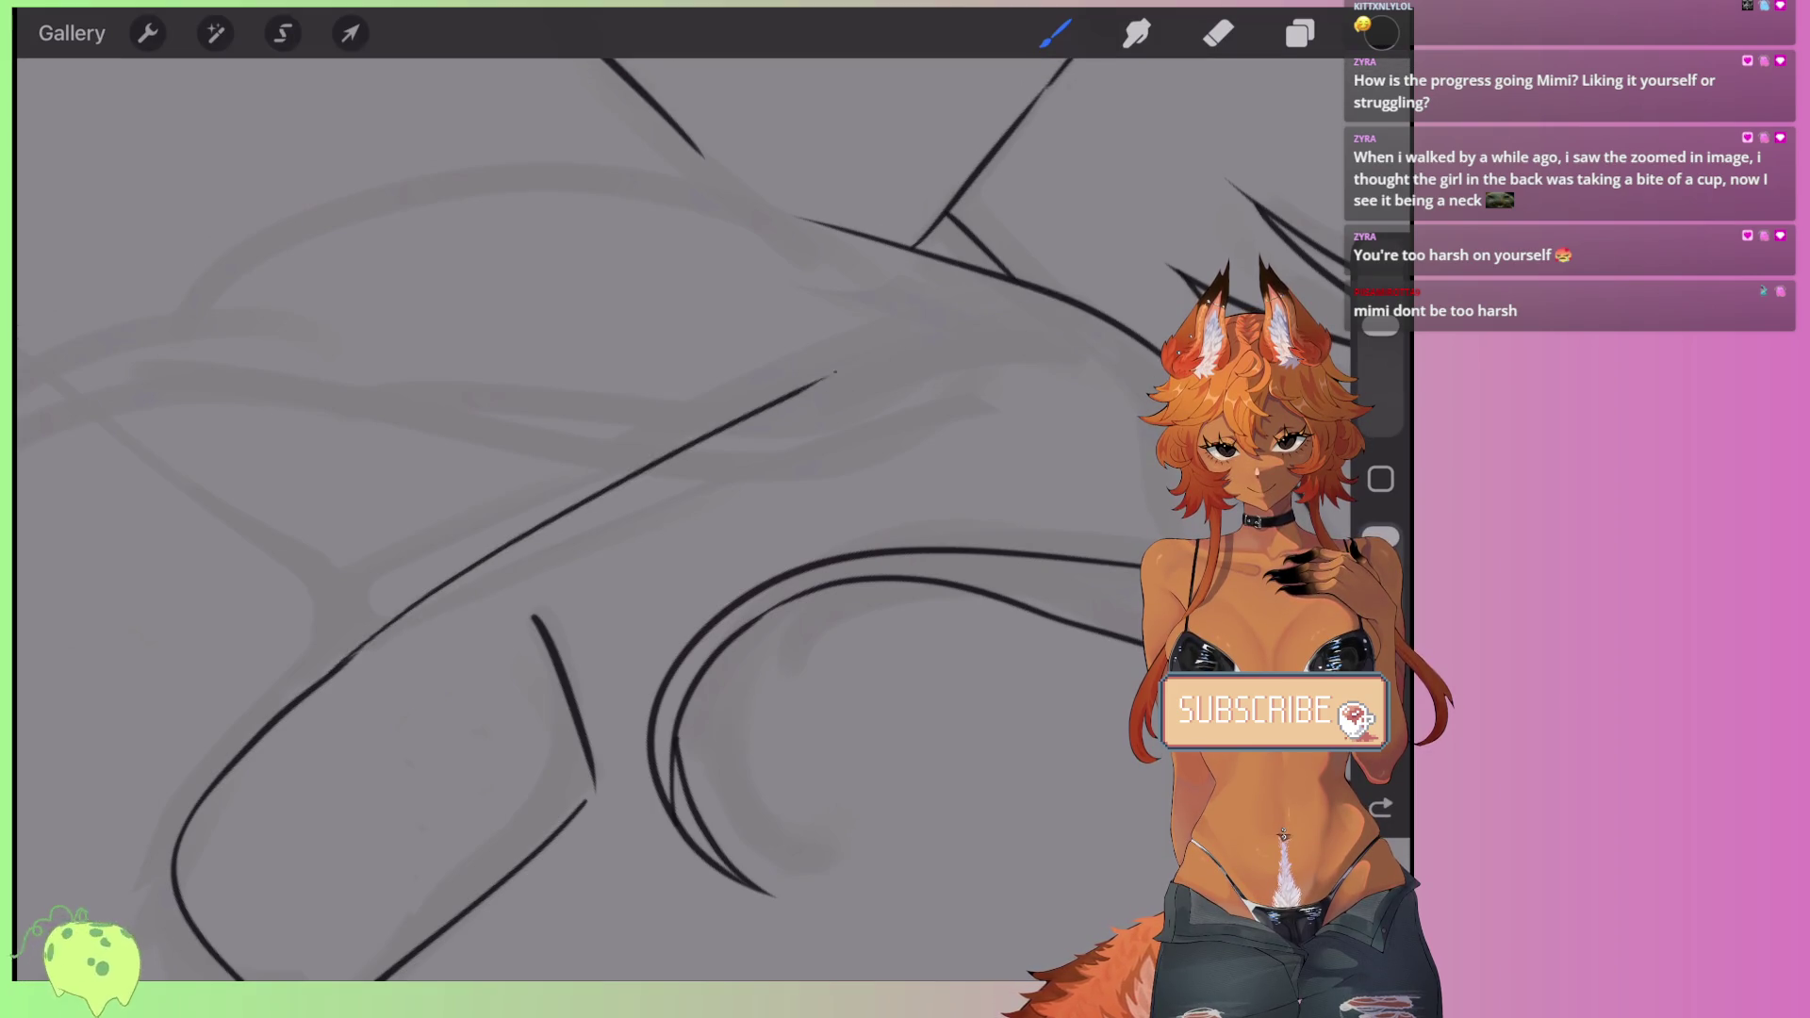
- Add a second diagonal line above the shoulder and redraw the collar as a longer line
drag(942, 276, 435, 520)
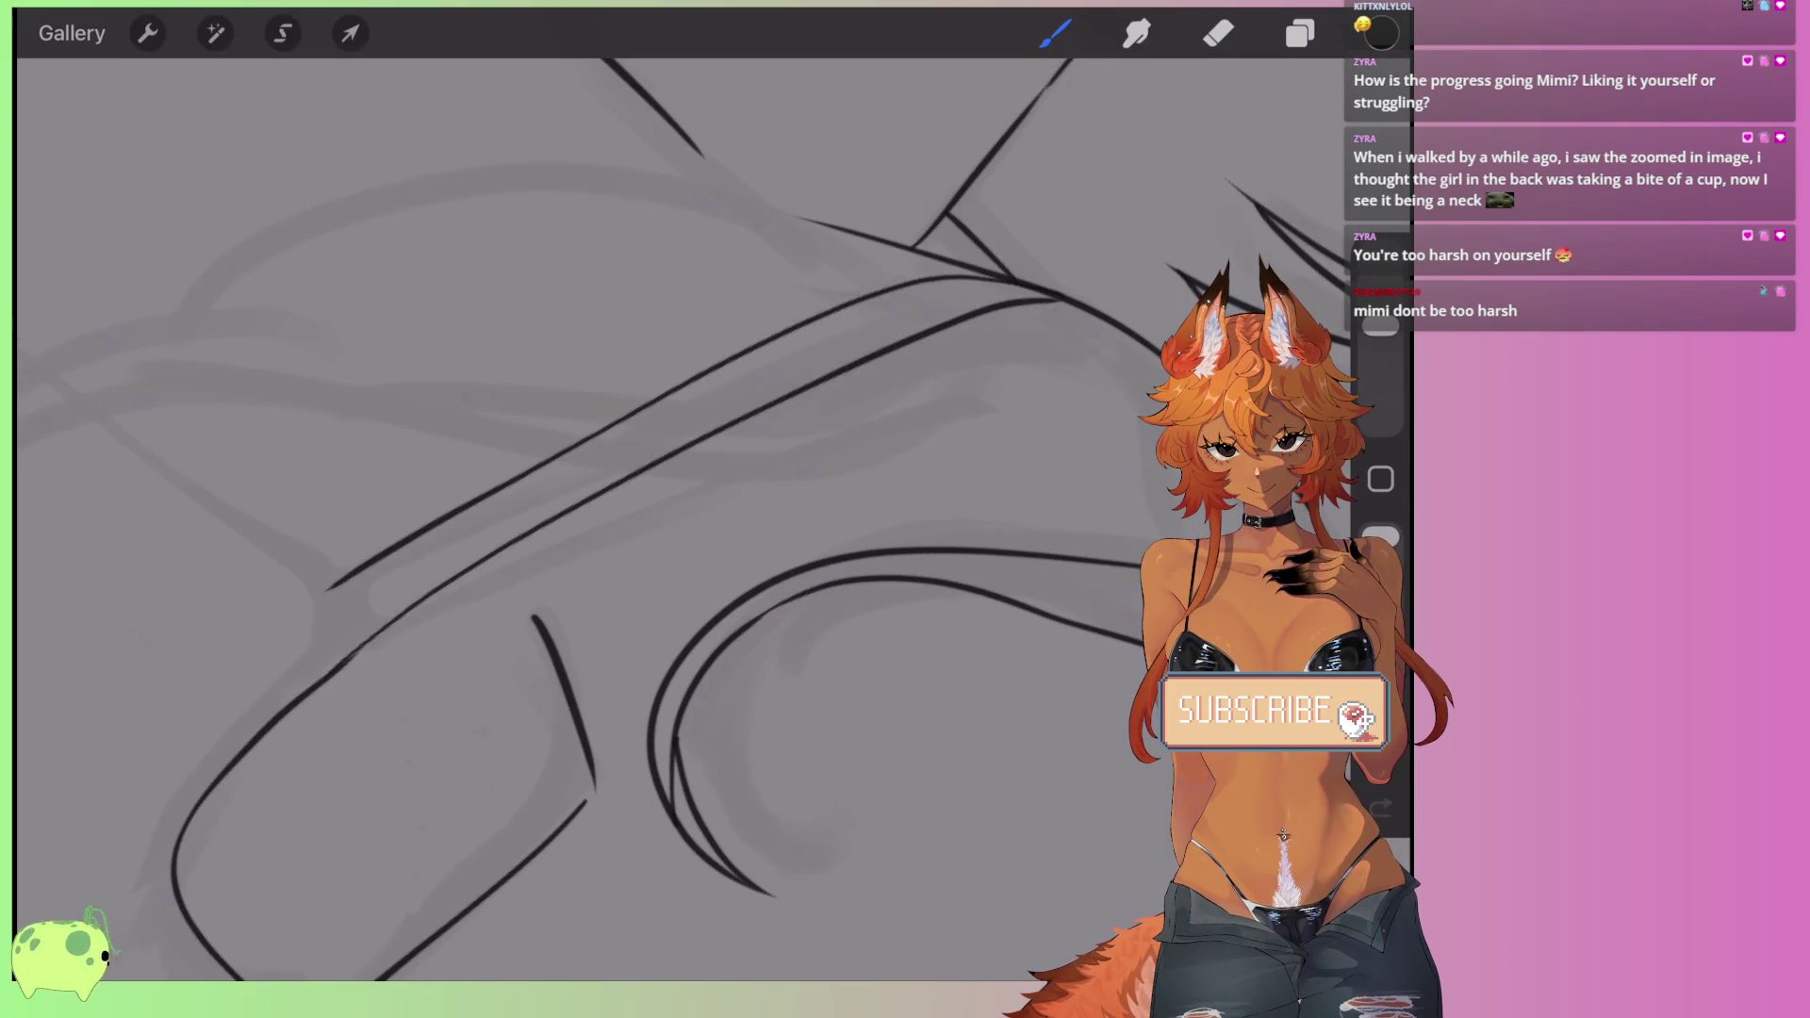
scroll(679, 519, up, 5)
drag(730, 596, 950, 509)
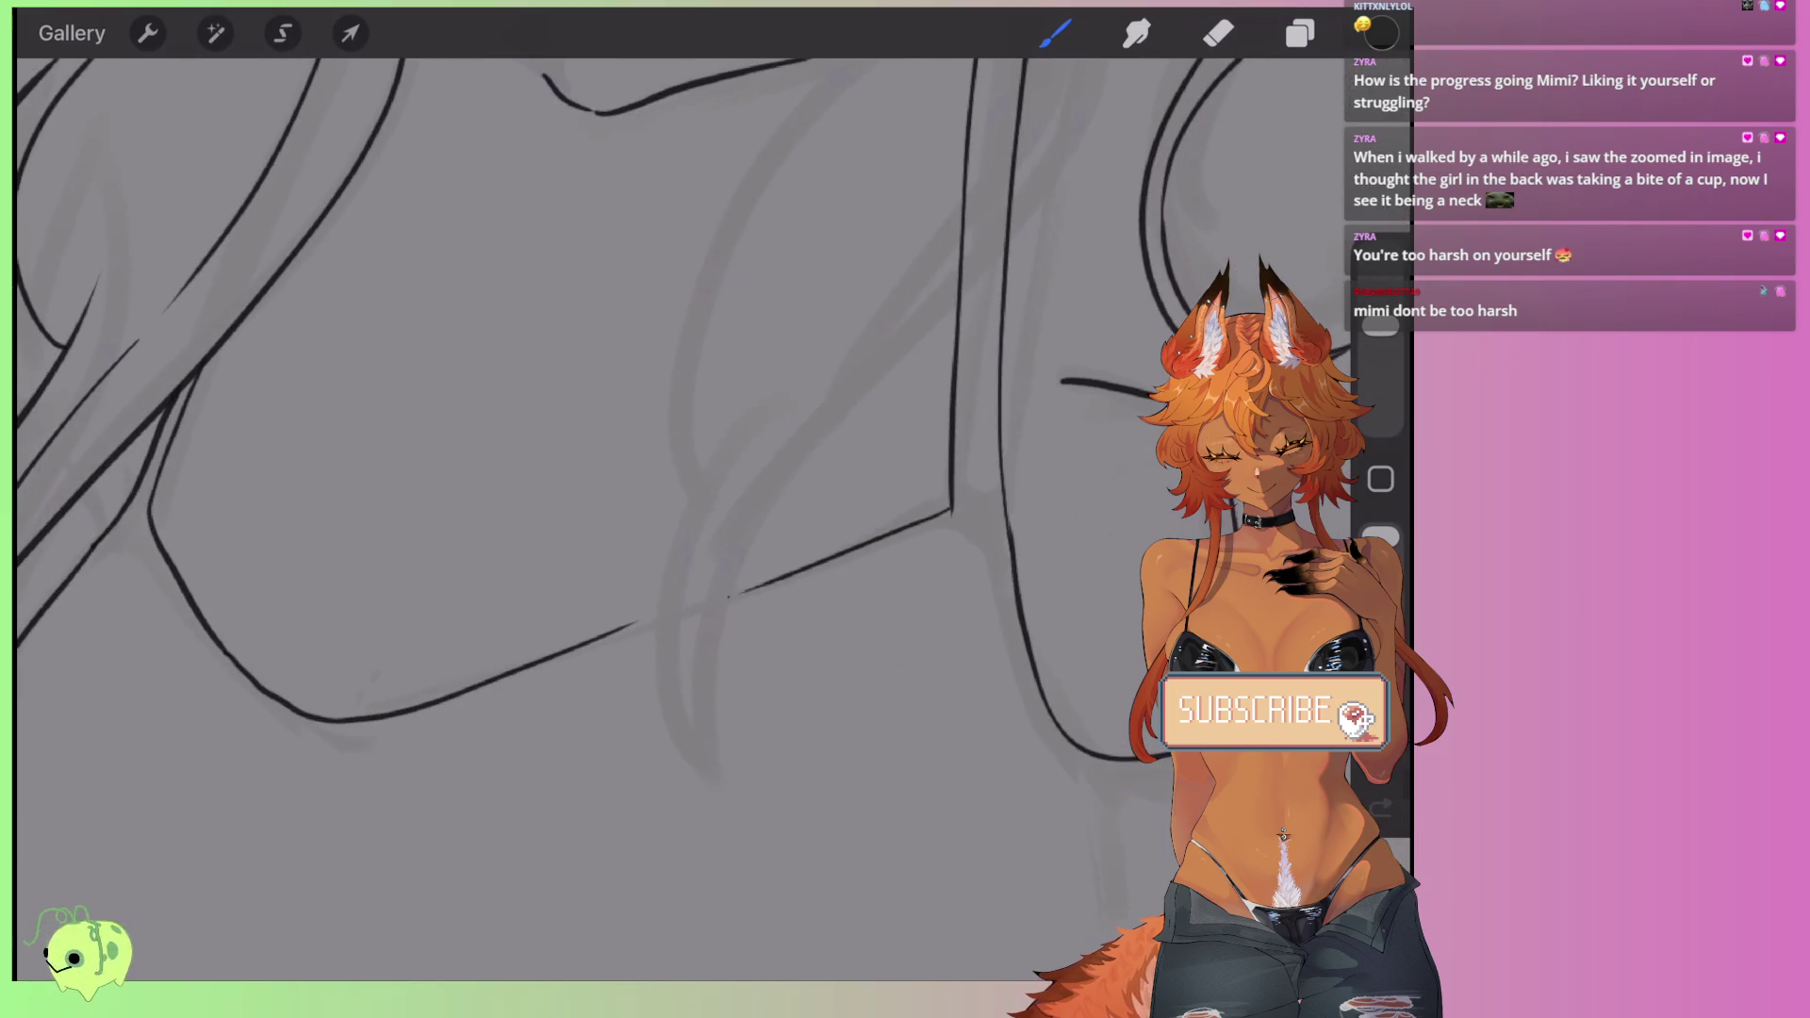
scroll(584, 471, up, 2)
key(ctrl+z)
drag(641, 697, 1070, 438)
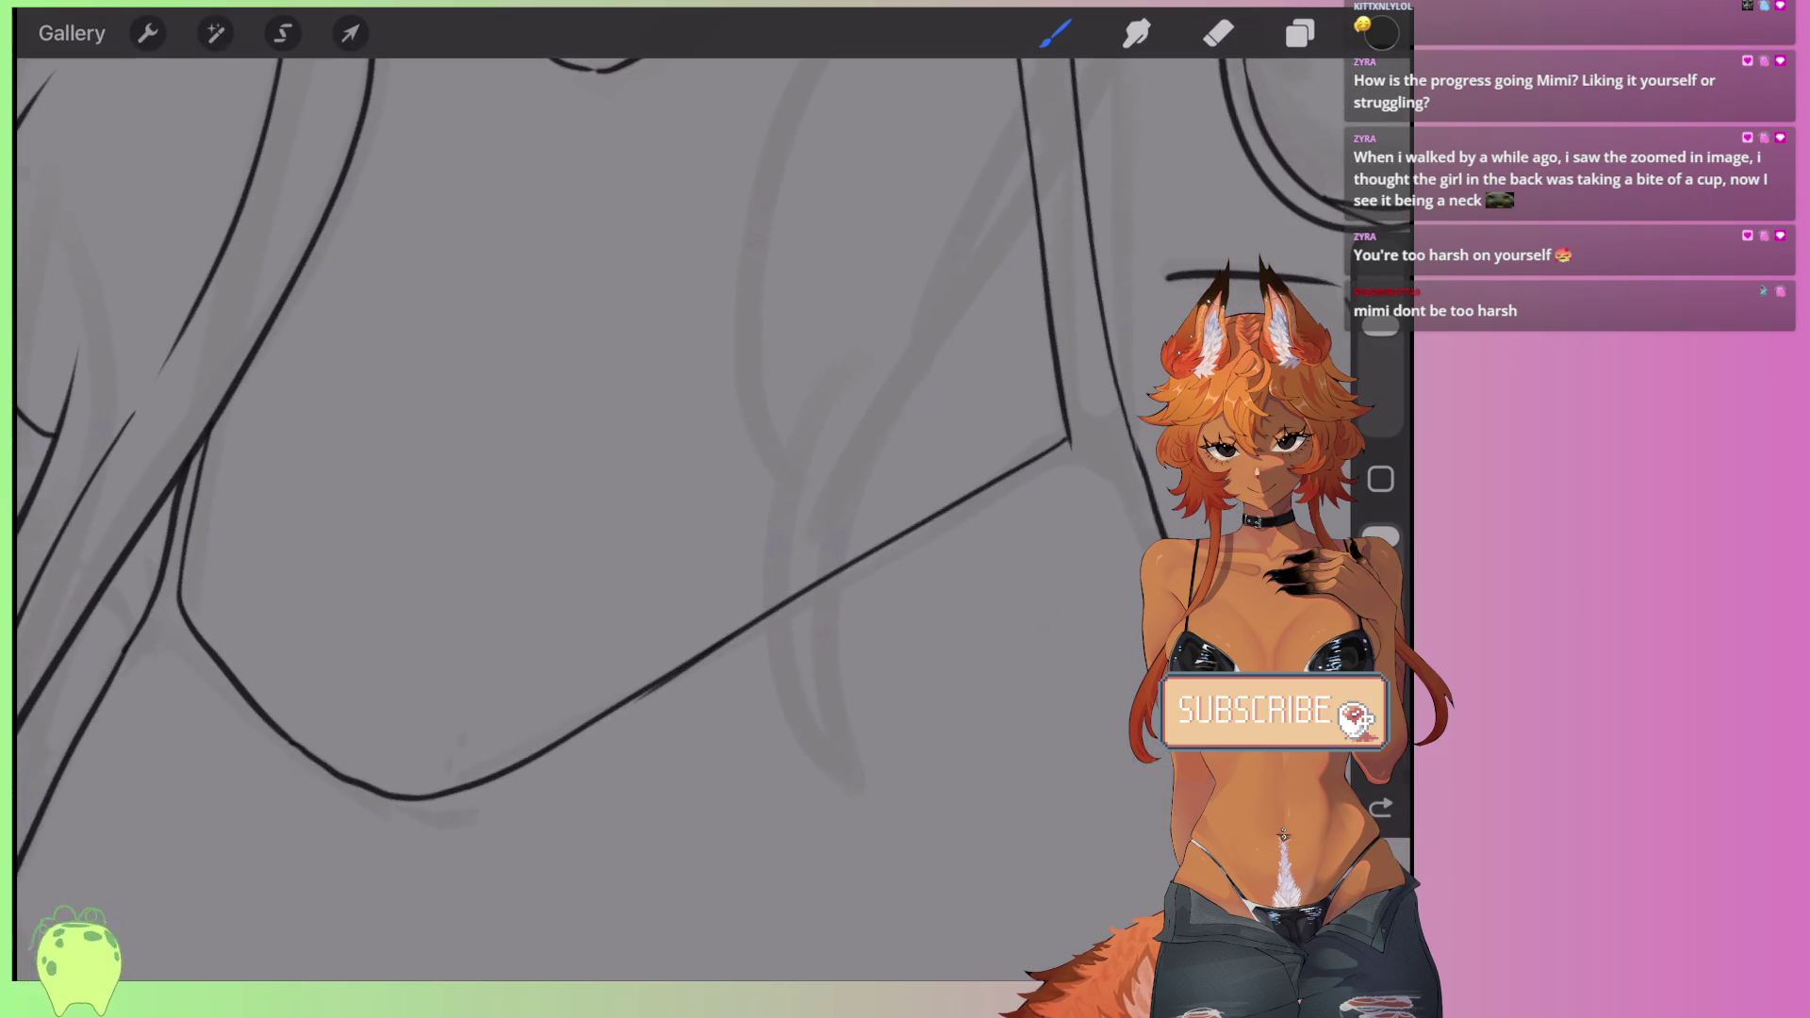
scroll(678, 472, down, 5)
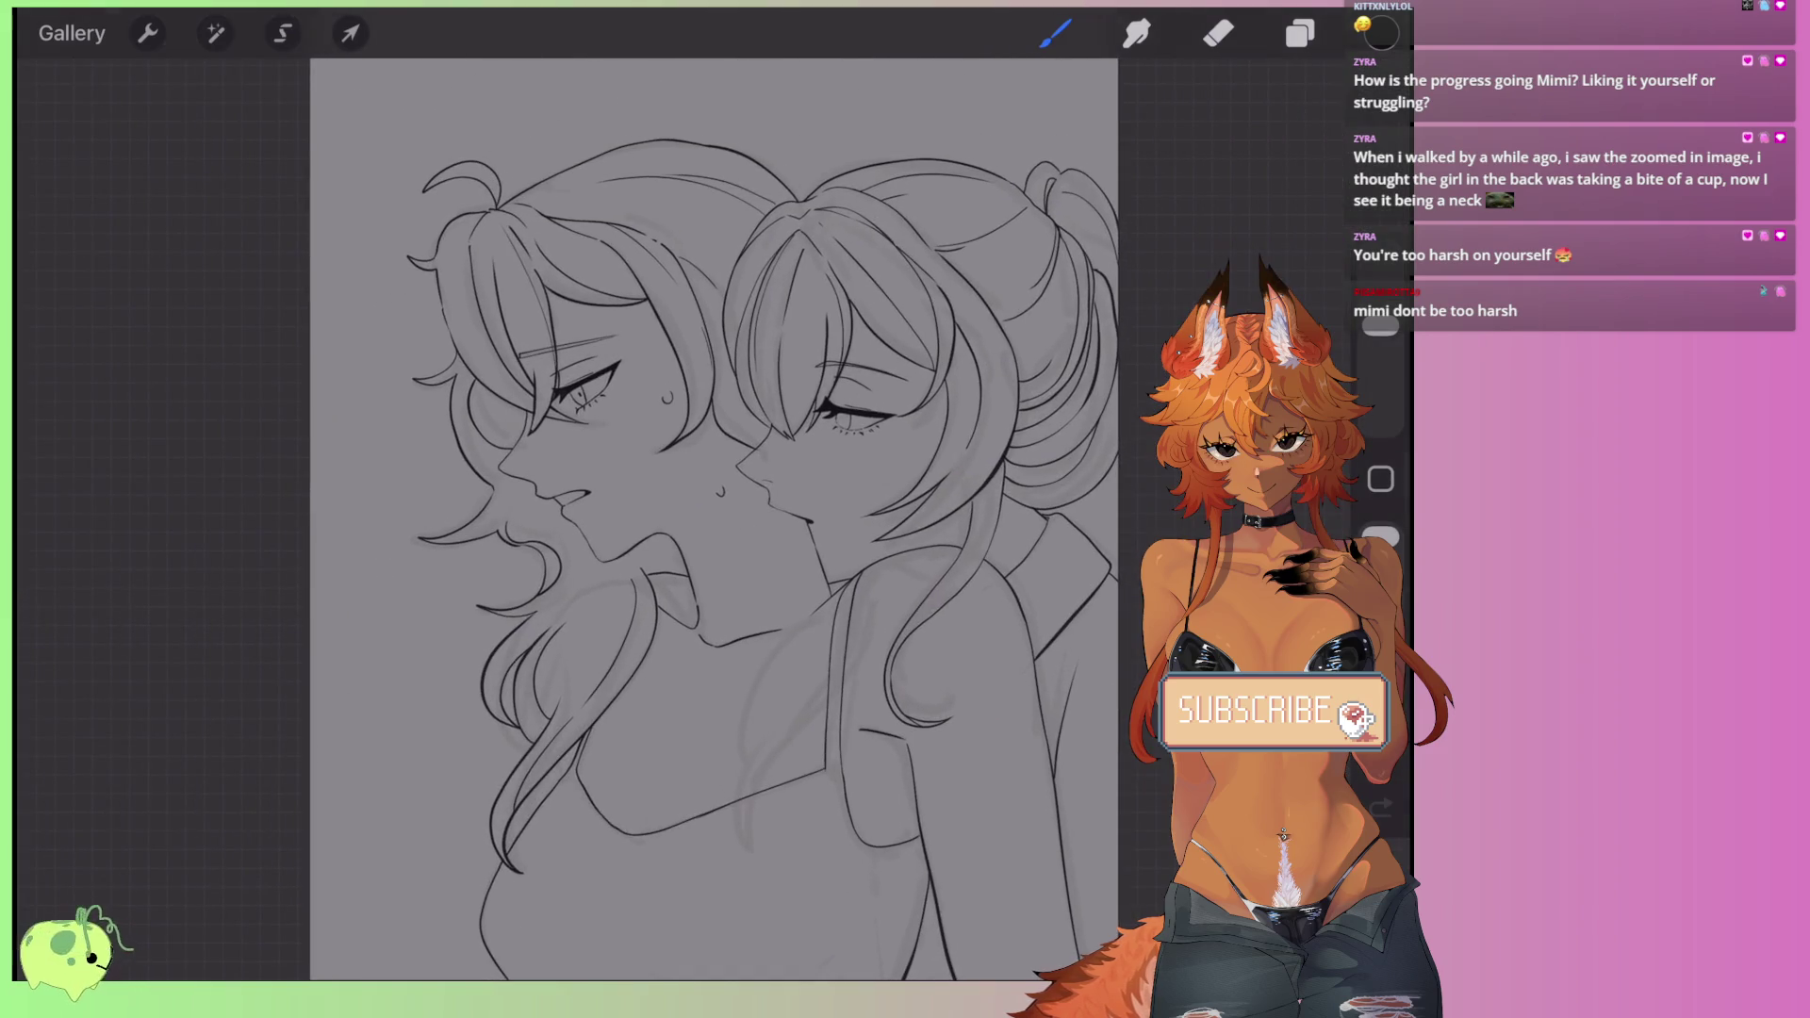
scroll(660, 612, up, 3)
scroll(660, 613, up, 2)
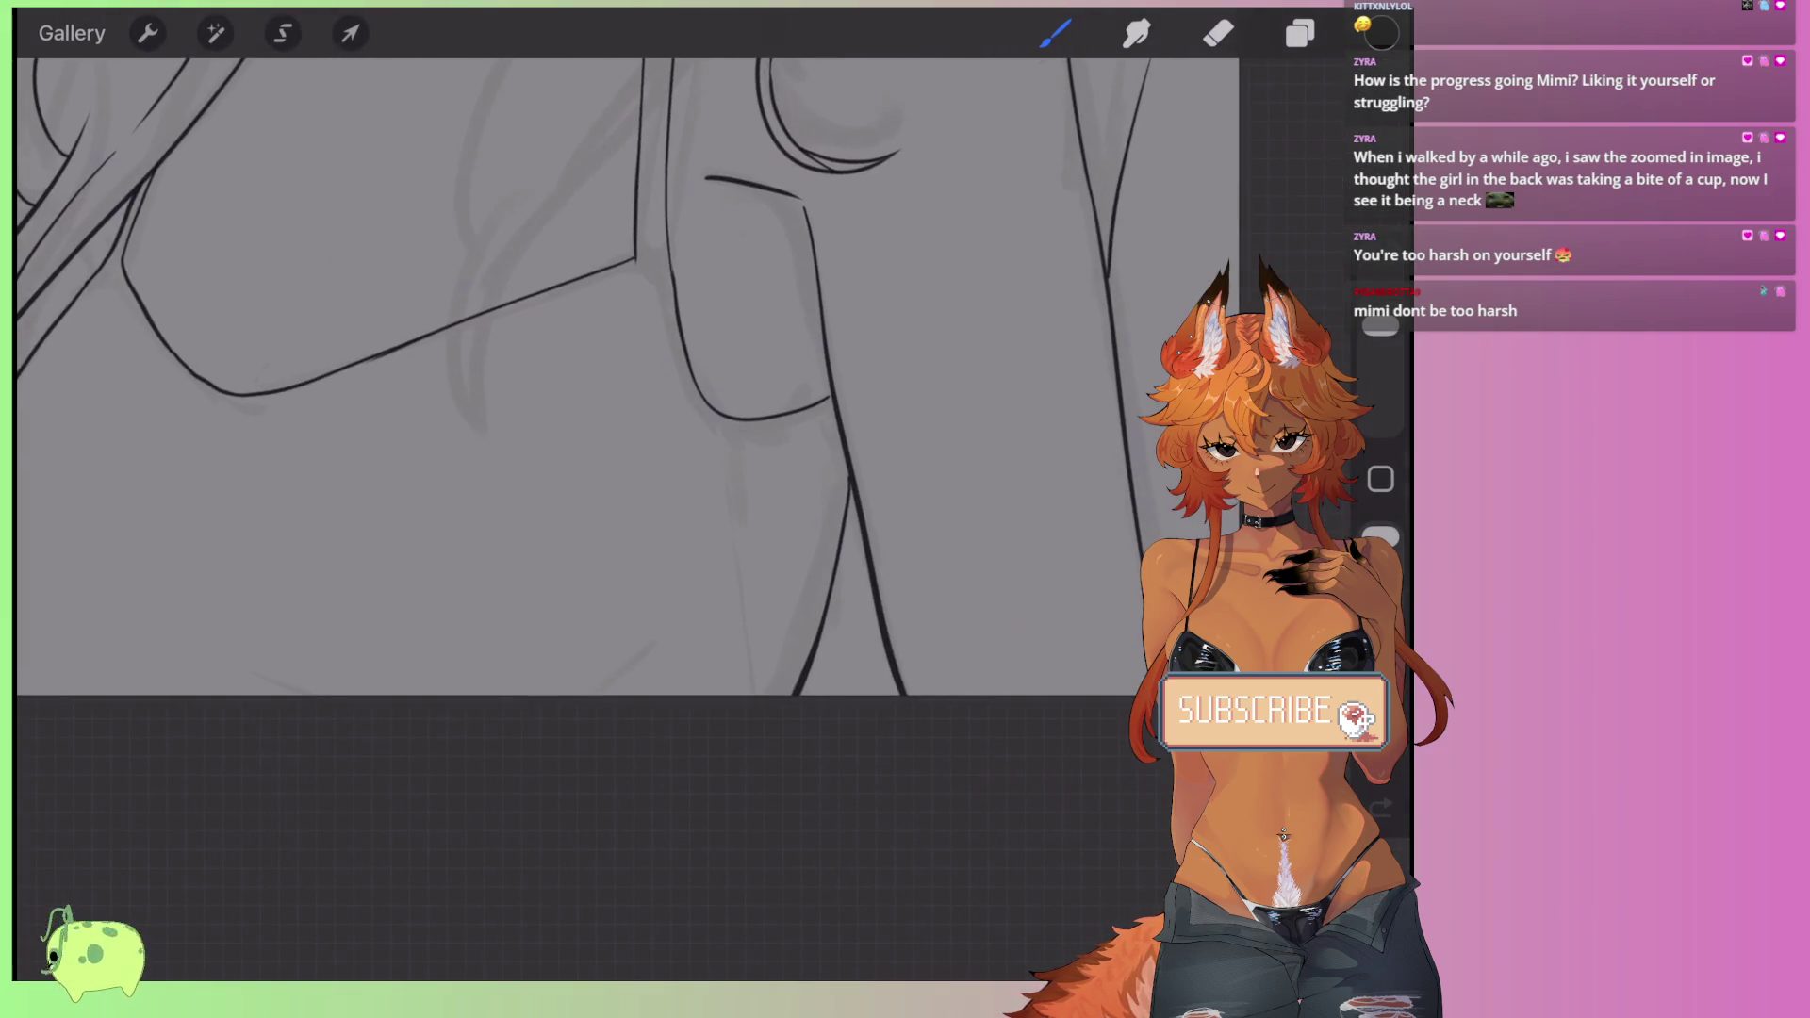
scroll(660, 406, down, 2)
scroll(660, 405, down, 3)
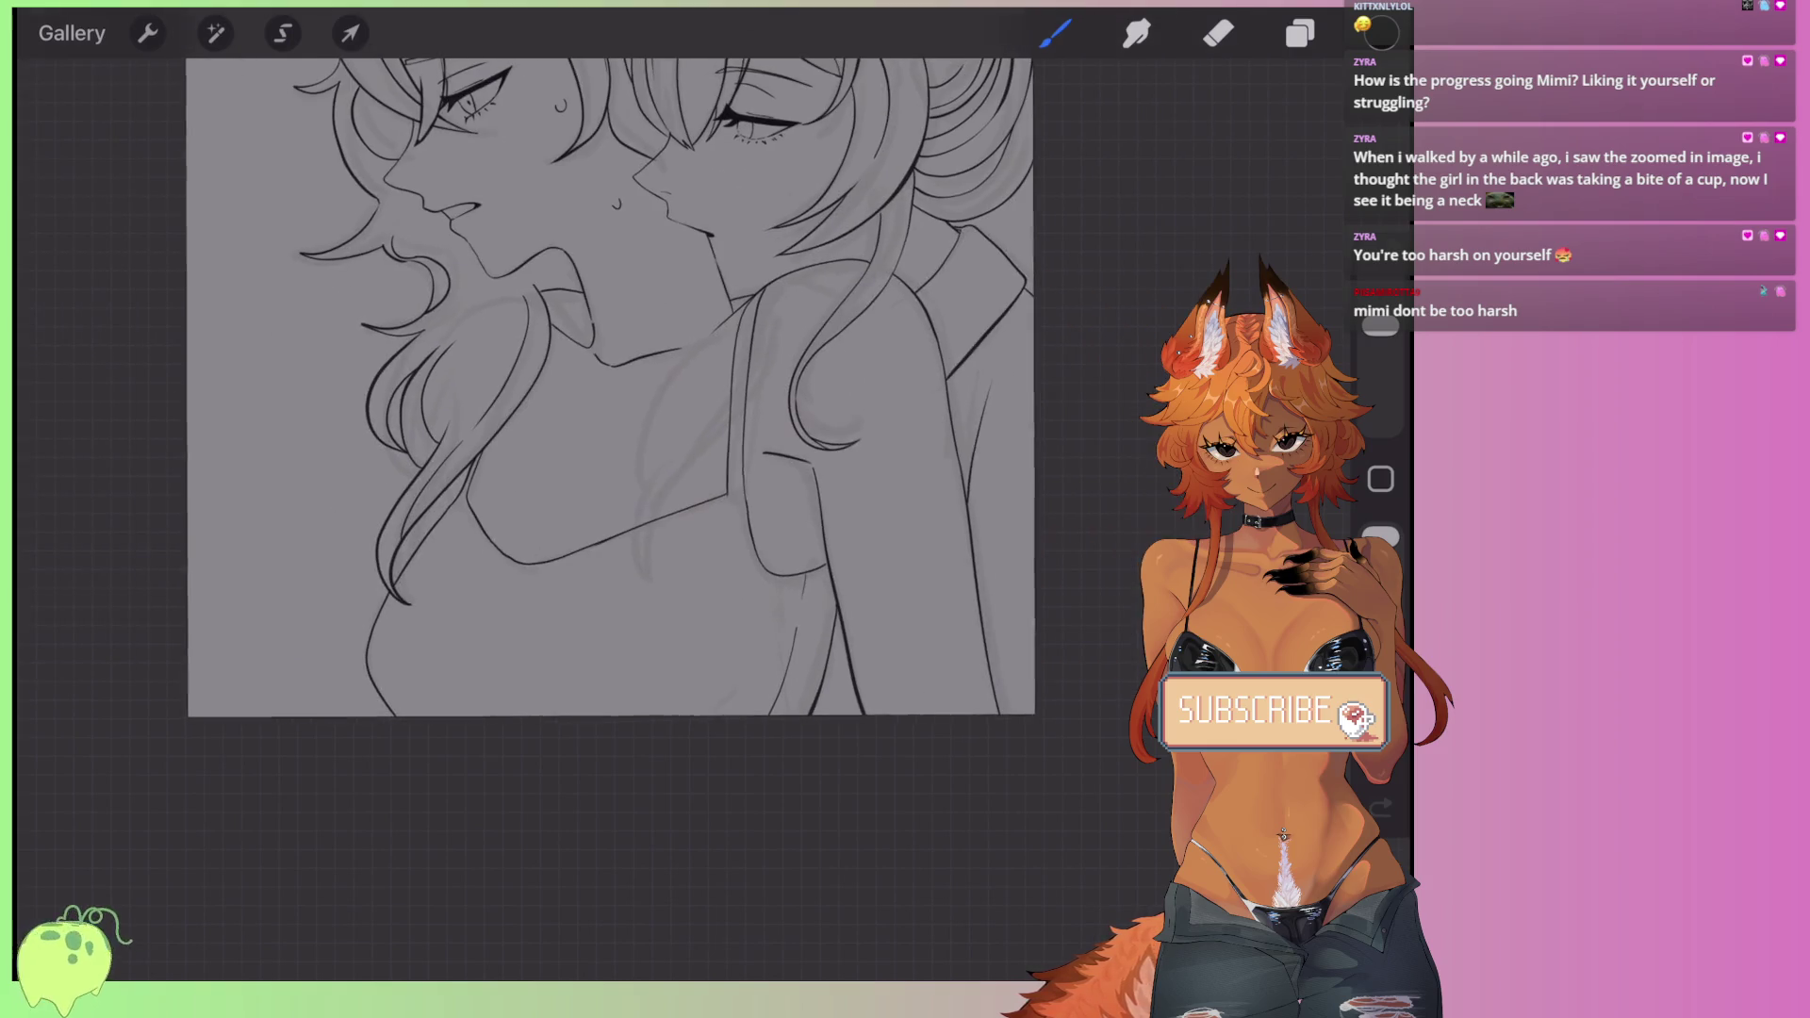
scroll(670, 462, up, 1)
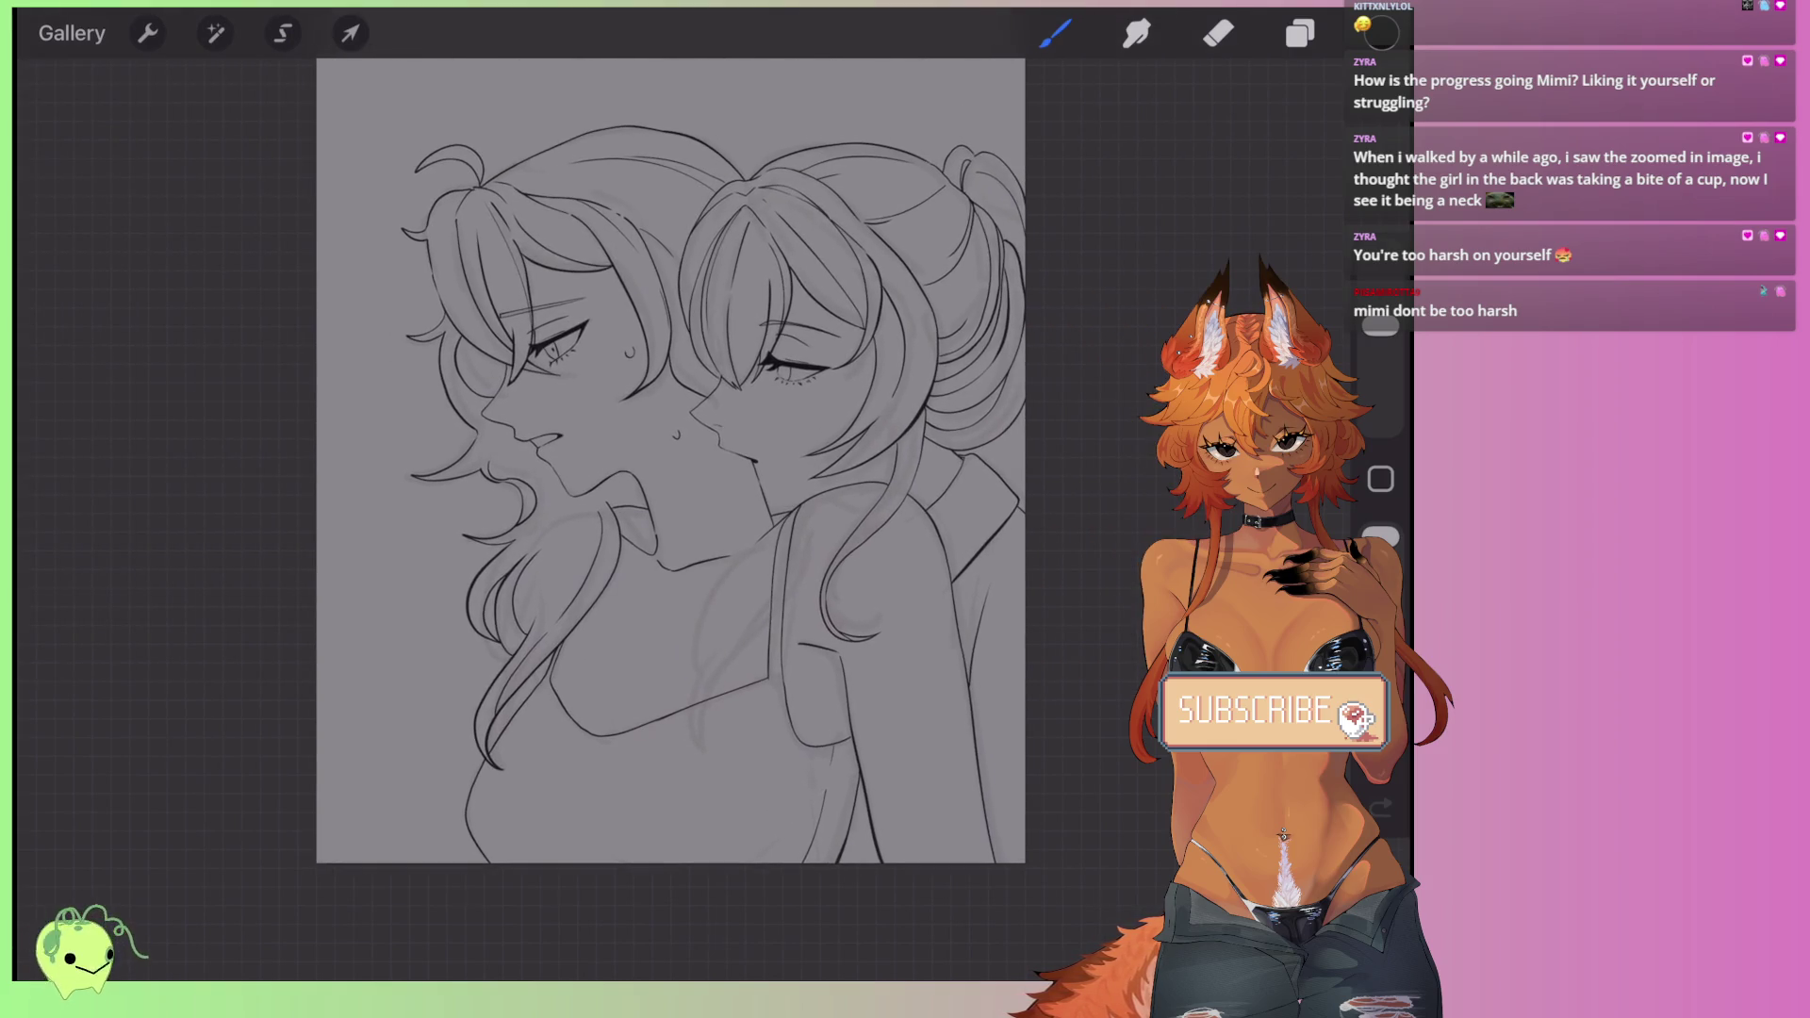
- Try Reference and Merge Down on Layer 3, undoing both to keep it unchanged
click(1299, 34)
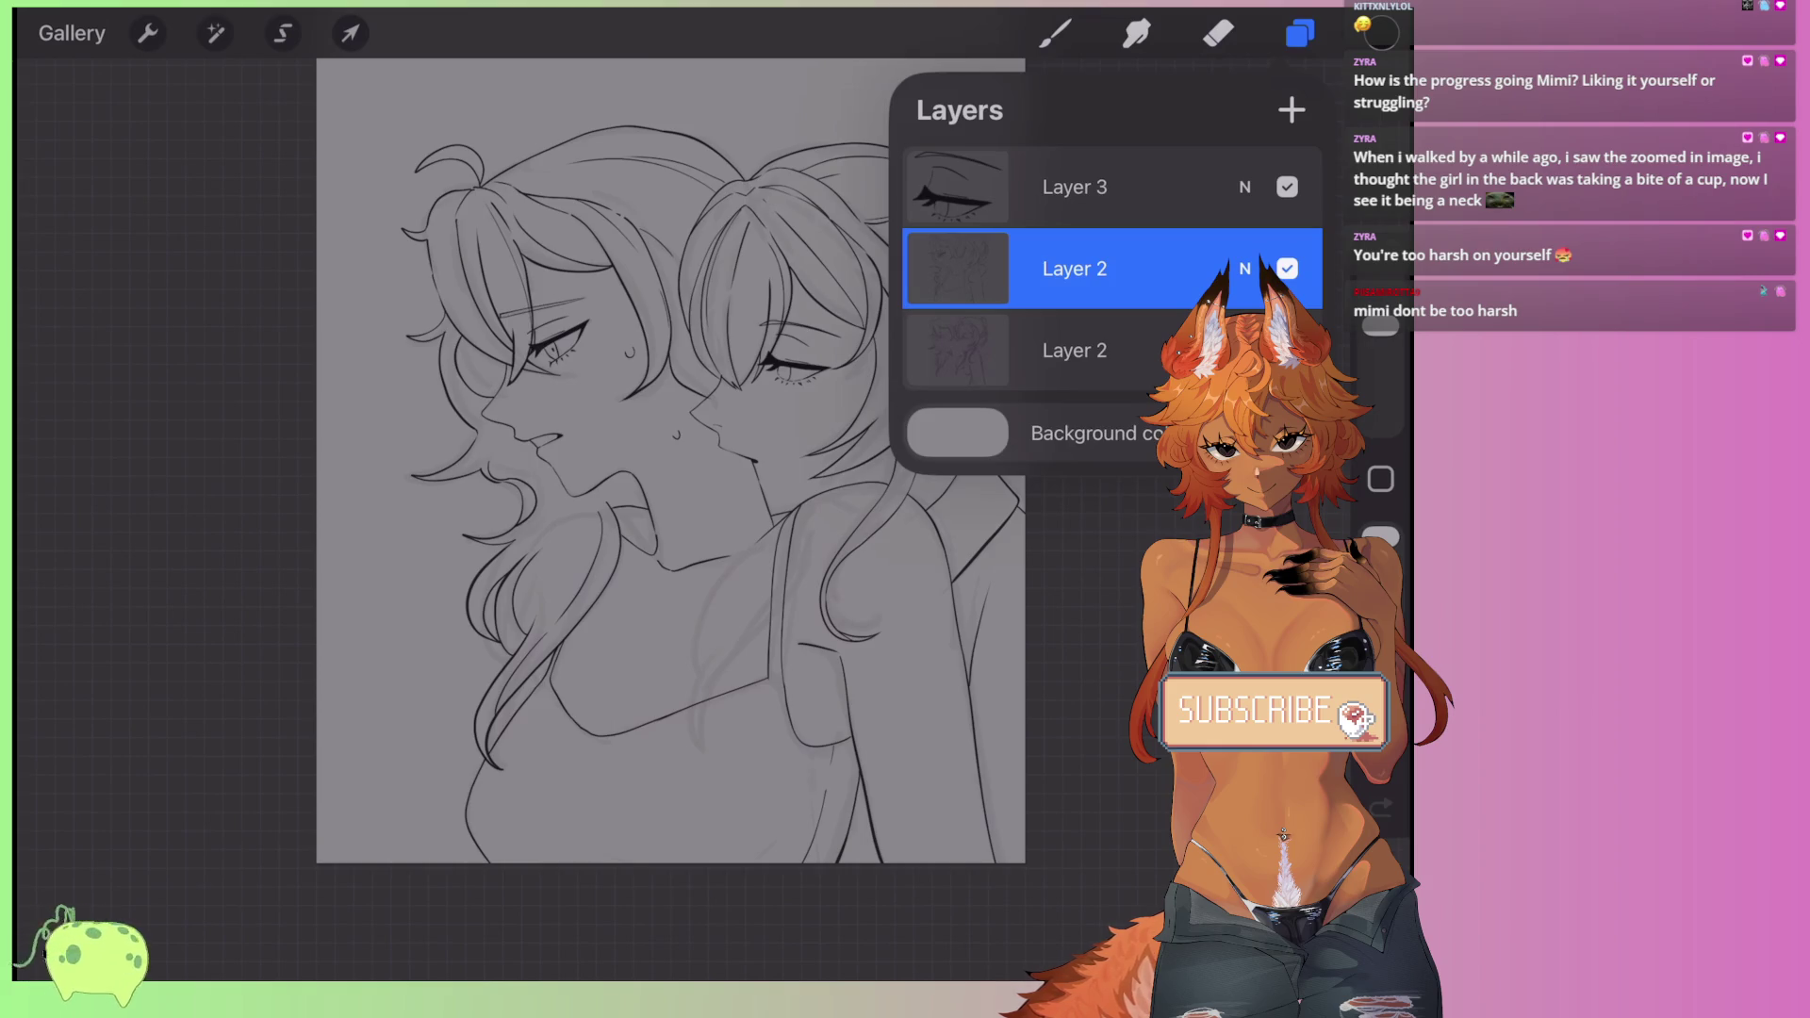
click(1074, 187)
click(1074, 187)
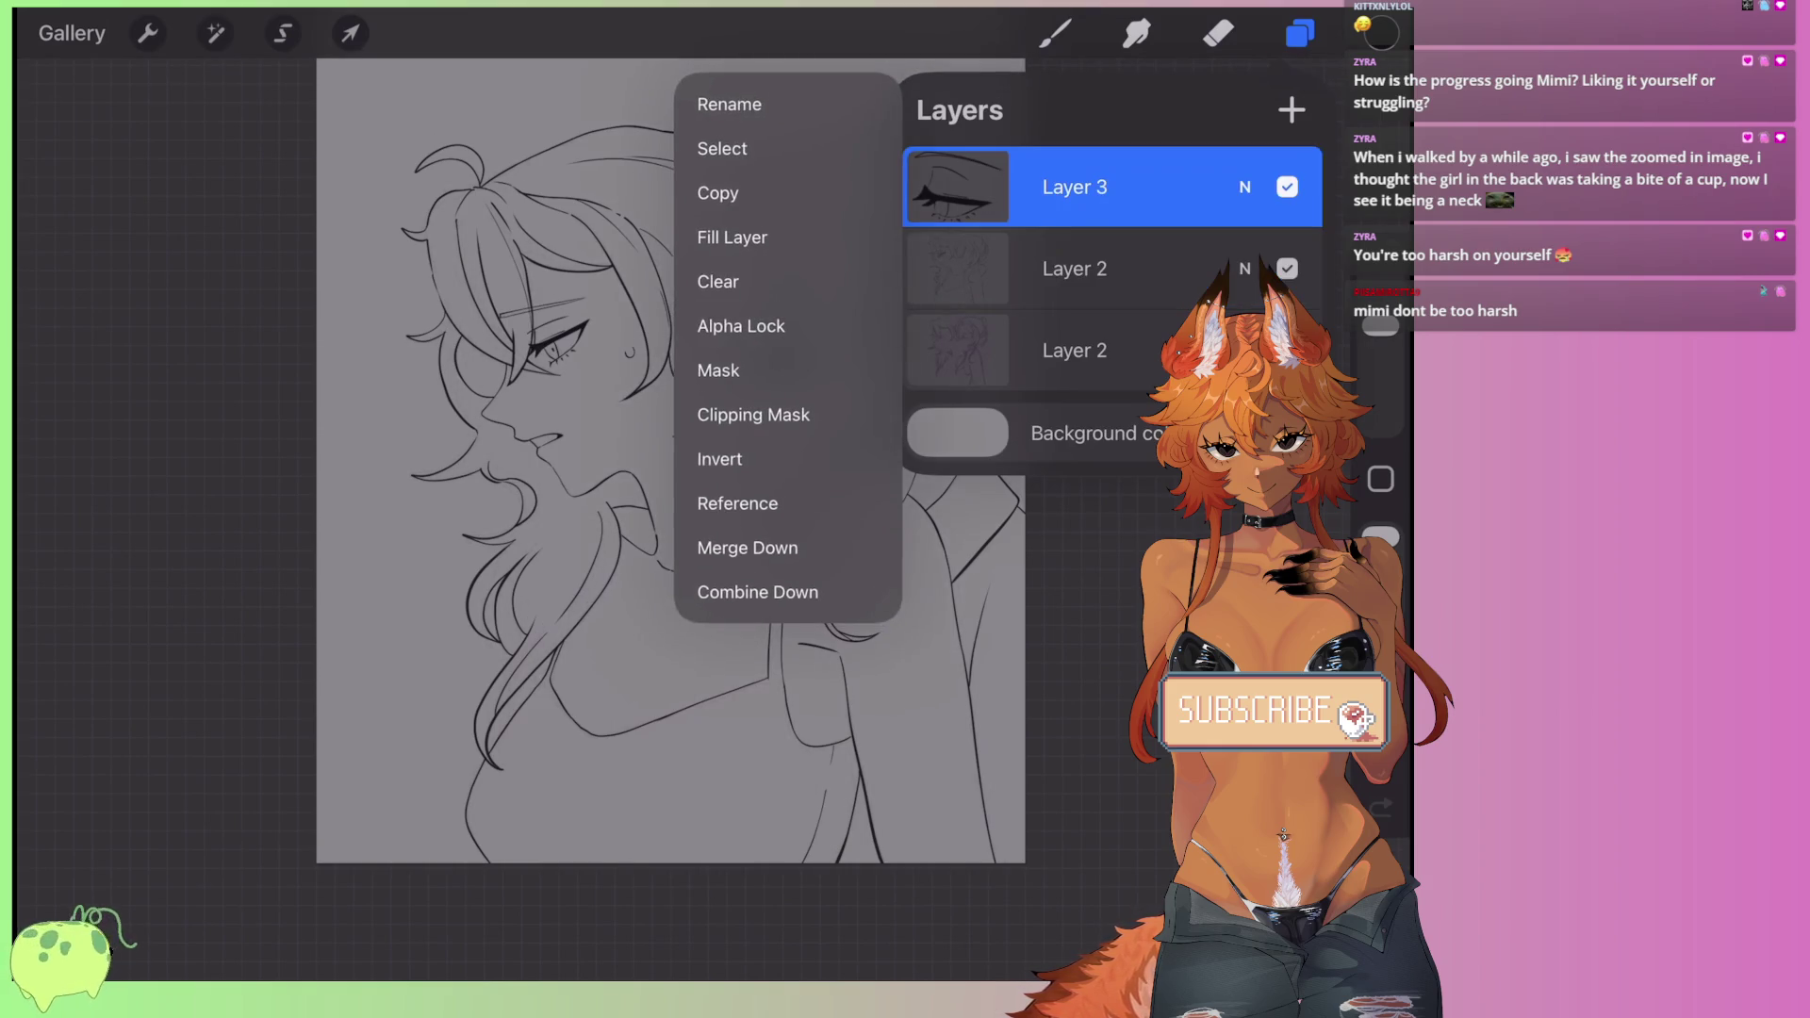
click(737, 504)
key(ctrl+z)
click(1075, 187)
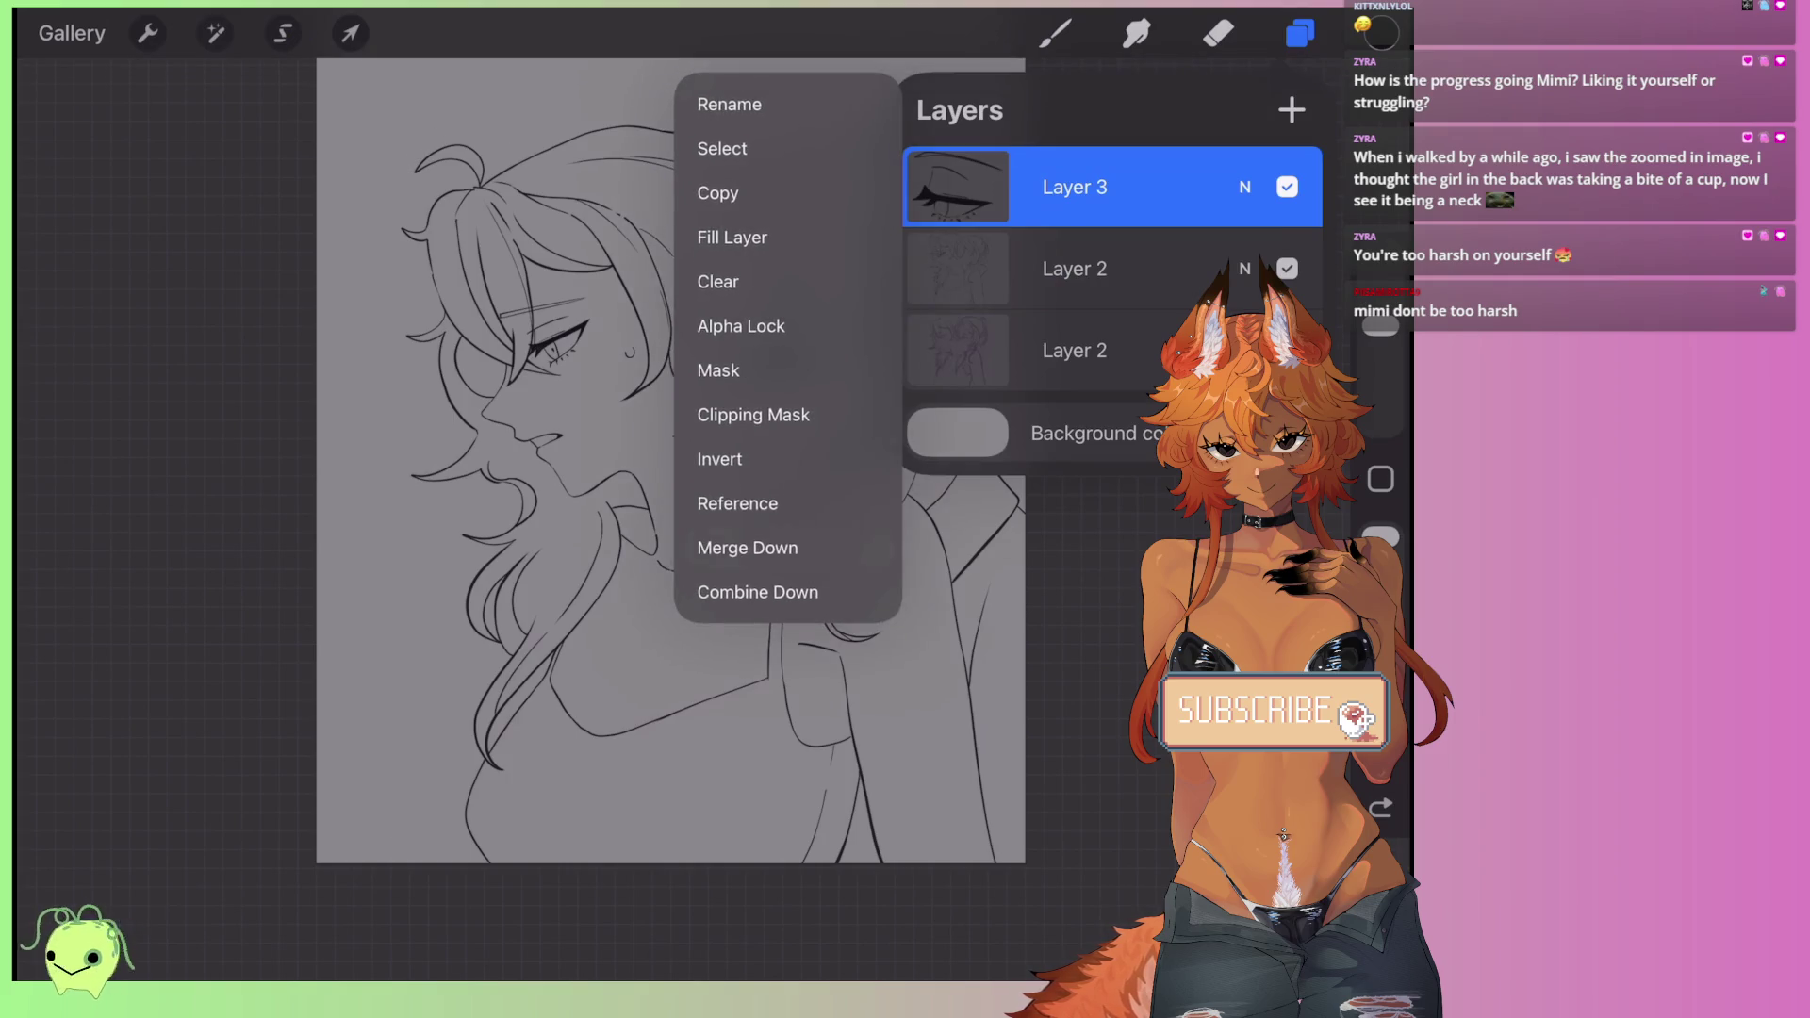
click(748, 548)
key(ctrl+z)
- Pick a light grey in the colour picker
click(1381, 33)
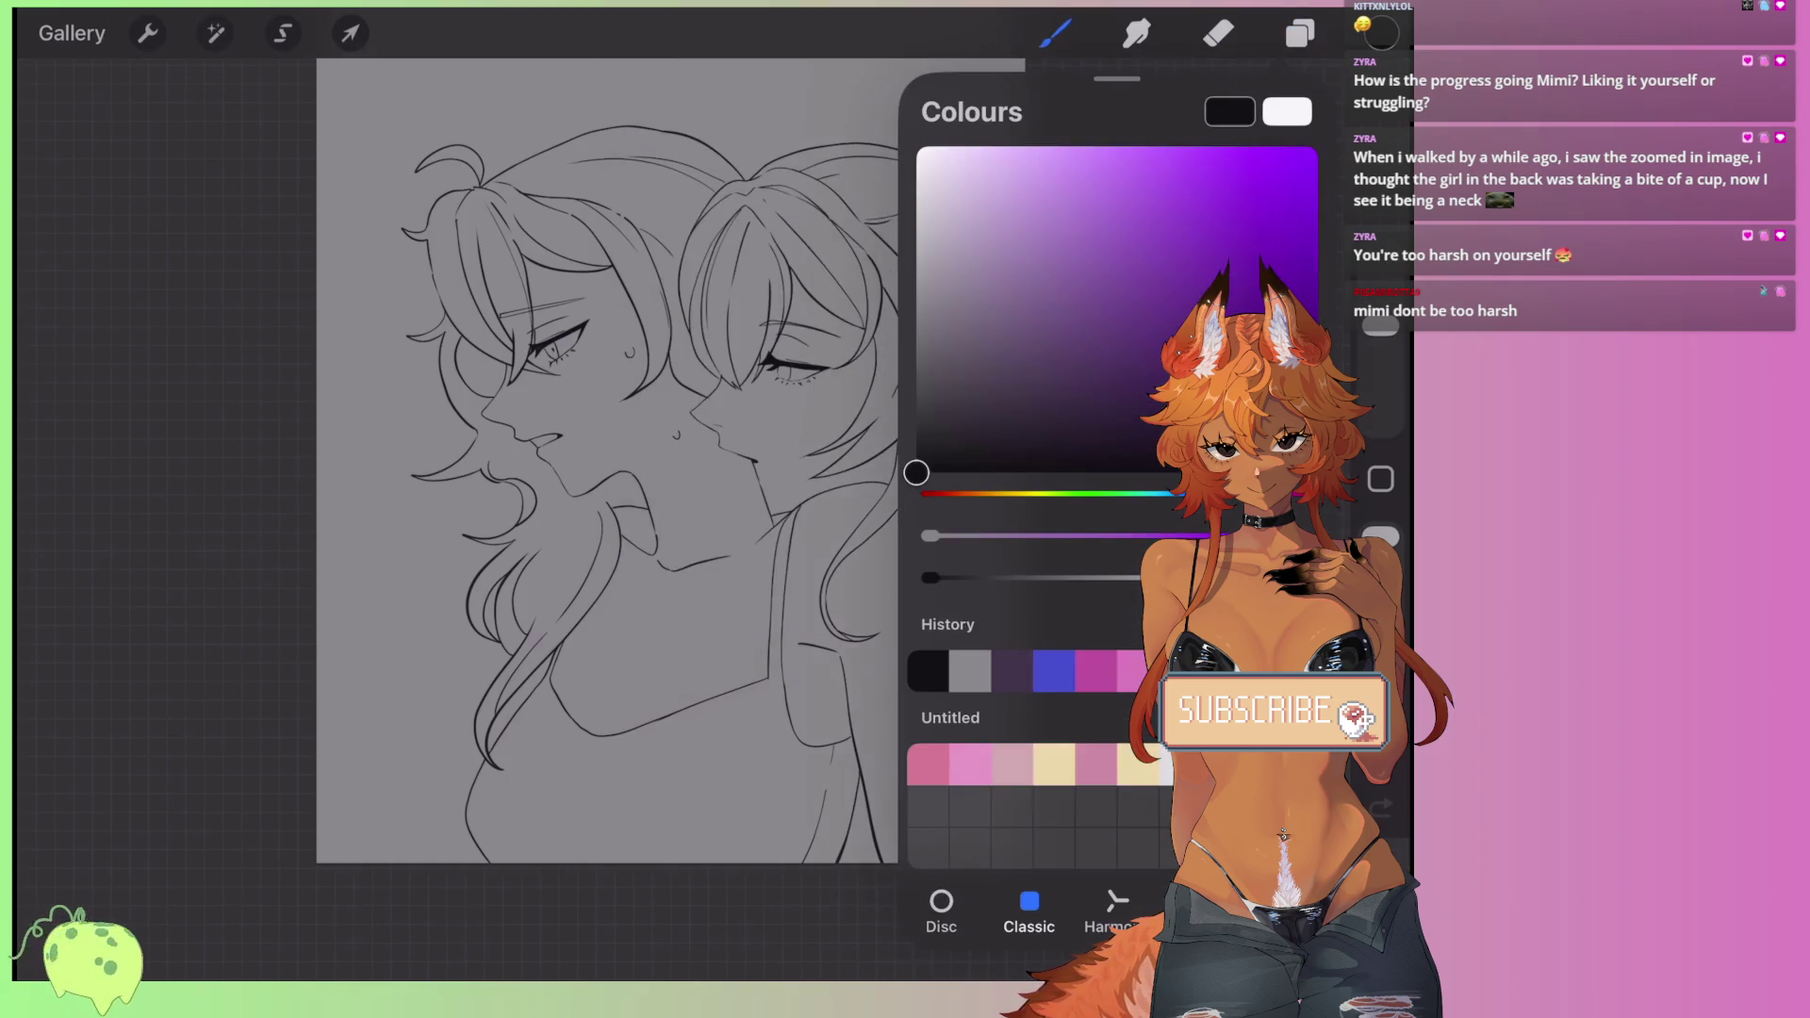
click(1015, 493)
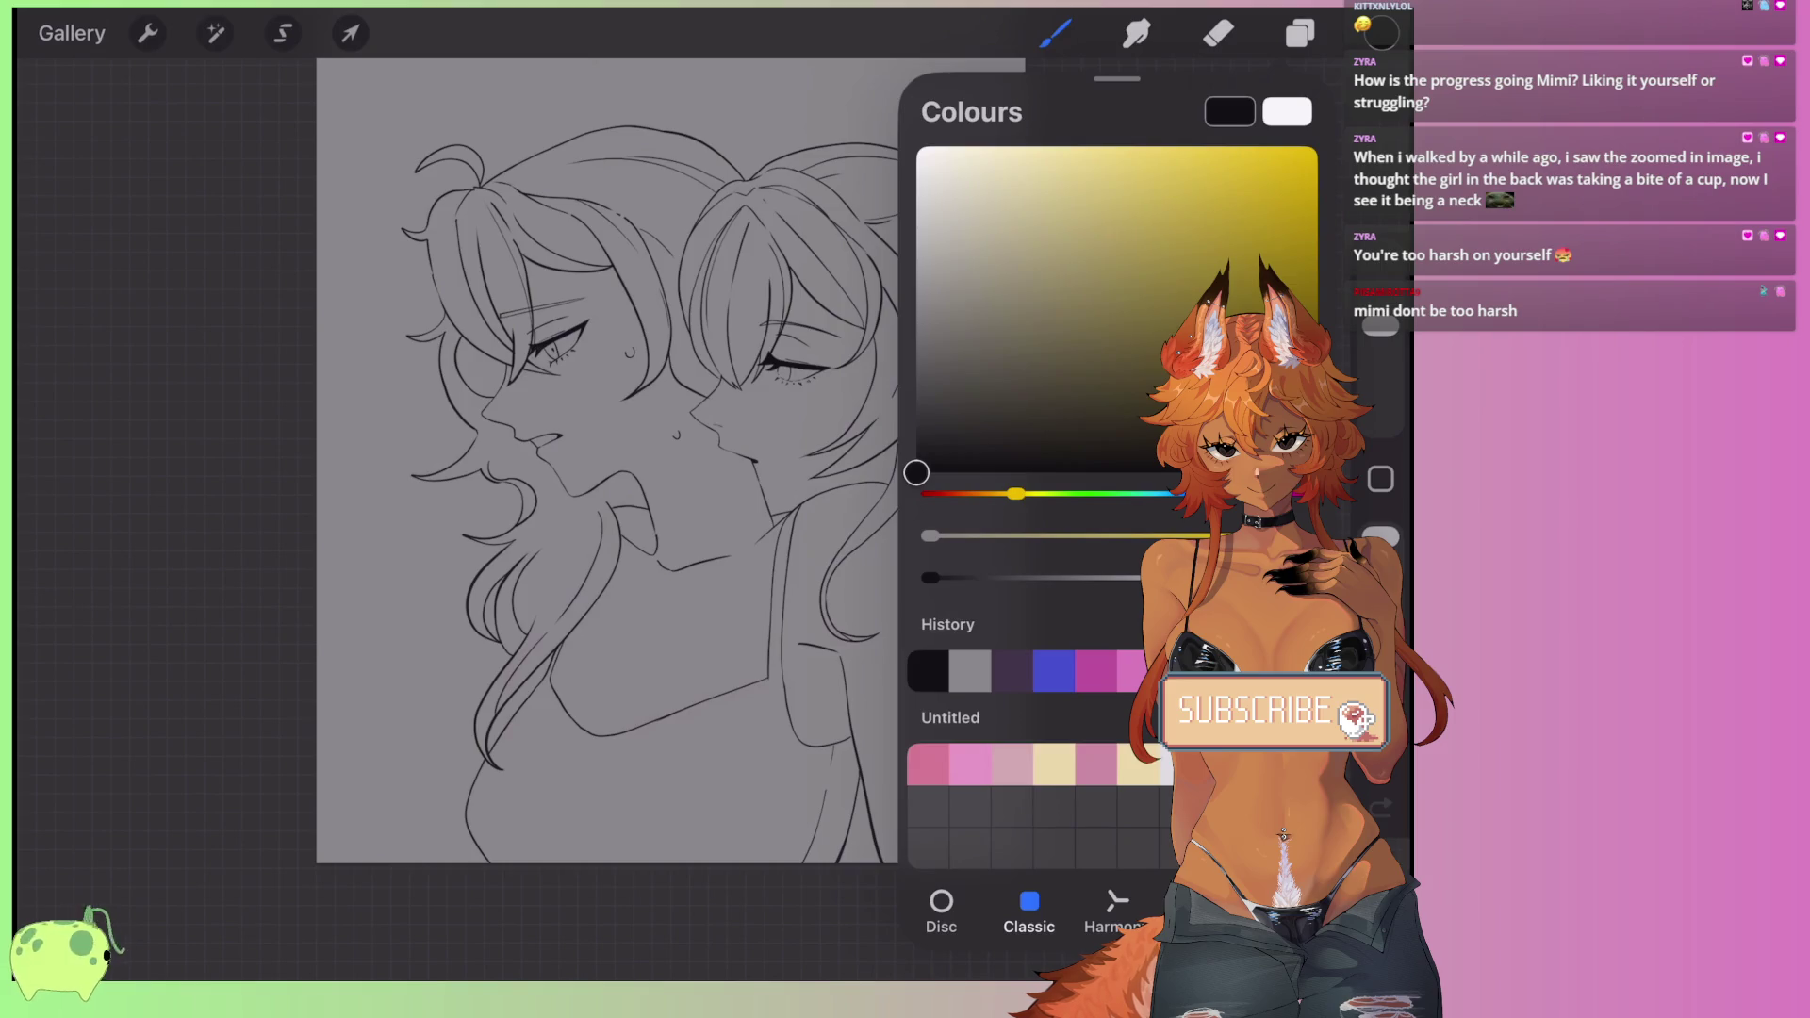
click(973, 491)
click(963, 187)
click(1381, 33)
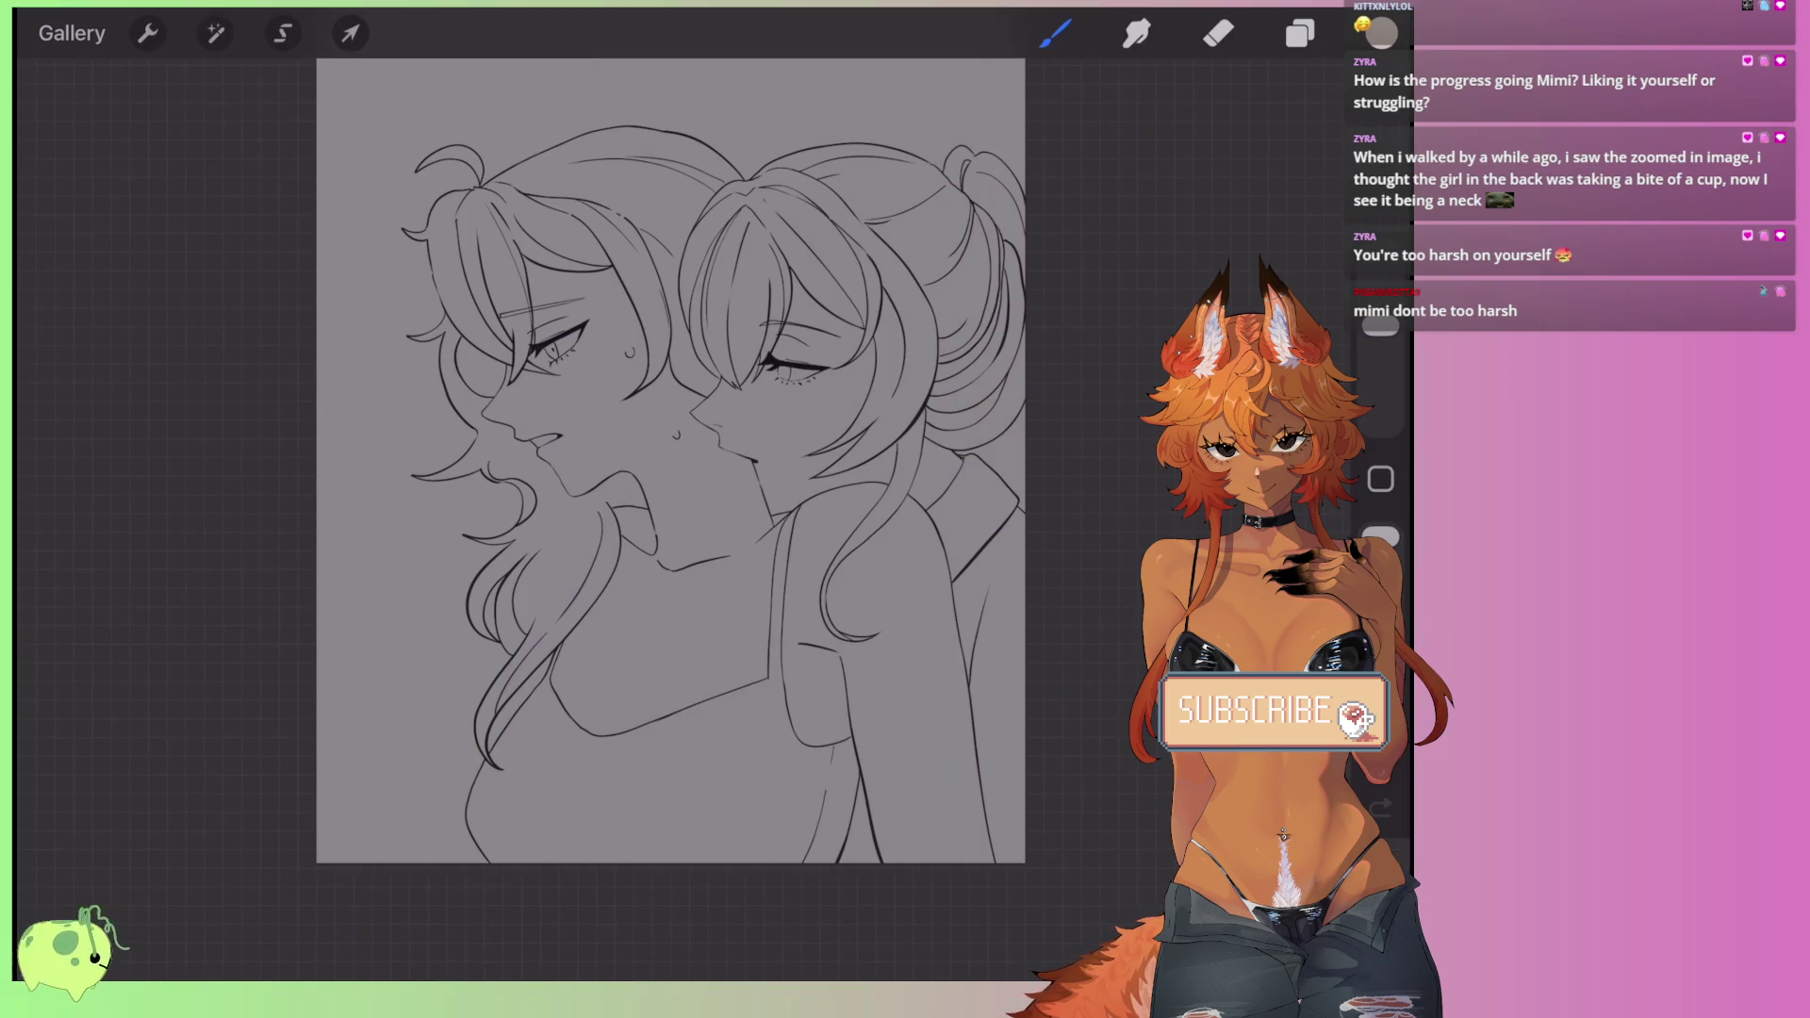
- Duplicate the top Layer 2, select the copy, and bring up Adjustments
scroll(617, 293, up, 3)
click(1299, 33)
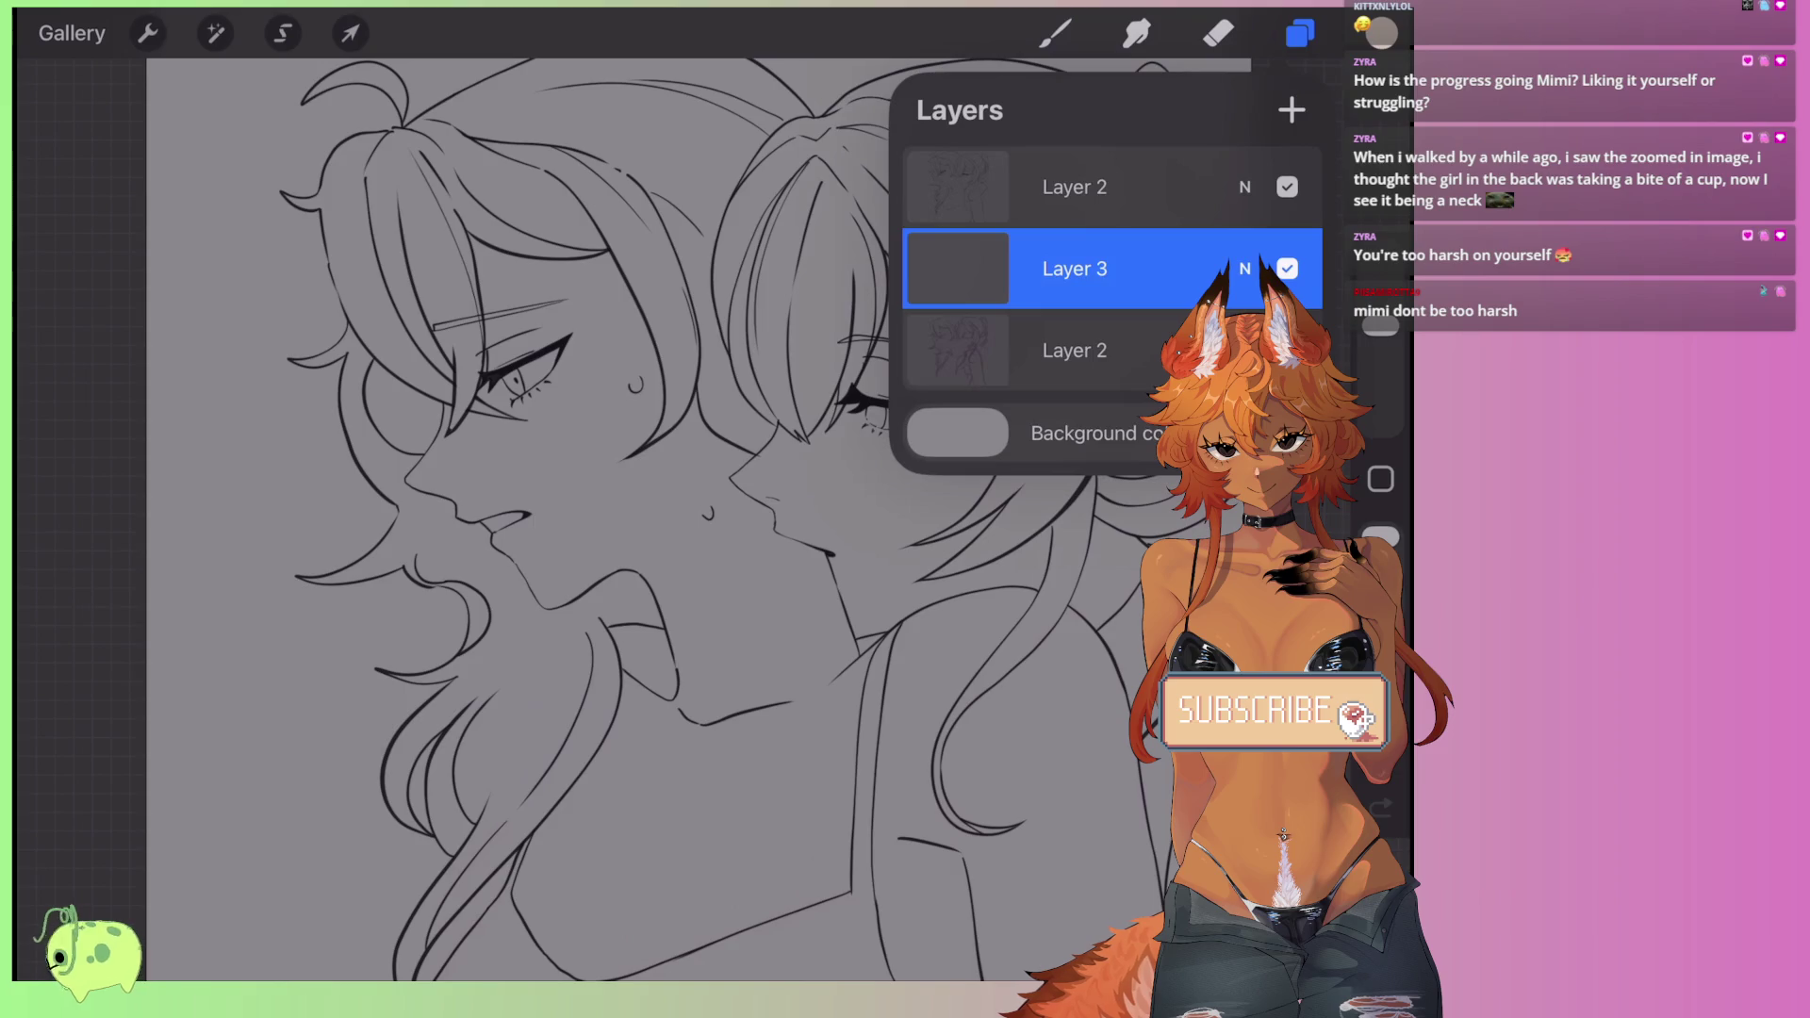
drag(1178, 186, 999, 186)
click(1282, 185)
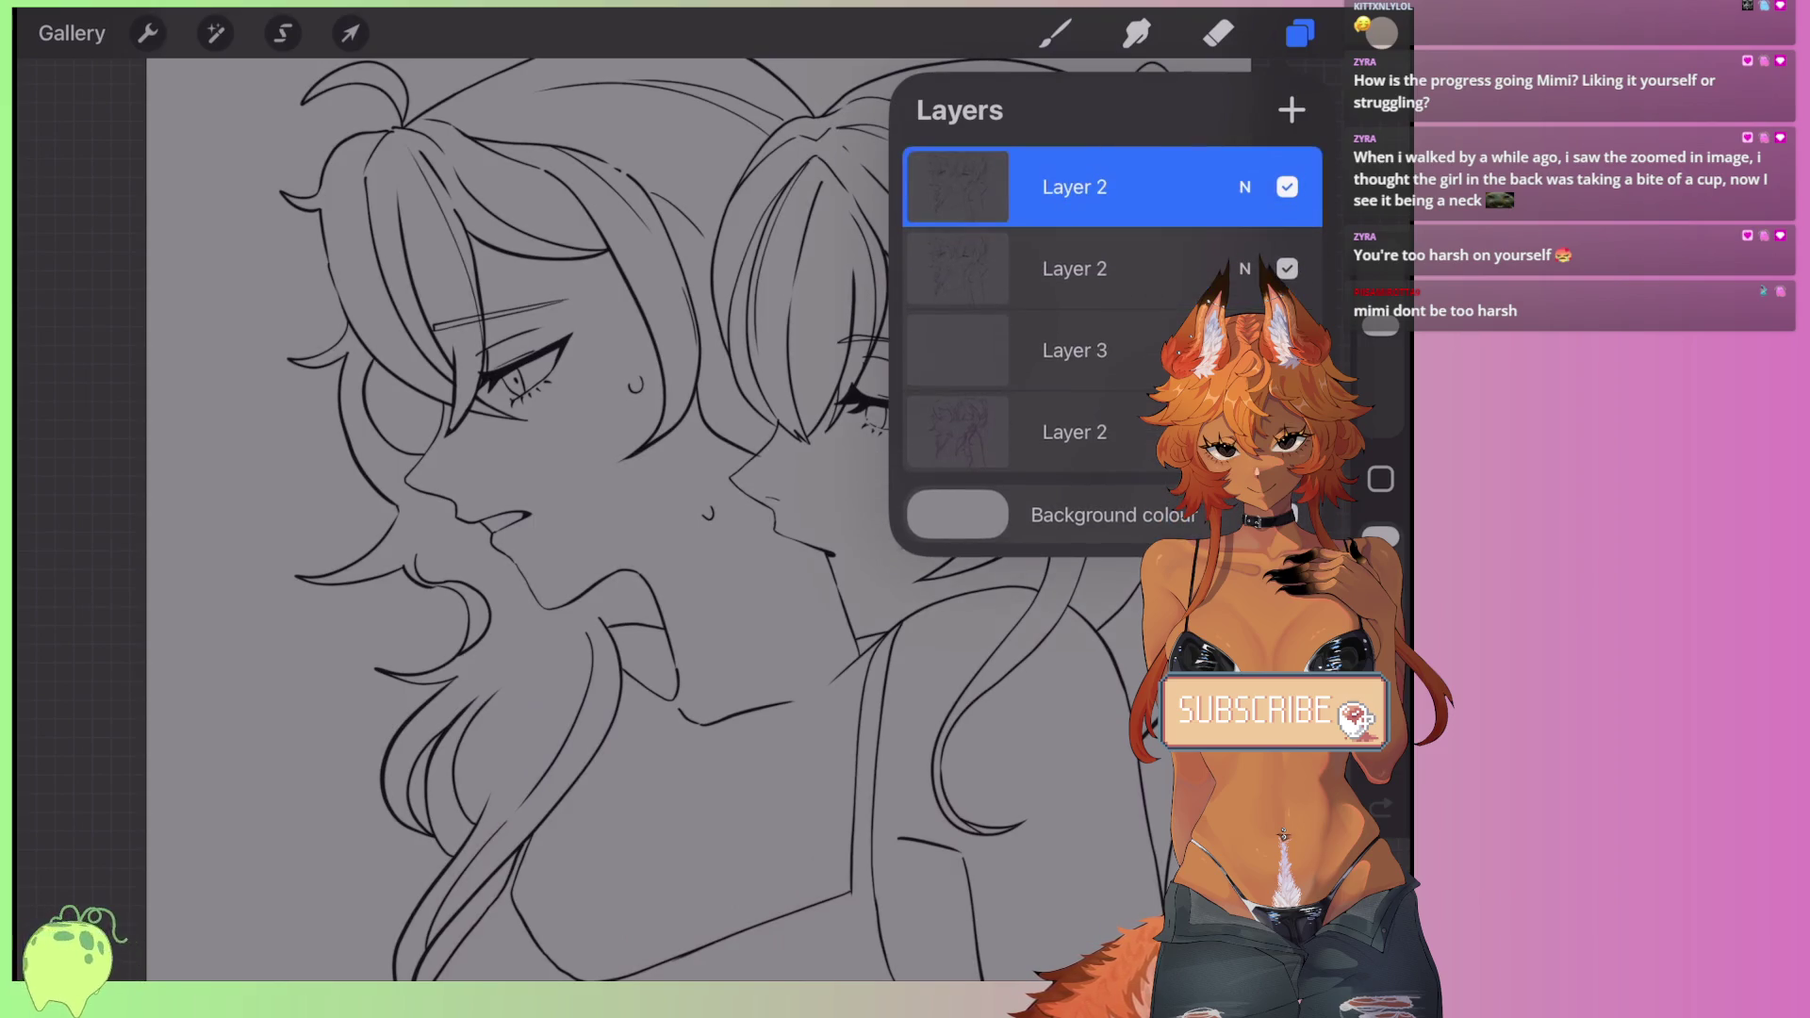
click(1075, 268)
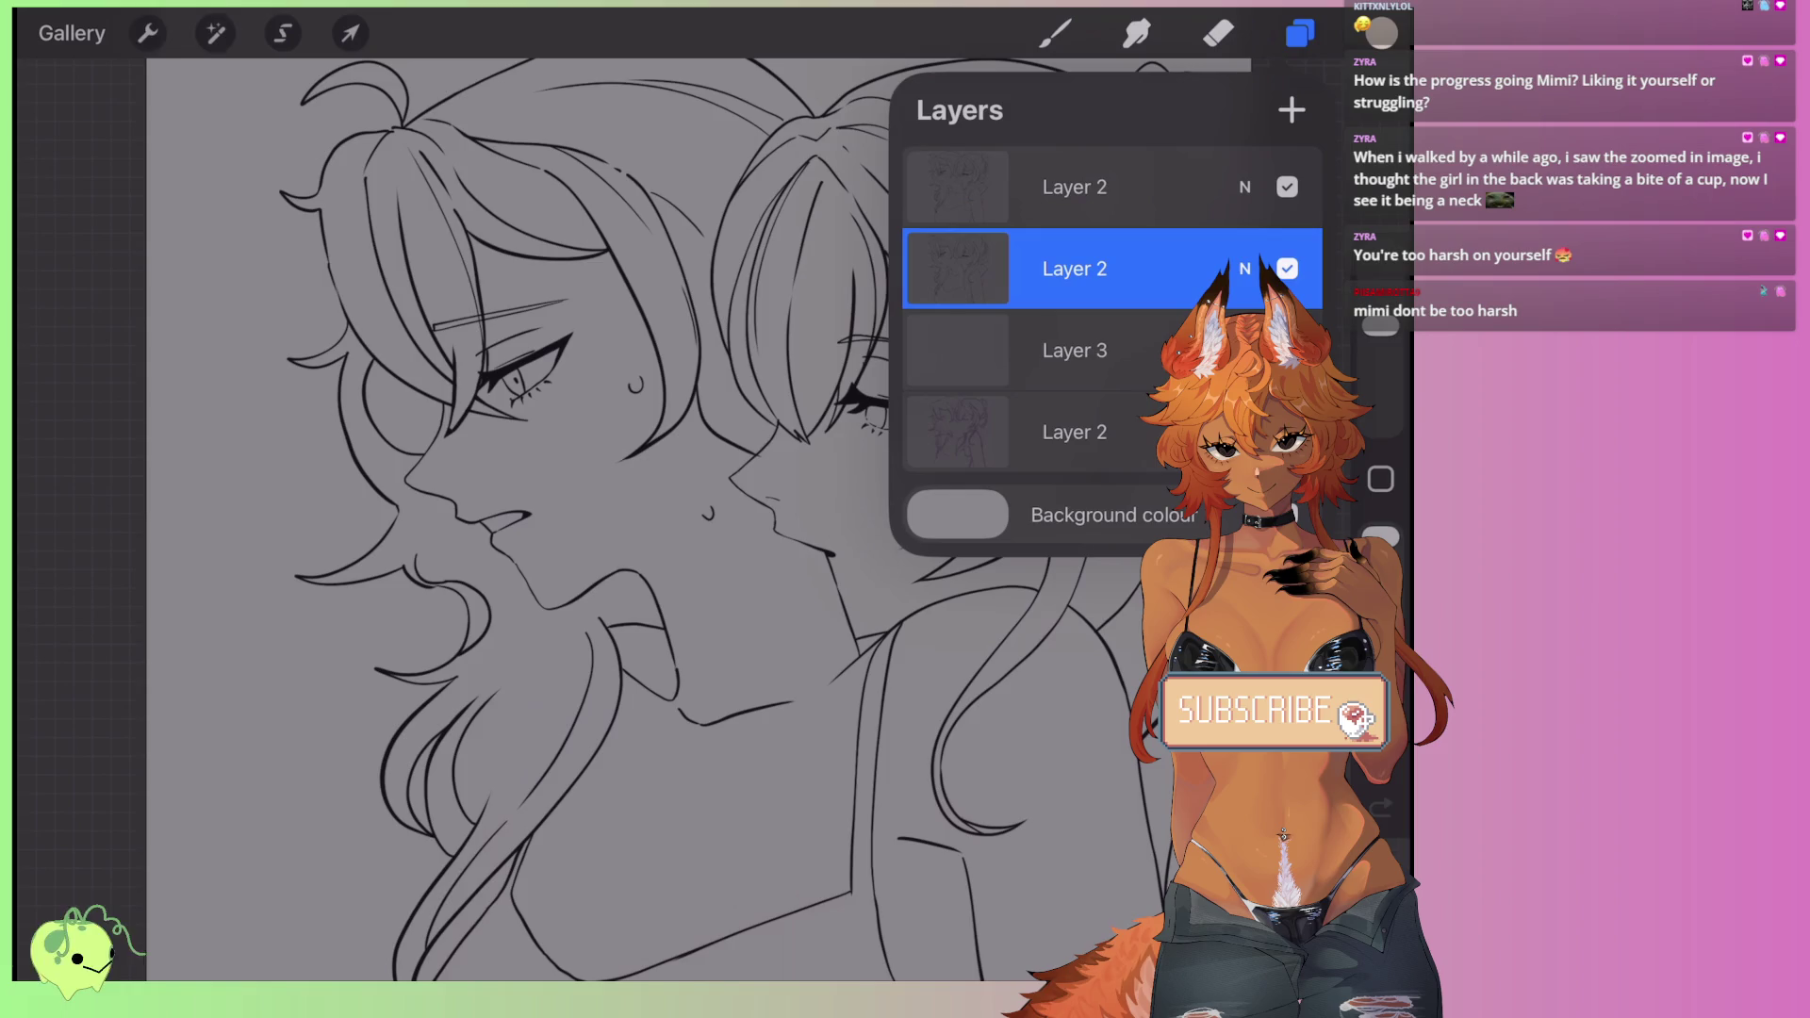
click(147, 33)
click(215, 33)
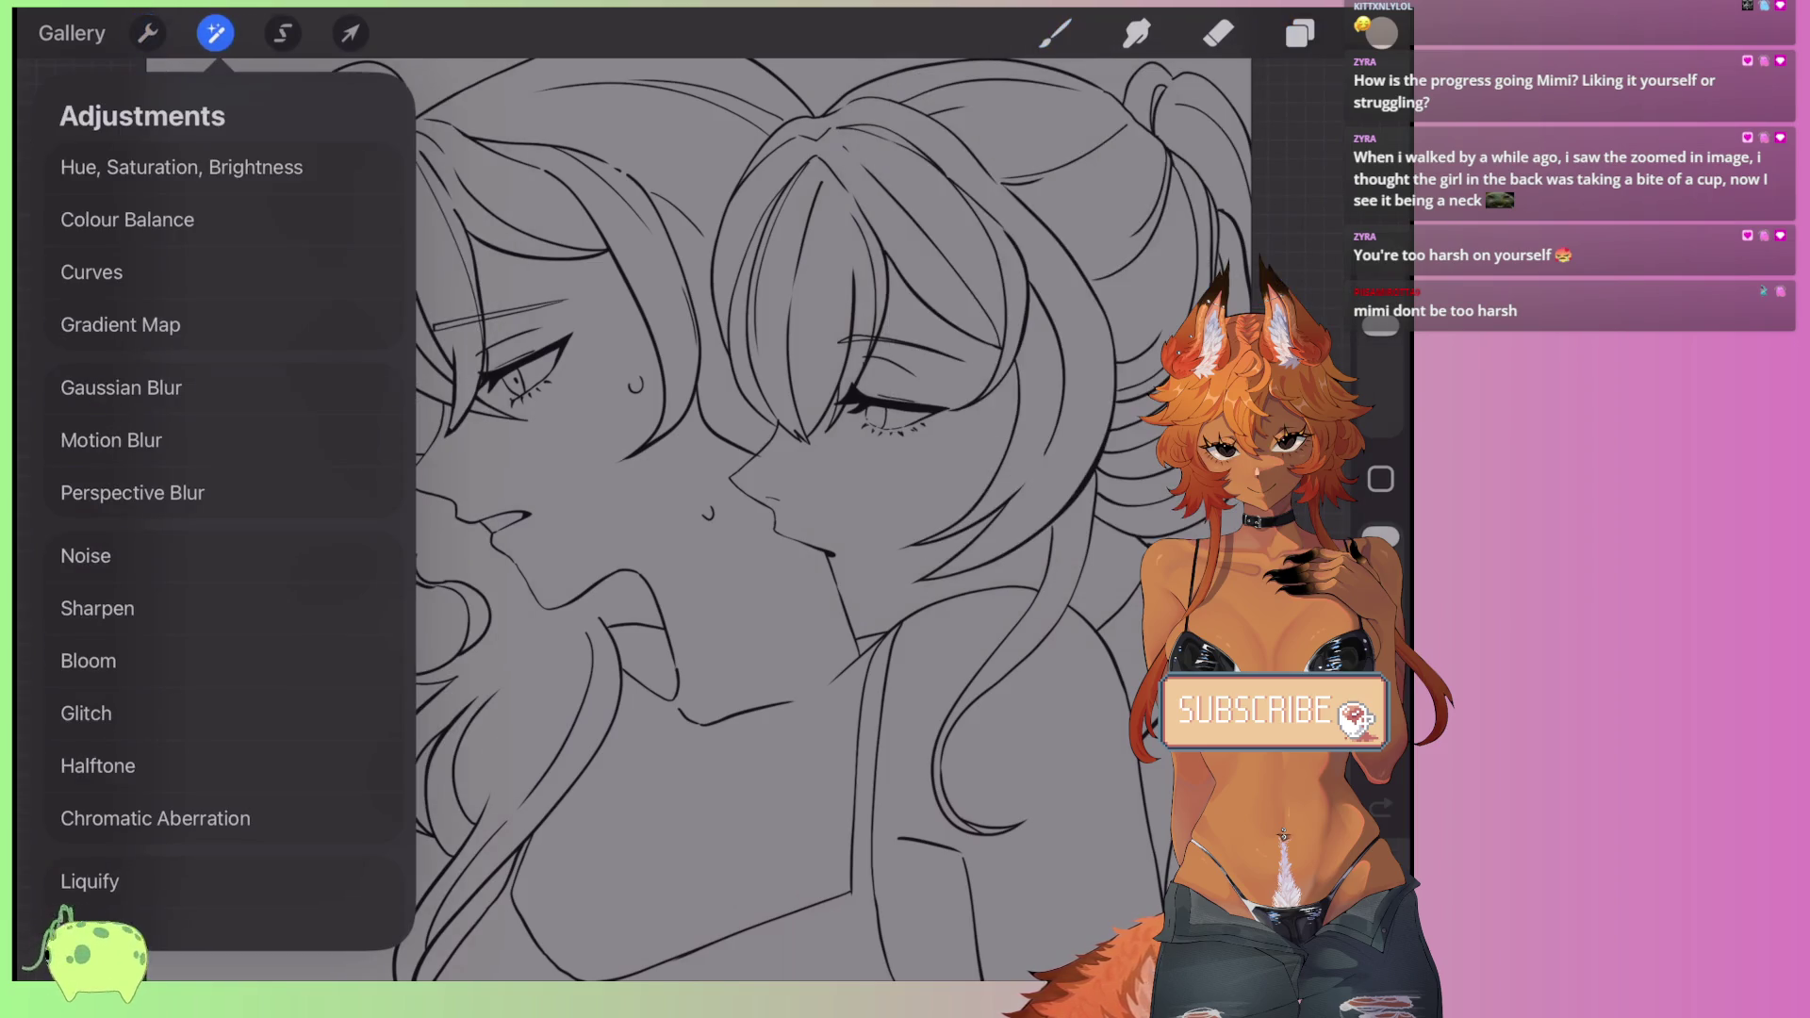
- Apply a roughly 1-2% Gaussian Blur to the duplicated lineart layer
click(120, 387)
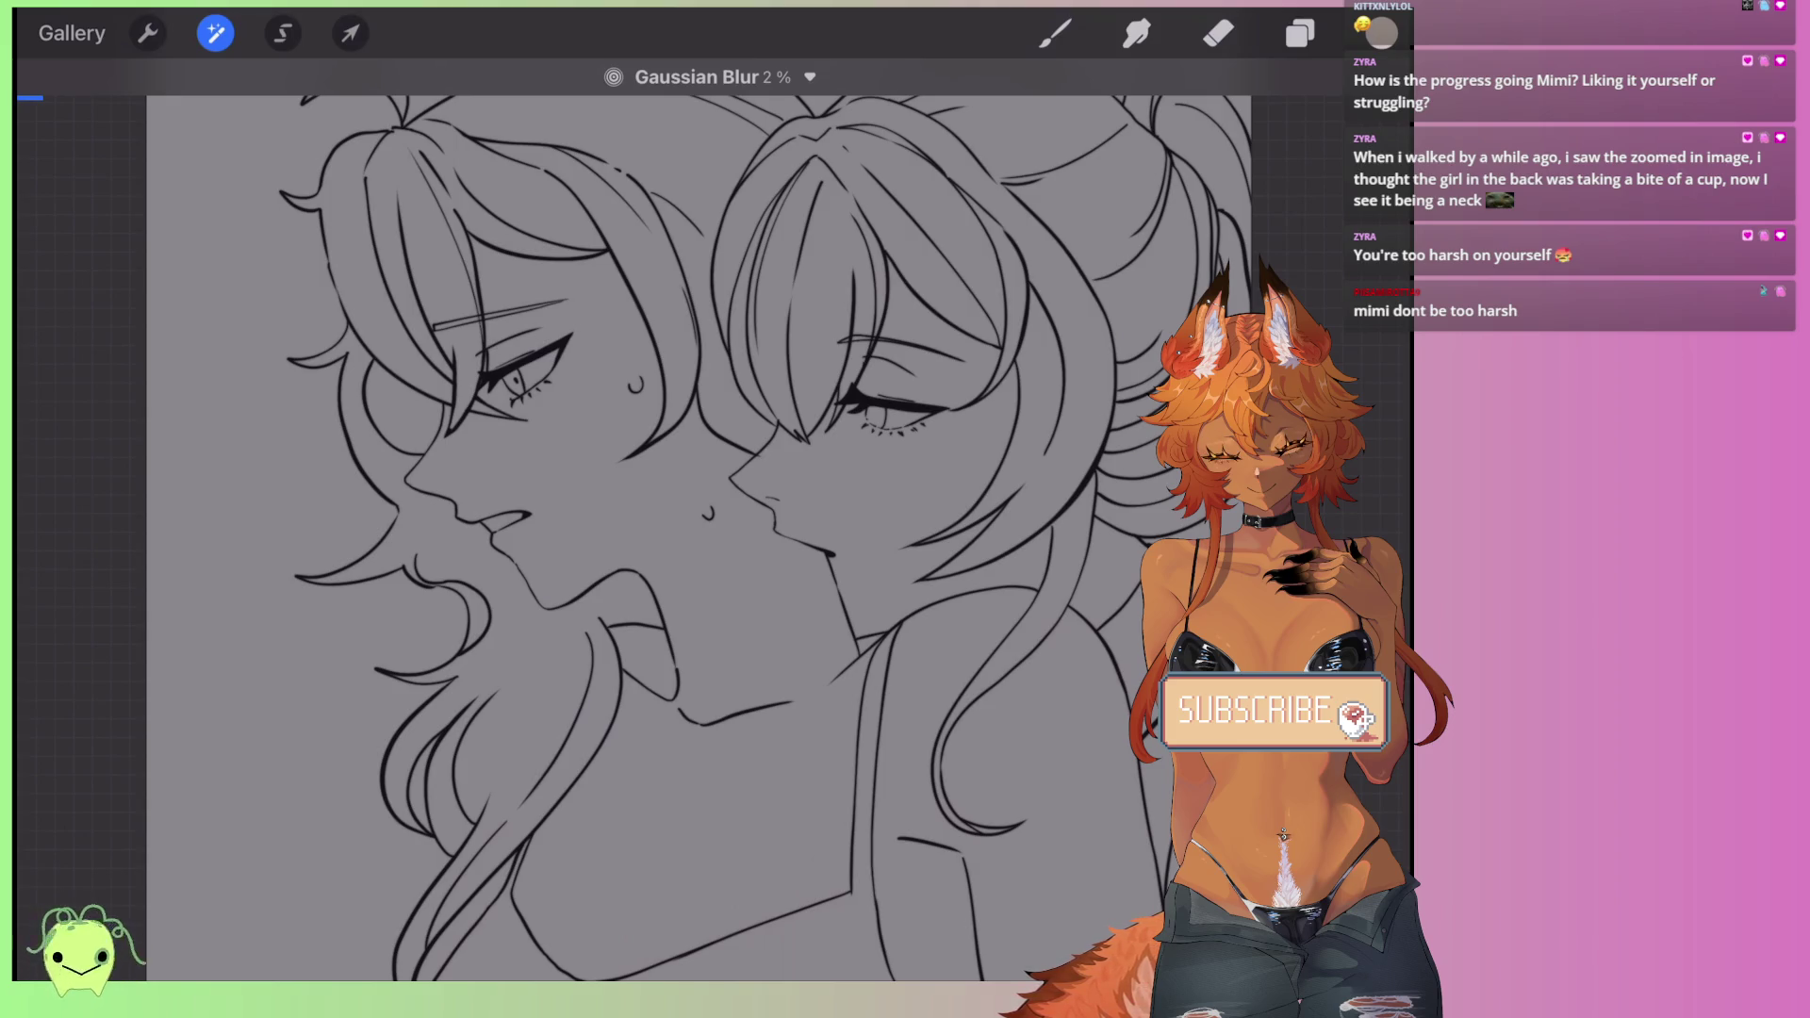
mouse_move(660, 518)
mouse_down()
mouse_move(641, 518)
mouse_move(659, 519)
mouse_up()
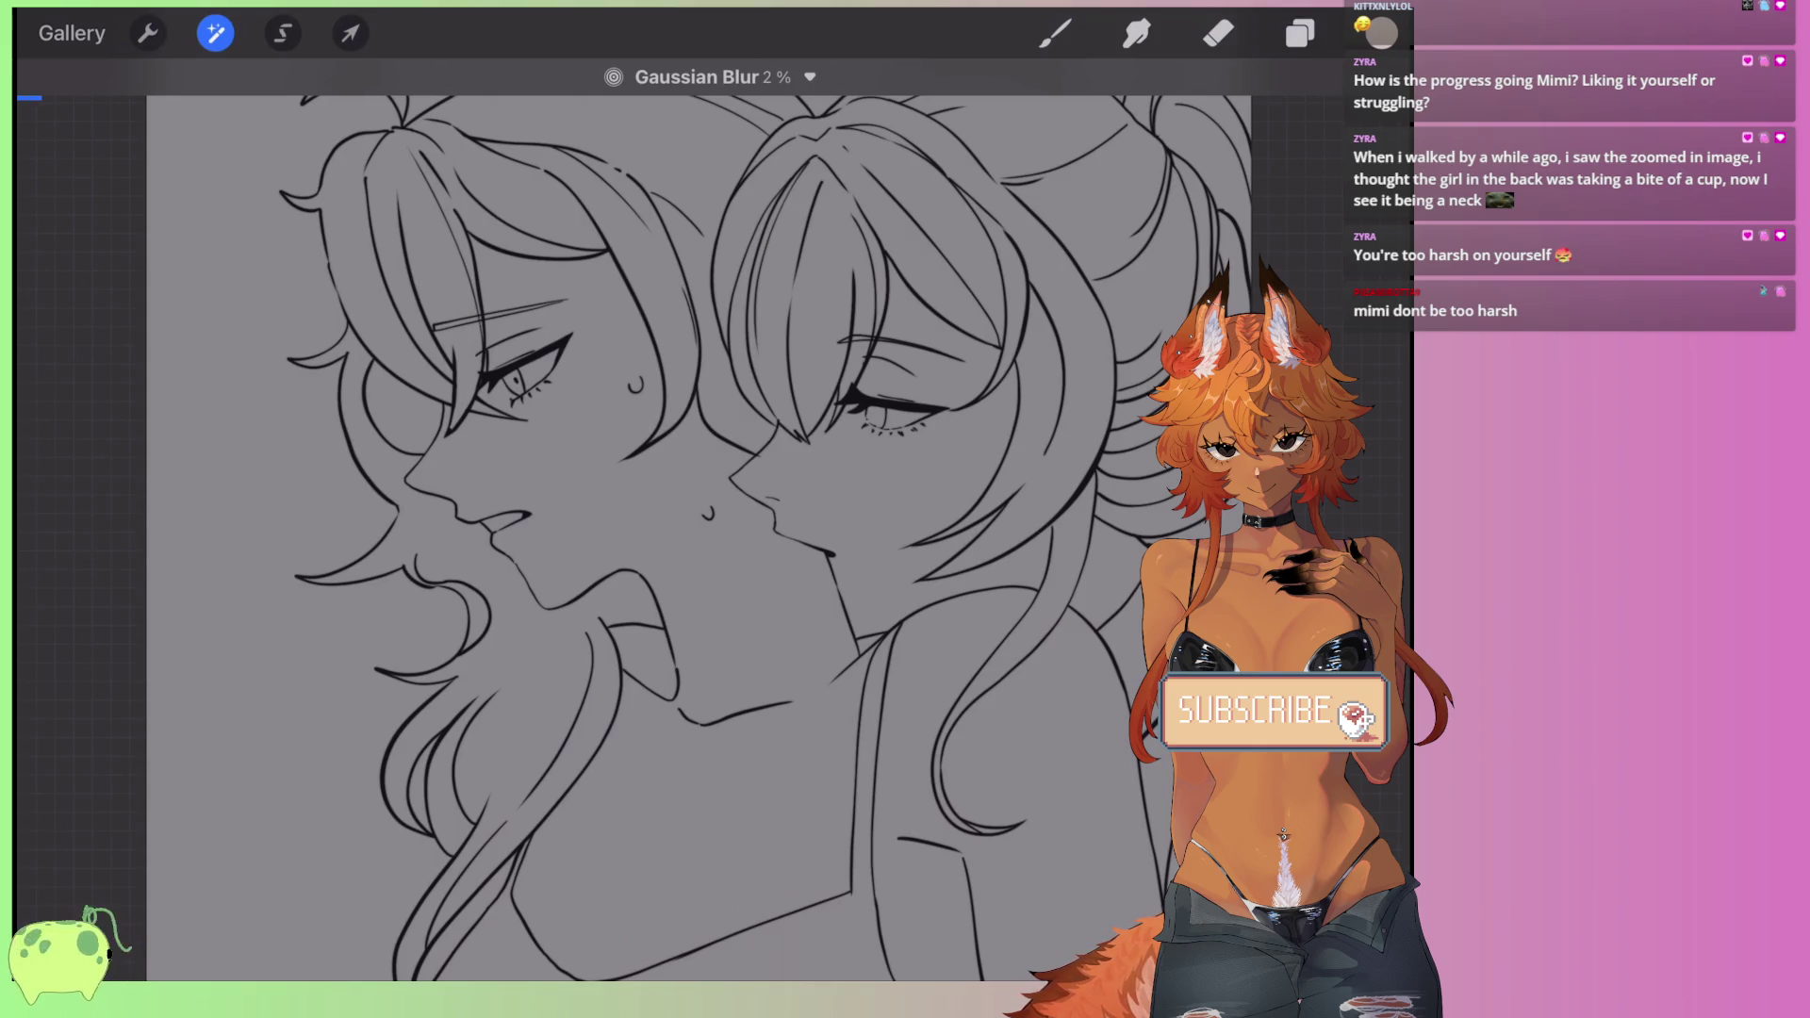
click(215, 33)
click(1300, 33)
click(957, 268)
- Recolour the Layer 2 lineart by filling it with a dark orange-brown
click(957, 268)
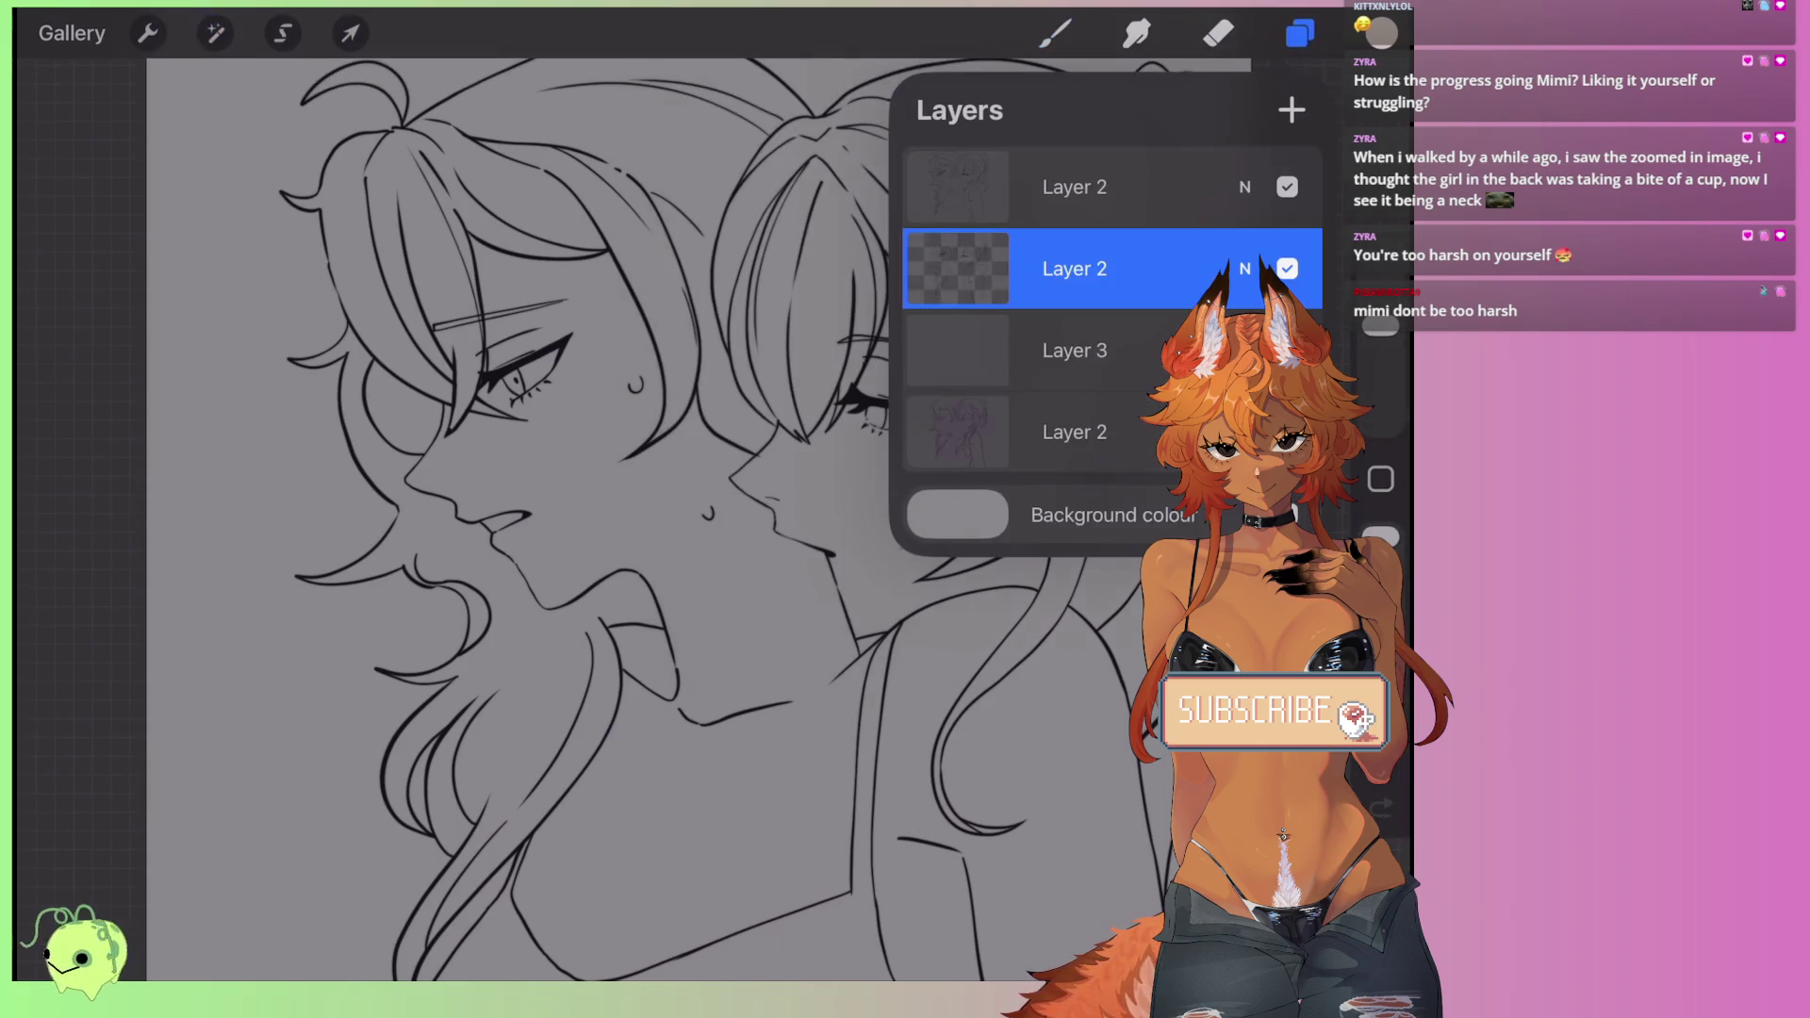
click(1381, 33)
click(1253, 146)
click(1300, 33)
click(957, 268)
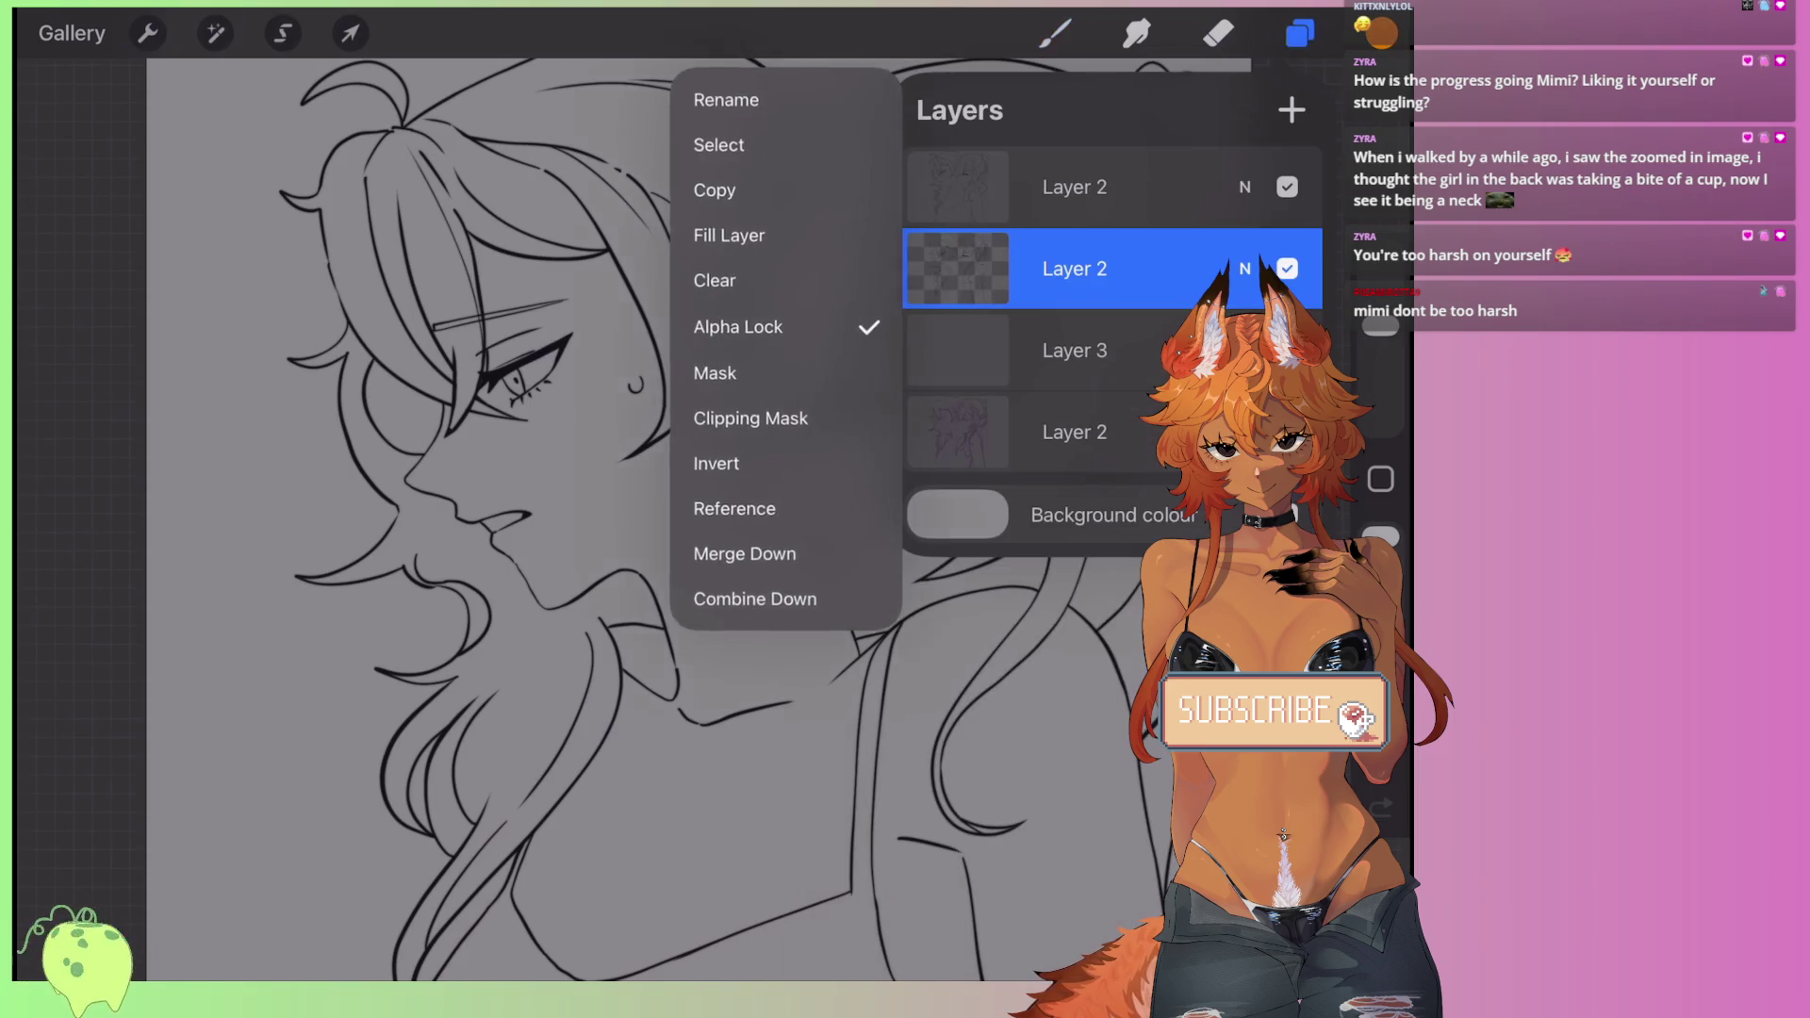
click(731, 237)
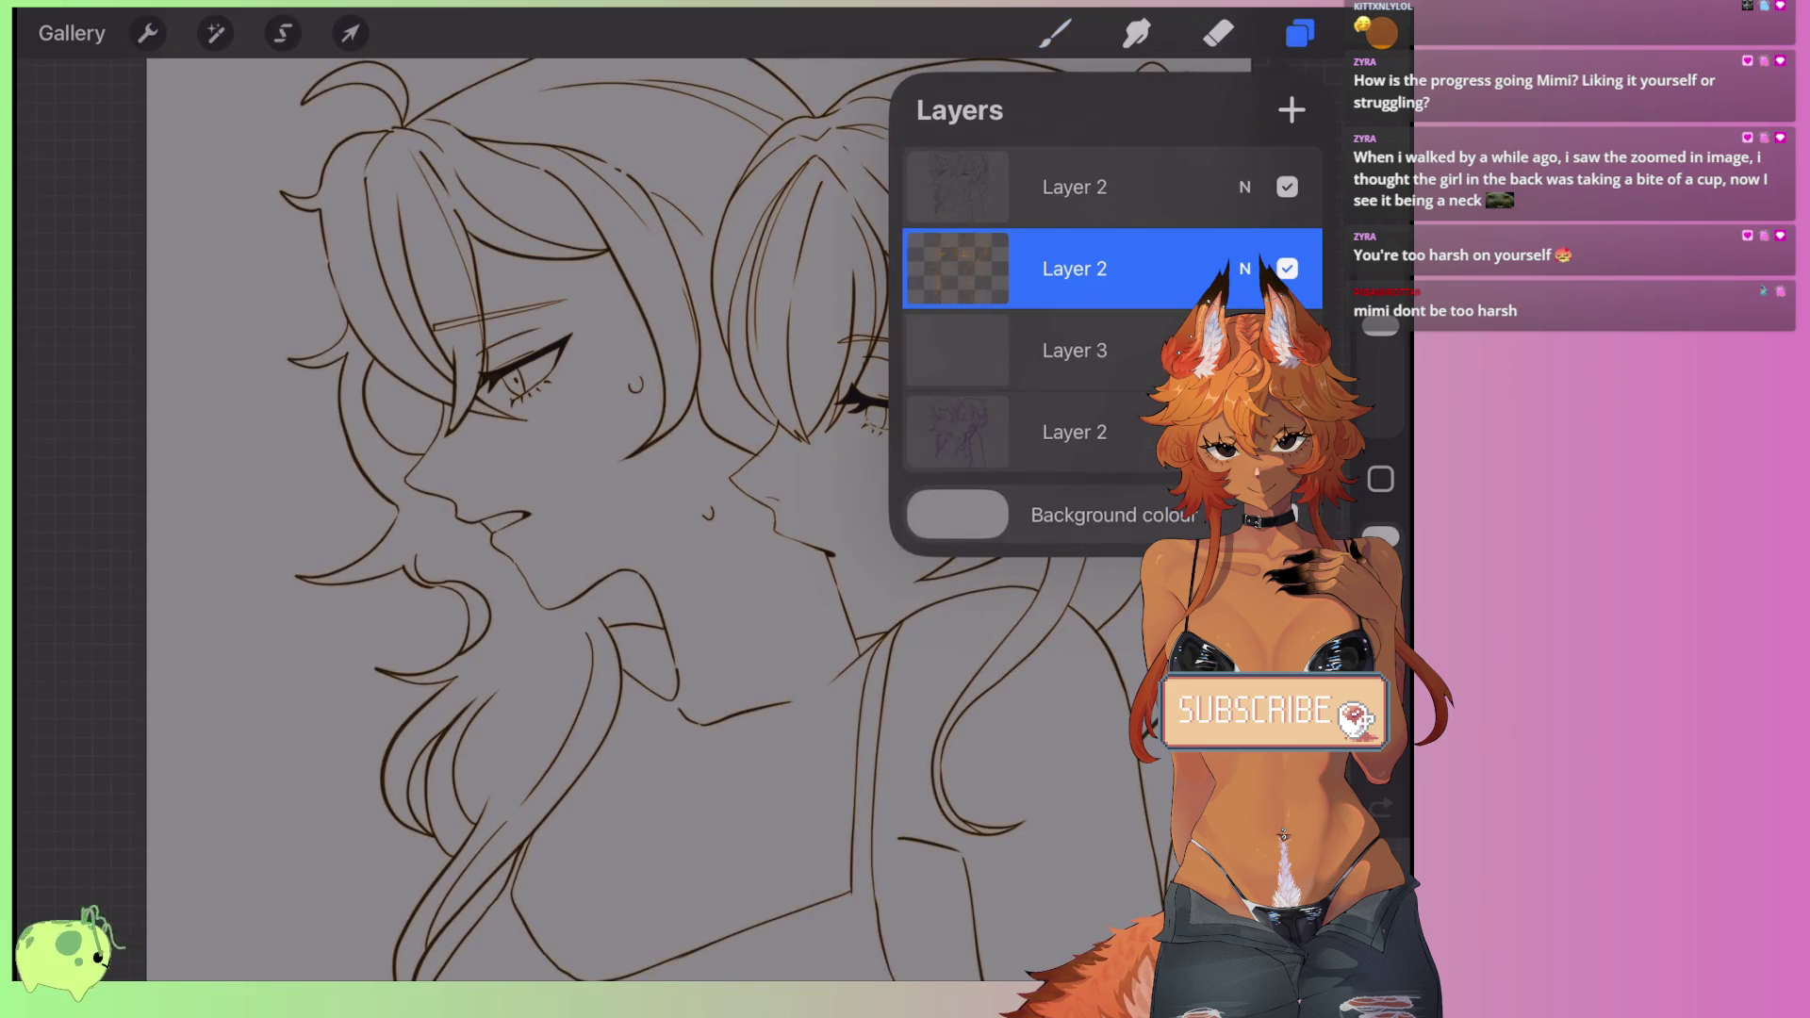
- Keep Layer 2's Linear Burn blend and full opacity, then select Layer 3 for painting
click(957, 269)
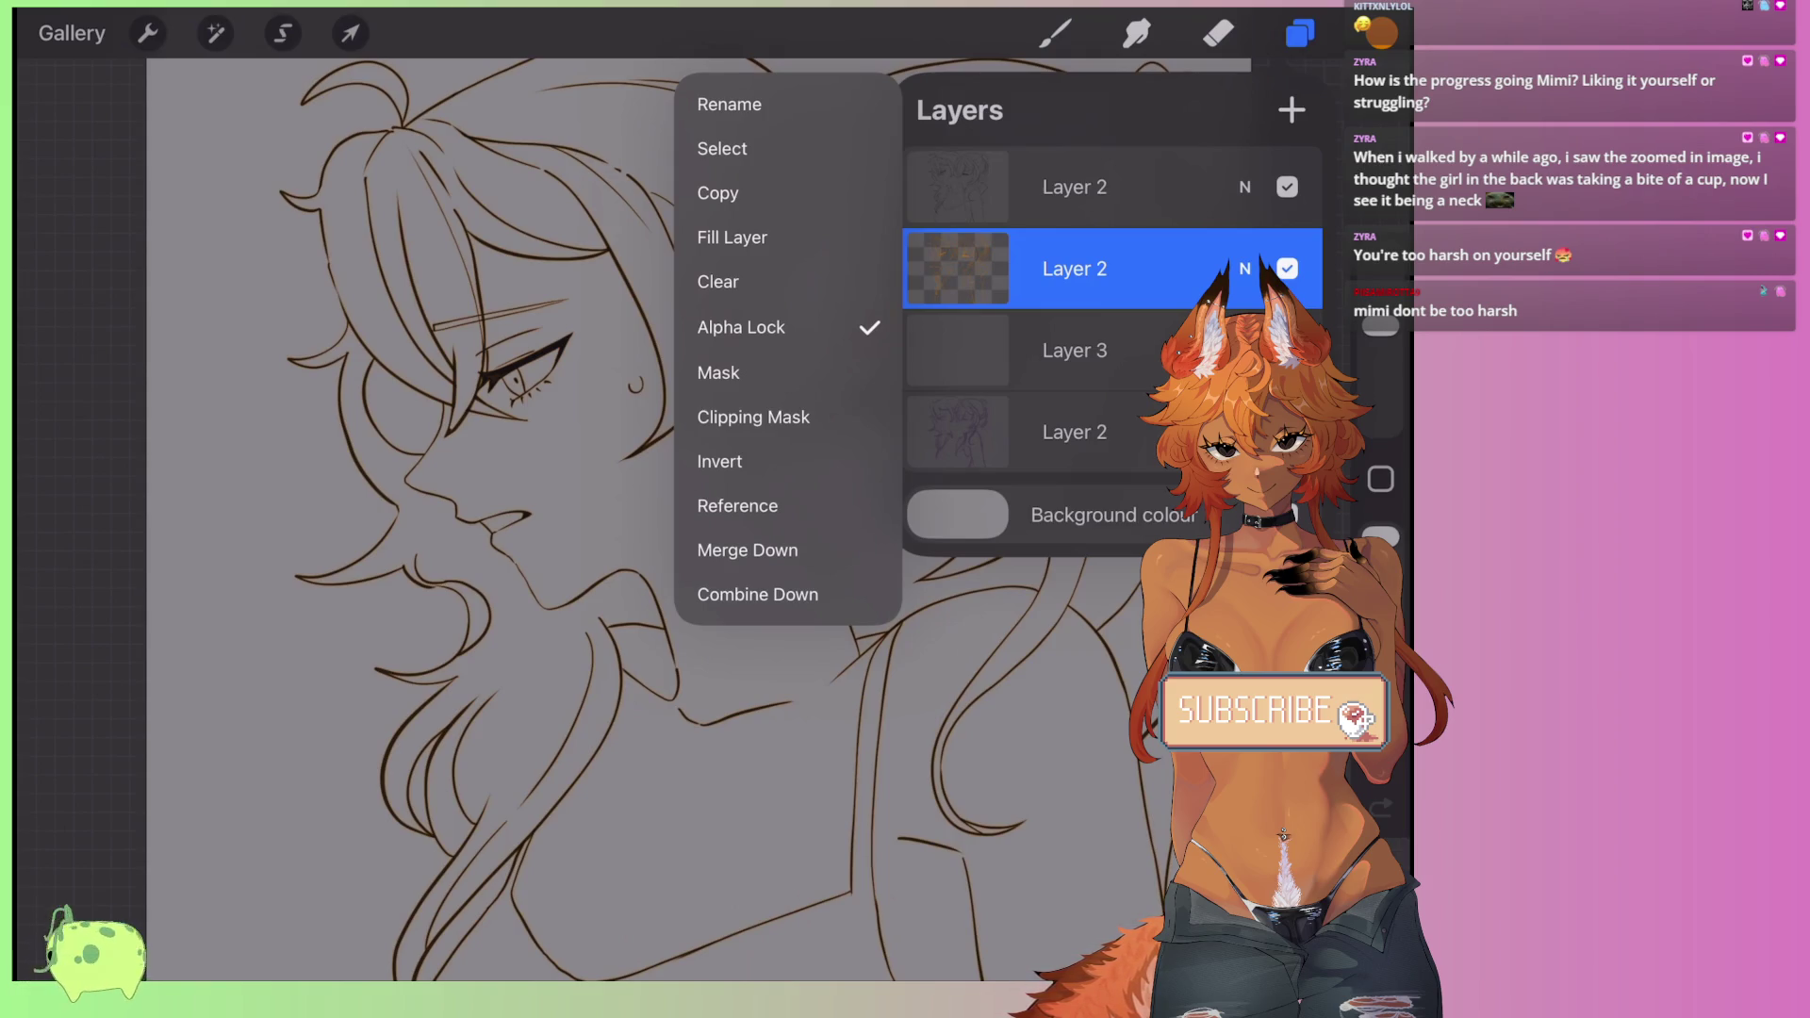
click(1244, 268)
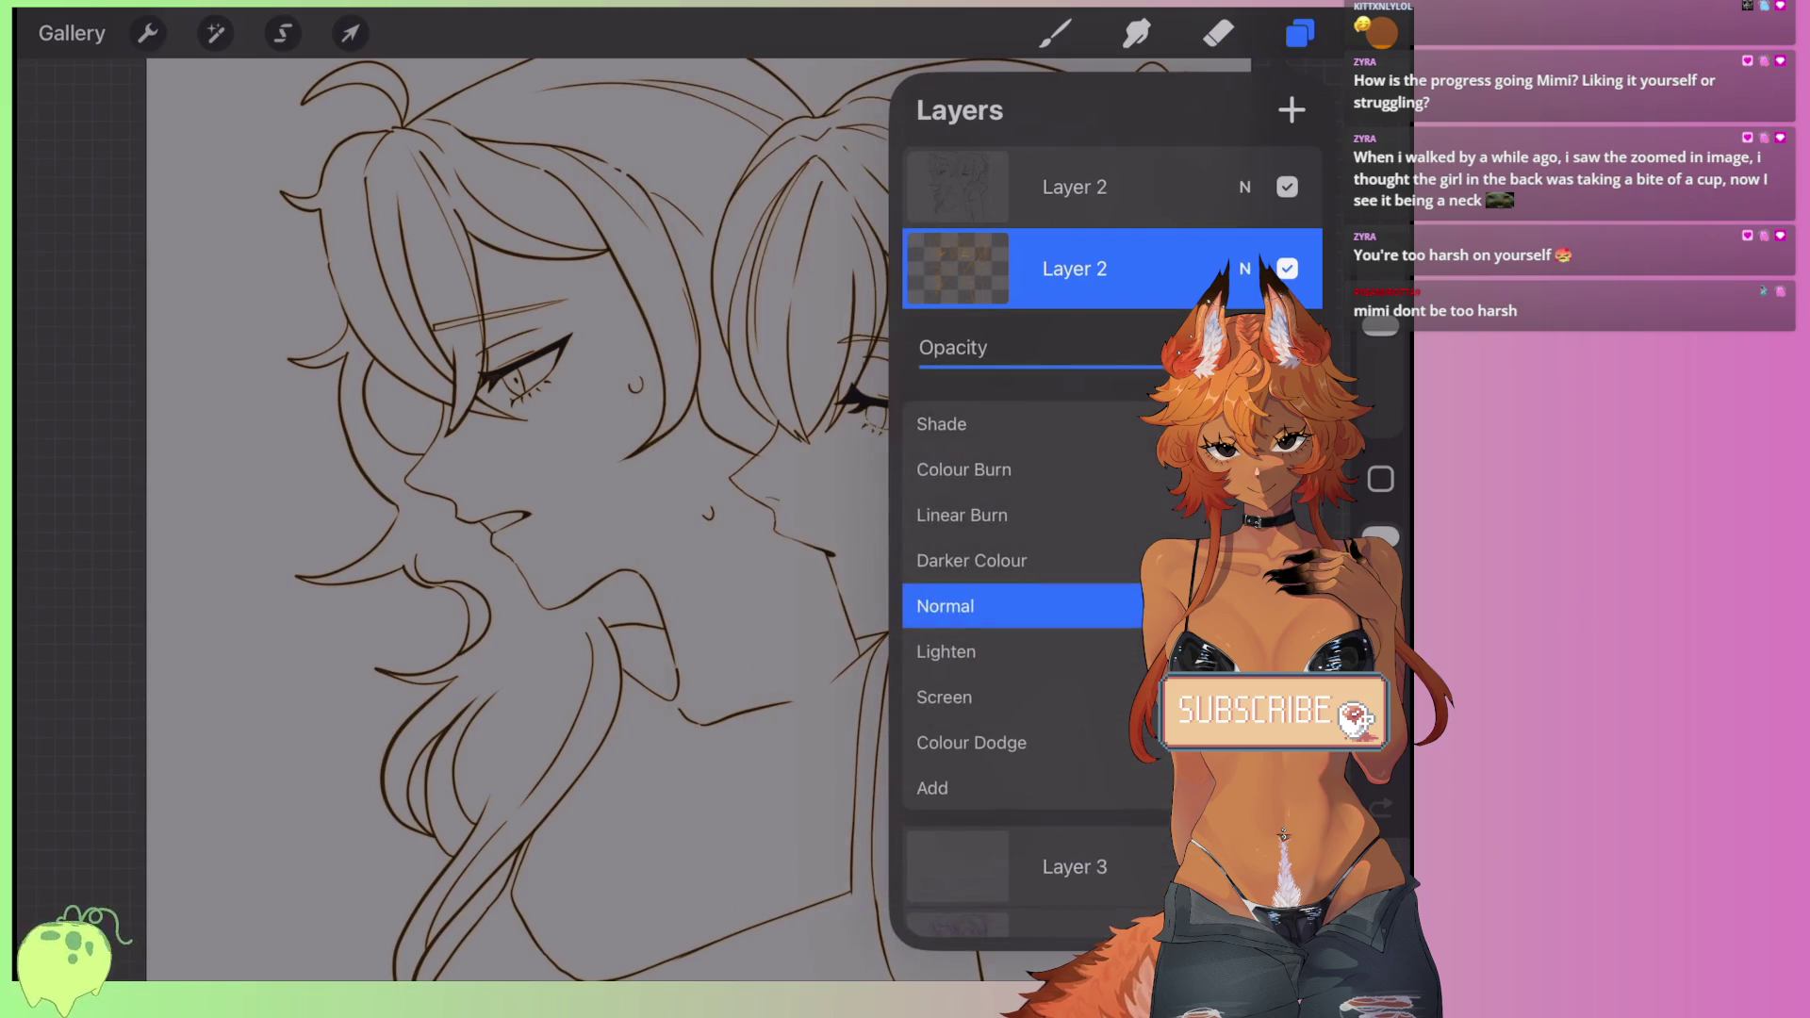
scroll(1022, 605, up, 1)
scroll(1023, 606, up, 1)
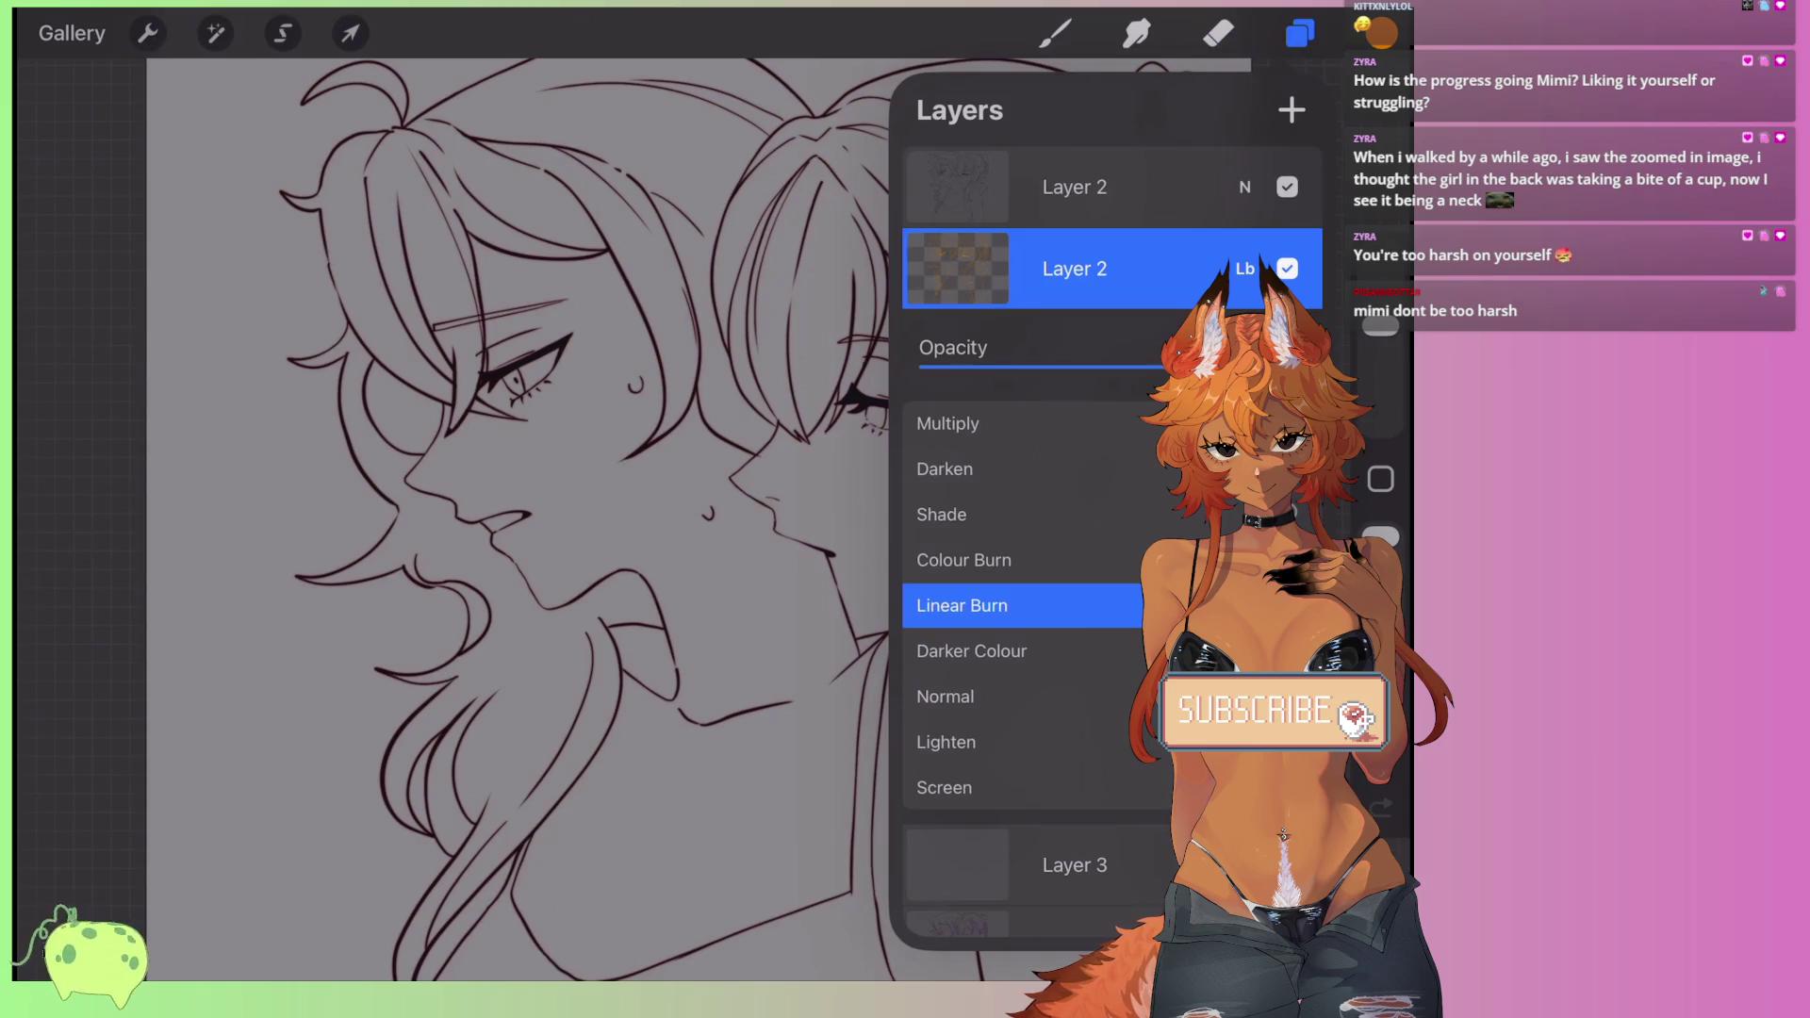
click(1244, 269)
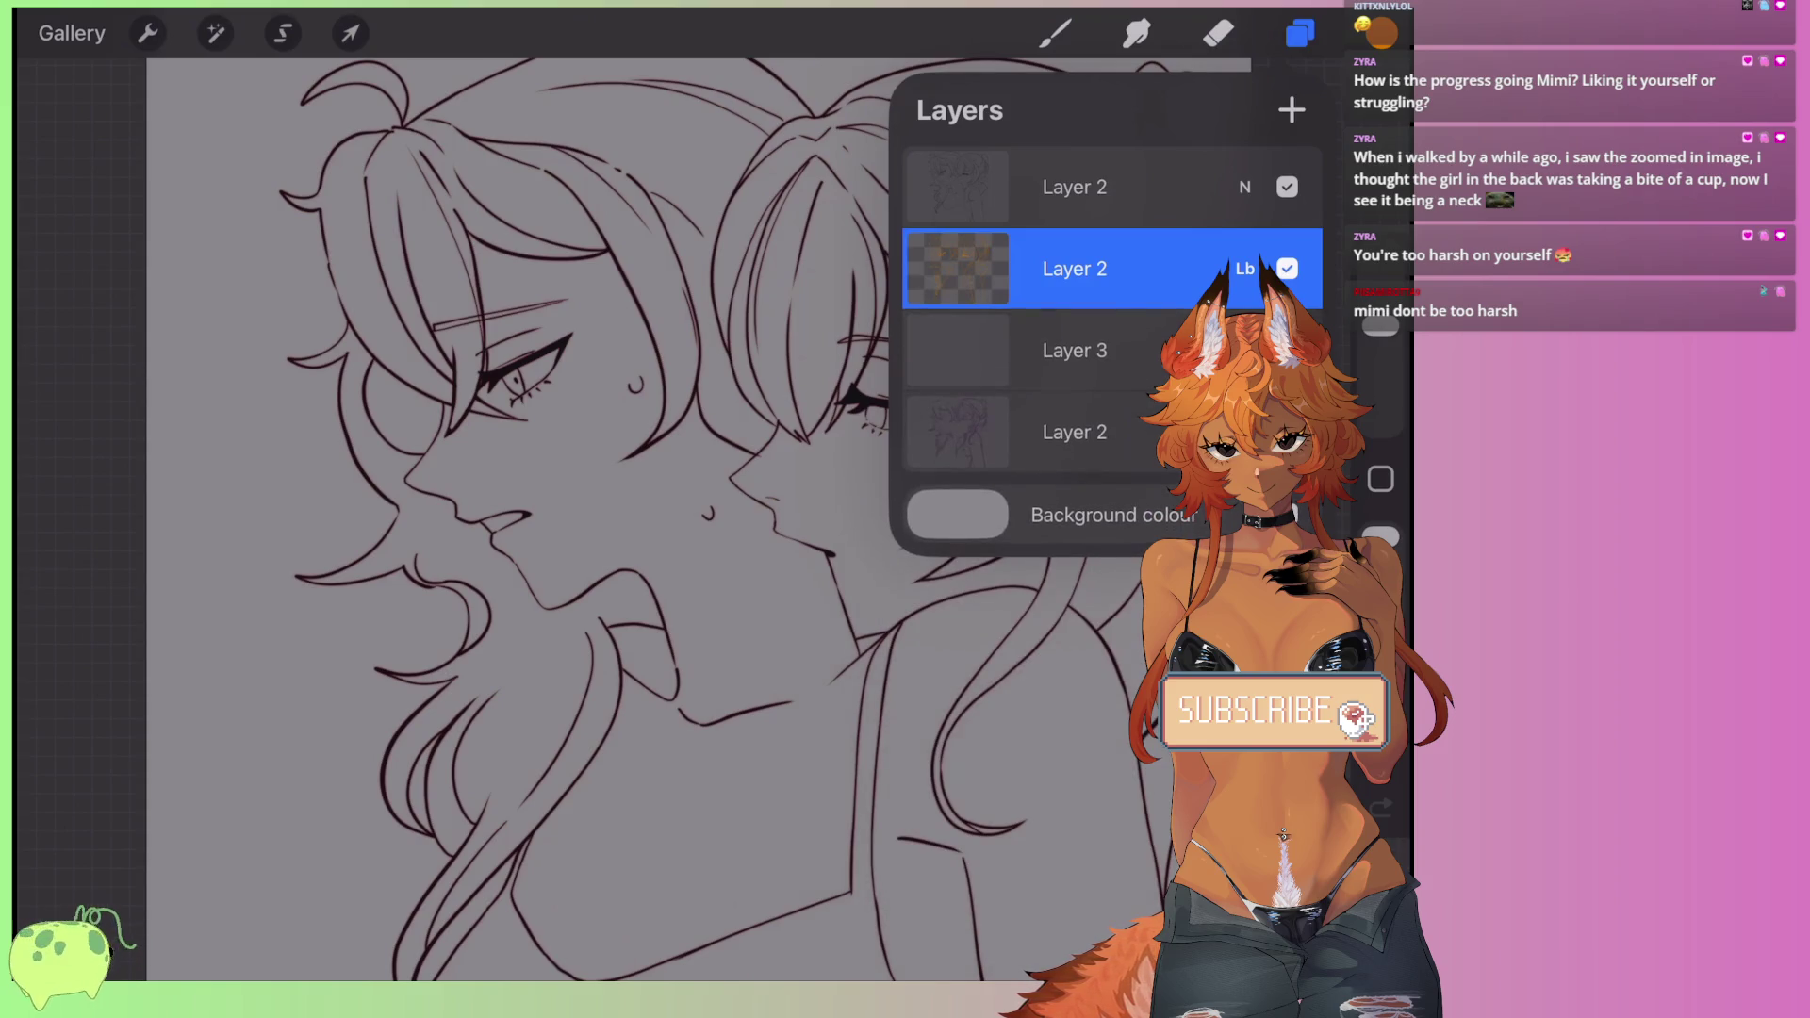
click(1244, 269)
drag(1164, 366, 1162, 366)
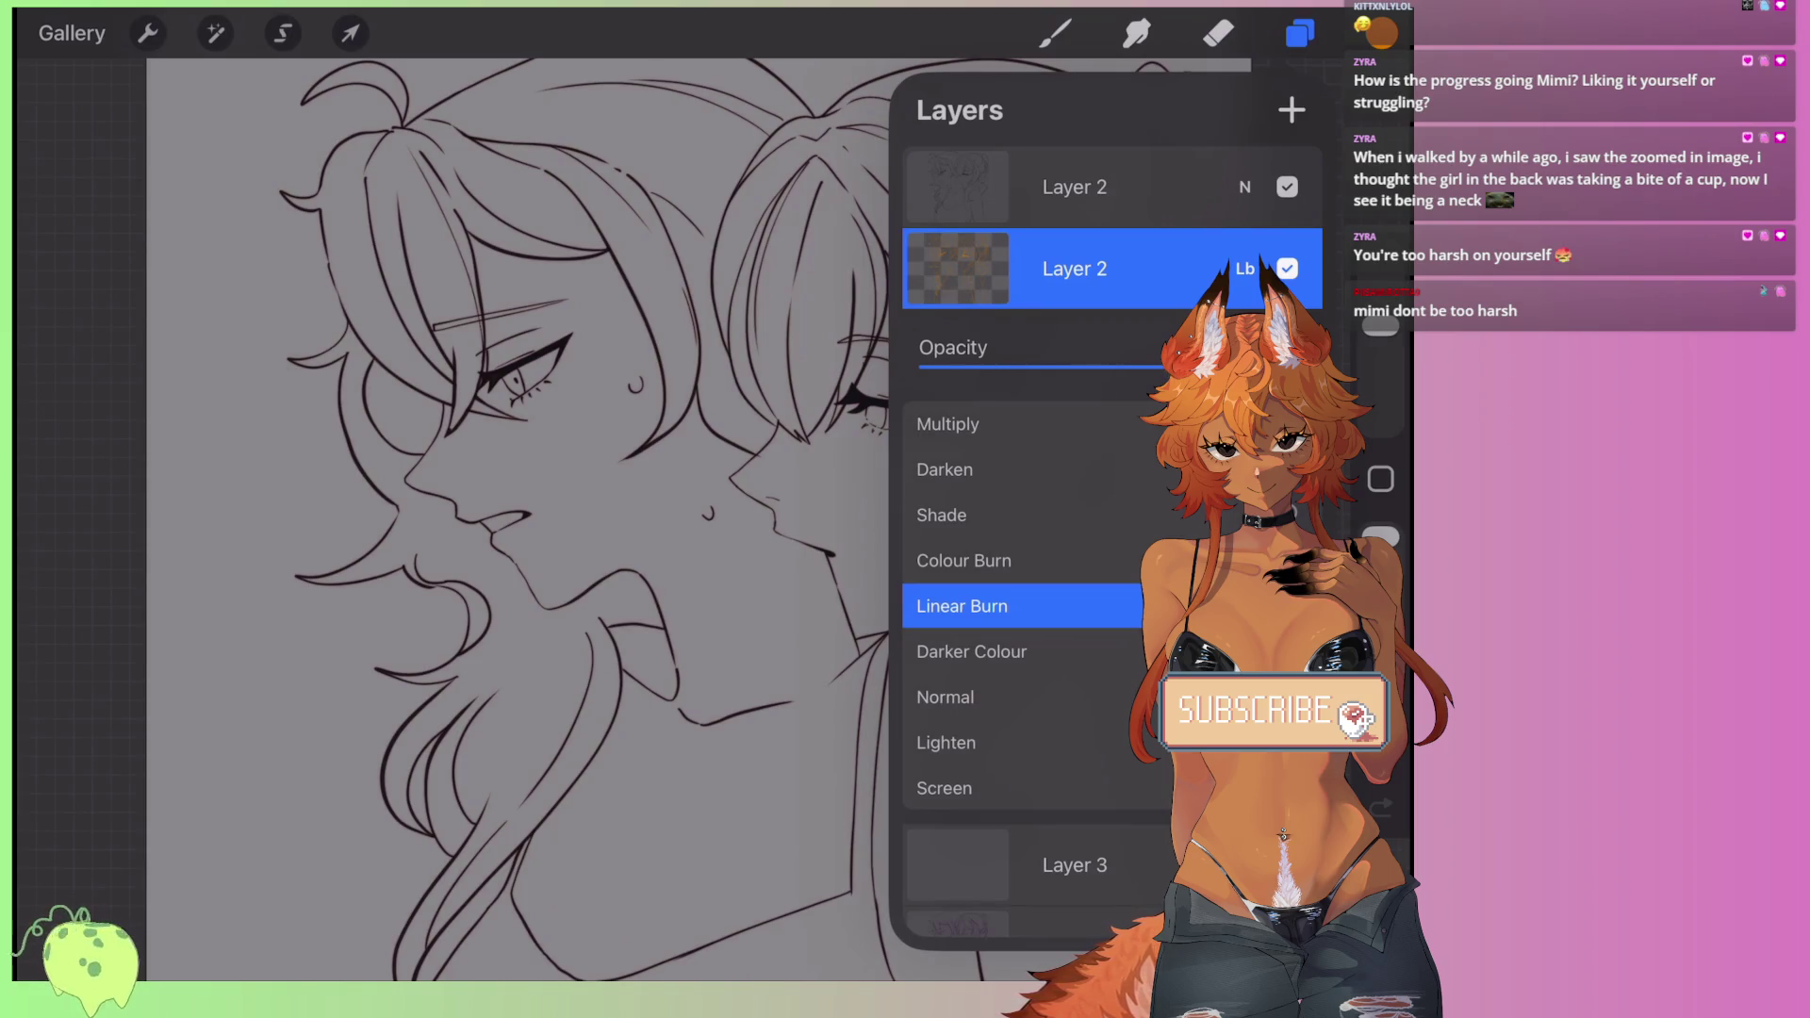
click(1244, 268)
click(1075, 351)
- Switch to the Monoline brush with a pale beige colour
click(1055, 33)
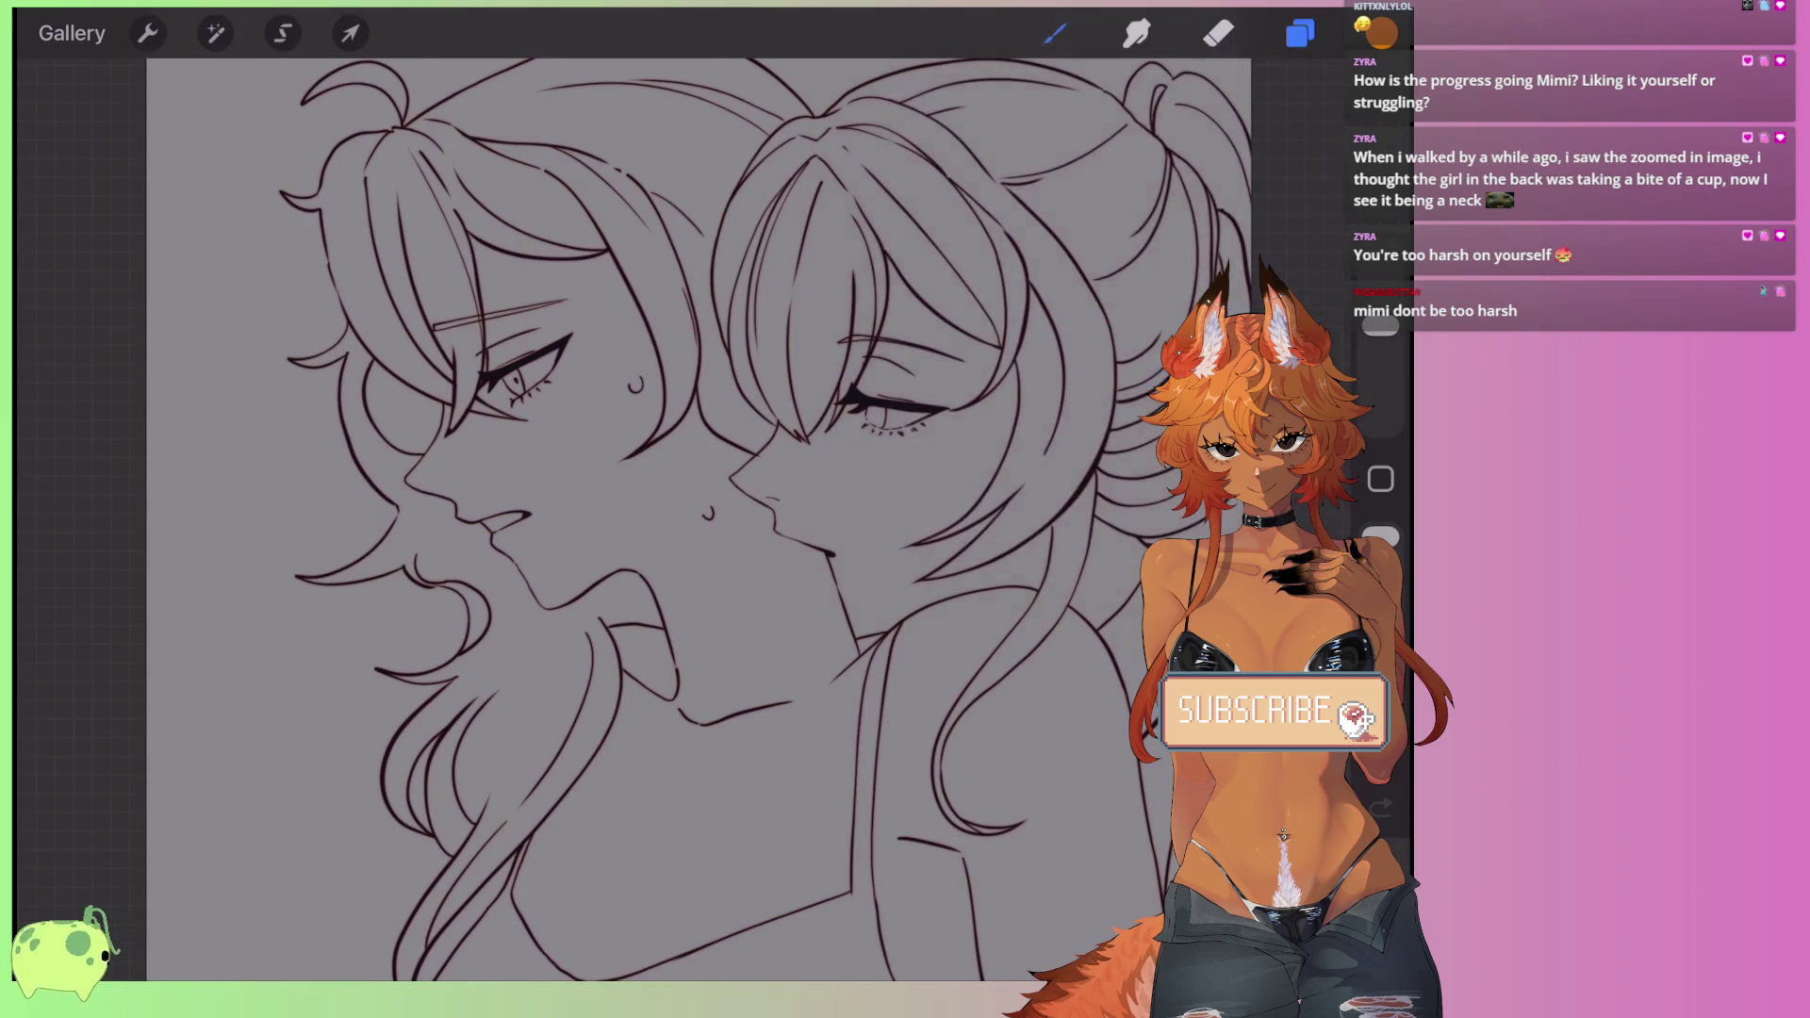
click(1055, 33)
scroll(1150, 471, up, 5)
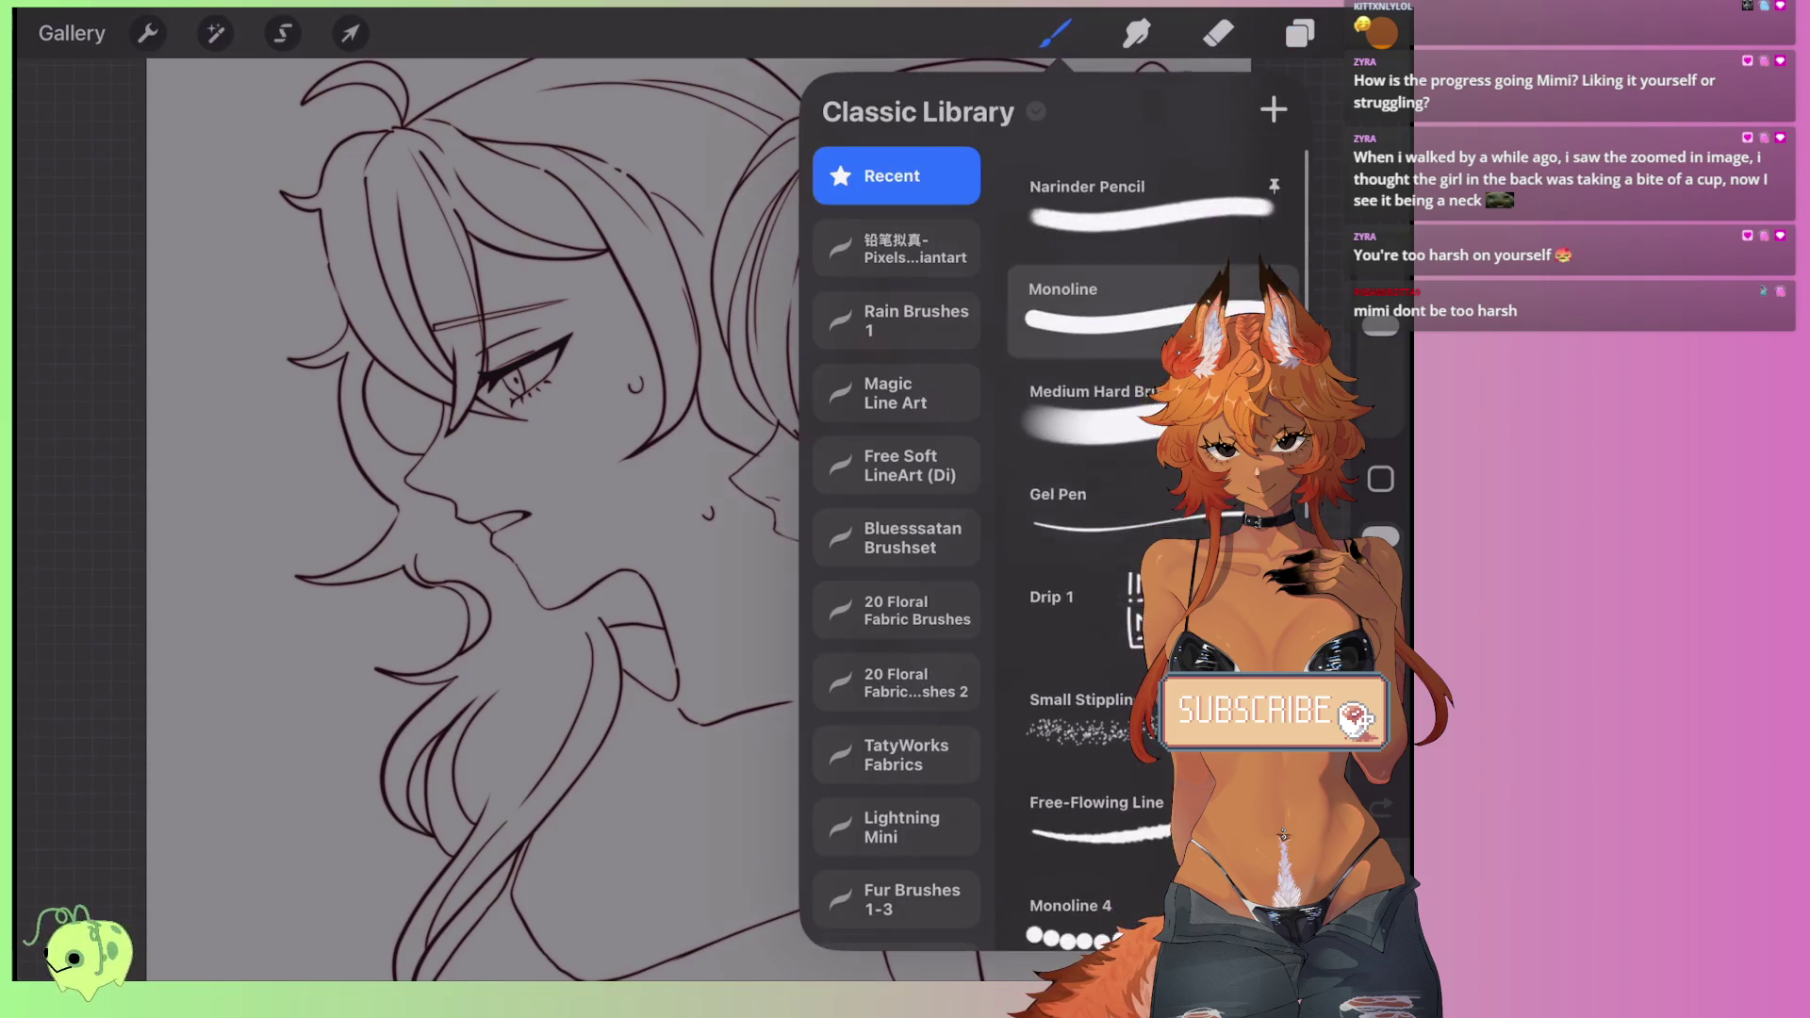
click(1113, 302)
click(1381, 33)
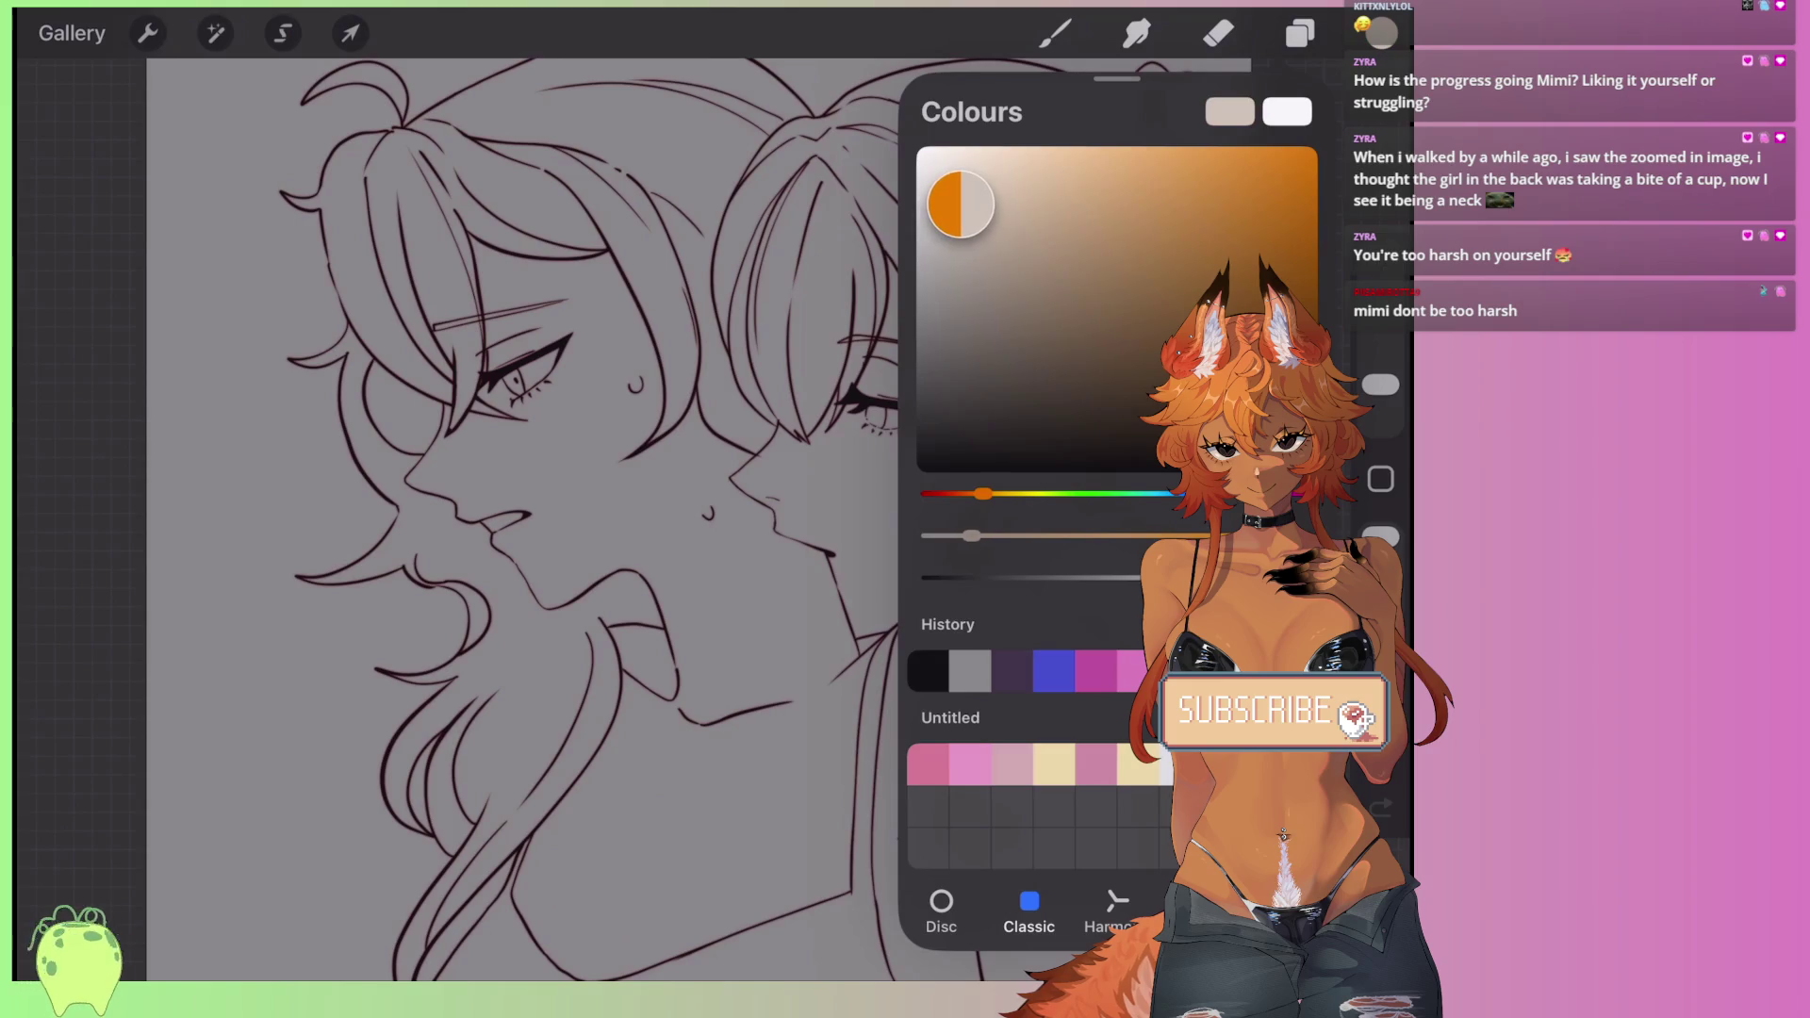
click(933, 165)
- Paint beige flat colour over and around the front character's eye
drag(586, 375, 599, 467)
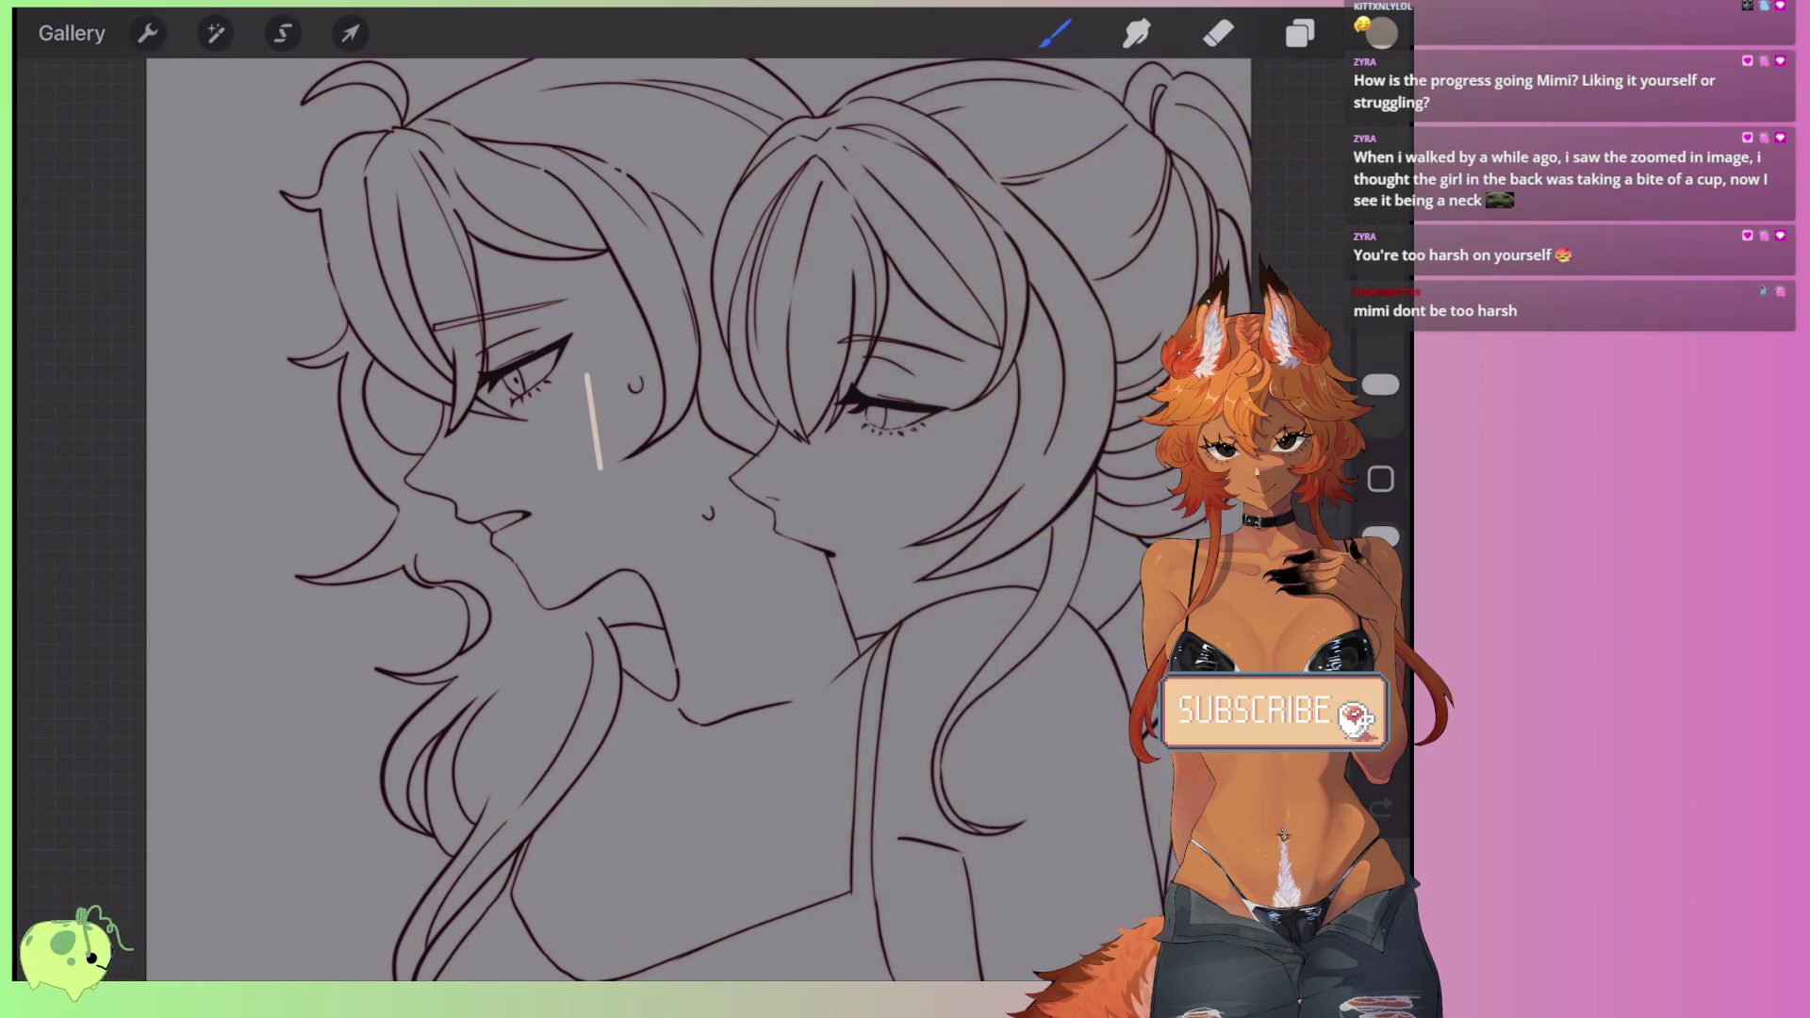
scroll(497, 333, up, 3)
drag(590, 320, 546, 461)
drag(559, 335, 494, 490)
scroll(366, 195, up, 2)
scroll(584, 452, up, 1)
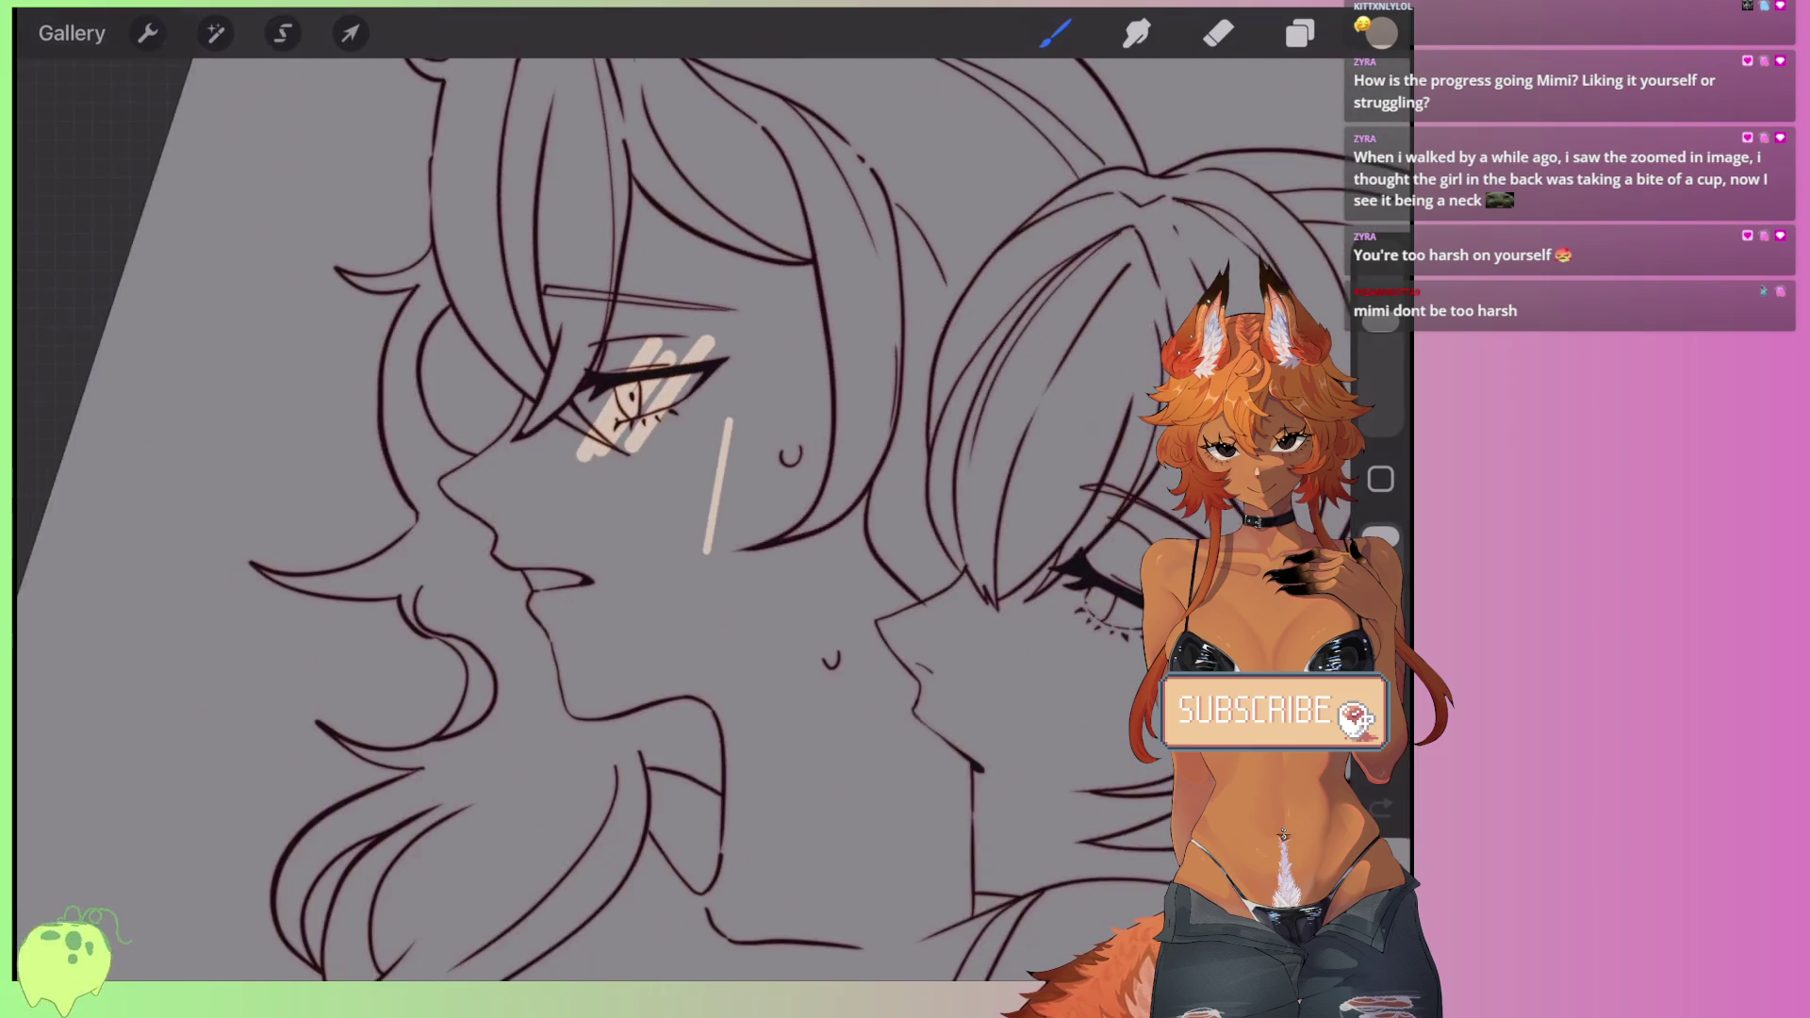
mouse_move(735, 354)
mouse_down()
mouse_move(660, 472)
mouse_move(556, 518)
mouse_move(585, 363)
mouse_up()
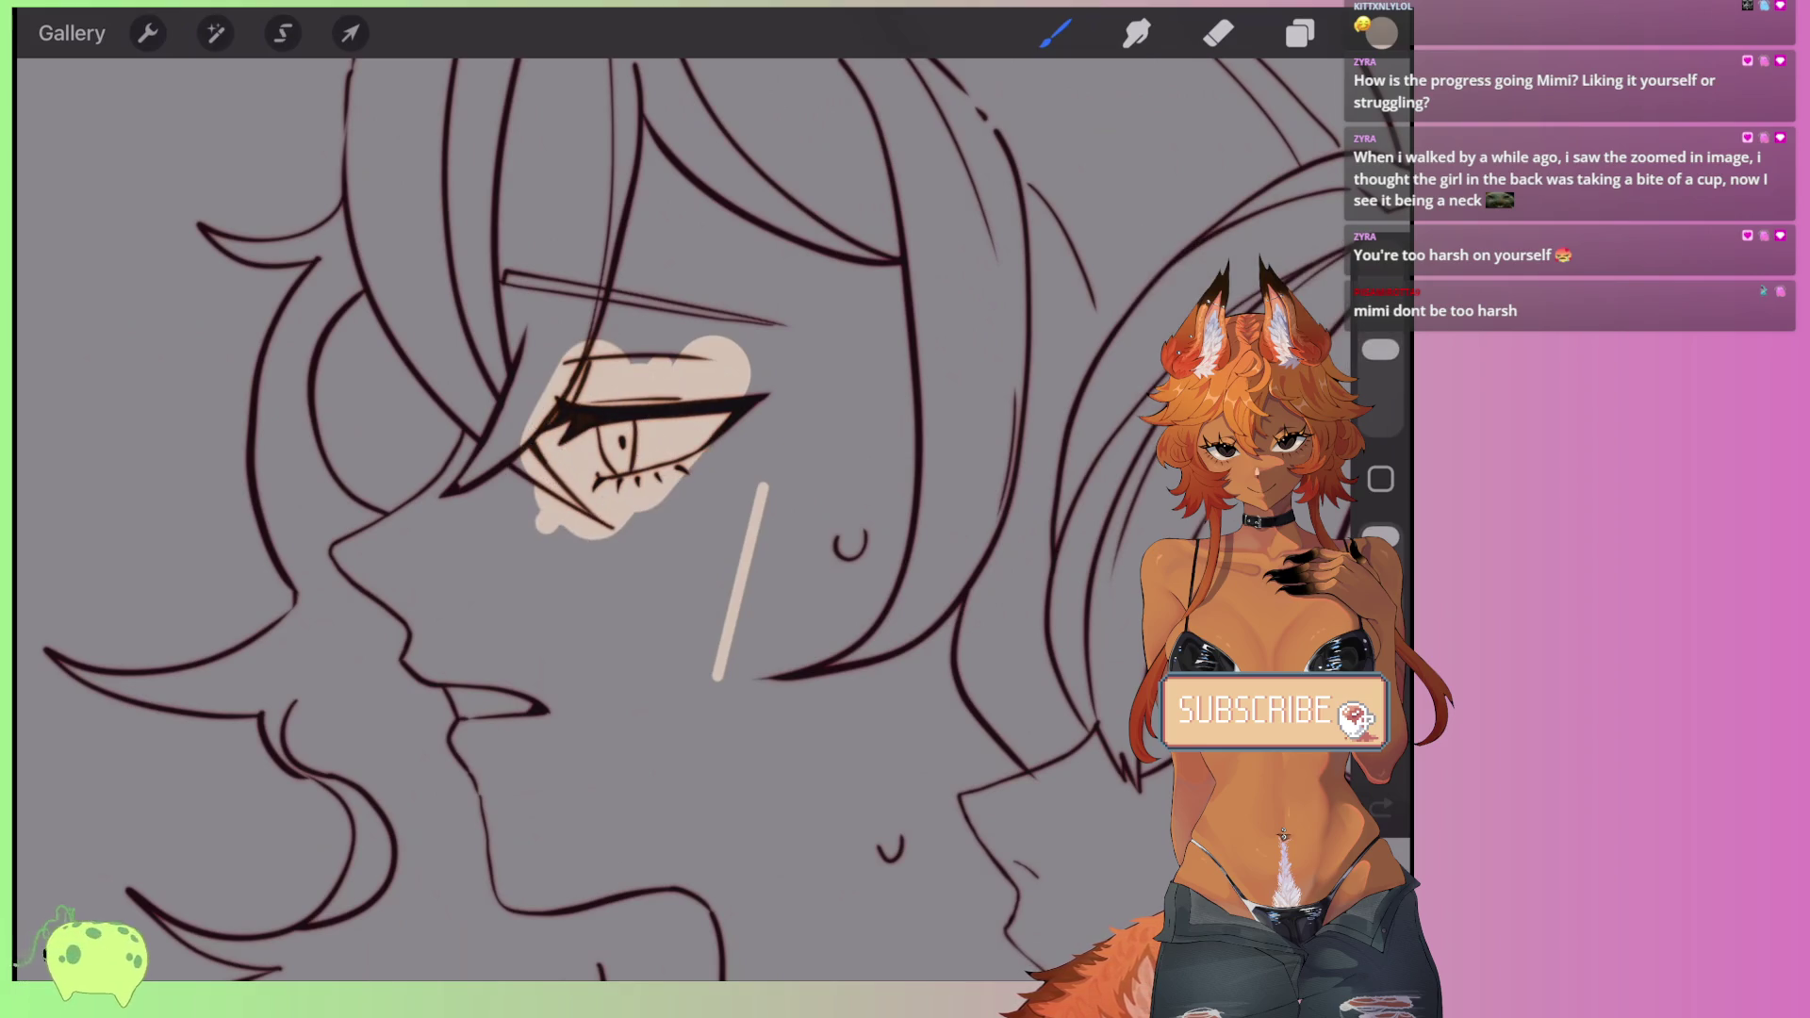
mouse_move(679, 311)
mouse_down()
mouse_move(618, 363)
mouse_move(584, 236)
mouse_up()
scroll(584, 452, up, 1)
mouse_move(552, 462)
mouse_down()
mouse_move(490, 547)
mouse_move(485, 533)
mouse_move(372, 617)
mouse_up()
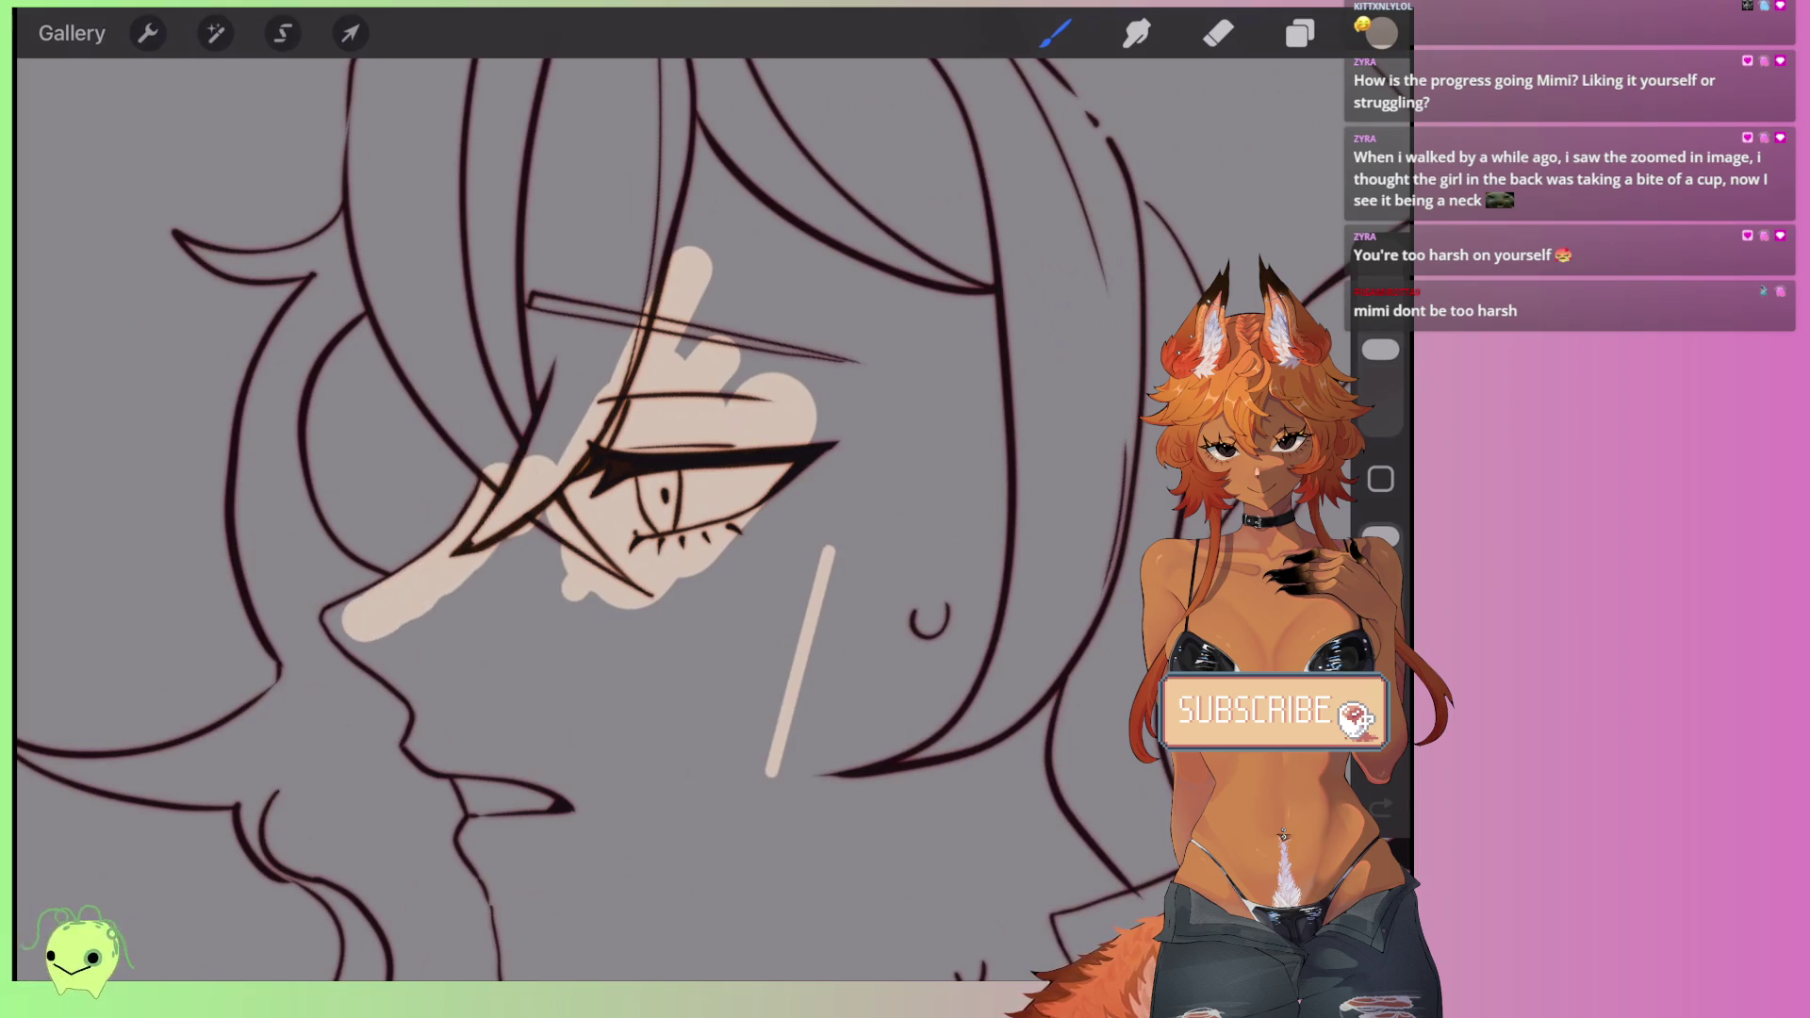
- Carry the beige fill down along the jawline, below the chin and onto the neck
scroll(660, 472, up, 2)
mouse_move(660, 481)
mouse_down()
mouse_move(584, 622)
mouse_move(513, 693)
mouse_up()
scroll(660, 518, up, 2)
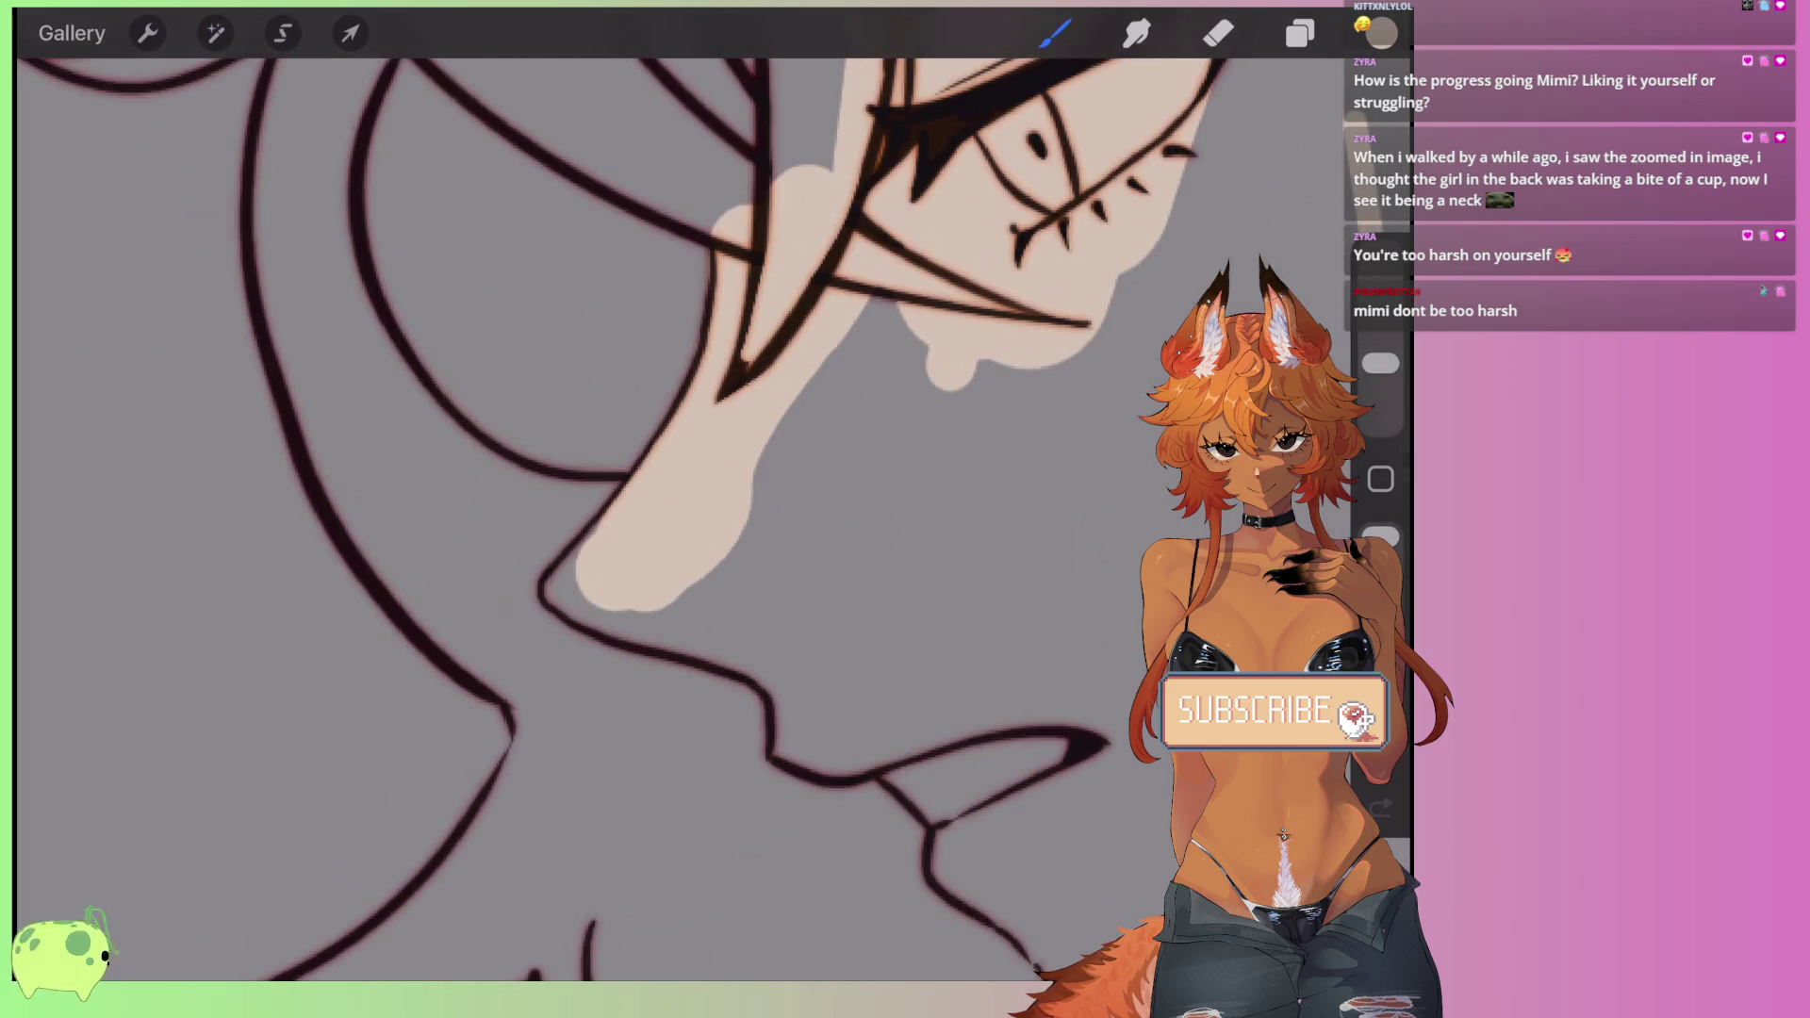
drag(563, 575, 811, 726)
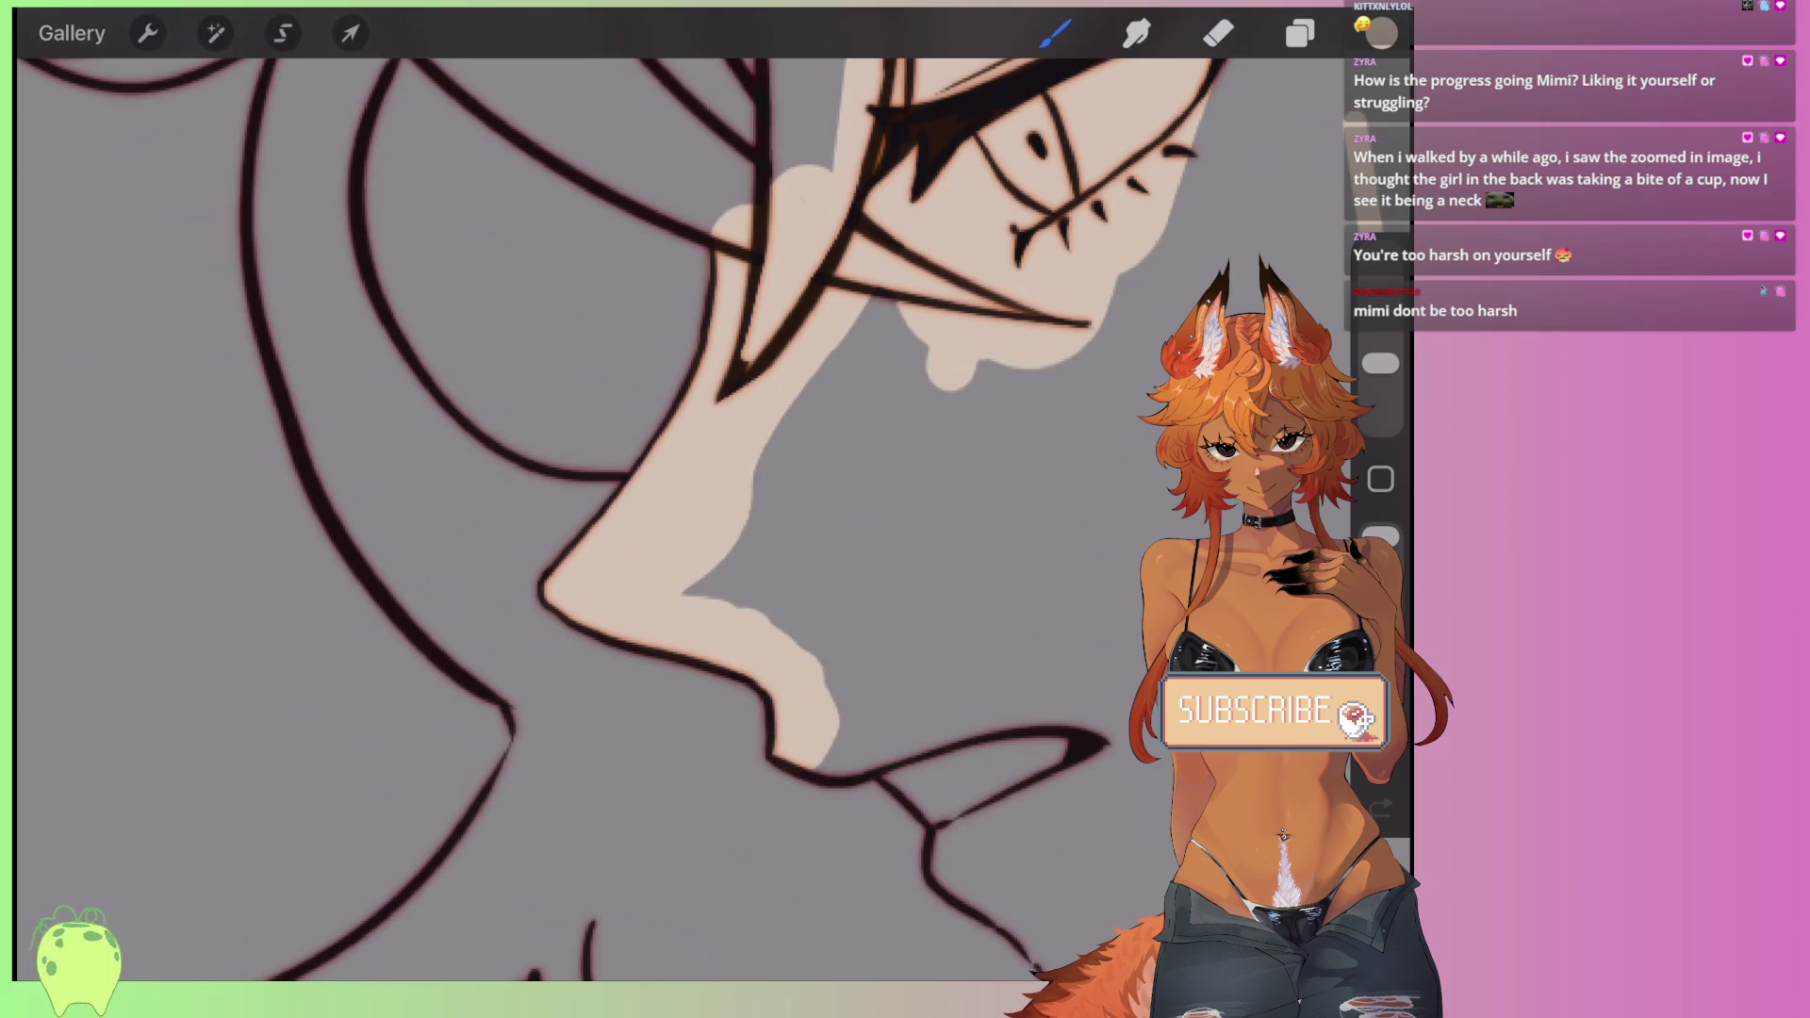
drag(811, 730, 1037, 716)
scroll(660, 519, down, 2)
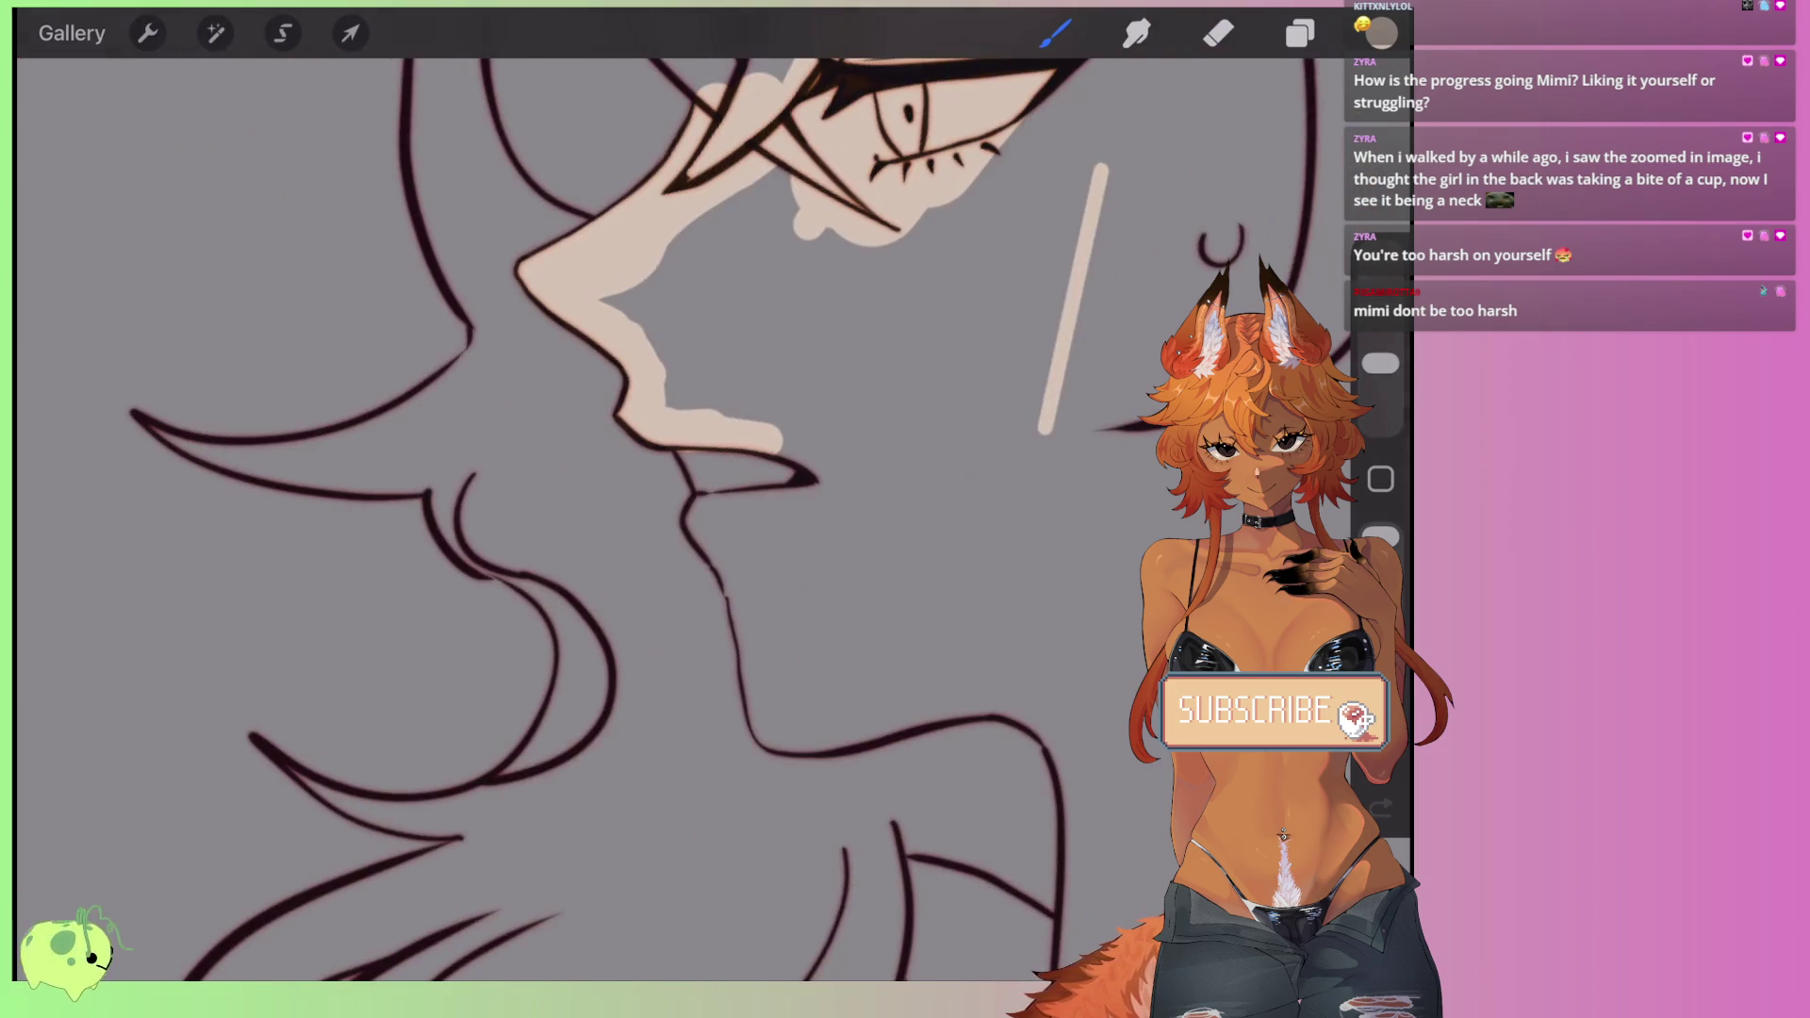
drag(693, 450, 726, 517)
scroll(660, 471, up, 3)
mouse_move(702, 435)
mouse_down()
mouse_move(744, 538)
mouse_move(759, 730)
mouse_up()
scroll(660, 471, down, 3)
mouse_move(603, 622)
mouse_down()
mouse_move(665, 740)
mouse_move(1141, 650)
mouse_up()
- Trace beige along the neck's right, horizontal and left lines
scroll(660, 471, down, 2)
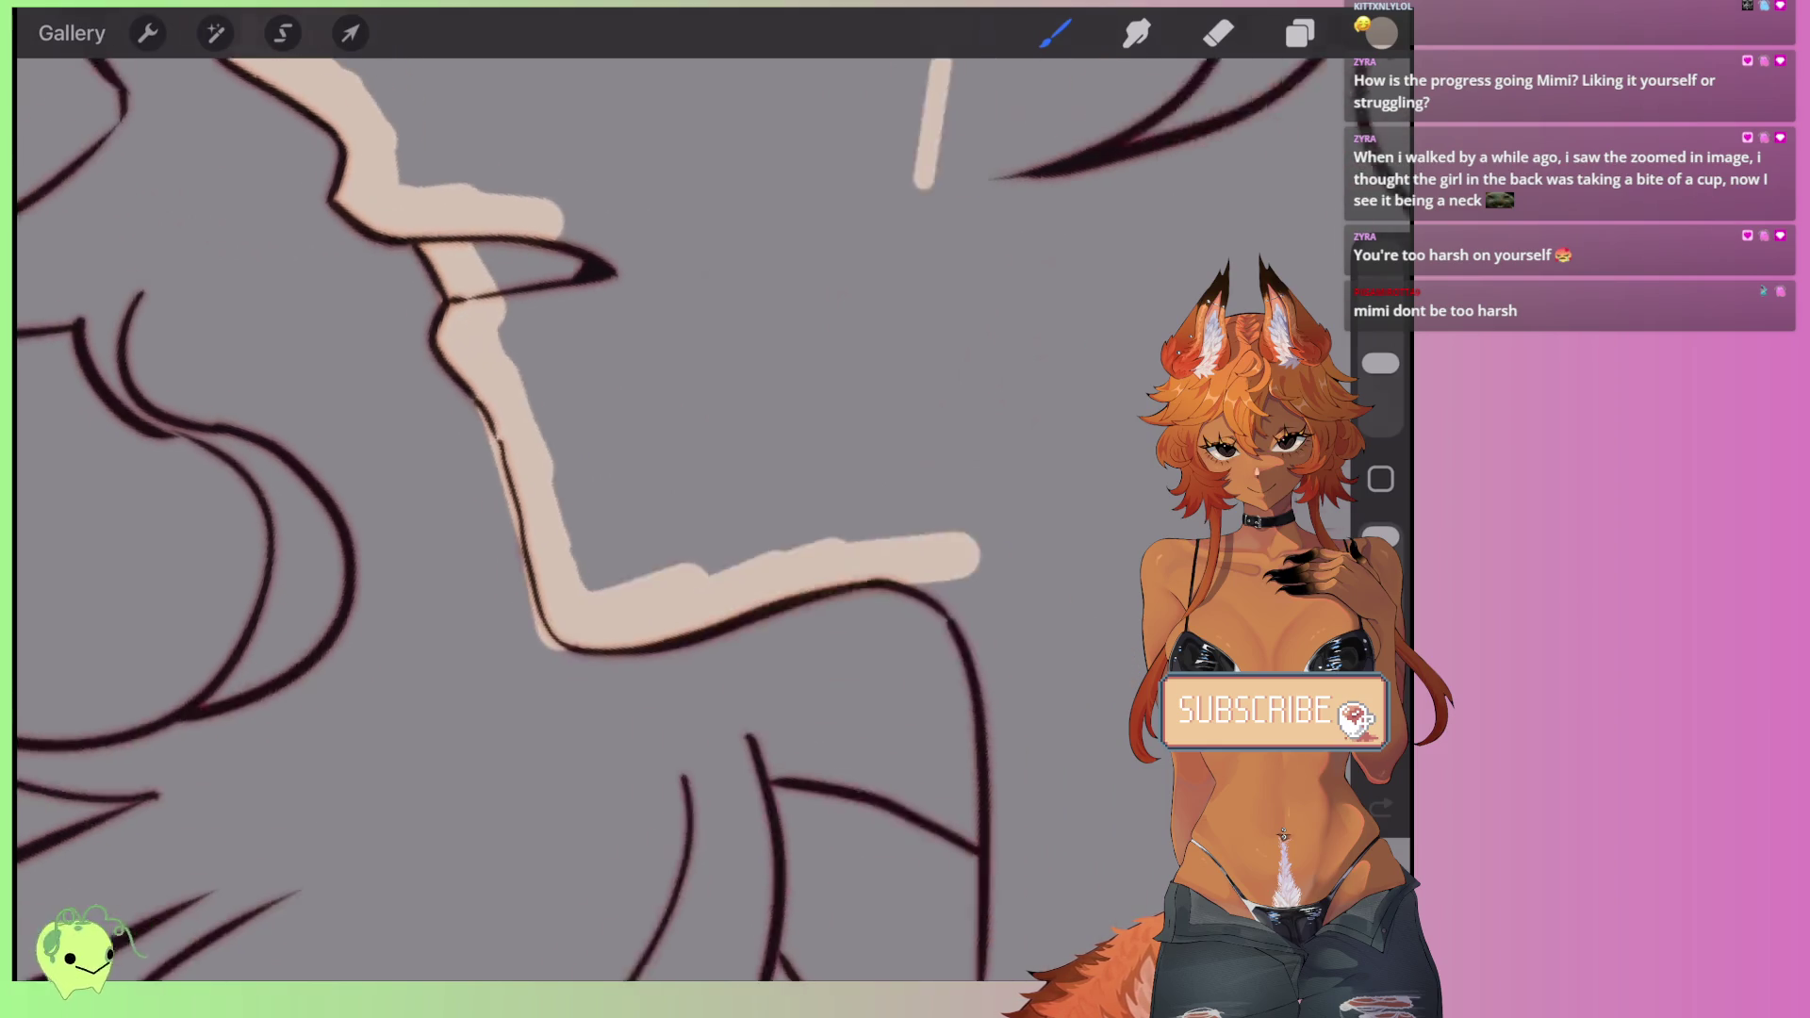
scroll(660, 471, down, 2)
mouse_move(830, 472)
mouse_down()
mouse_move(877, 566)
mouse_move(901, 886)
mouse_up()
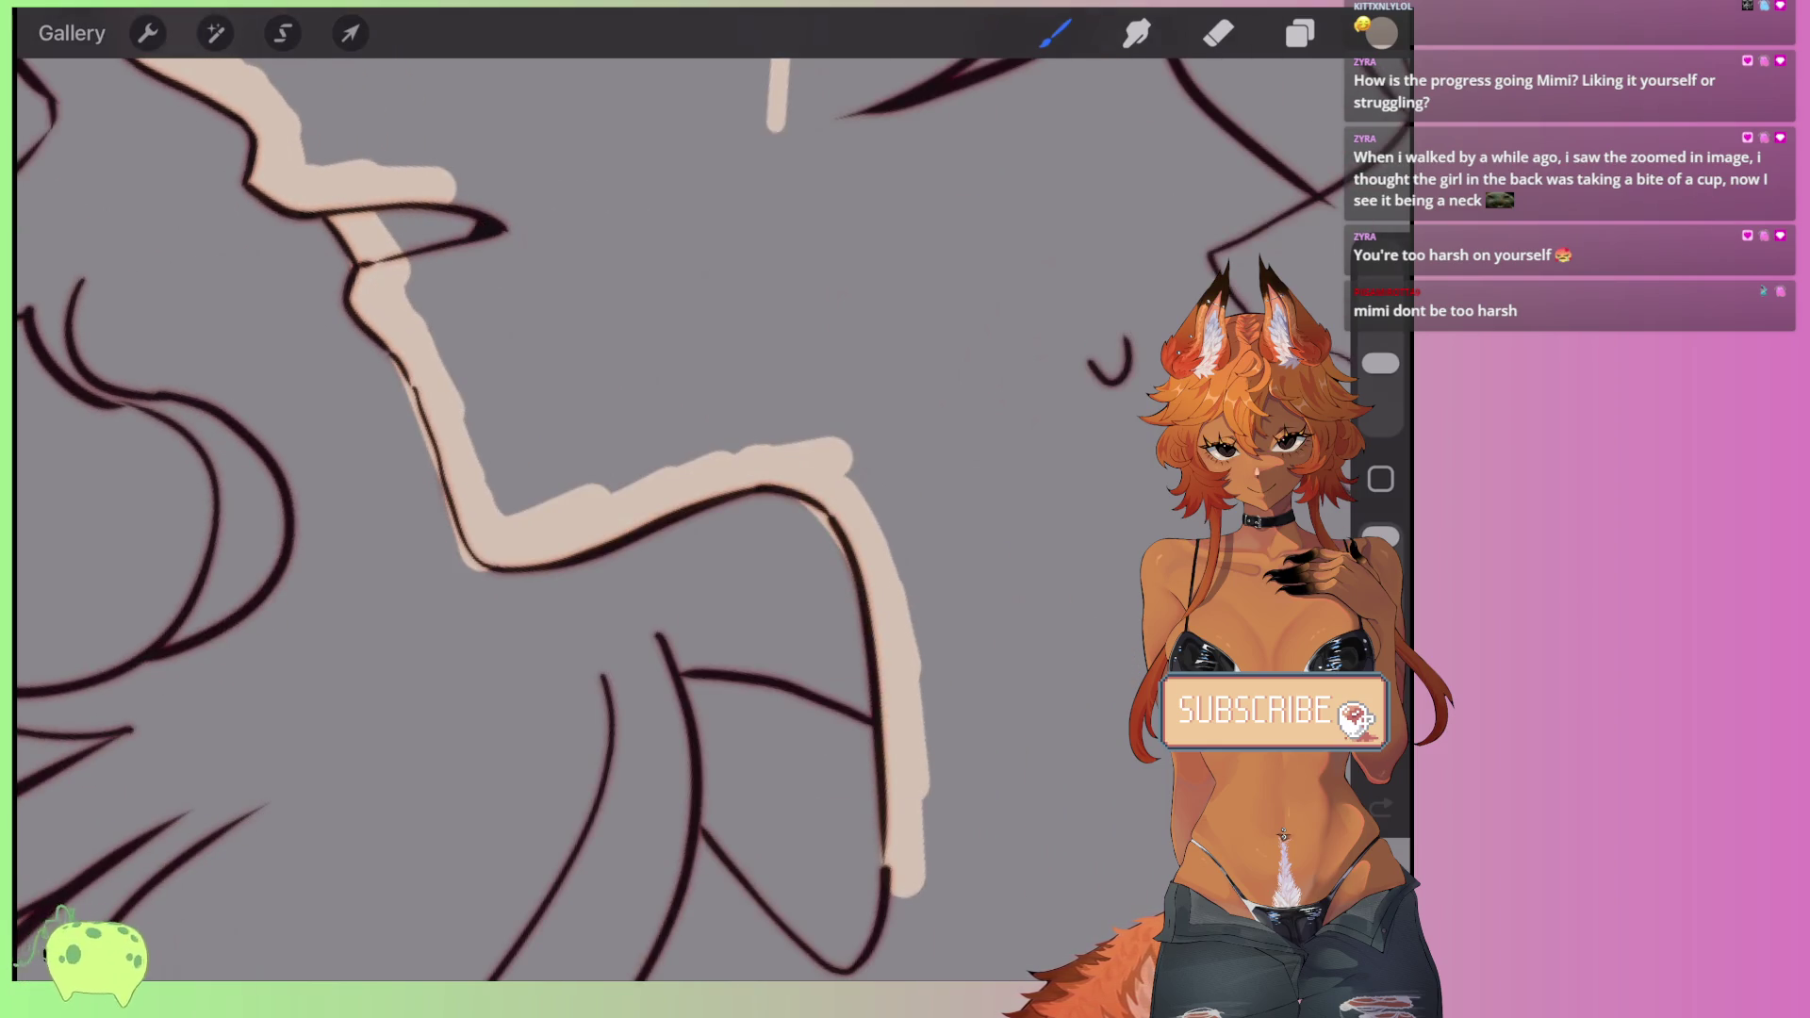
scroll(660, 471, down, 2)
drag(877, 545, 740, 509)
scroll(659, 471, down, 2)
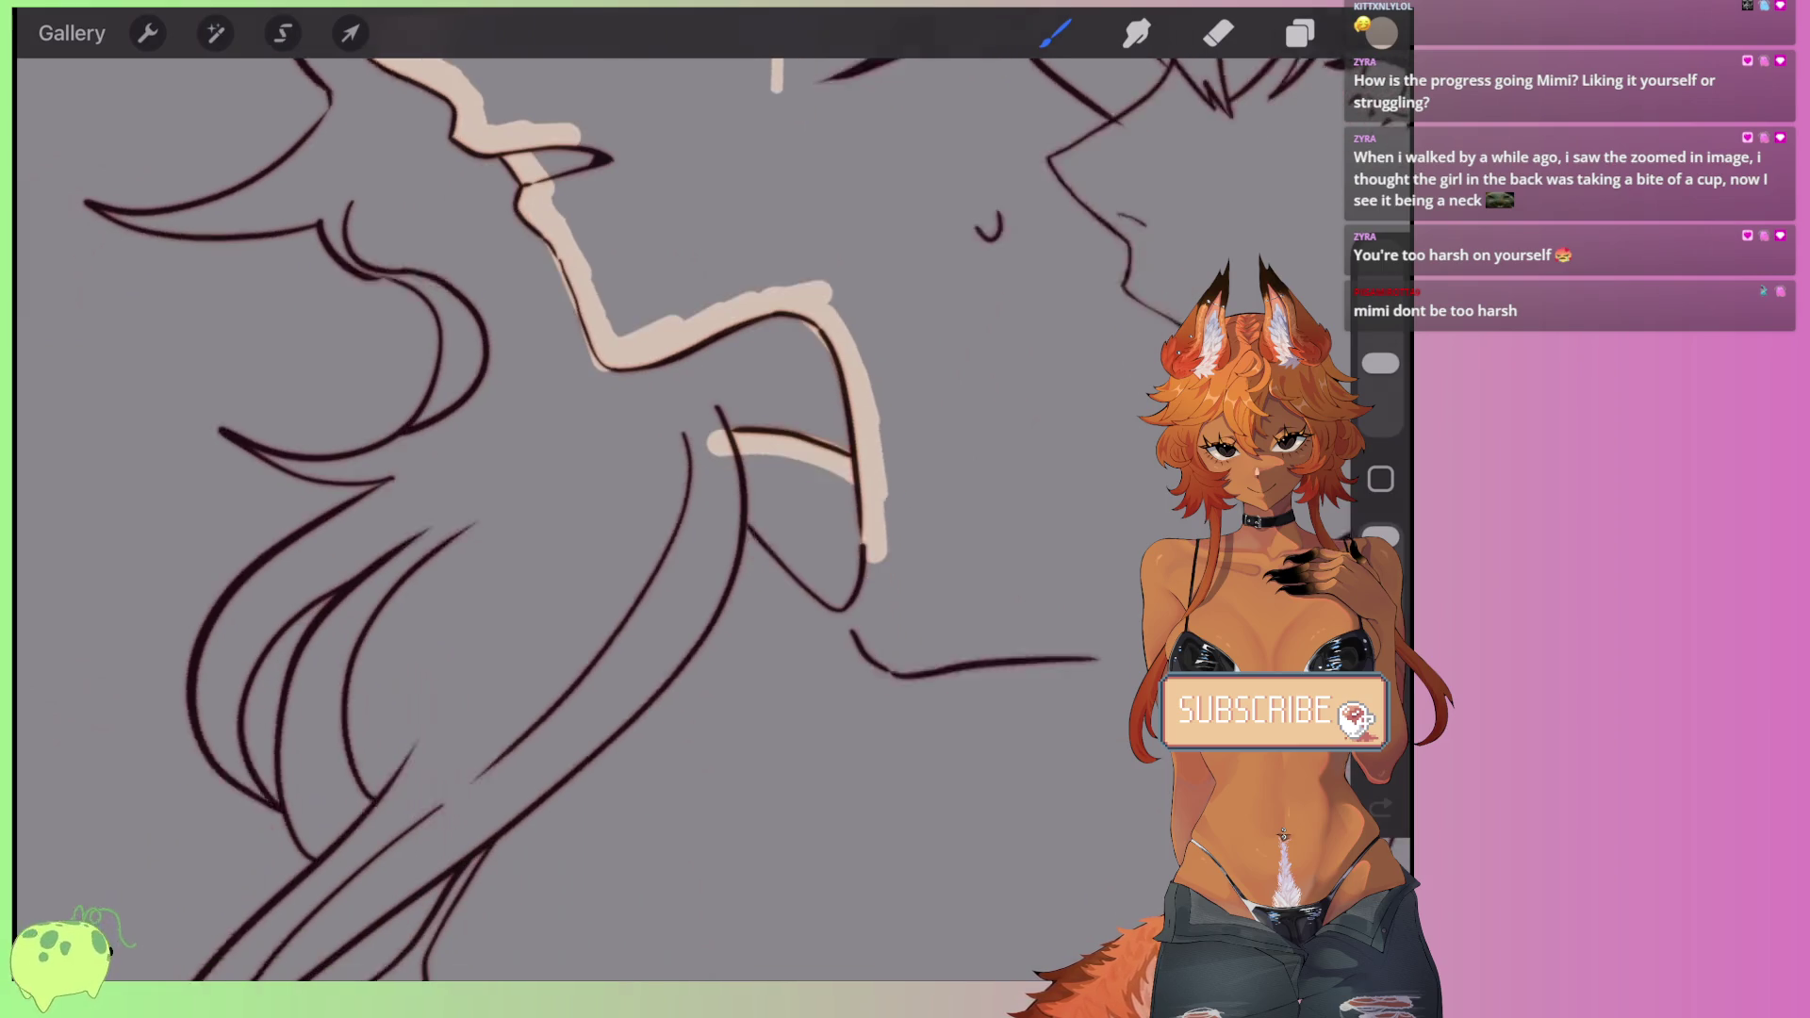
mouse_move(717, 394)
mouse_down()
mouse_move(634, 681)
mouse_move(476, 799)
mouse_up()
scroll(660, 471, up, 2)
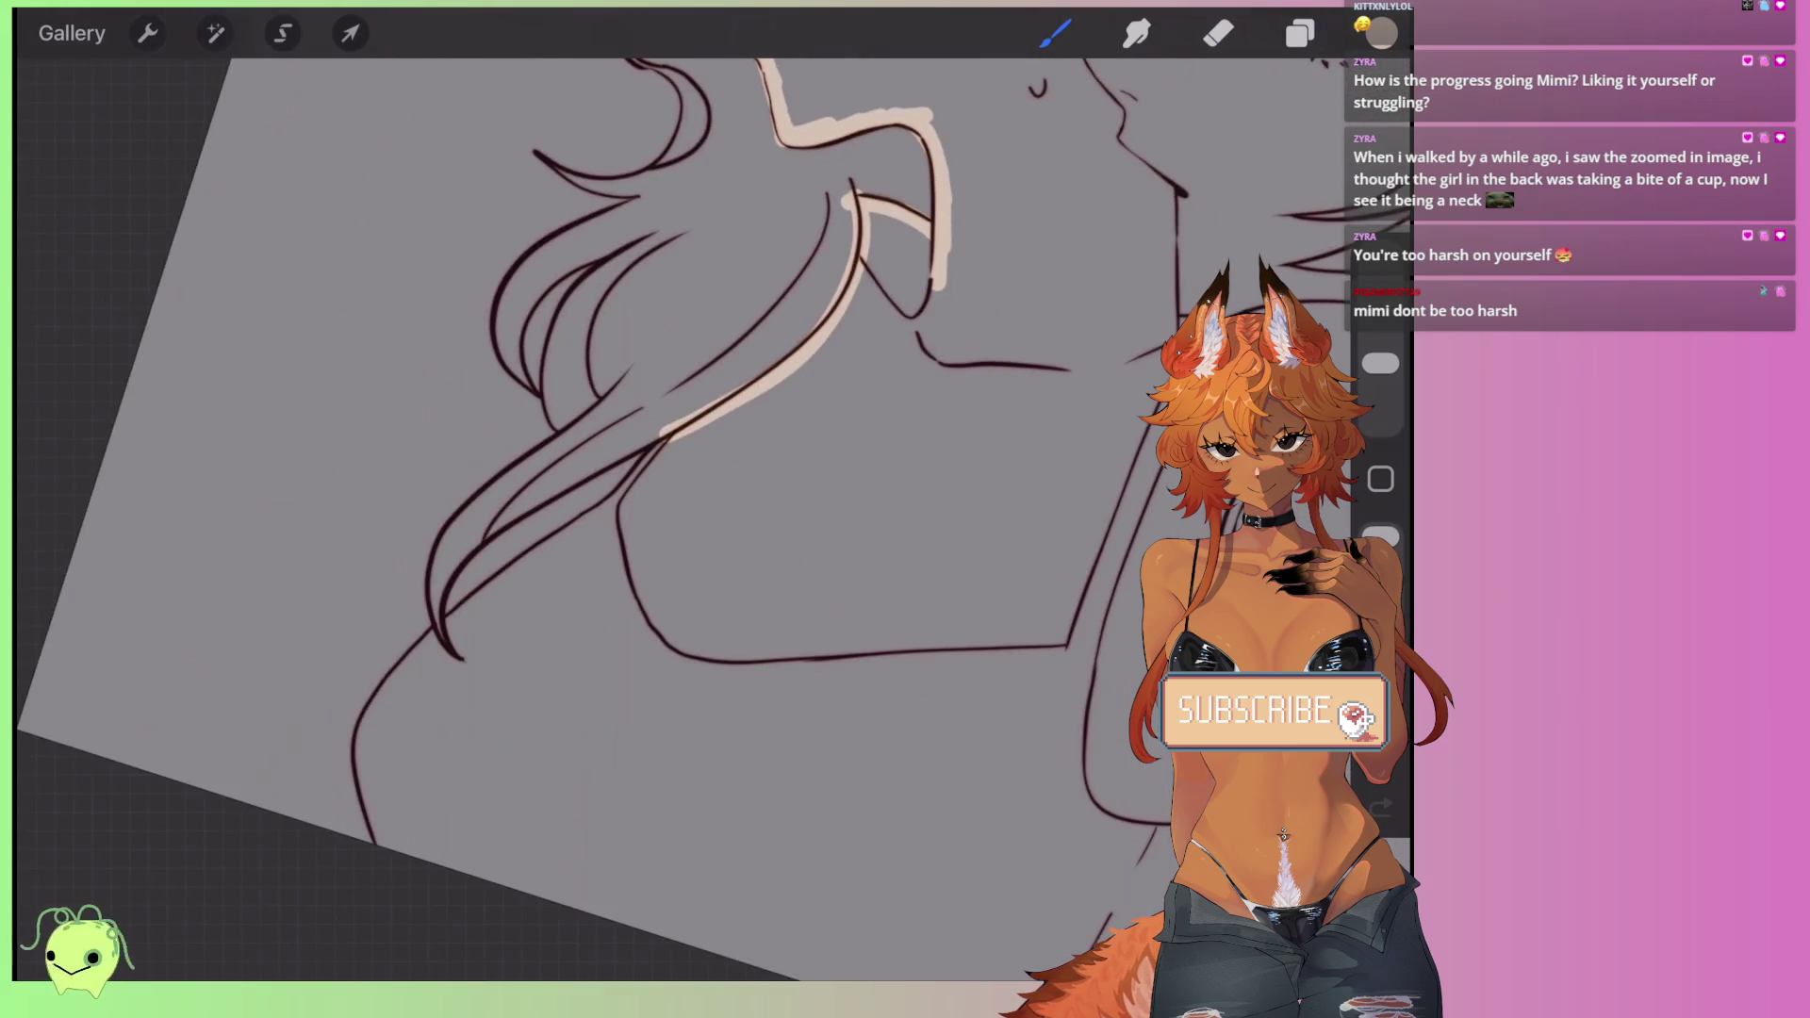
scroll(660, 471, down, 2)
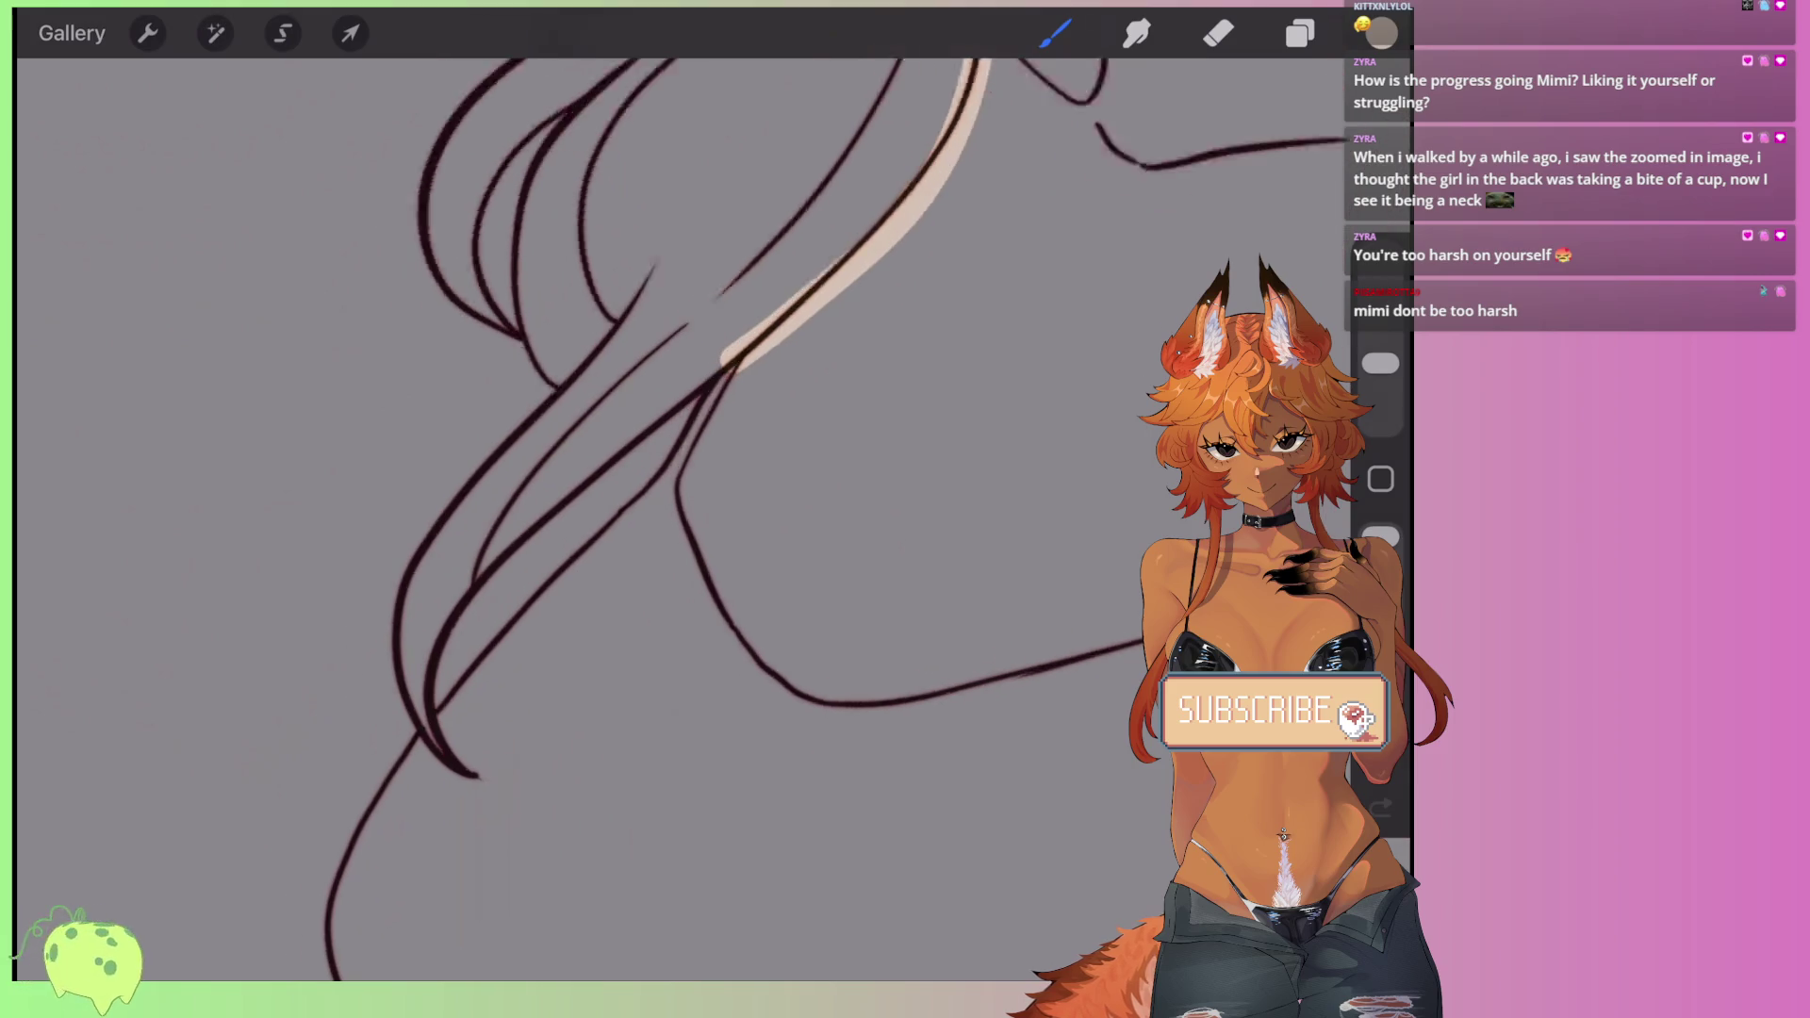
drag(812, 311, 453, 740)
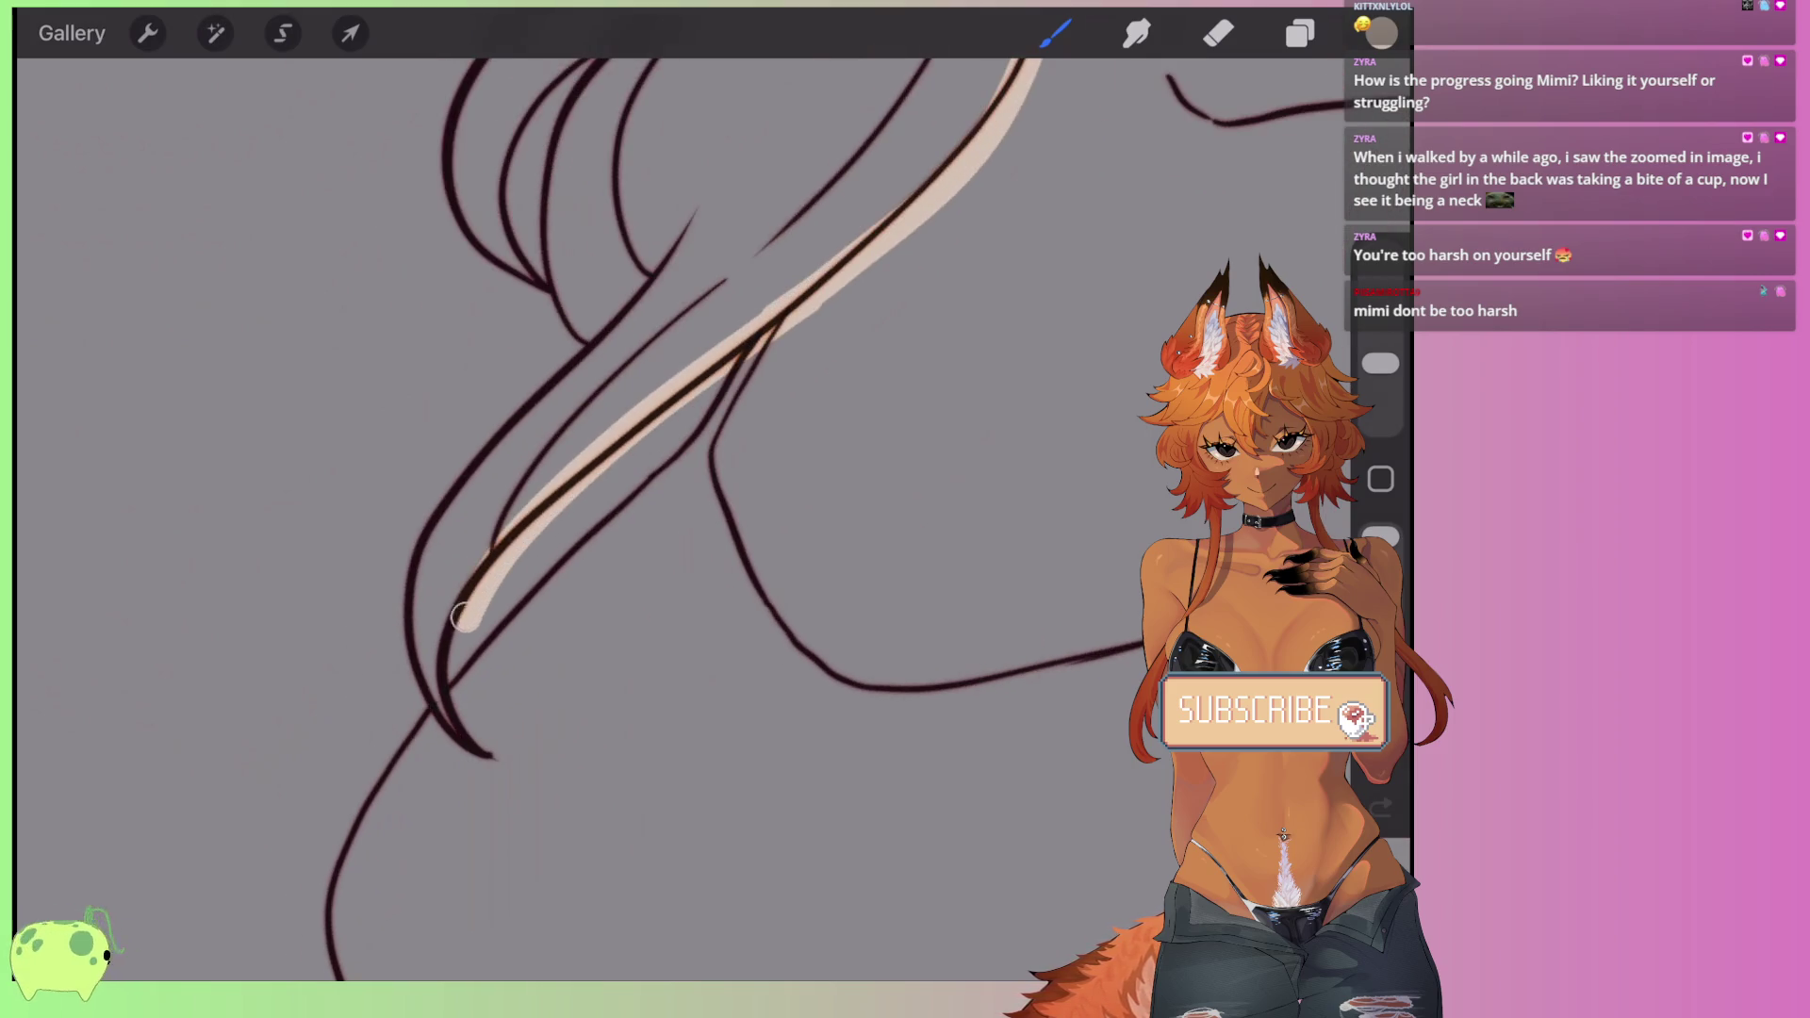
scroll(660, 472, down, 2)
scroll(660, 471, down, 5)
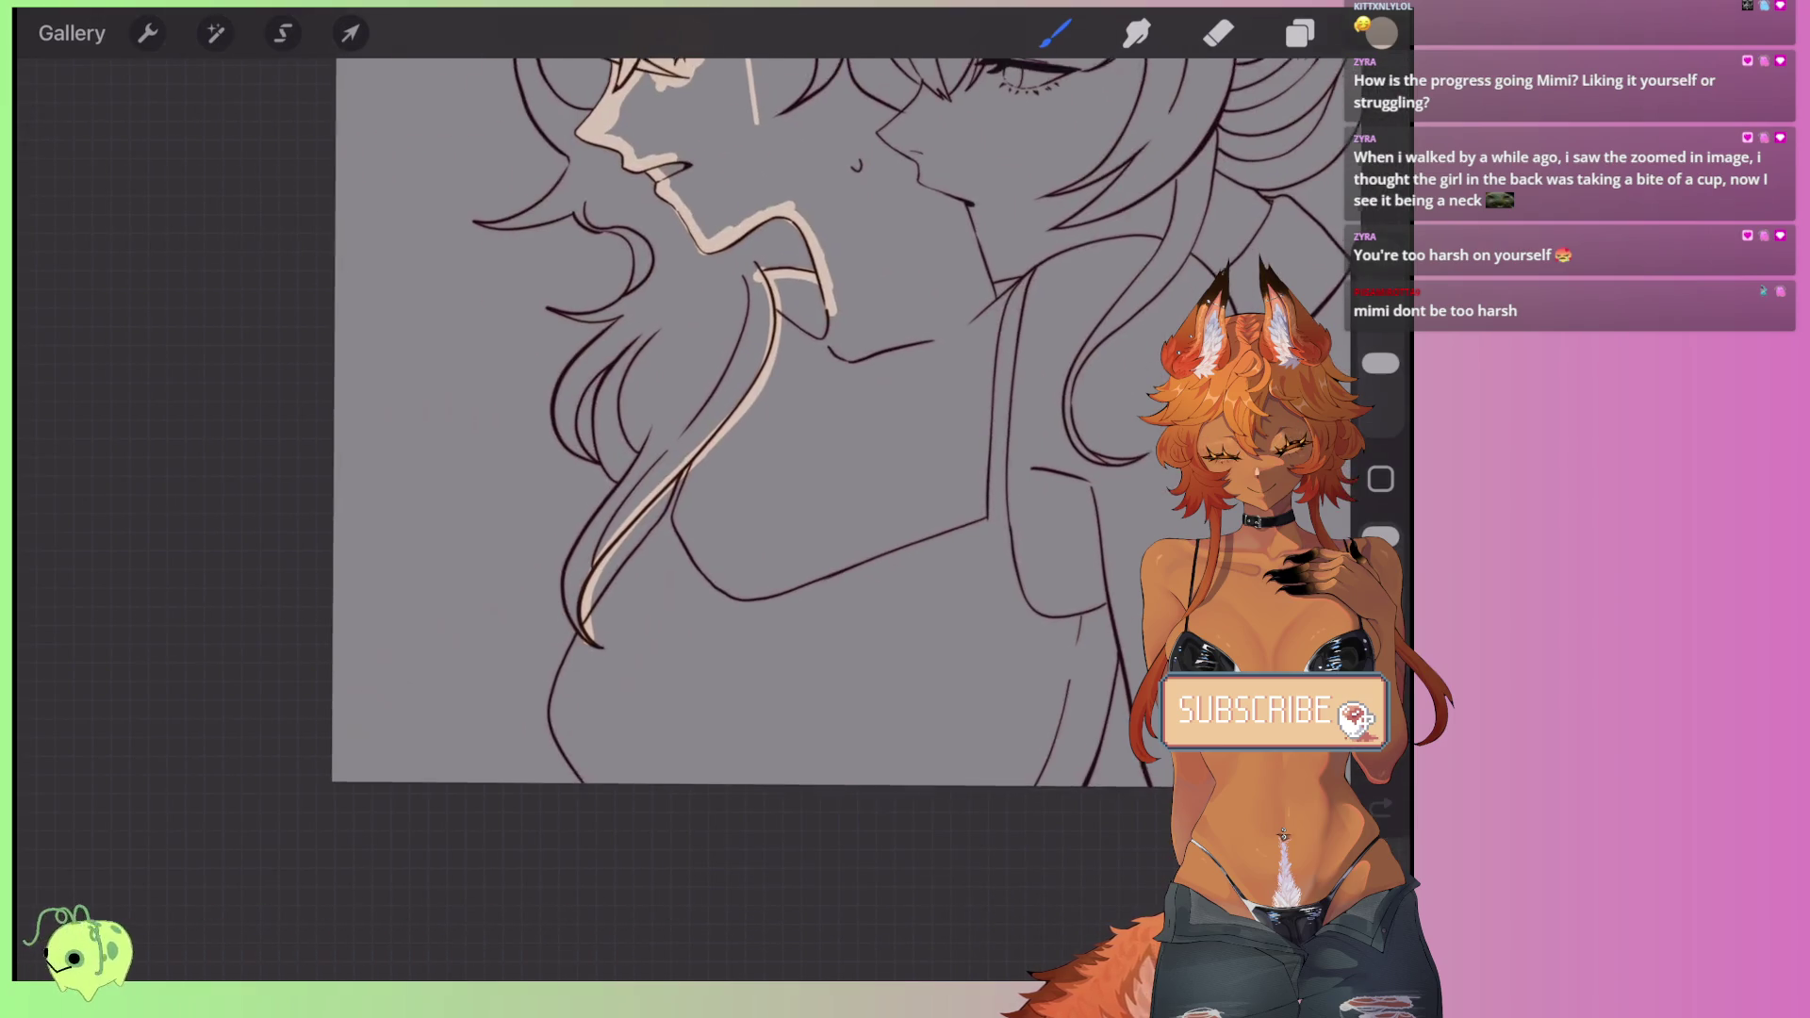
- Paint beige along the collarbone line and add a small dab just below it
scroll(584, 490, up, 5)
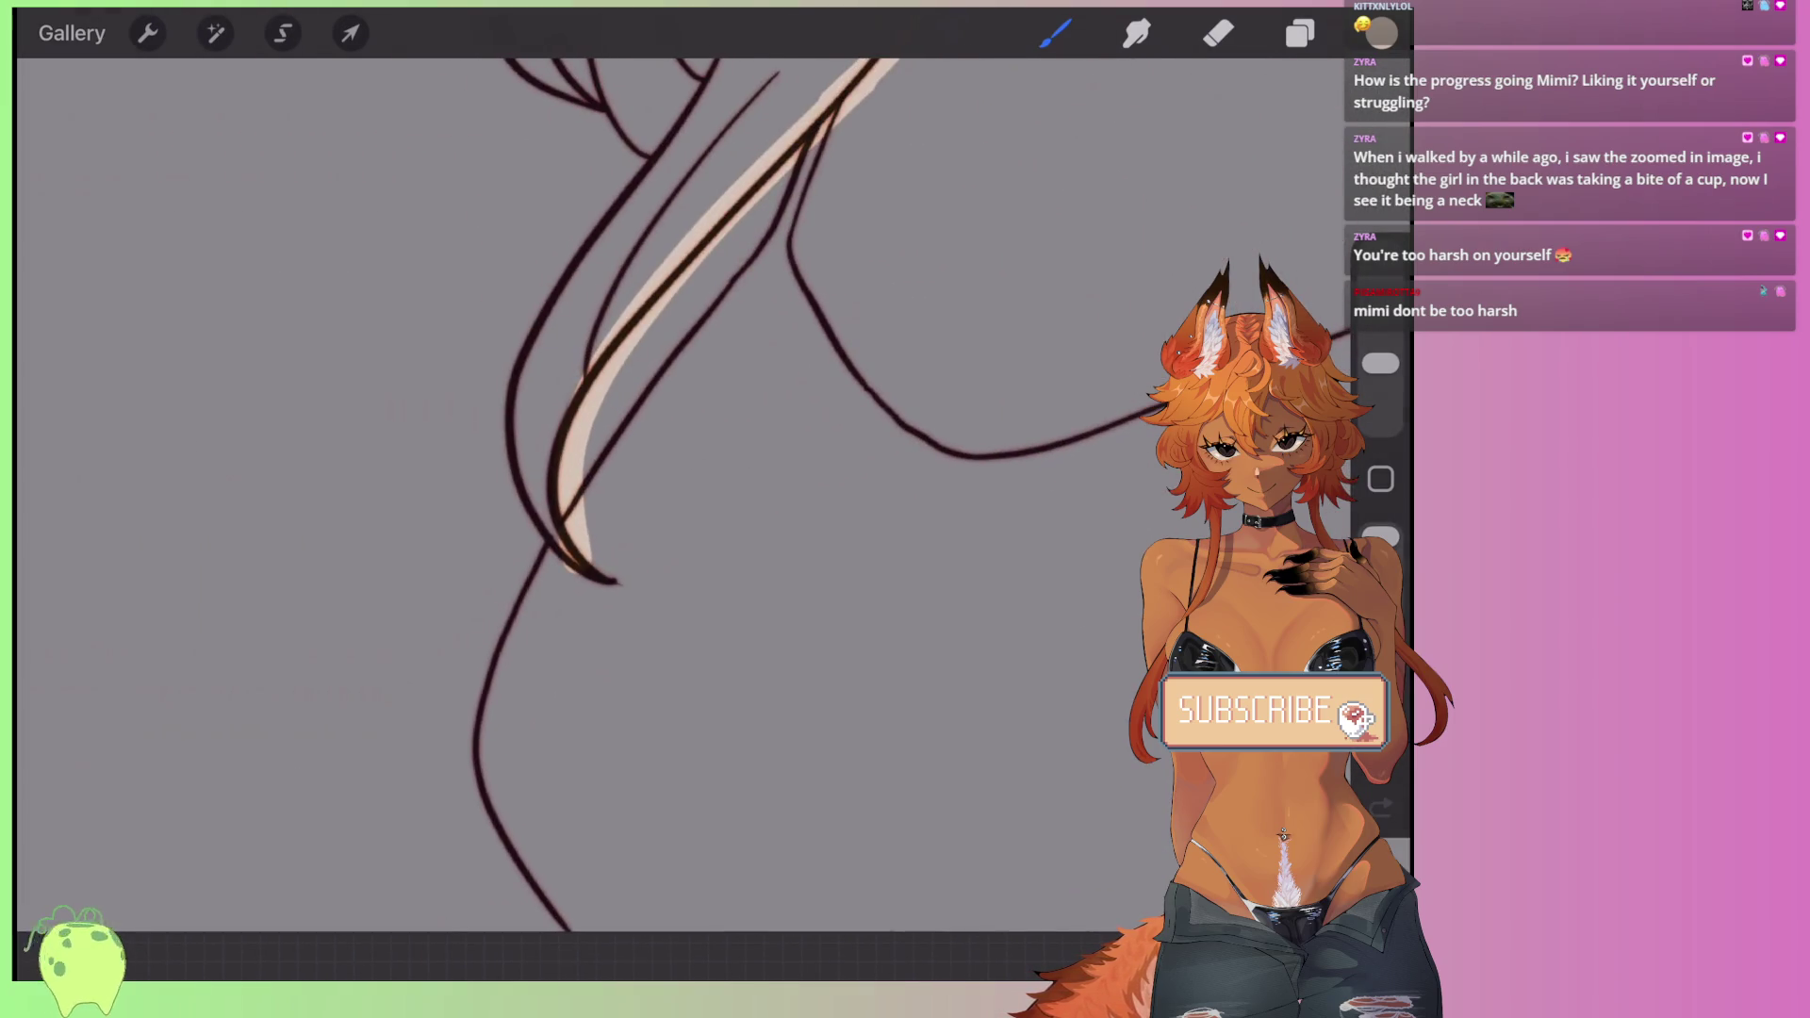
scroll(584, 490, down, 3)
mouse_move(509, 678)
mouse_down()
mouse_move(754, 528)
mouse_move(1002, 416)
mouse_move(1079, 565)
mouse_up()
click(818, 603)
scroll(584, 490, down, 2)
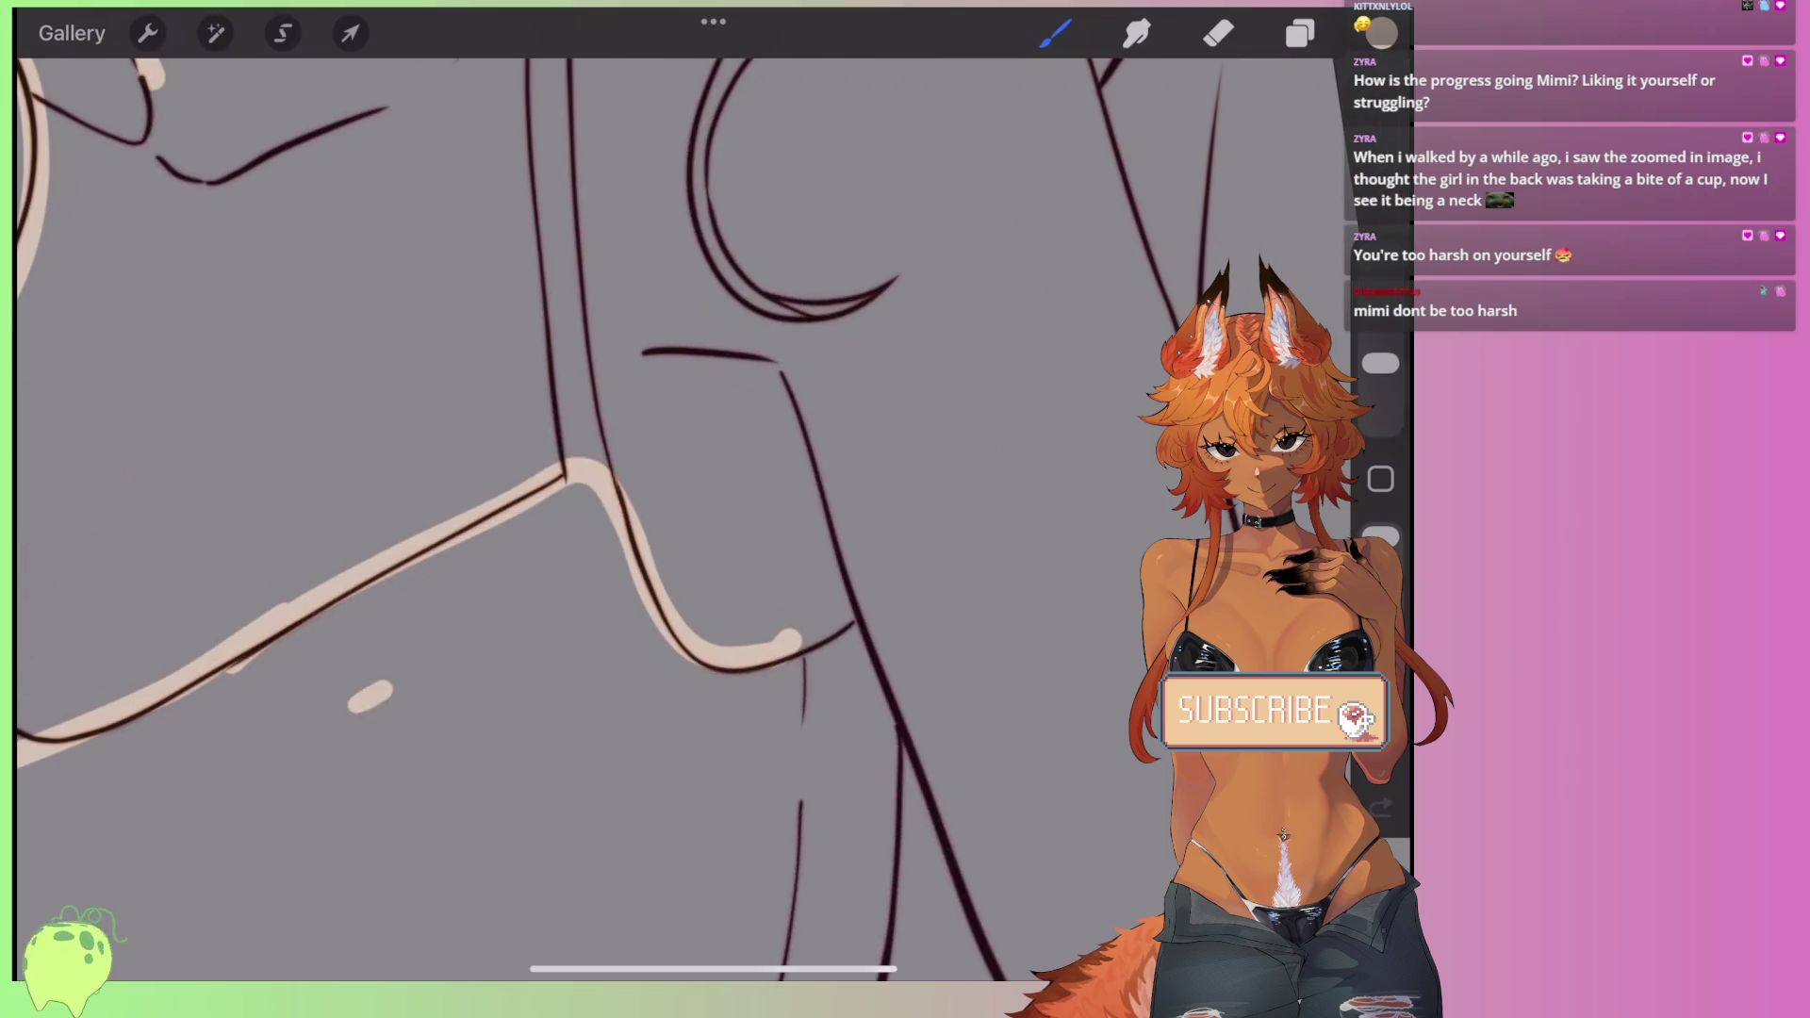
scroll(585, 490, down, 5)
scroll(763, 480, up, 3)
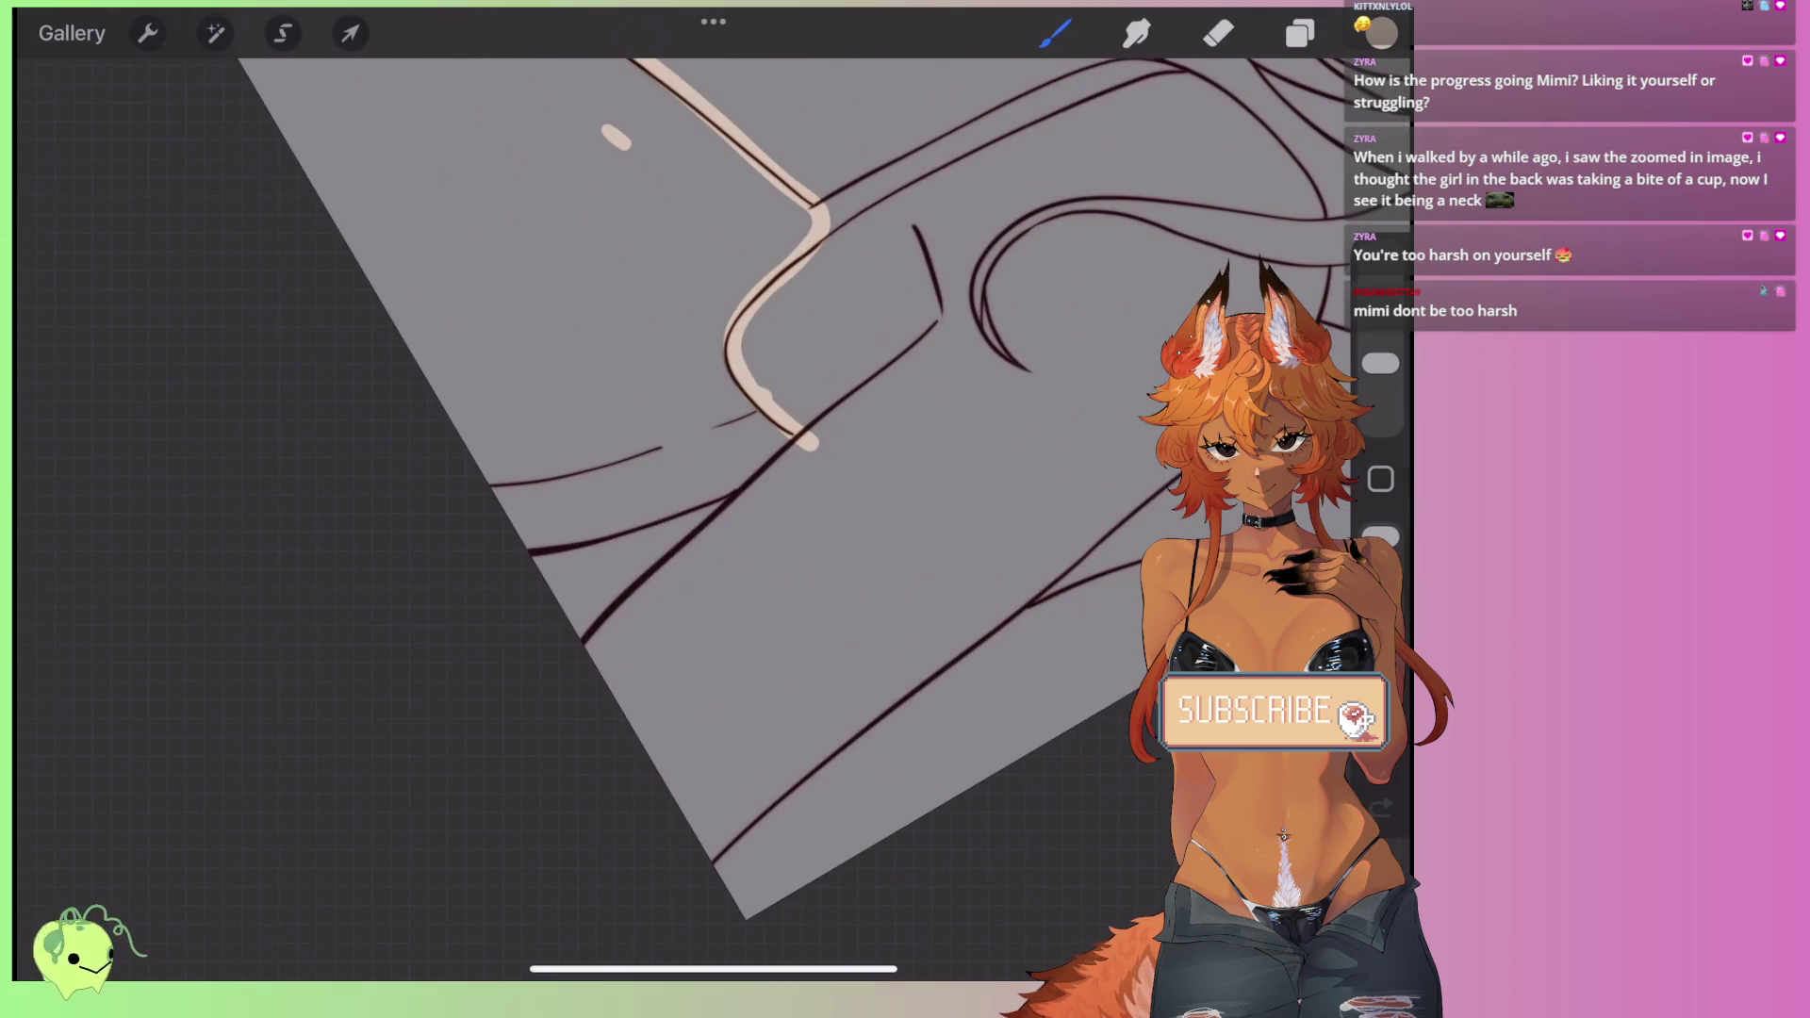
scroll(650, 584, up, 3)
- Paint several beige strokes running up along the shoulder line
drag(498, 617, 843, 363)
scroll(660, 471, down, 2)
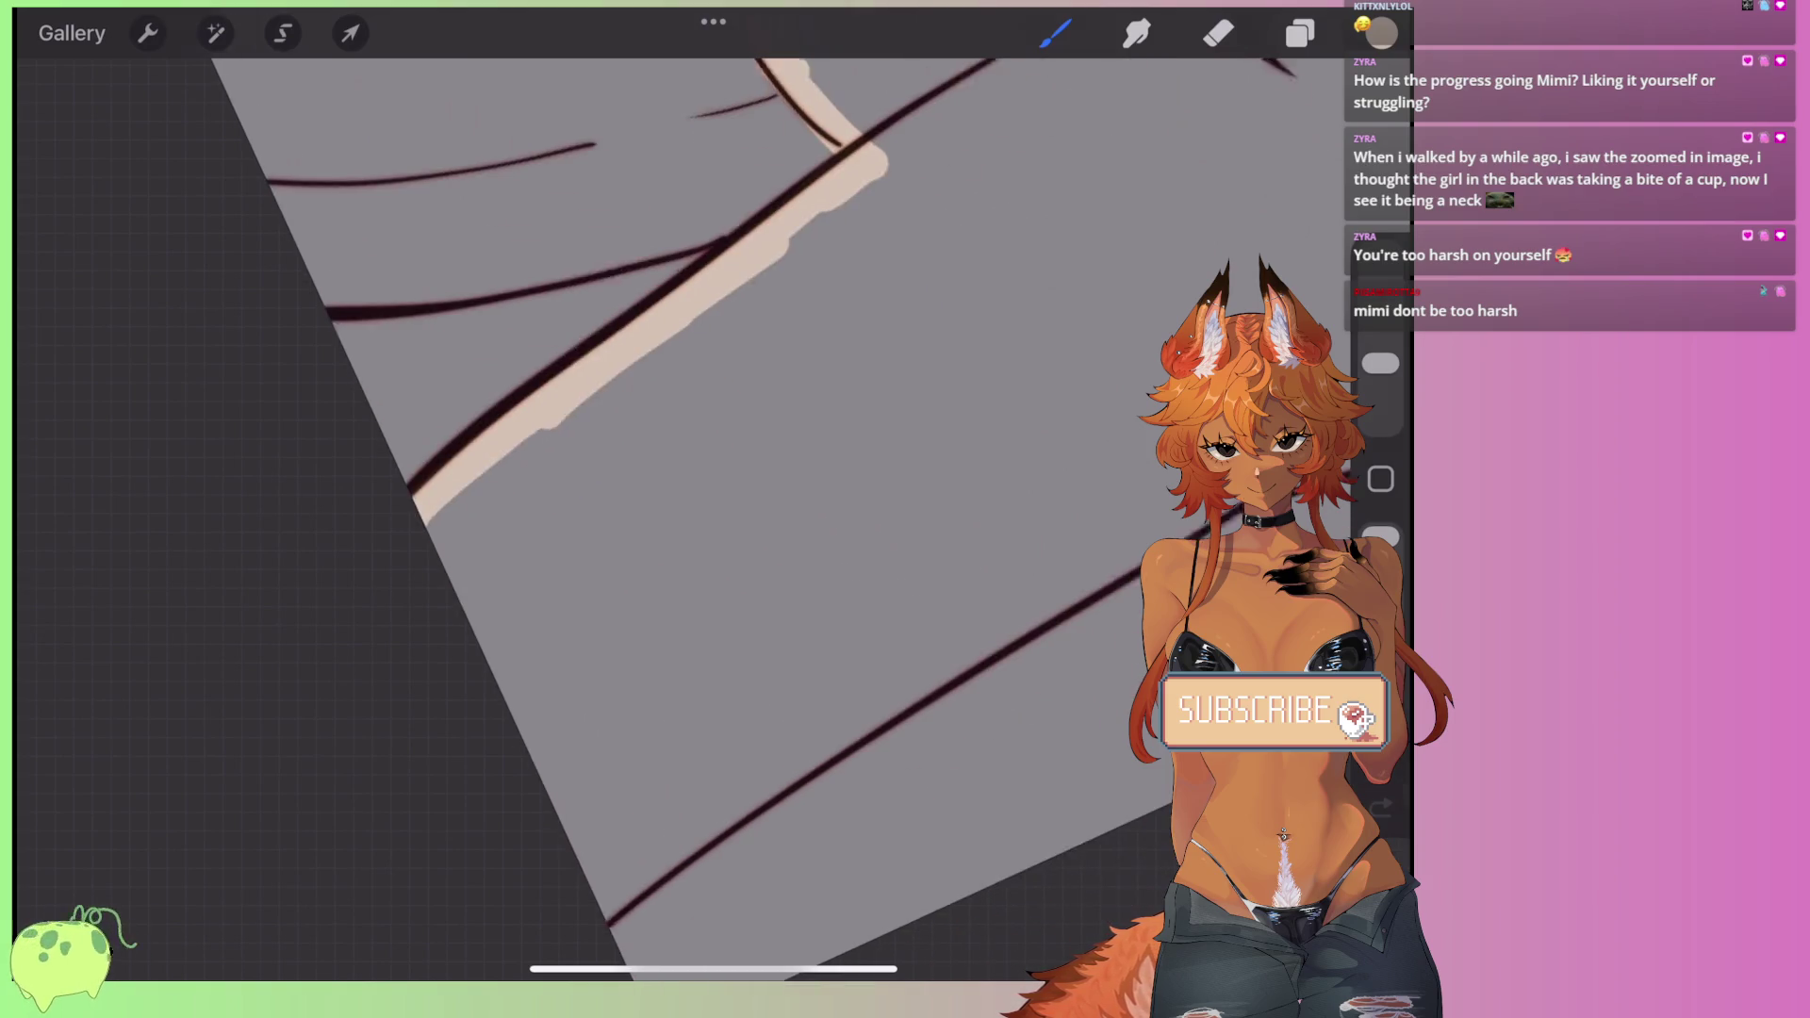
drag(589, 872, 674, 787)
scroll(613, 802, up, 3)
mouse_move(452, 745)
mouse_down()
mouse_move(608, 632)
mouse_move(1041, 401)
mouse_up()
scroll(660, 472, right, 5)
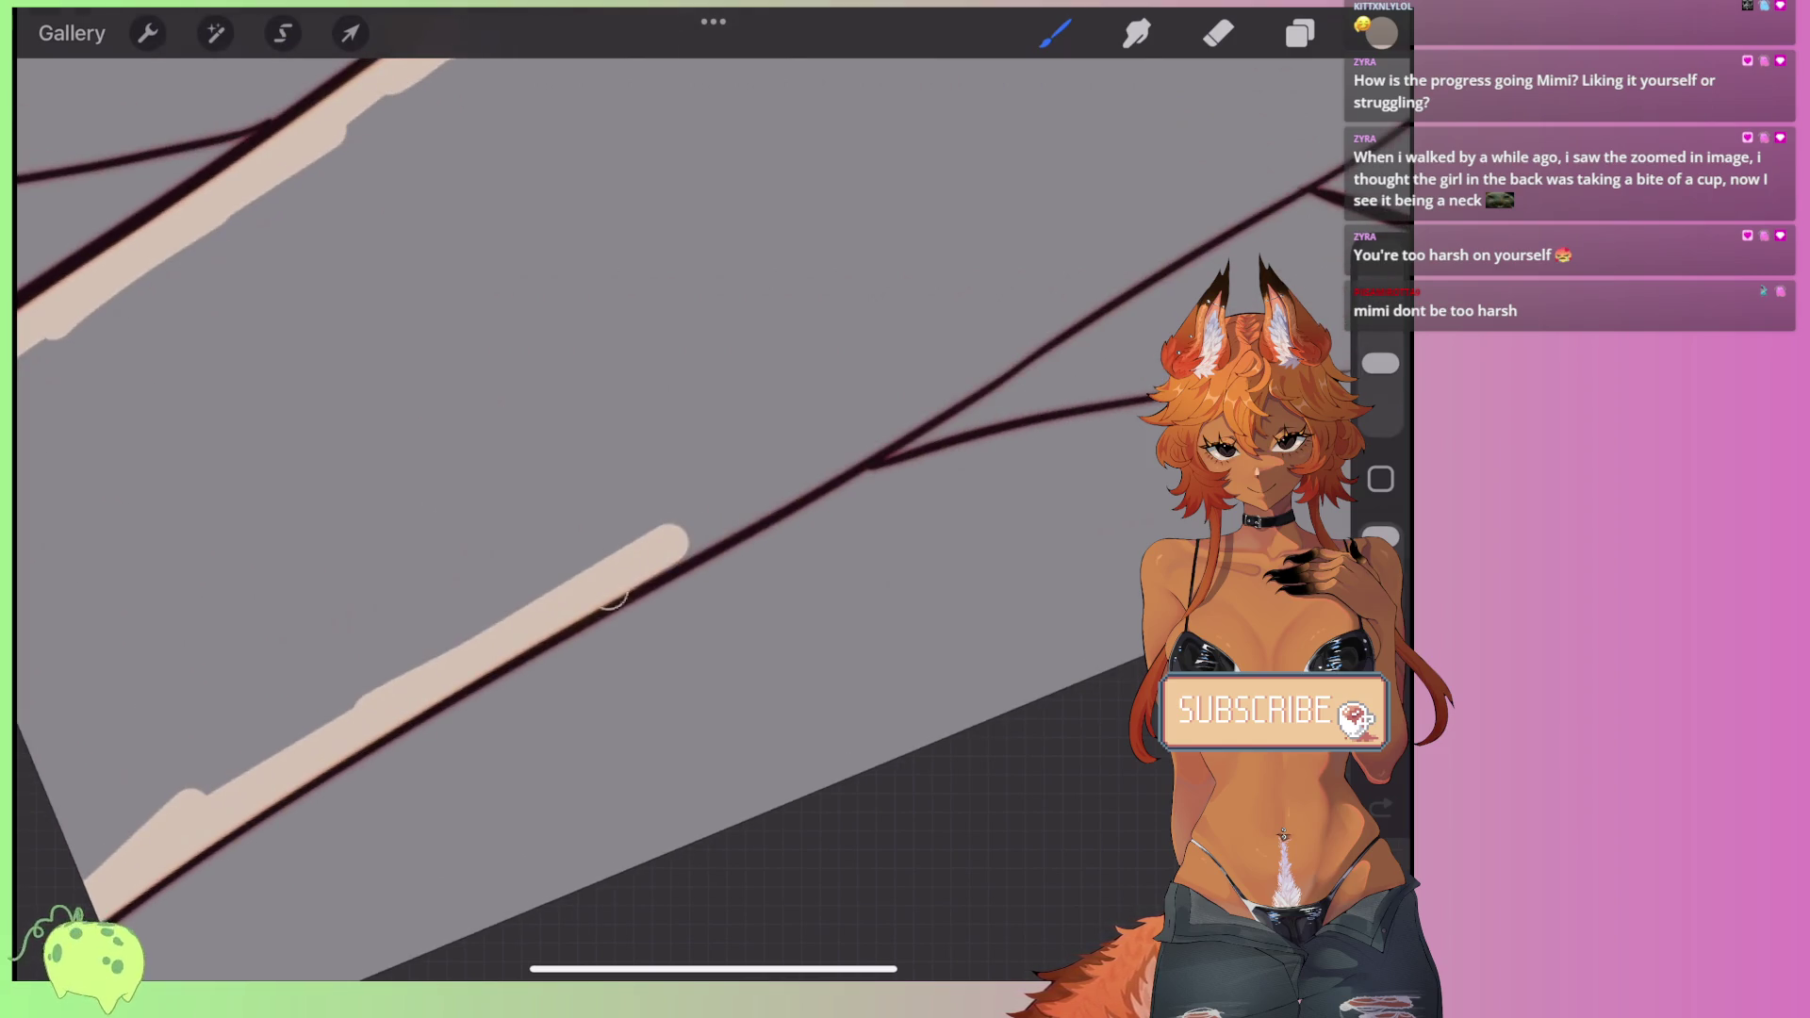
drag(611, 598, 1042, 340)
scroll(660, 471, down, 3)
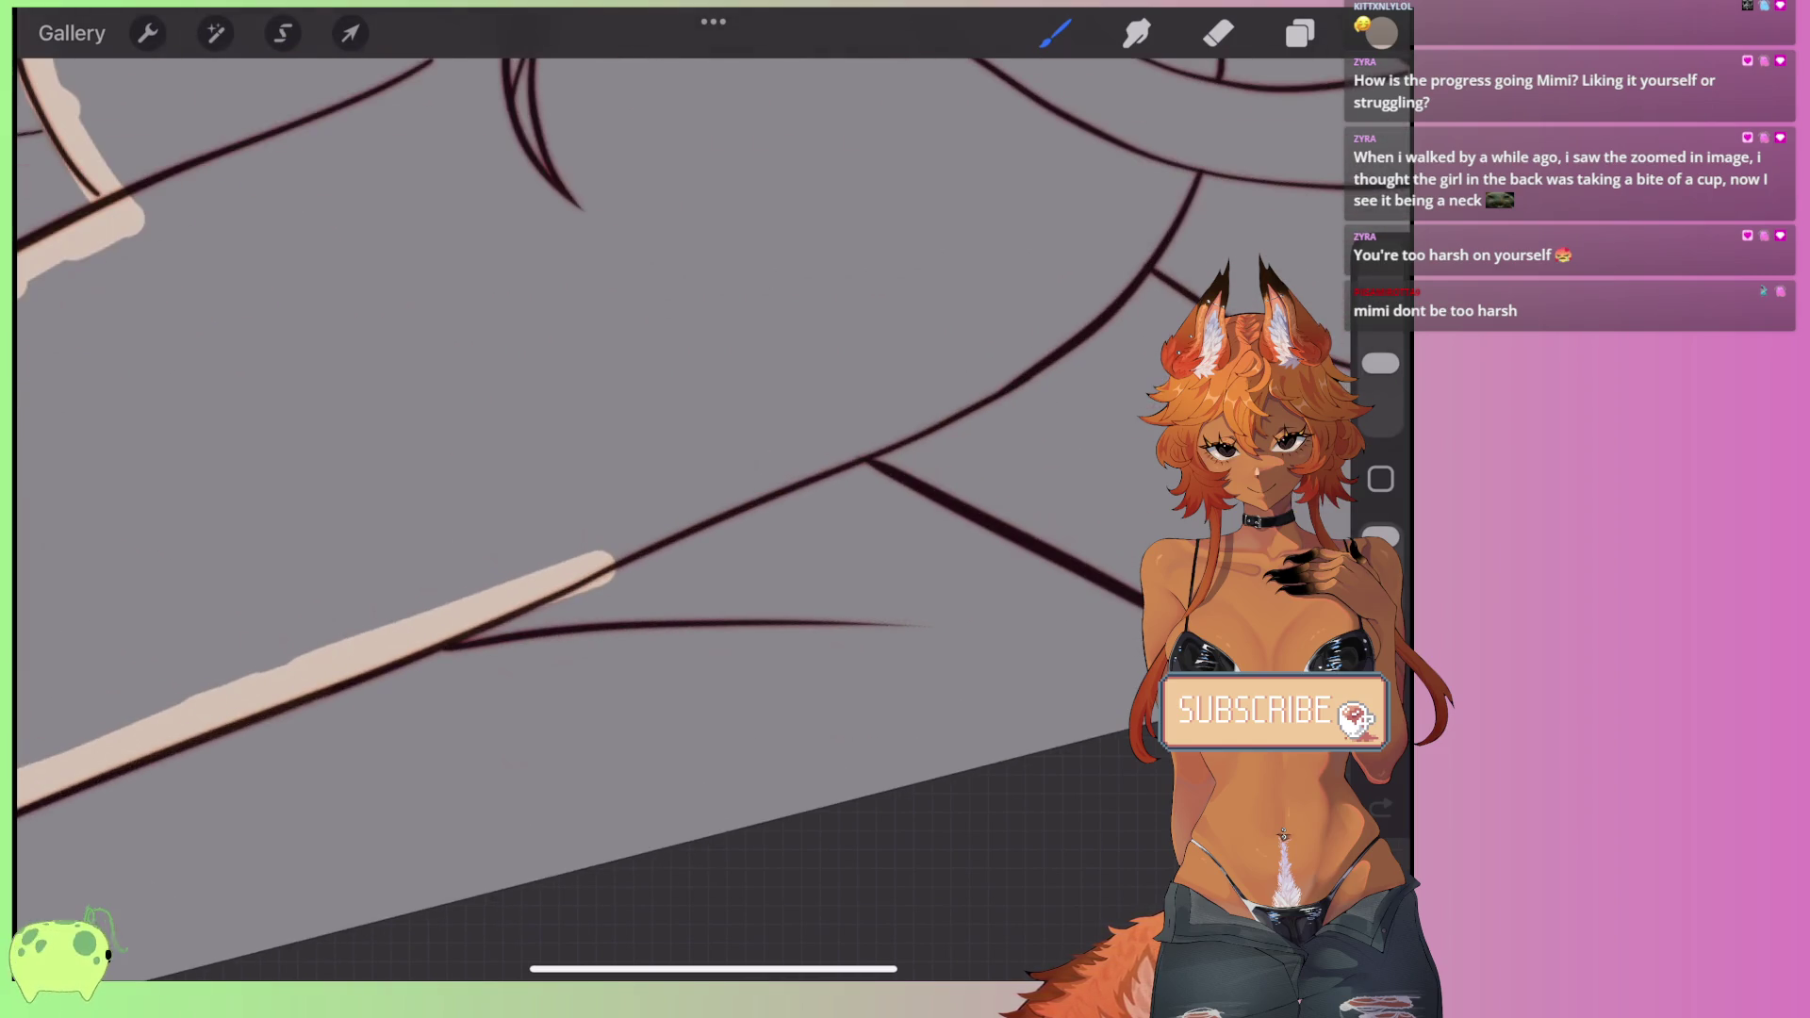
- Undo the last shoulder stroke, repaint it longer, and add a beige stroke leftward along the shoulder
key(ctrl+z)
mouse_move(292, 660)
mouse_down()
mouse_move(537, 579)
mouse_move(1121, 292)
mouse_up()
scroll(660, 472, down, 3)
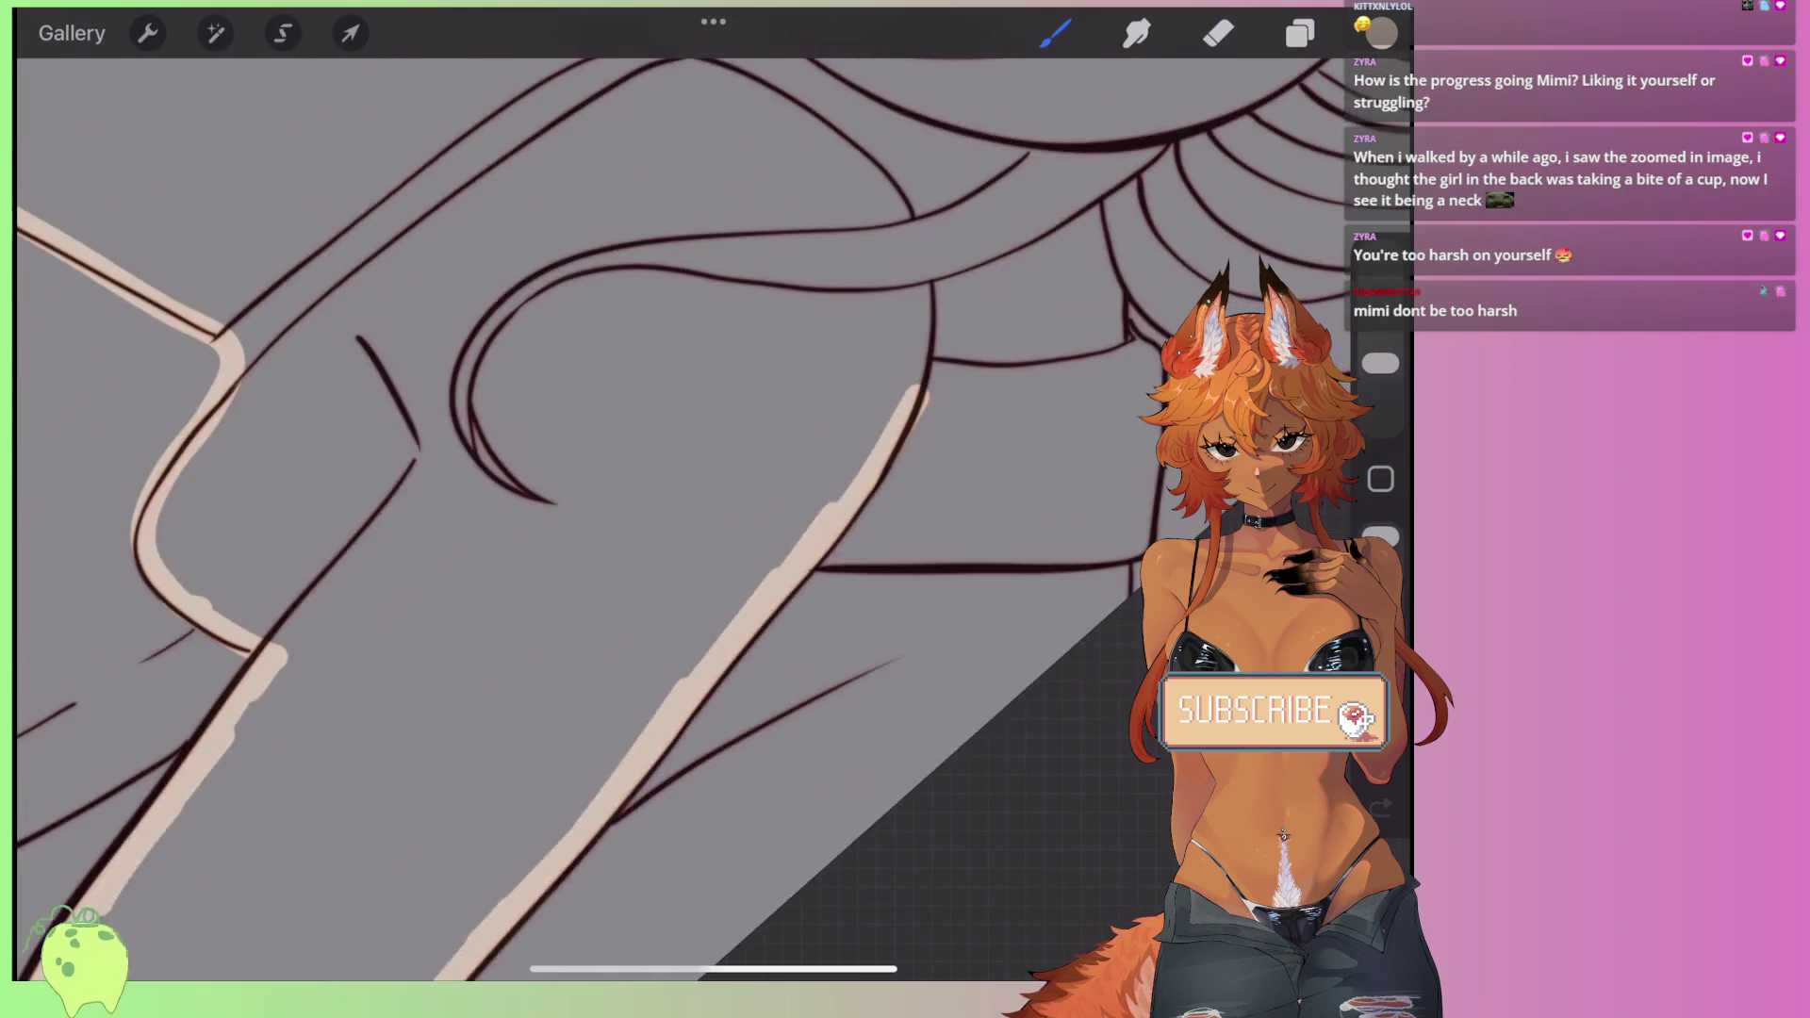
scroll(612, 518, up, 5)
mouse_move(854, 626)
mouse_down()
mouse_move(735, 577)
mouse_move(618, 585)
mouse_move(495, 684)
mouse_up()
scroll(660, 518, down, 5)
scroll(566, 377, up, 2)
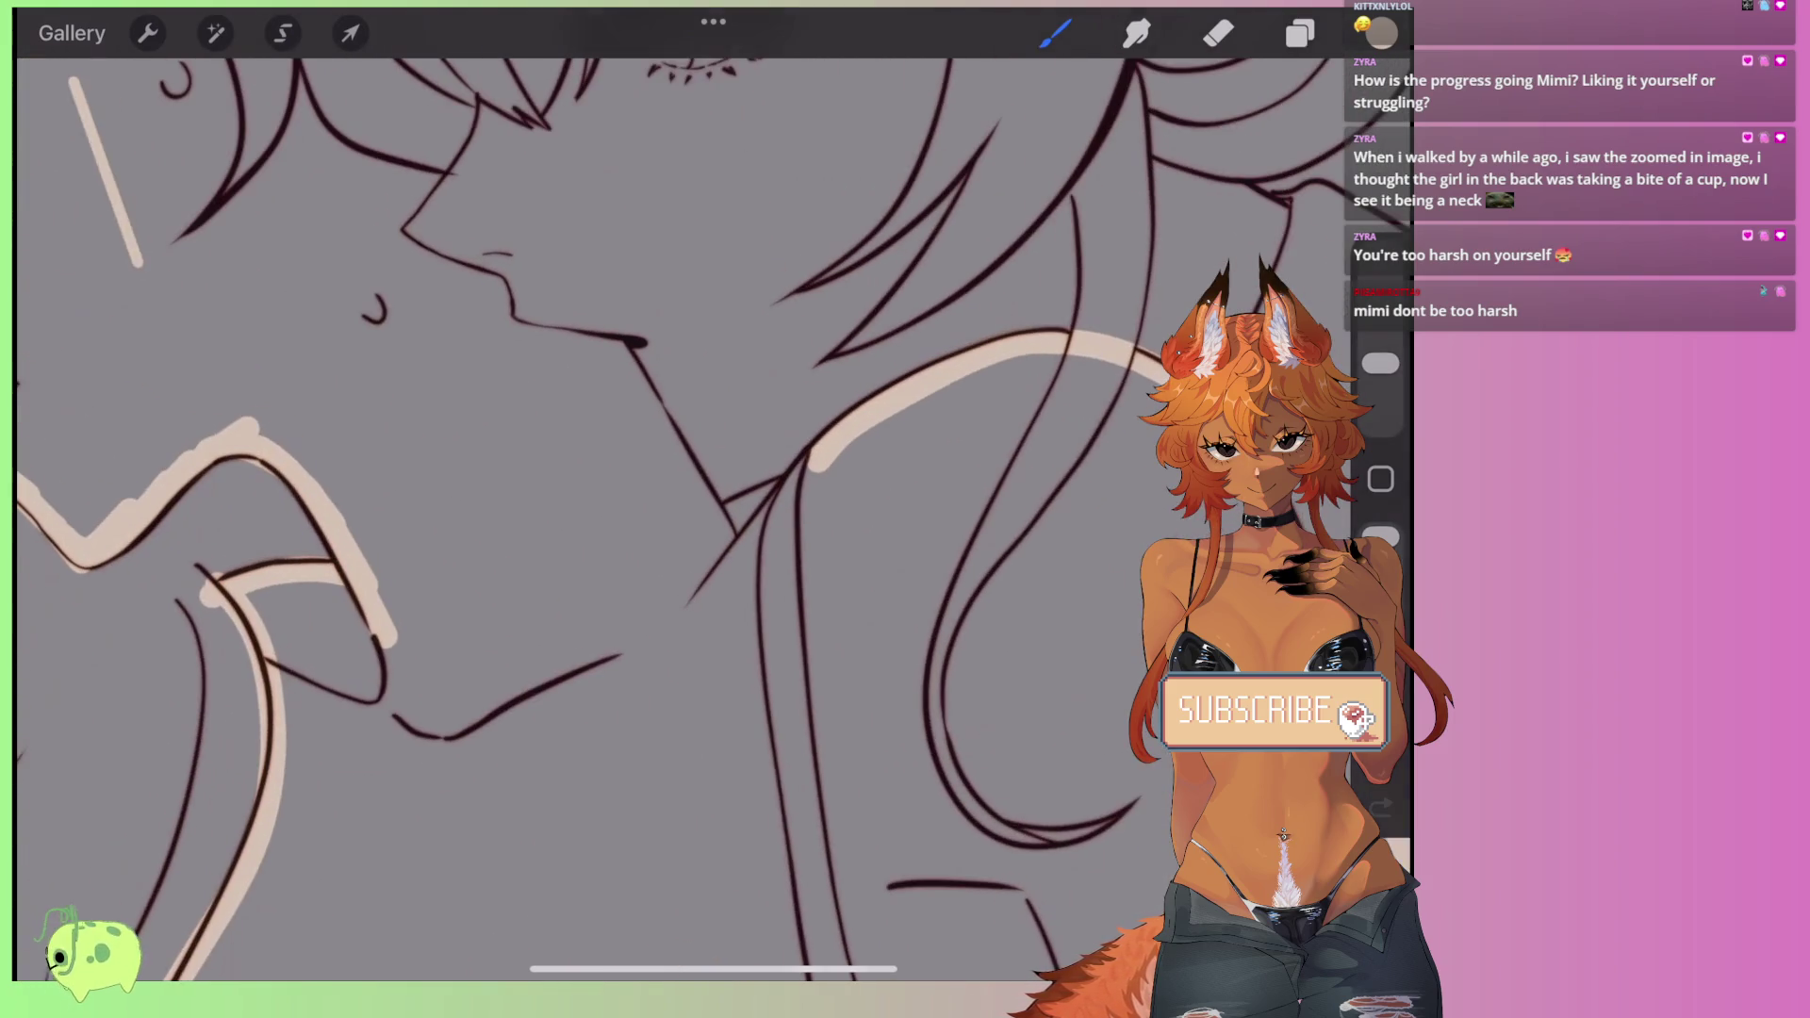